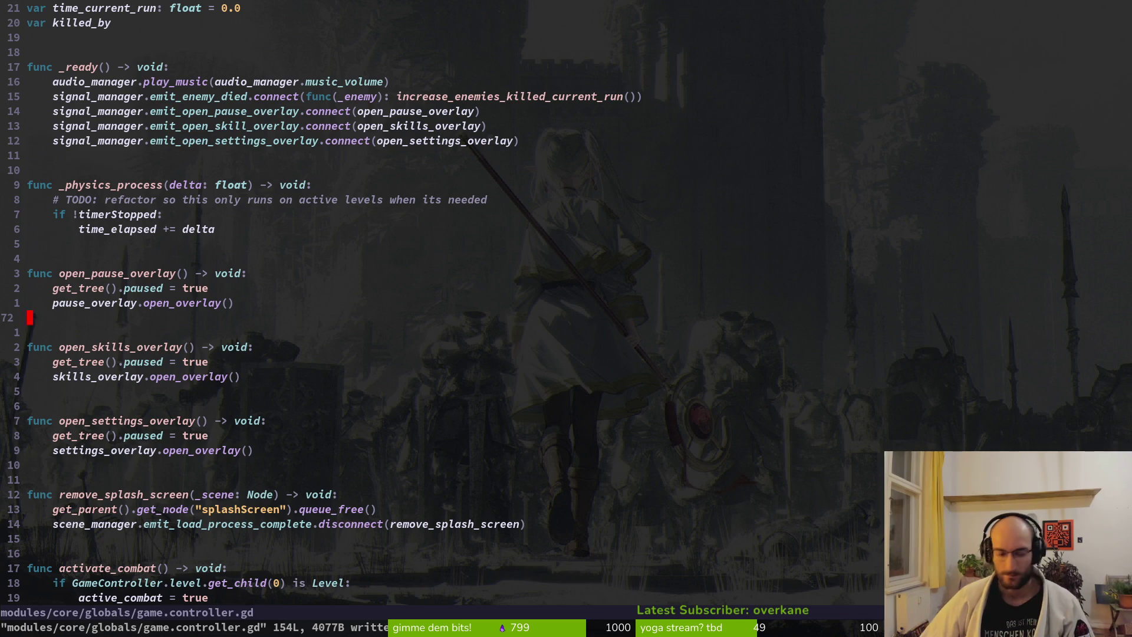
# Step: Select the time_elapsed and timerStopped declaration lines in game.controller.gd
pyautogui.press('2')
pyautogui.press('0')
pyautogui.press('k')
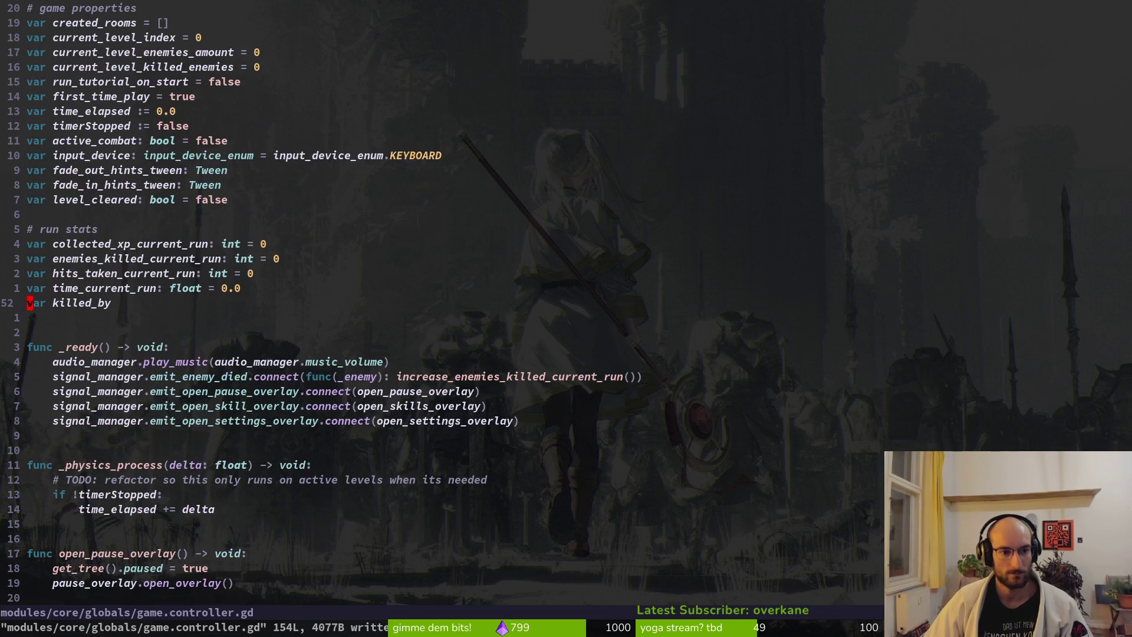
pyautogui.press('2')
pyautogui.press('0')
pyautogui.press('k')
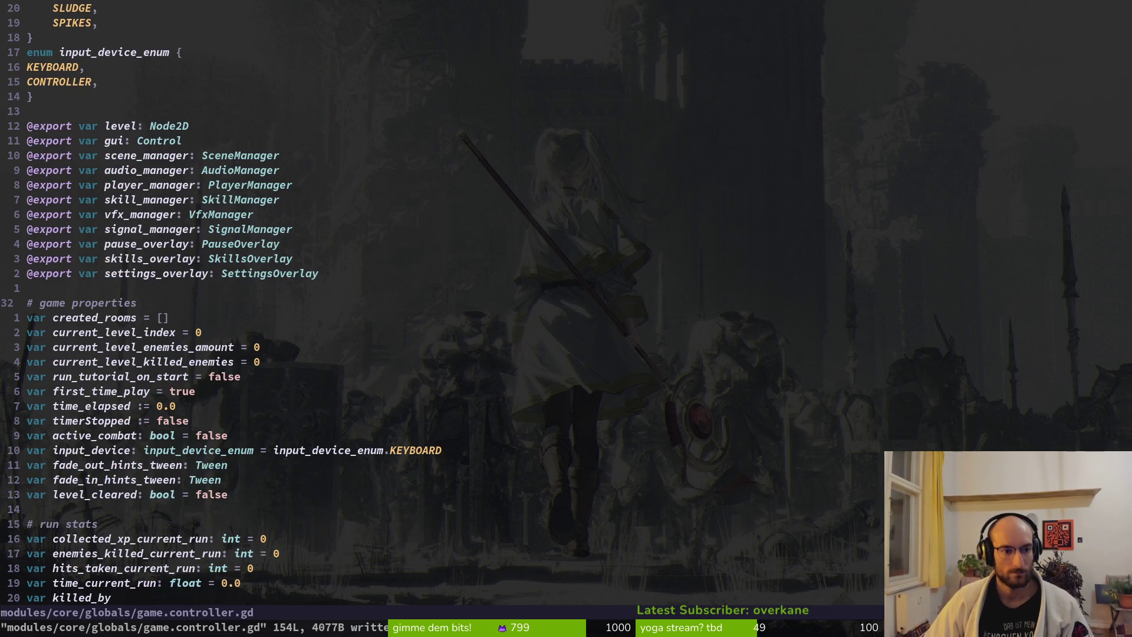
pyautogui.press('2')
pyautogui.press('7')
pyautogui.press('j')
pyautogui.press('2')
pyautogui.press('0')
pyautogui.press('k')
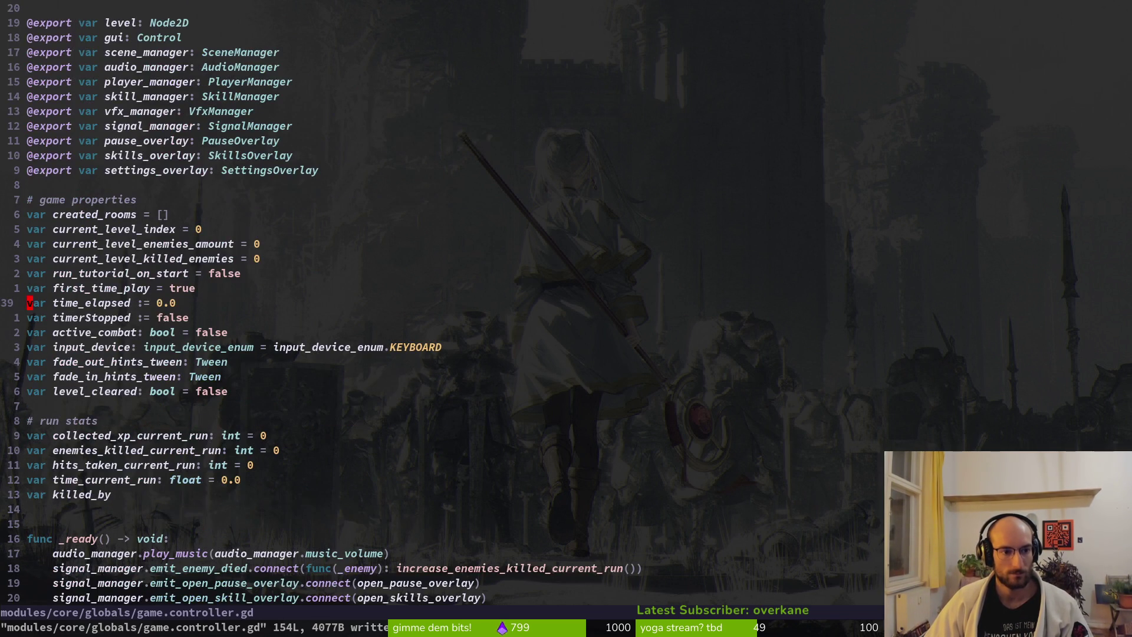
pyautogui.press('j')
pyautogui.press('j')
pyautogui.press('k')
pyautogui.press('k')
pyautogui.hotkey('shift', 'v')
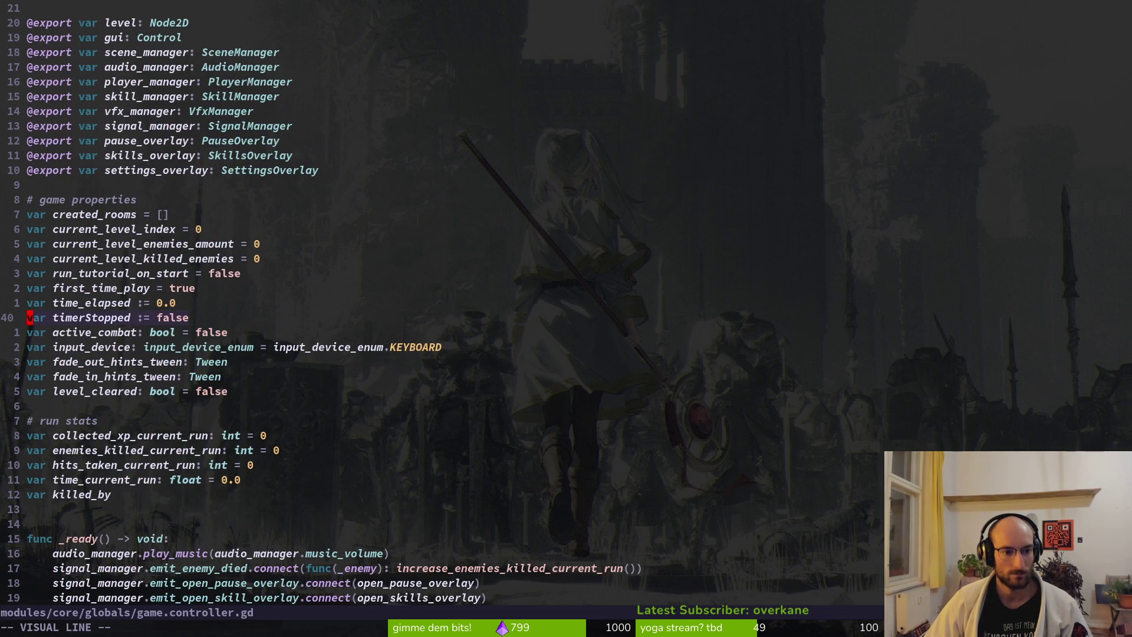
pyautogui.press('Escape')
pyautogui.press('k')
pyautogui.hotkey('shift', 'v')
pyautogui.press('j')
# Step: Move the two lines under the '# run stats' section and save
pyautogui.hotkey('shift', 'j')
pyautogui.hotkey('shift', 'j')
pyautogui.hotkey('shift', 'j')
pyautogui.press('Escape')
pyautogui.write(':w')
pyautogui.press('Return')
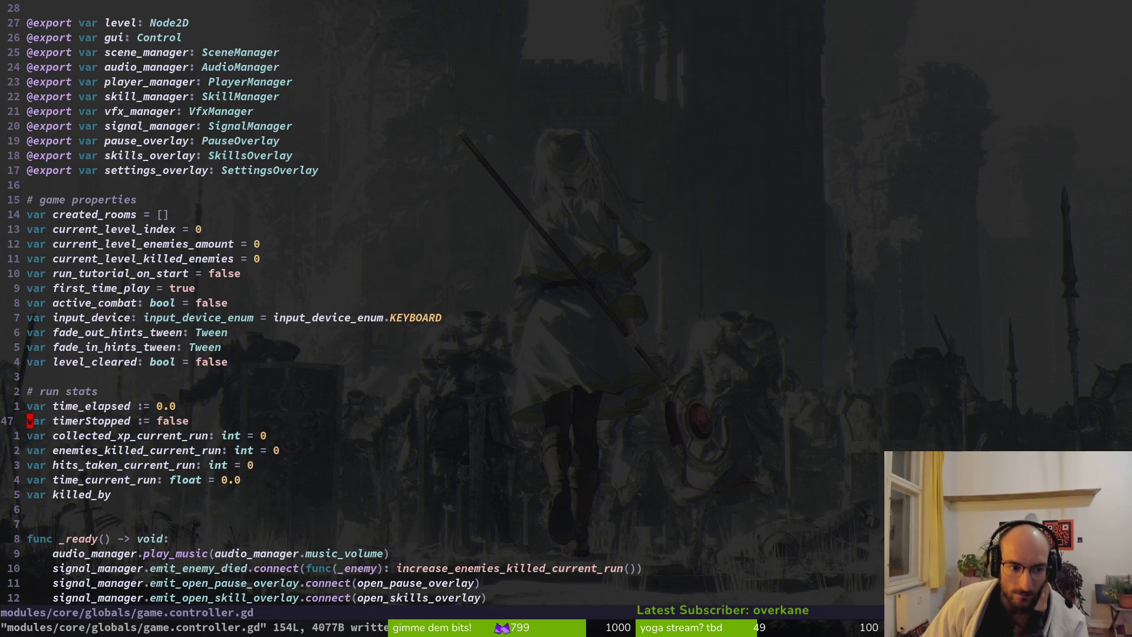
# Step: Change timerStopped's initial value from false to true and save the file
pyautogui.press('w')
pyautogui.press('w')
pyautogui.press('w')
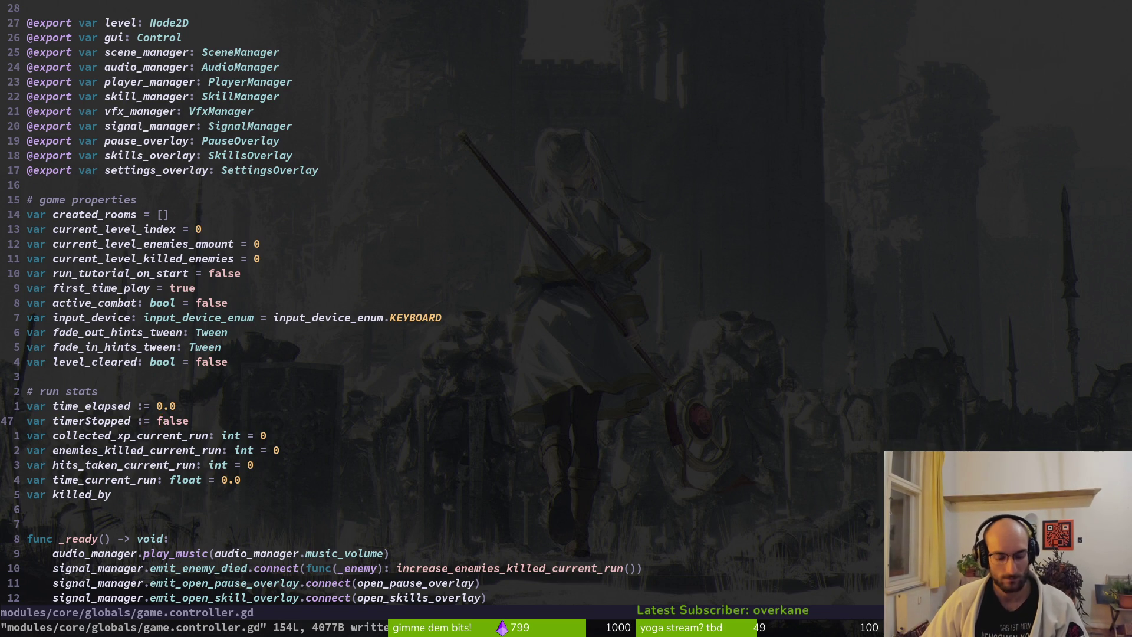
pyautogui.write('cwtrue')
pyautogui.press('Escape')
pyautogui.write(':w')
pyautogui.press('Return')
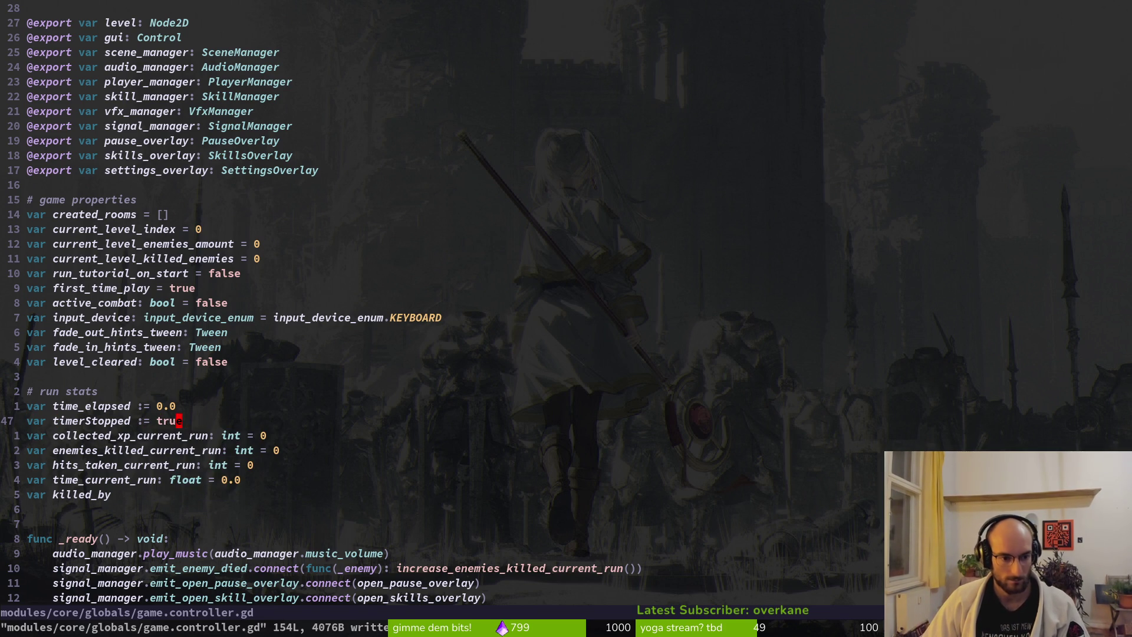
pyautogui.press('space')
# Step: Find and open level_1.gd in the project file finder
pyautogui.press('f')
pyautogui.press('f')
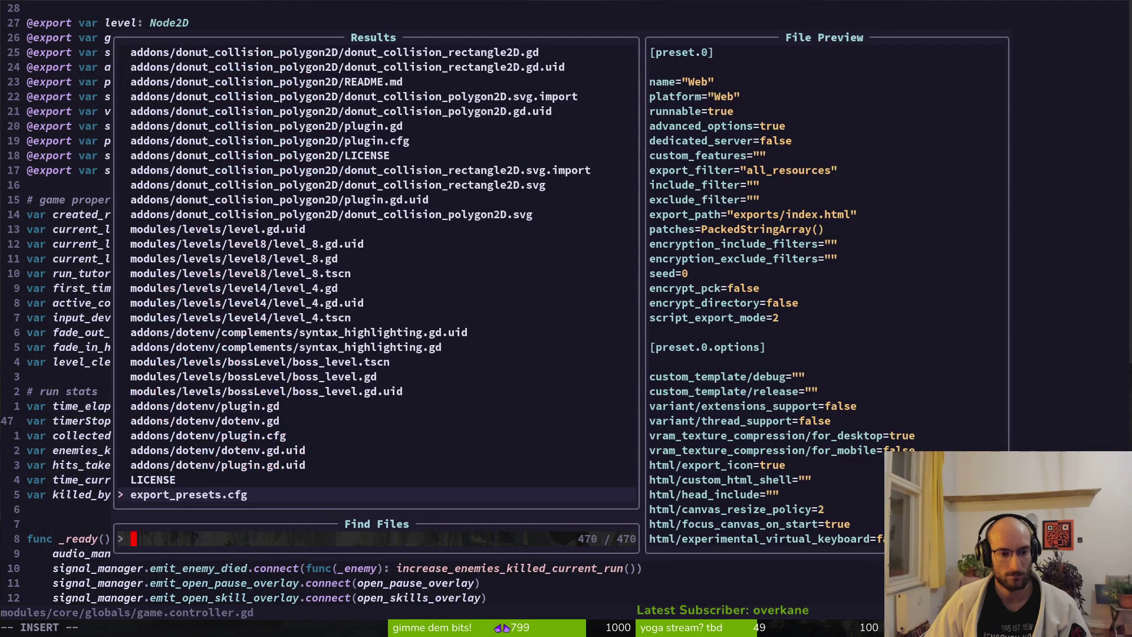
pyautogui.press('Escape')
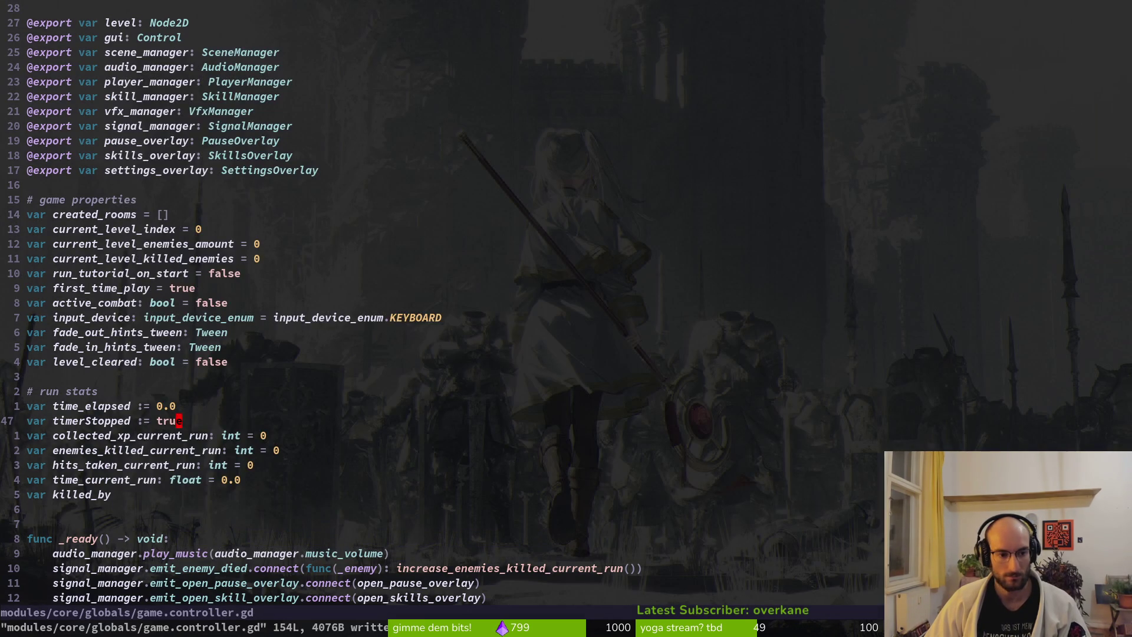
pyautogui.press('space')
pyautogui.press('f')
pyautogui.press('f')
pyautogui.write('level')
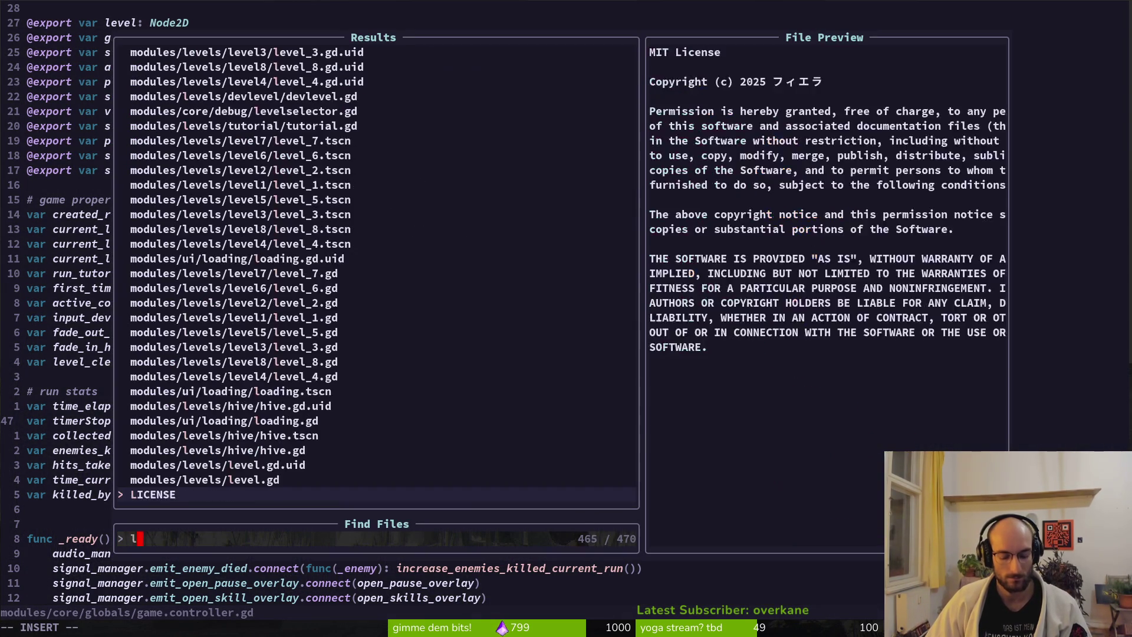
pyautogui.press('Return')
pyautogui.press('space')
pyautogui.press('f')
pyautogui.press('f')
pyautogui.write('level_1')
pyautogui.press('Return')
# Step: Add 'GameController.timer_stopped = false' below super._ready() and save level_1.gd
pyautogui.press('j')
pyautogui.press('j')
pyautogui.press('j')
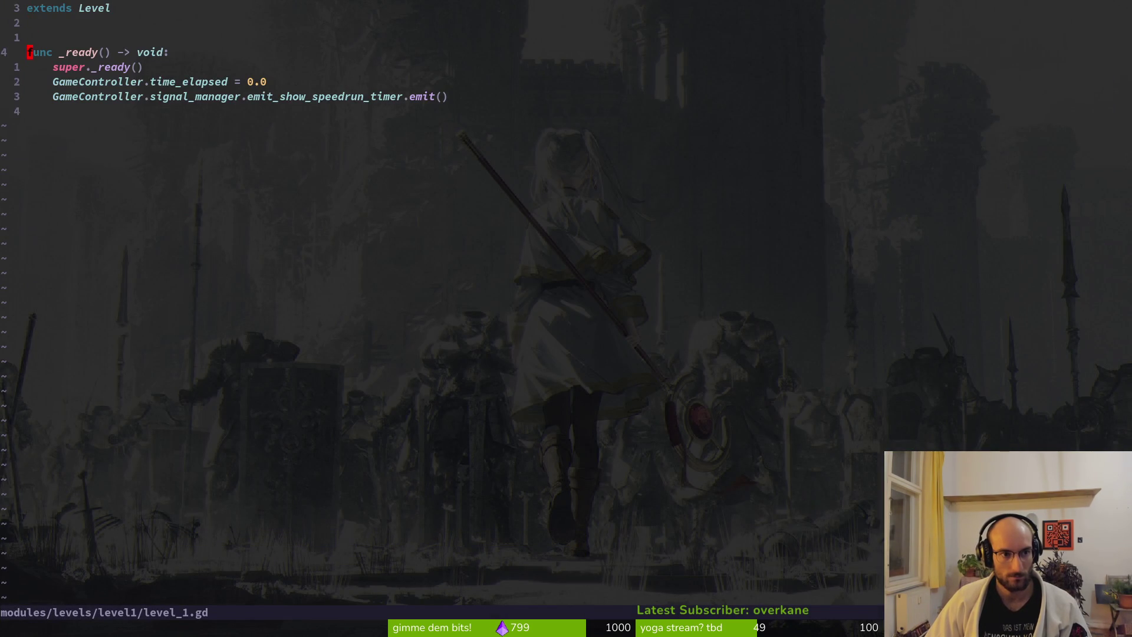
pyautogui.press('o')
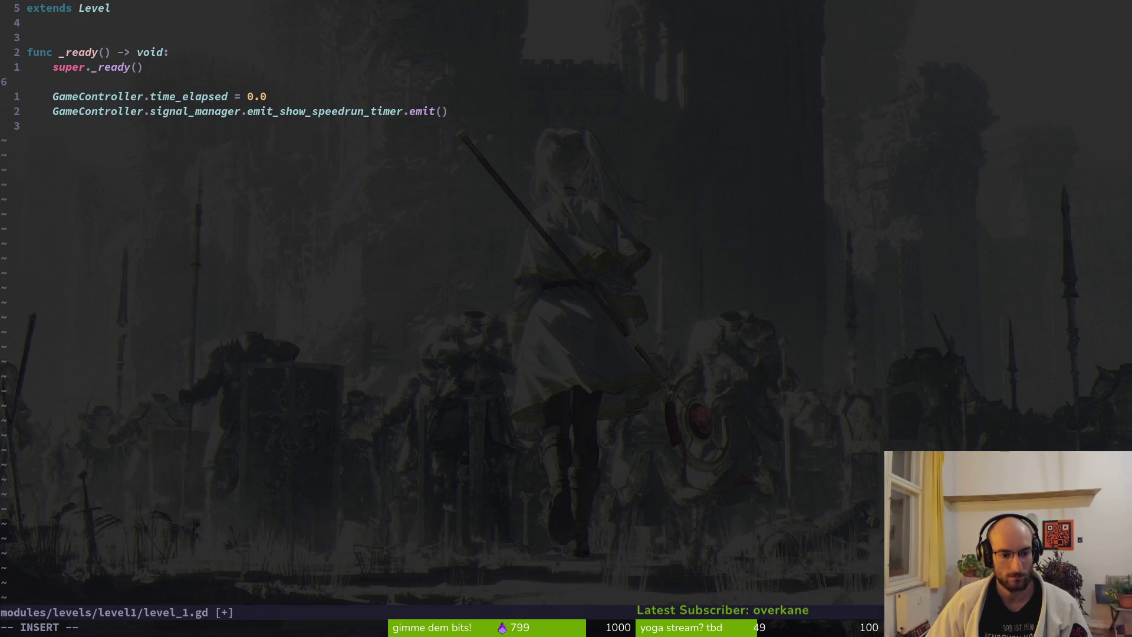
pyautogui.write('GameController.')
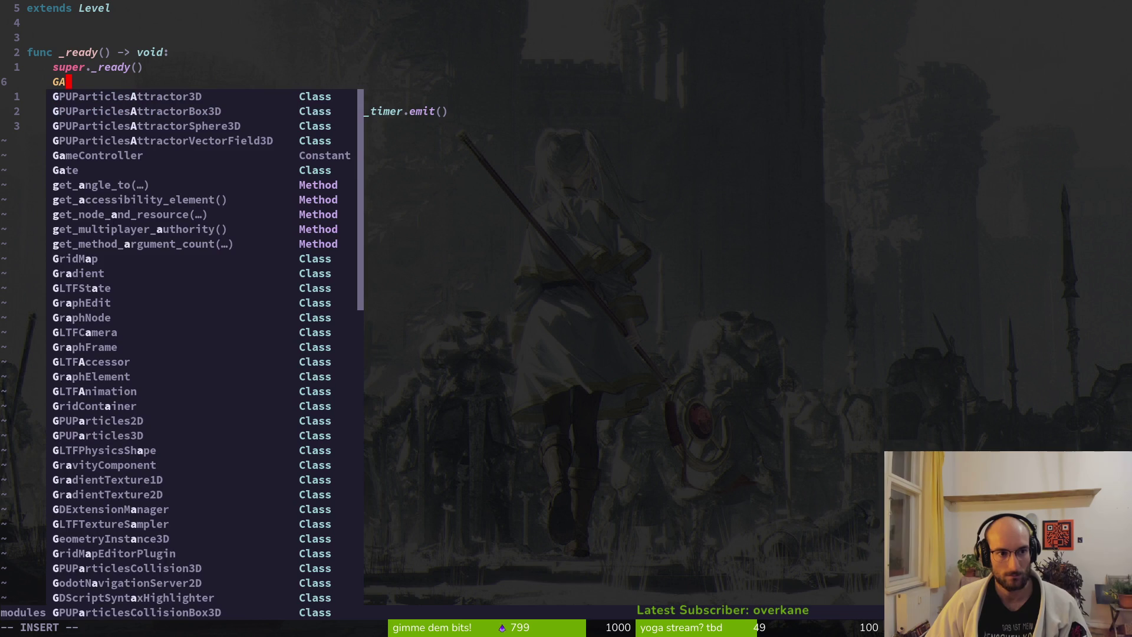
pyautogui.write('t')
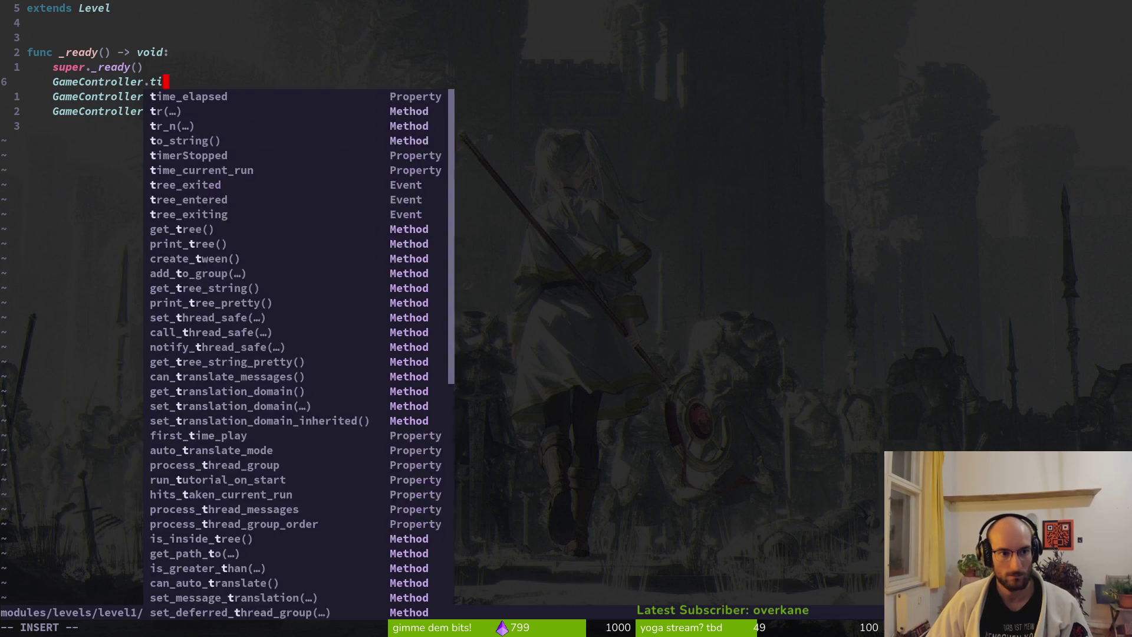
pyautogui.write('im')
pyautogui.press('Down')
pyautogui.press('Return')
pyautogui.press('BackSpace')
pyautogui.press('BackSpace')
pyautogui.press('BackSpace')
pyautogui.write('_stopped = false')
pyautogui.press('Escape')
pyautogui.write(':w')
pyautogui.press('Return')
# Step: Reopen game.controller.gd using the file finder search 'gamecon'
pyautogui.hotkey('ctrl', 'o')
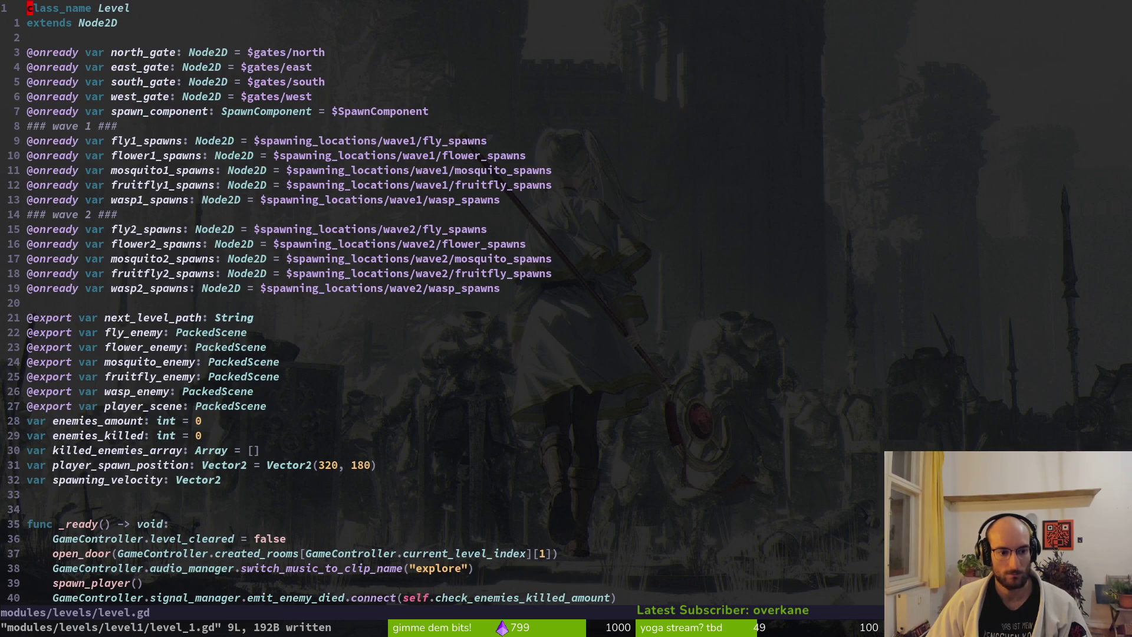
pyautogui.hotkey('ctrl', 'o')
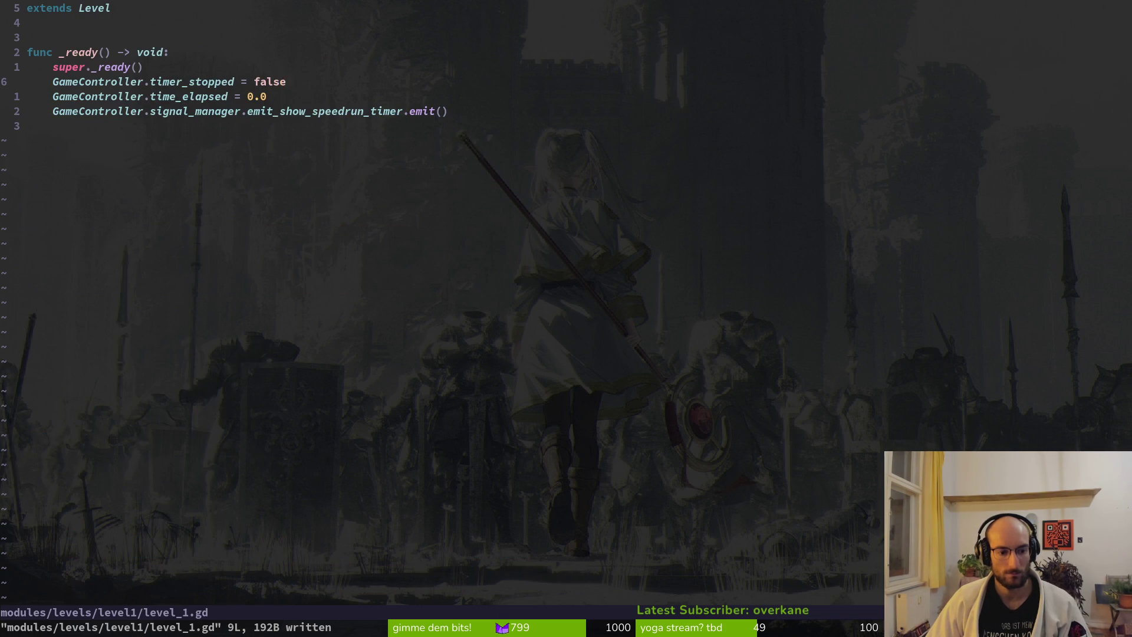
pyautogui.press('space')
pyautogui.press('f')
pyautogui.press('f')
pyautogui.write('gamecon')
pyautogui.press('Return')
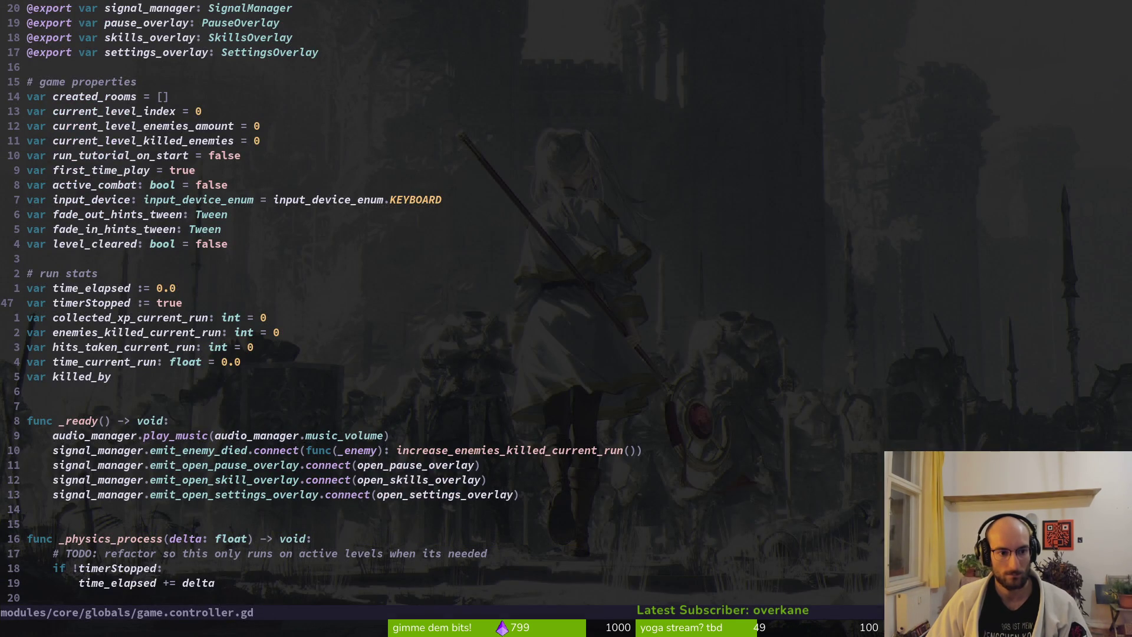
# Step: Rename timerStopped to timer_stopped in the declaration and the _physics_process if check, then save
pyautogui.press('b')
pyautogui.press('b')
pyautogui.press('b')
pyautogui.write('cwtimer_')
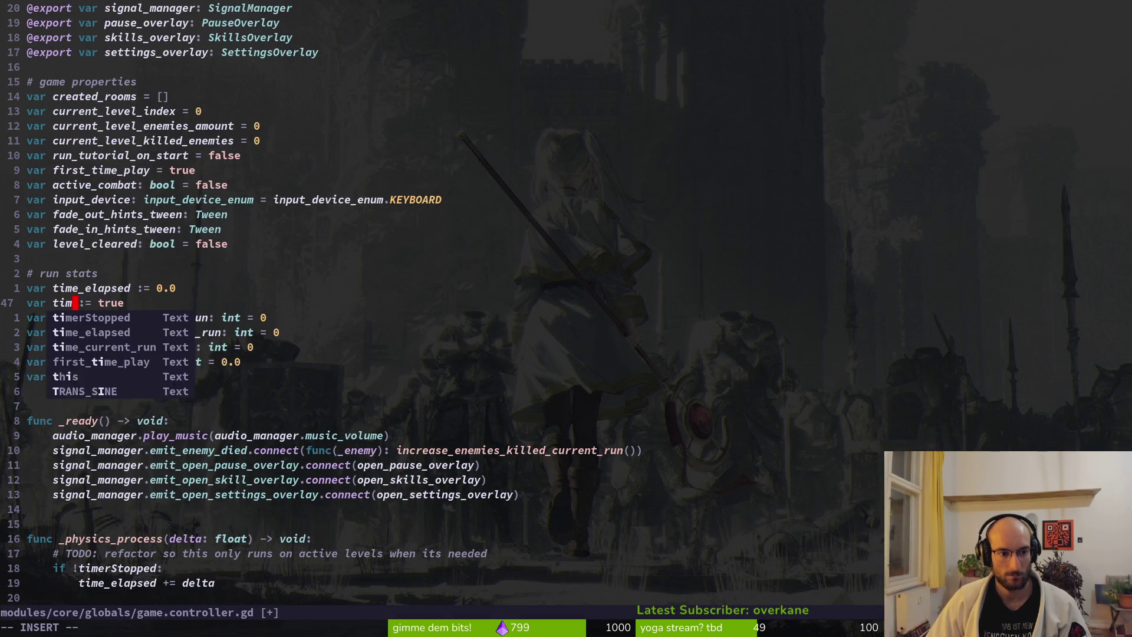
pyautogui.write('stopped')
pyautogui.press('Escape')
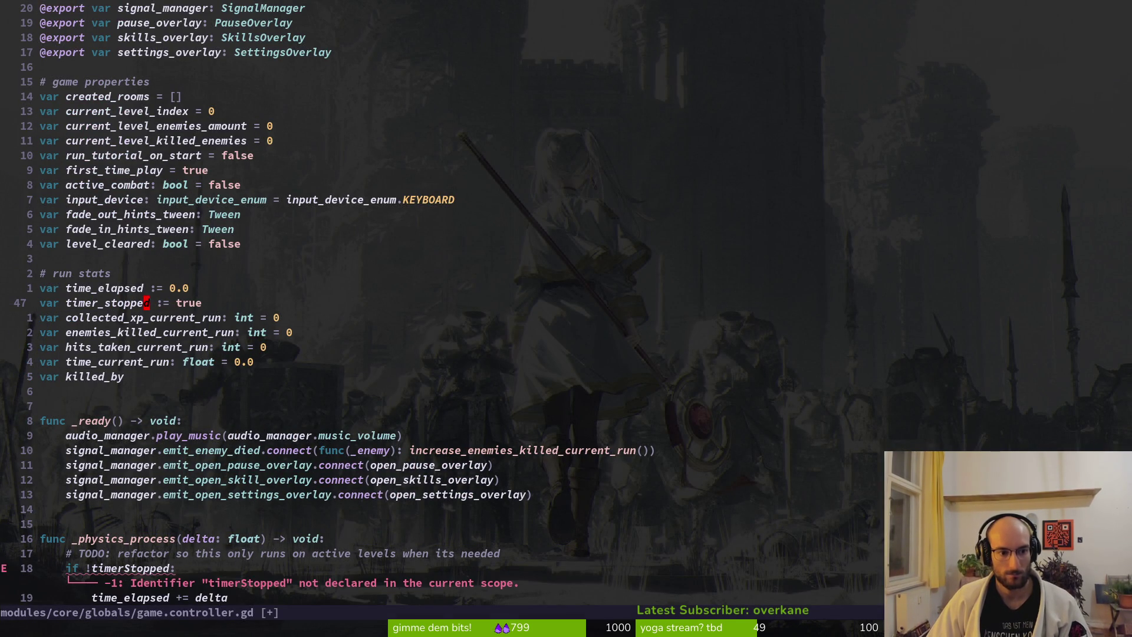
pyautogui.press('b')
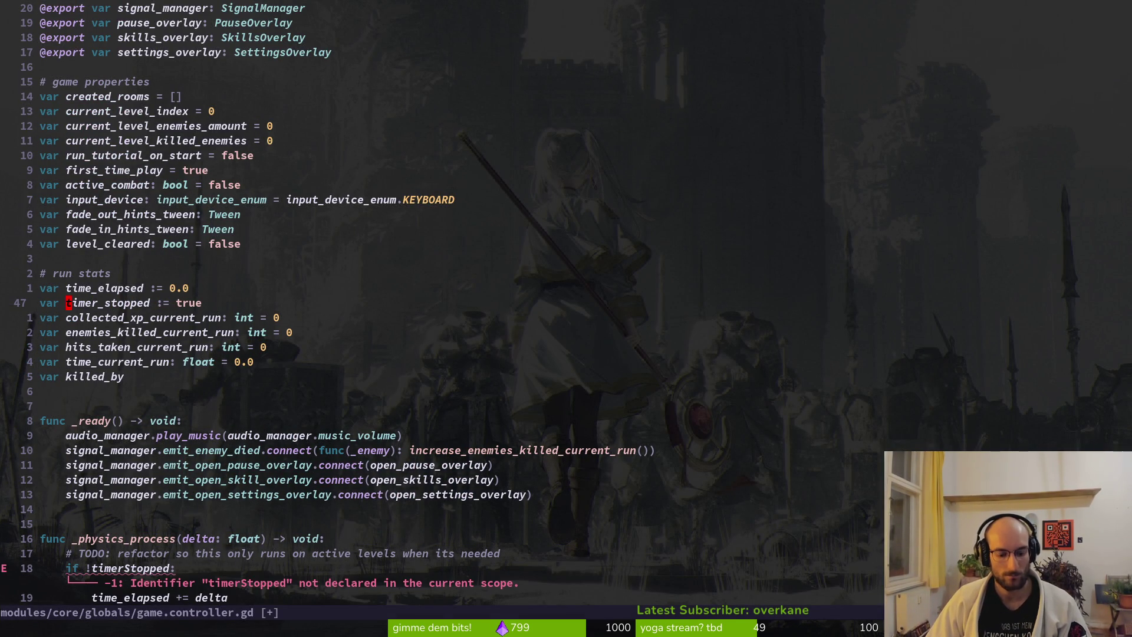
pyautogui.hotkey('ctrl', 'd')
pyautogui.press('k')
pyautogui.press('k')
pyautogui.press('k')
pyautogui.press('j')
pyautogui.press('w')
pyautogui.write('wviwp')
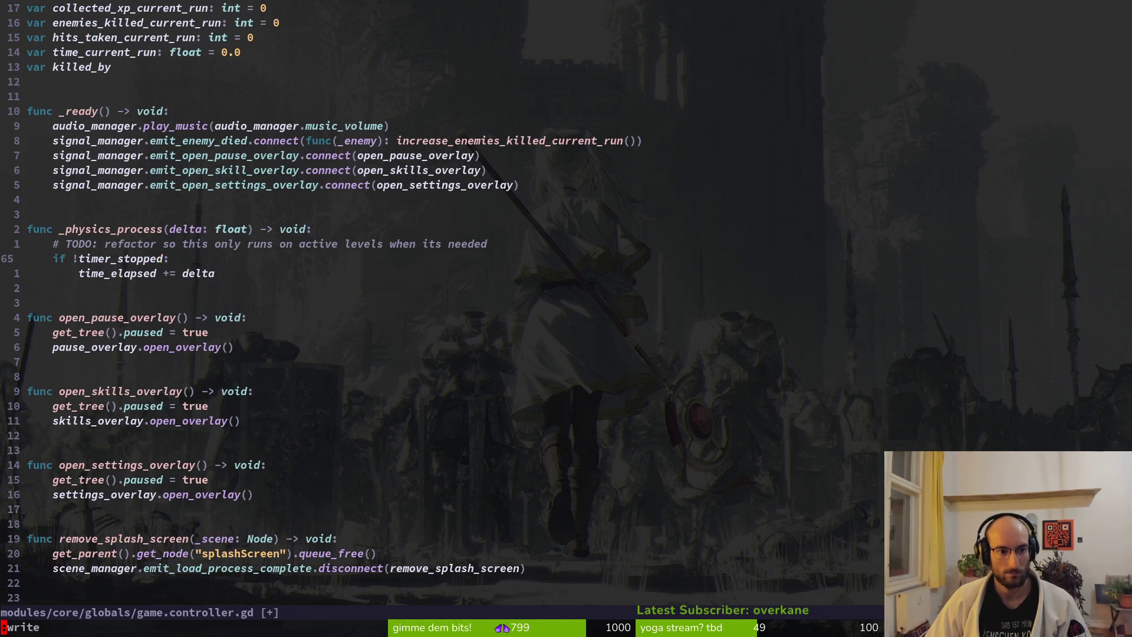
pyautogui.write(':w')
pyautogui.press('Return')
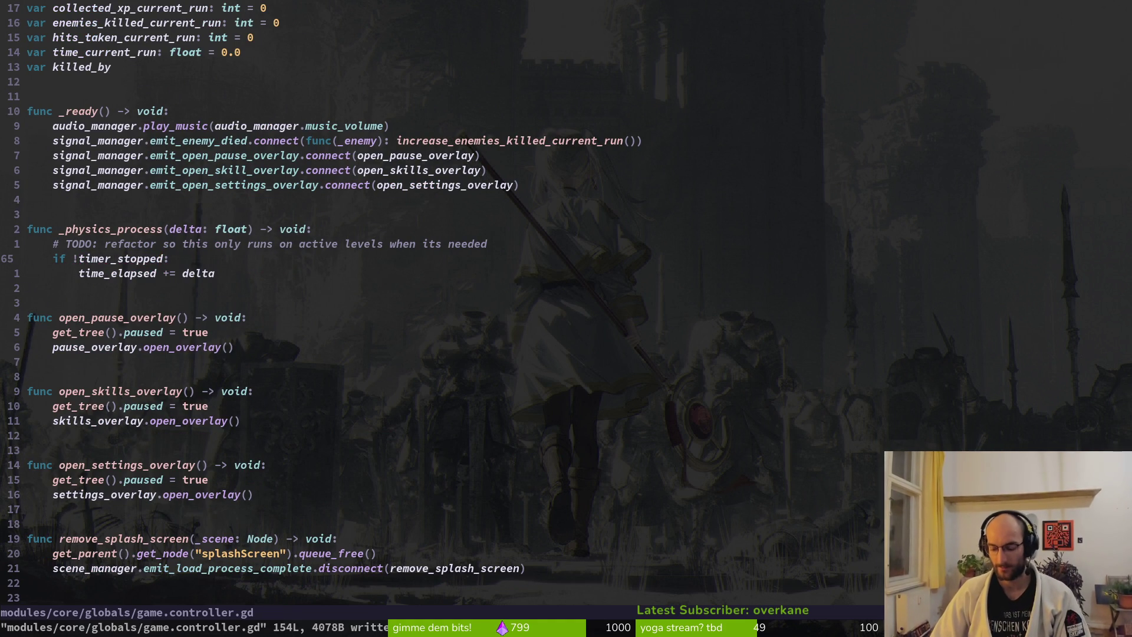
# Step: Open pause_overlay.gd through the file finder
pyautogui.press('space')
pyautogui.press('f')
pyautogui.press('f')
pyautogui.write('pause')
pyautogui.press('Return')
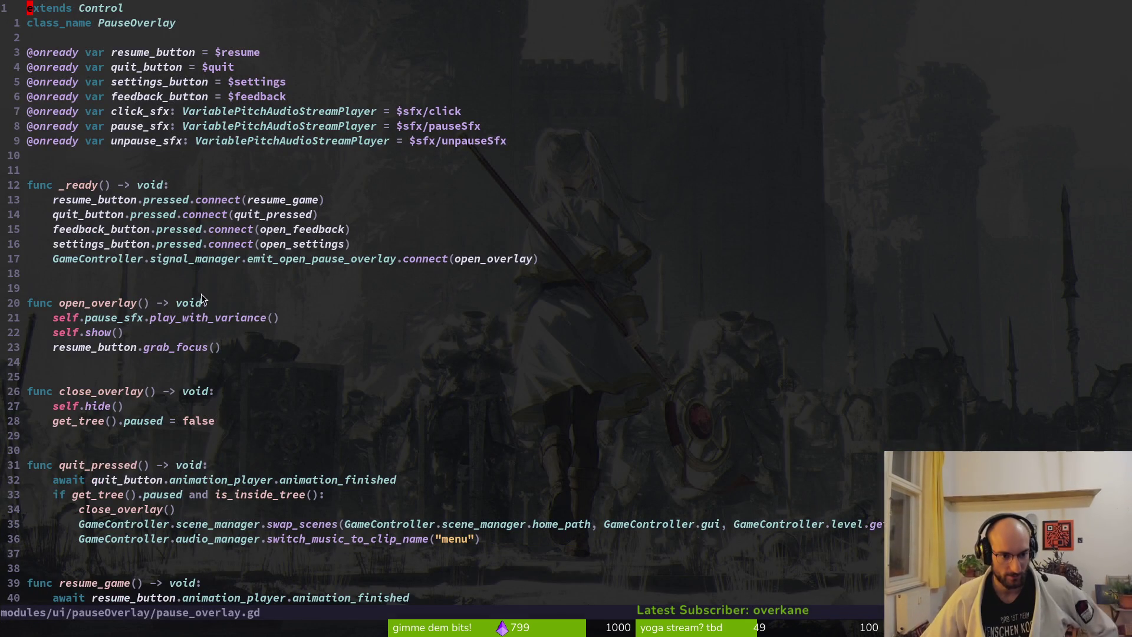
# Step: Replace the hide and unpause lines in resume_game with close_overlay() and save
pyautogui.scroll(-2, 201, 295)
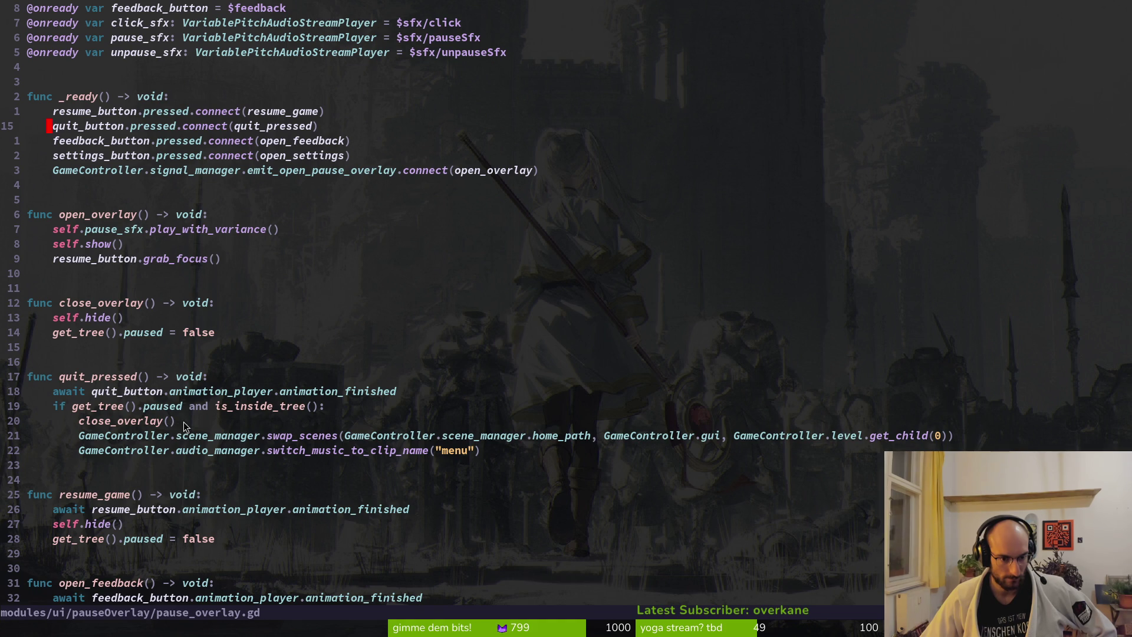
pyautogui.scroll(-2, 150, 419)
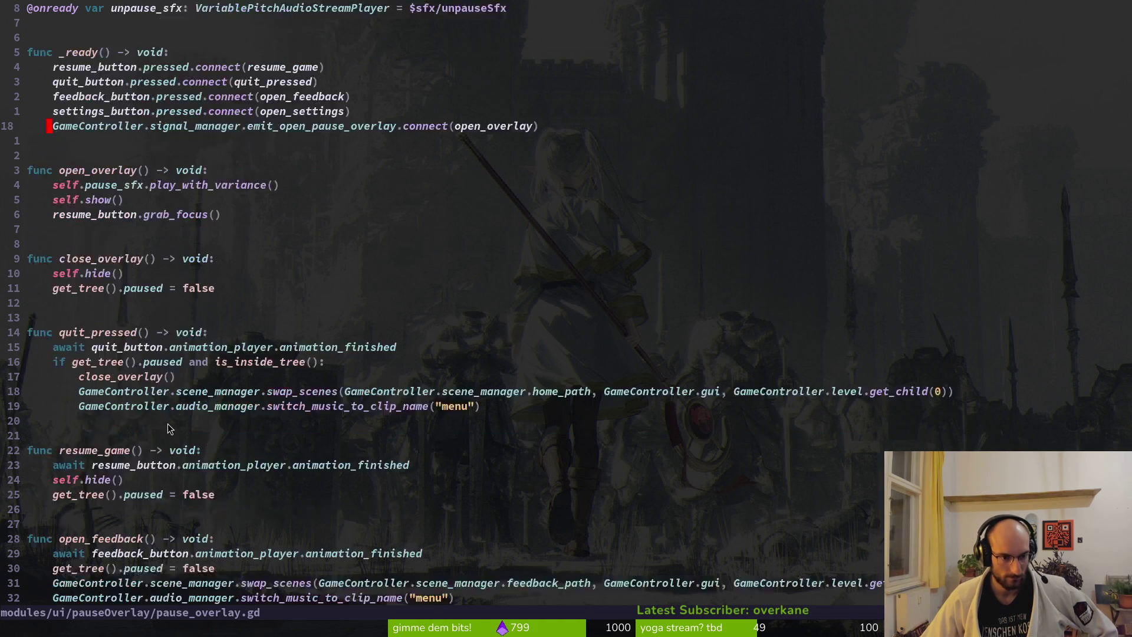
pyautogui.scroll(-1, 176, 423)
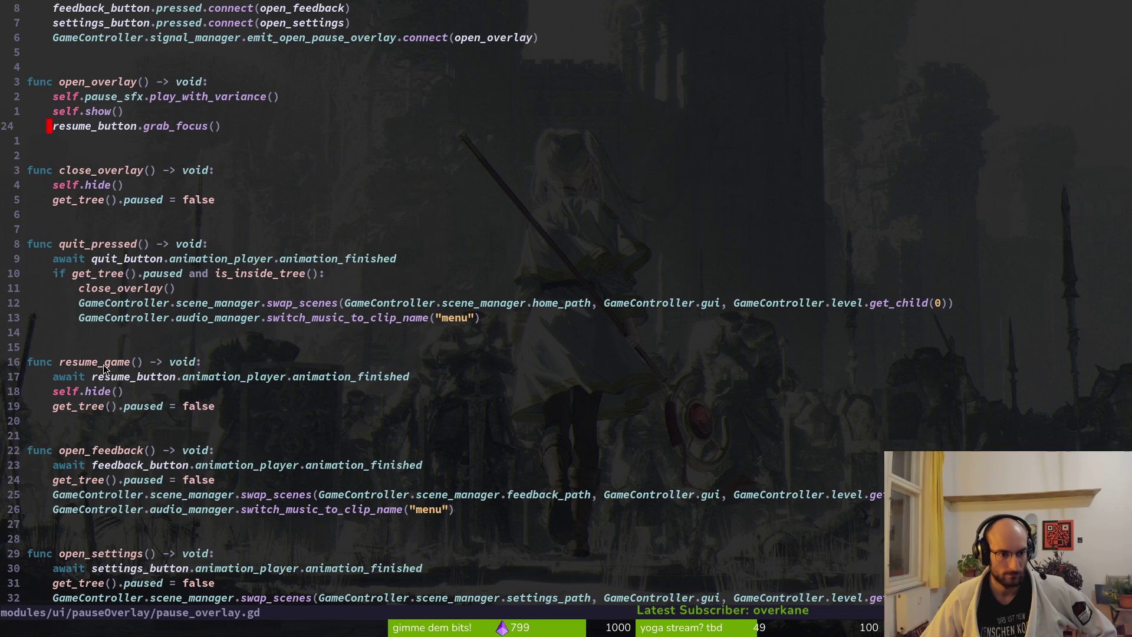
pyautogui.click(139, 378)
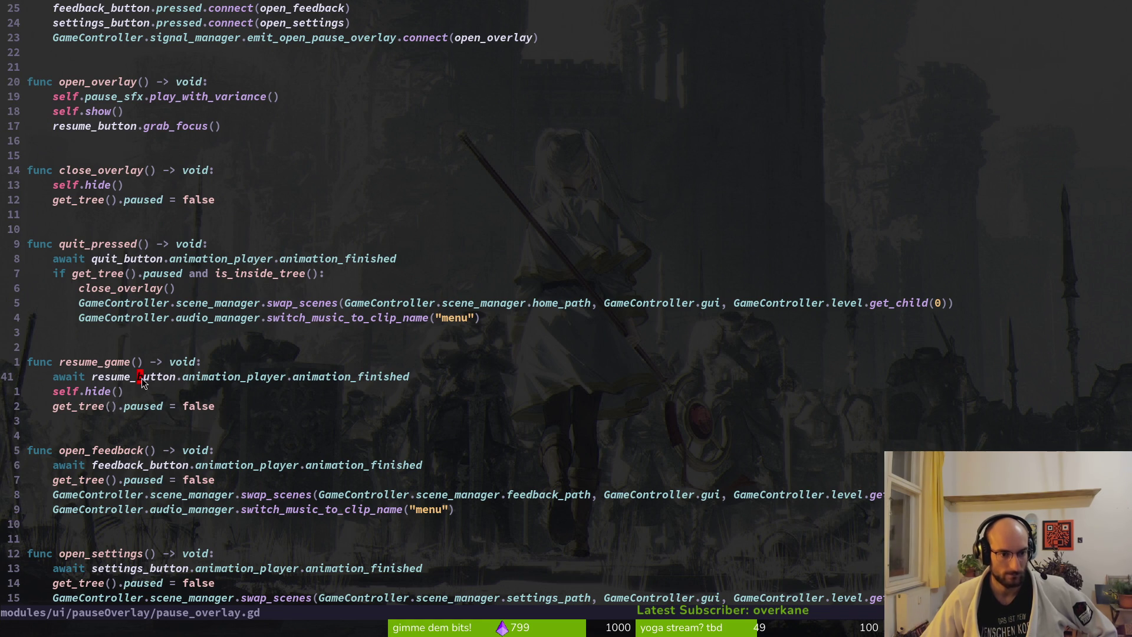
pyautogui.write('ocloseo')
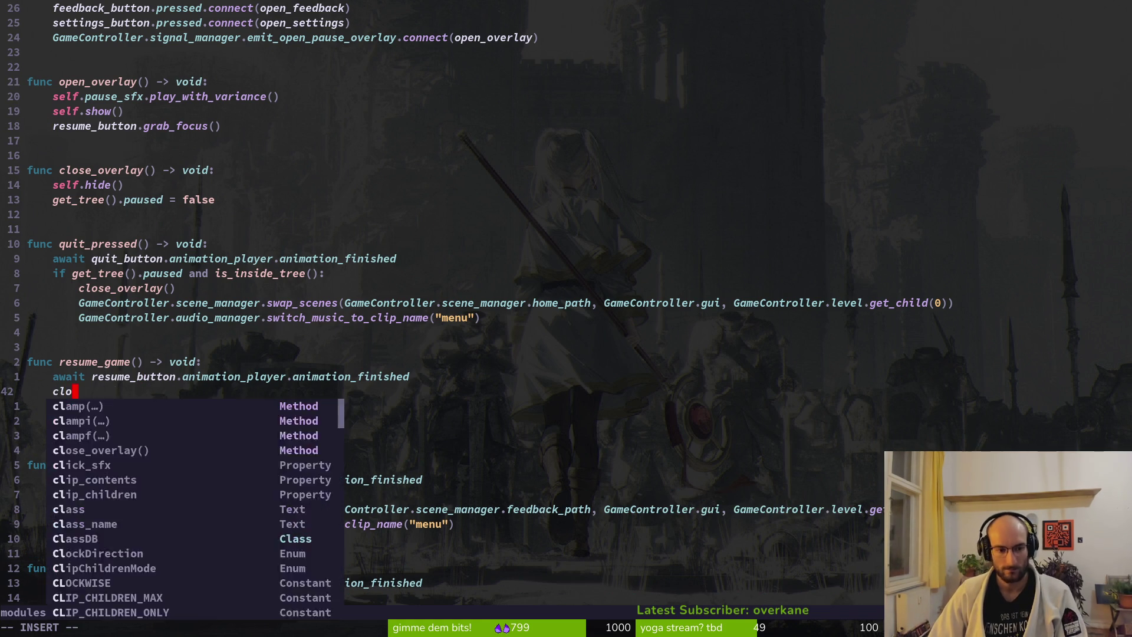
pyautogui.press('Return')
pyautogui.press('Escape')
pyautogui.press('j')
pyautogui.press('d')
pyautogui.press('d')
pyautogui.press('d')
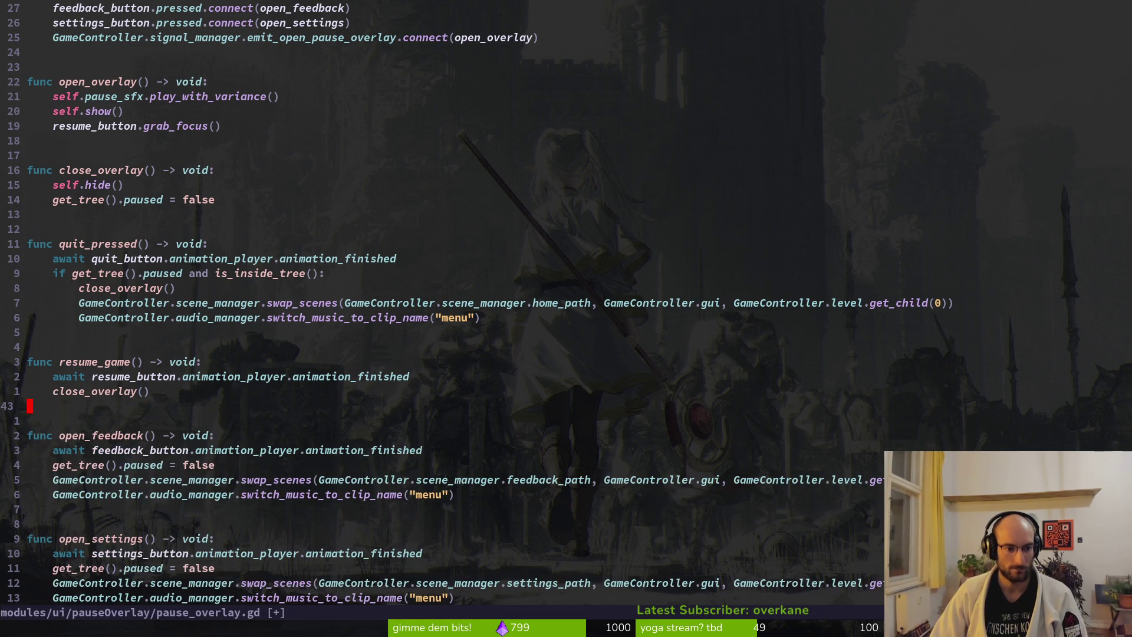
pyautogui.write(':w')
pyautogui.press('Return')
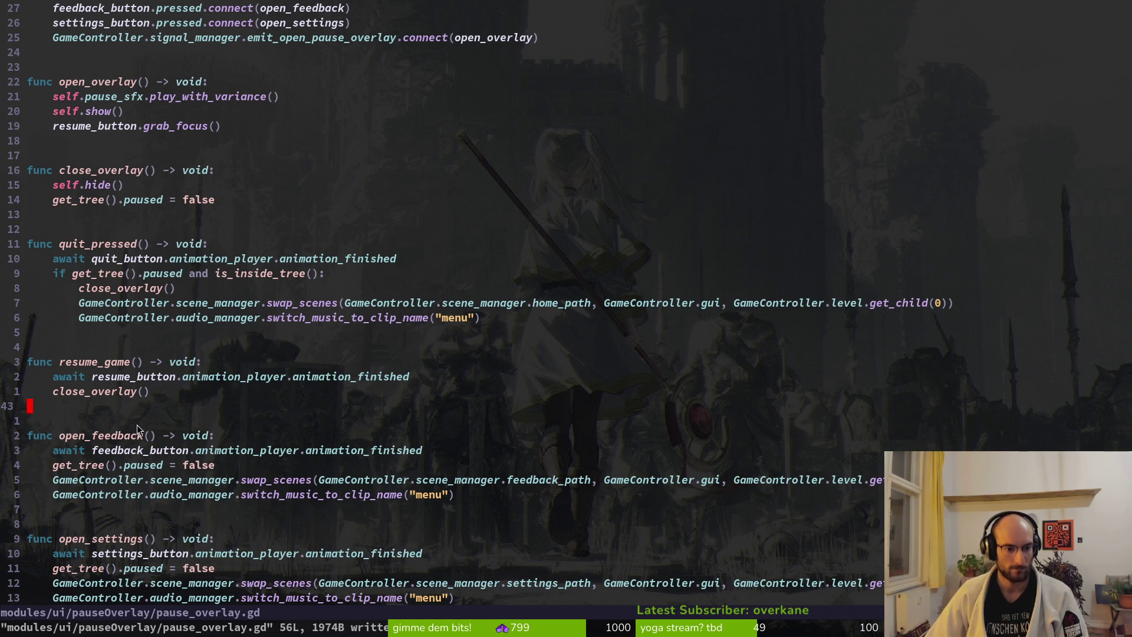
# Step: Delete the open_feedback function and its leftover blank line, then save
pyautogui.press('j')
pyautogui.press('j')
pyautogui.press('V')
pyautogui.press('j')
pyautogui.press('j')
pyautogui.press('j')
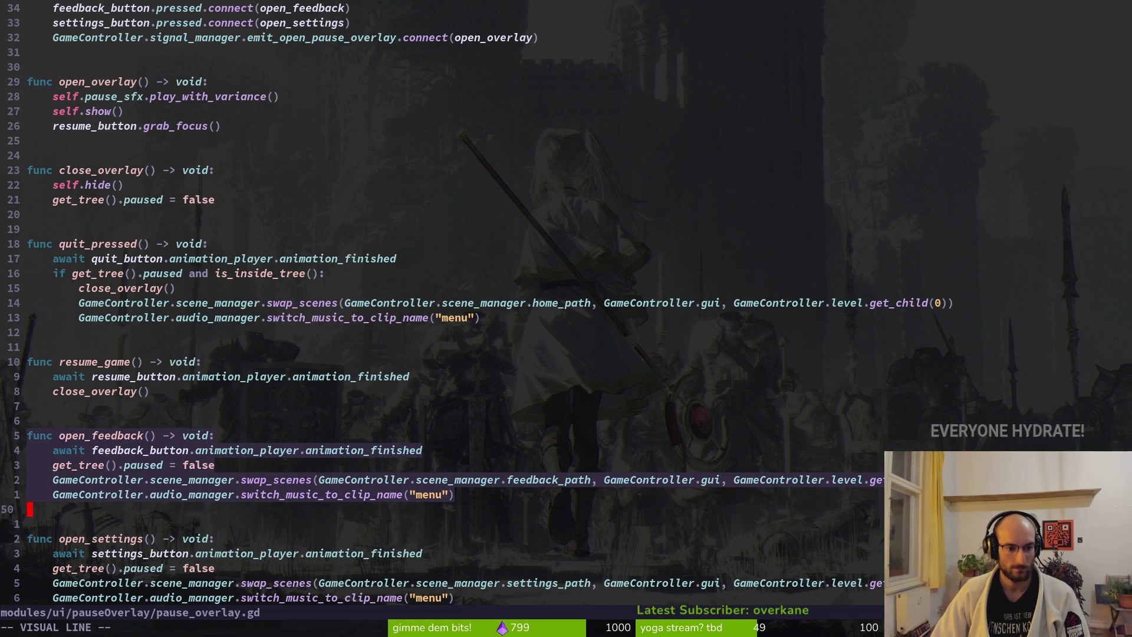
pyautogui.press('d')
pyautogui.press('d')
pyautogui.press('d')
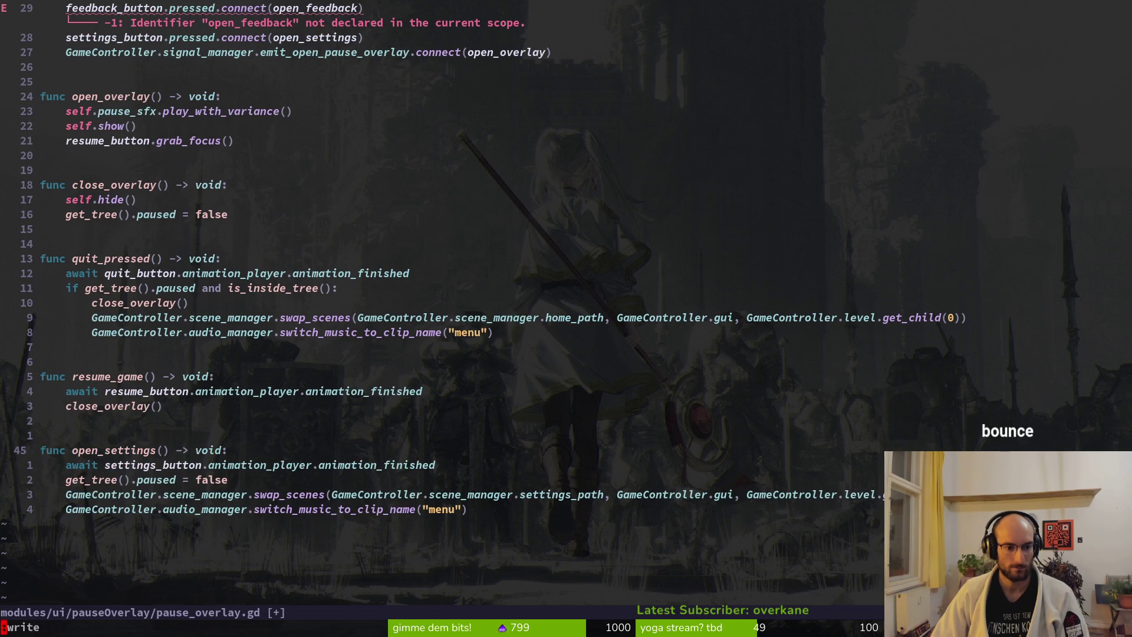
pyautogui.write(':w')
pyautogui.press('Return')
pyautogui.press('2')
pyautogui.press('0')
pyautogui.press('k')
pyautogui.press('k')
pyautogui.press('k')
pyautogui.press('k')
pyautogui.press('k')
pyautogui.press('k')
pyautogui.press('k')
pyautogui.press('d')
pyautogui.press('d')
pyautogui.press('k')
pyautogui.press('k')
pyautogui.press('k')
pyautogui.press('k')
pyautogui.press('k')
pyautogui.press('k')
pyautogui.press('d')
pyautogui.press('d')
pyautogui.write(':w')
pyautogui.press('Return')
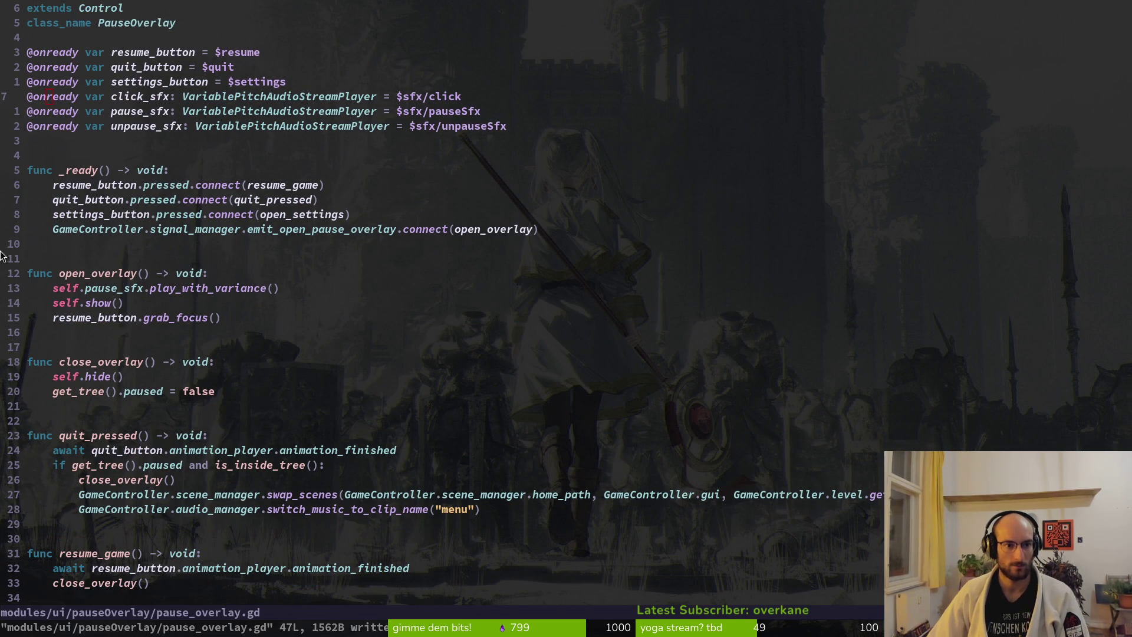
pyautogui.hotkey('alt', 'Tab')
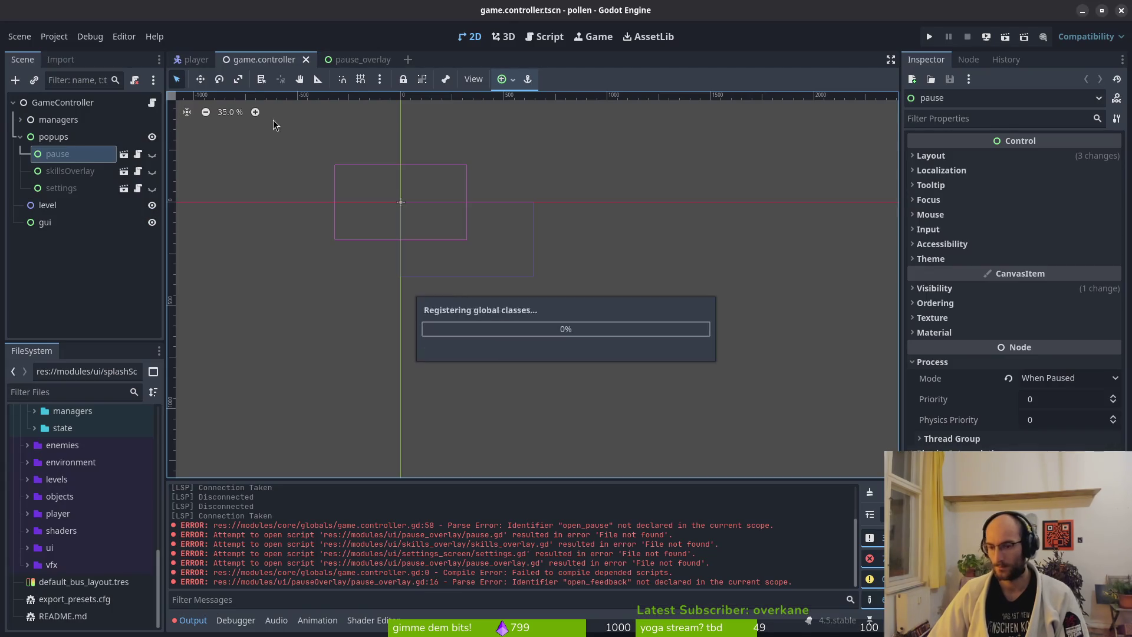
# Step: Open the pause_overlay scene and delete the feedback node, then undo the deletion
pyautogui.click(375, 57)
pyautogui.click(47, 153)
pyautogui.press('Delete')
pyautogui.press('Return')
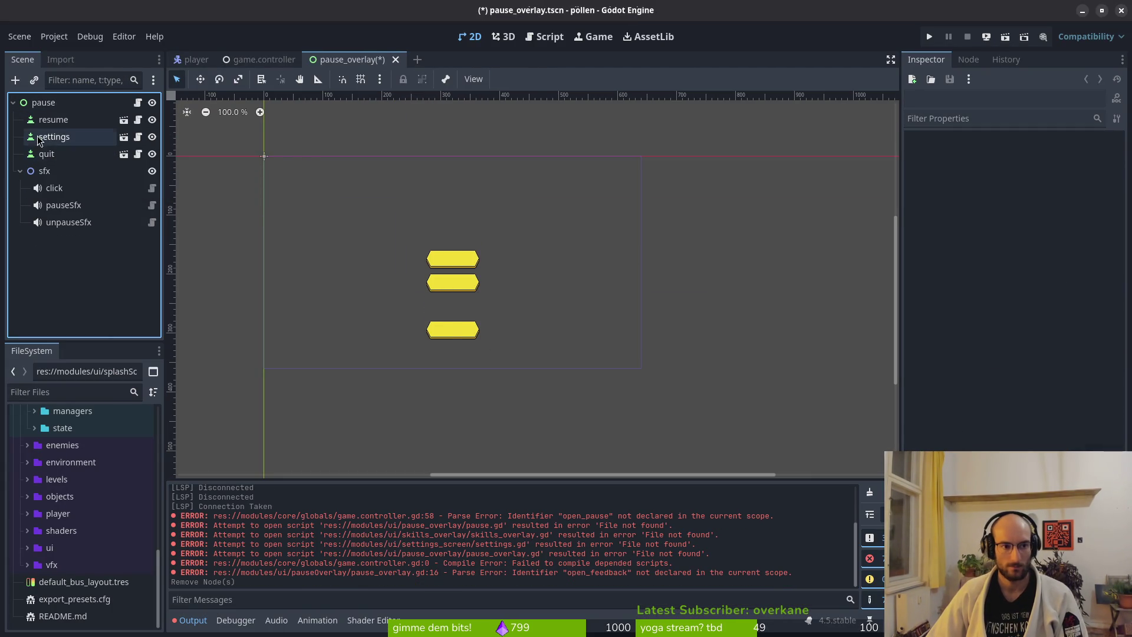
pyautogui.click(50, 153)
pyautogui.hotkey('ctrl', 'z')
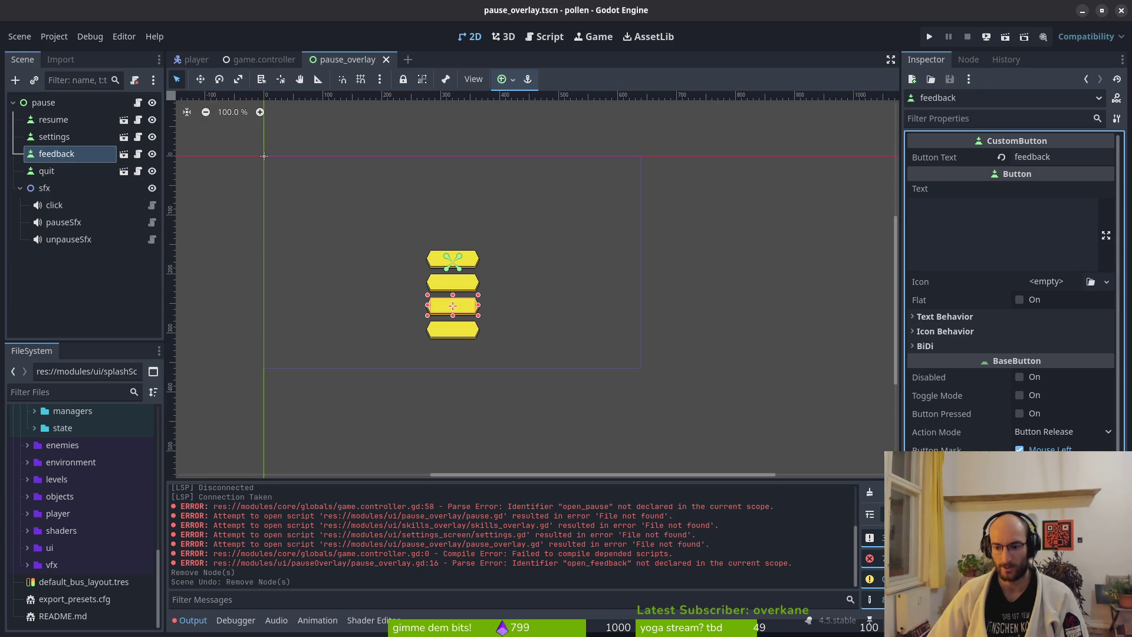
# Step: Delete the feedback node again and confirm the removal
pyautogui.scroll(-5, 1011, 283)
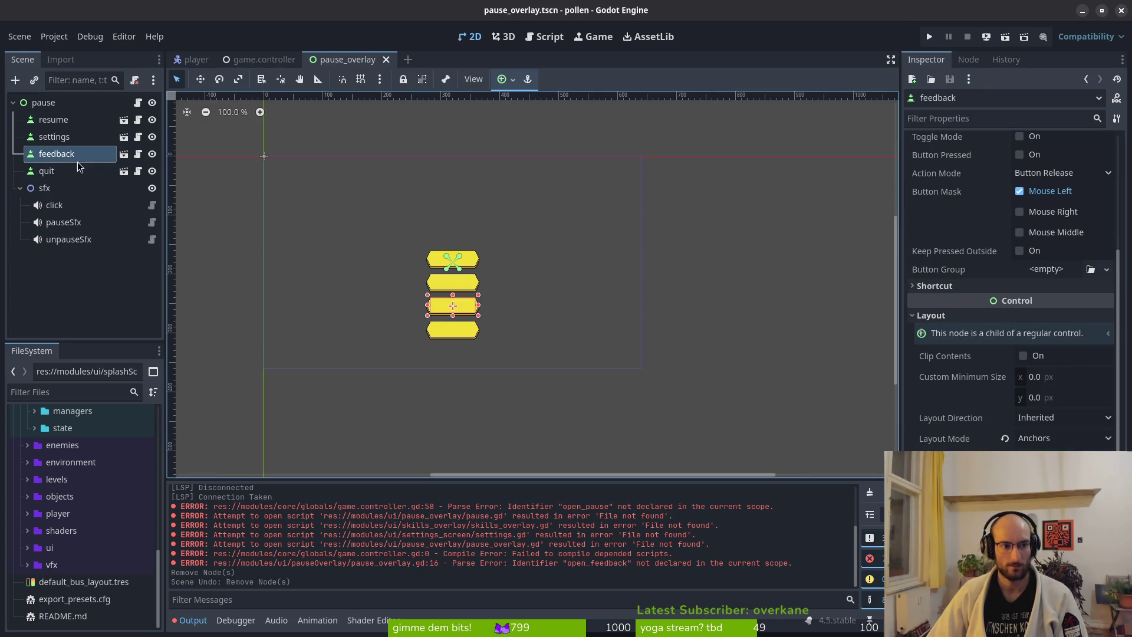
pyautogui.press('Delete')
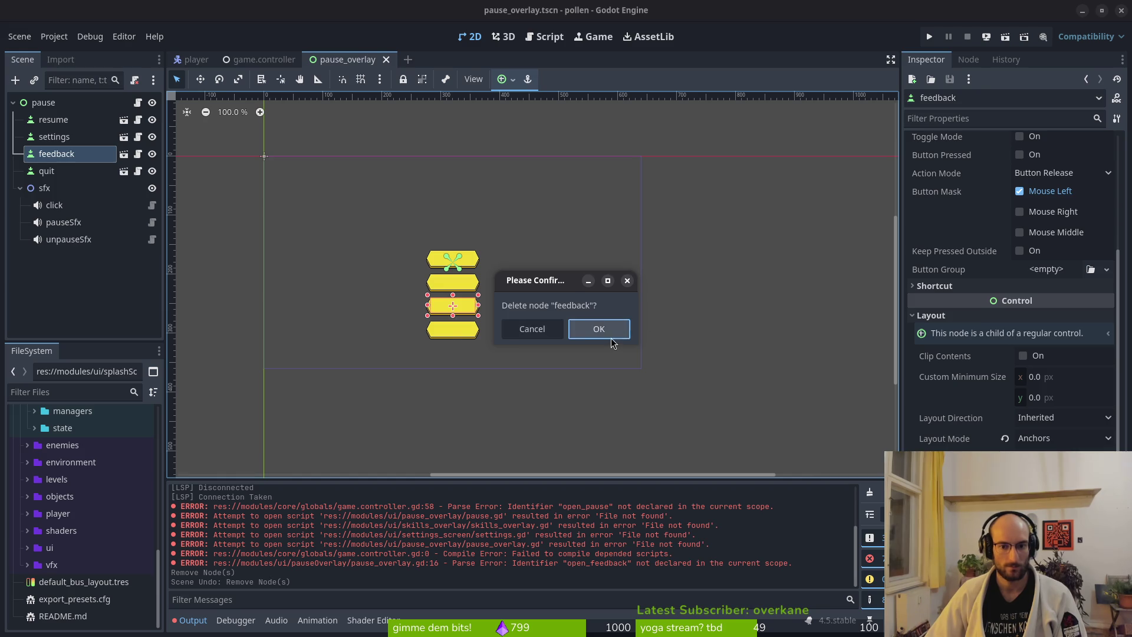
pyautogui.click(611, 338)
pyautogui.click(46, 158)
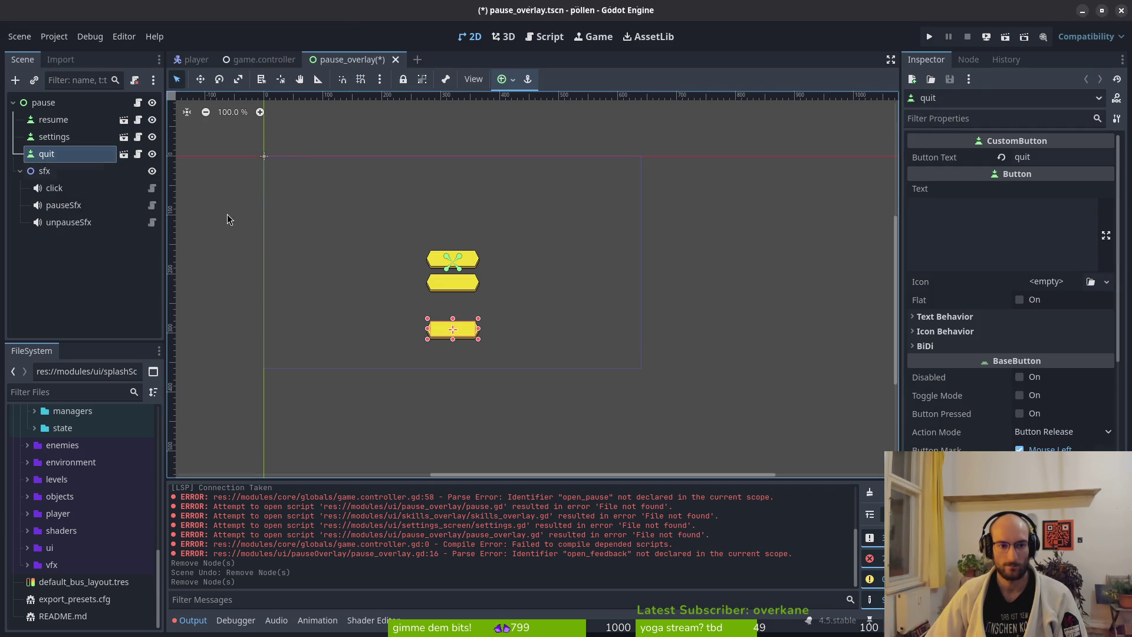
pyautogui.scroll(-5, 989, 415)
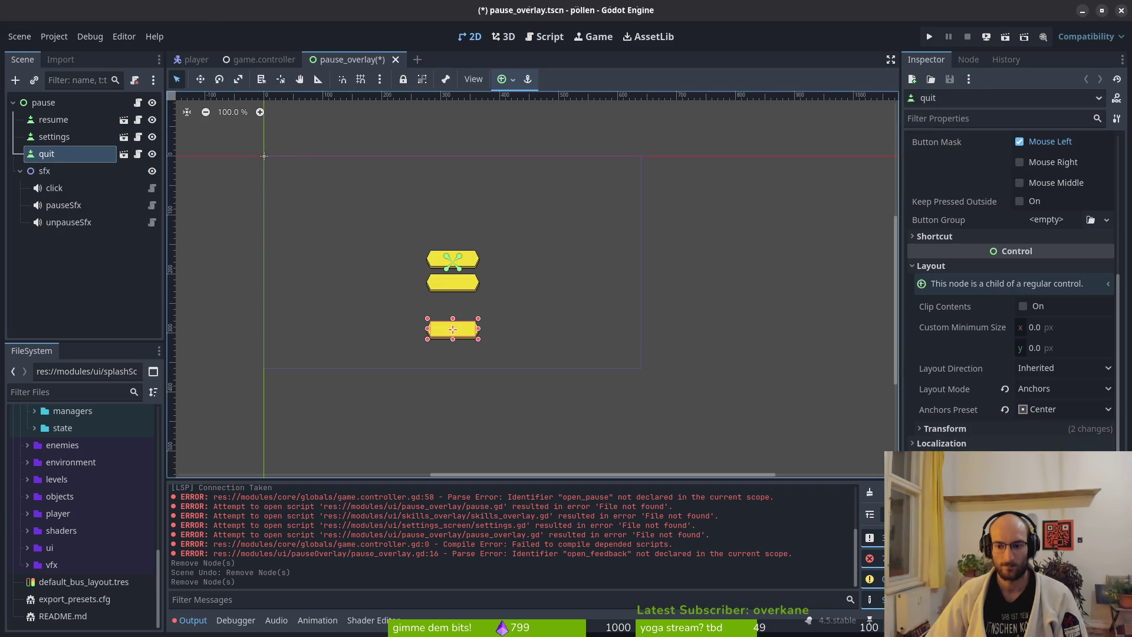
pyautogui.click(945, 428)
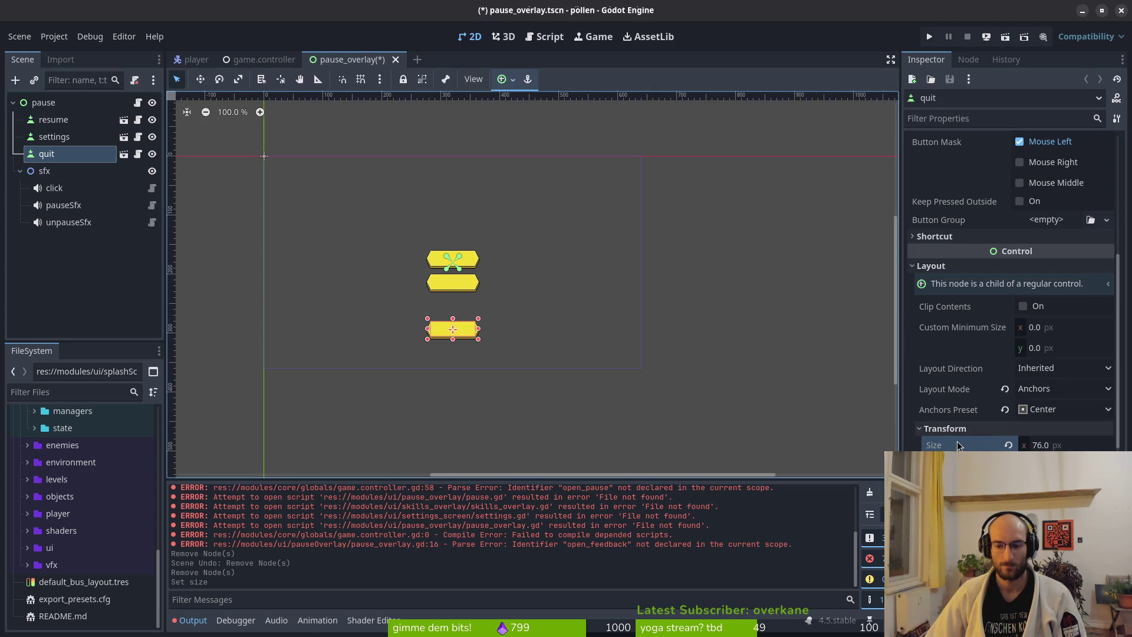
pyautogui.scroll(5, 456, 310)
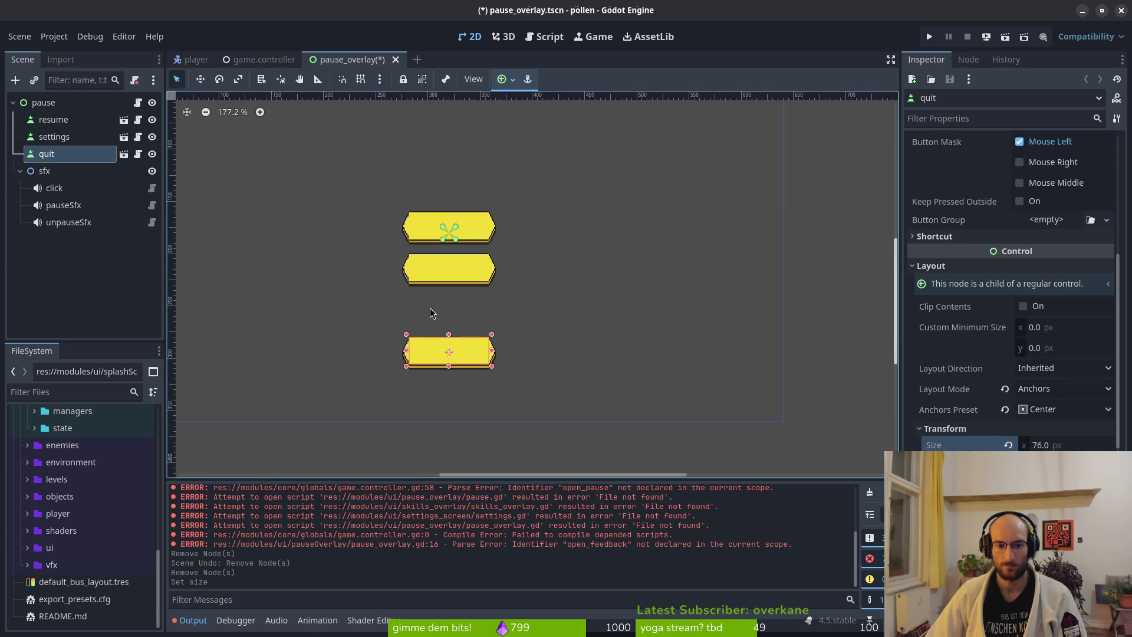
pyautogui.click(803, 439)
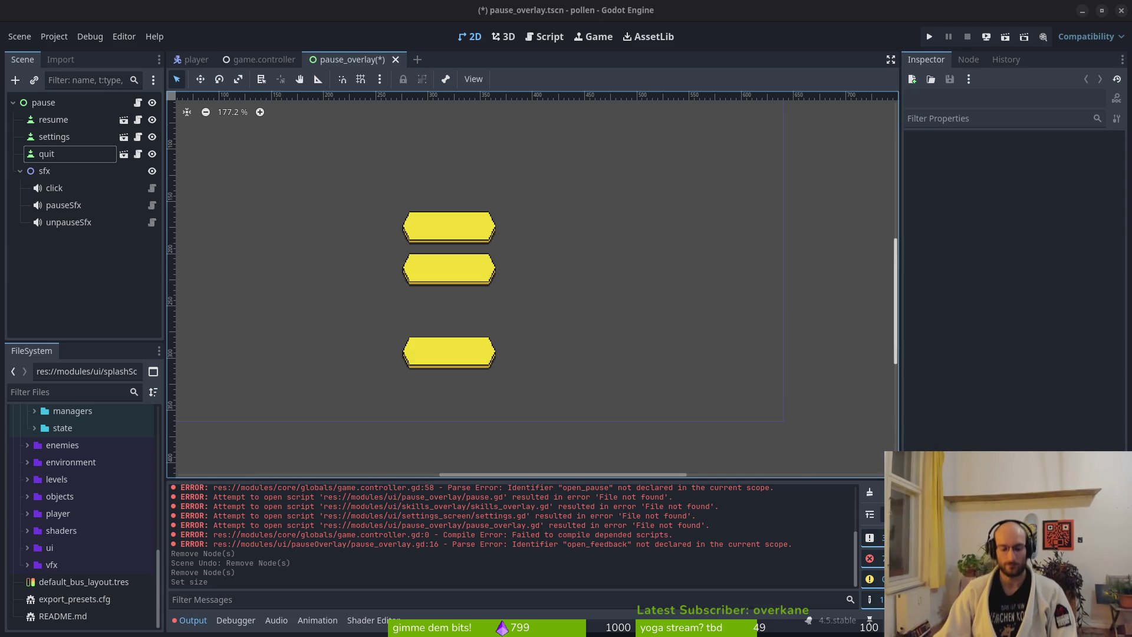
# Step: Restore the feedback node and copy its Position value onto the quit button
pyautogui.hotkey('alt', 'Tab')
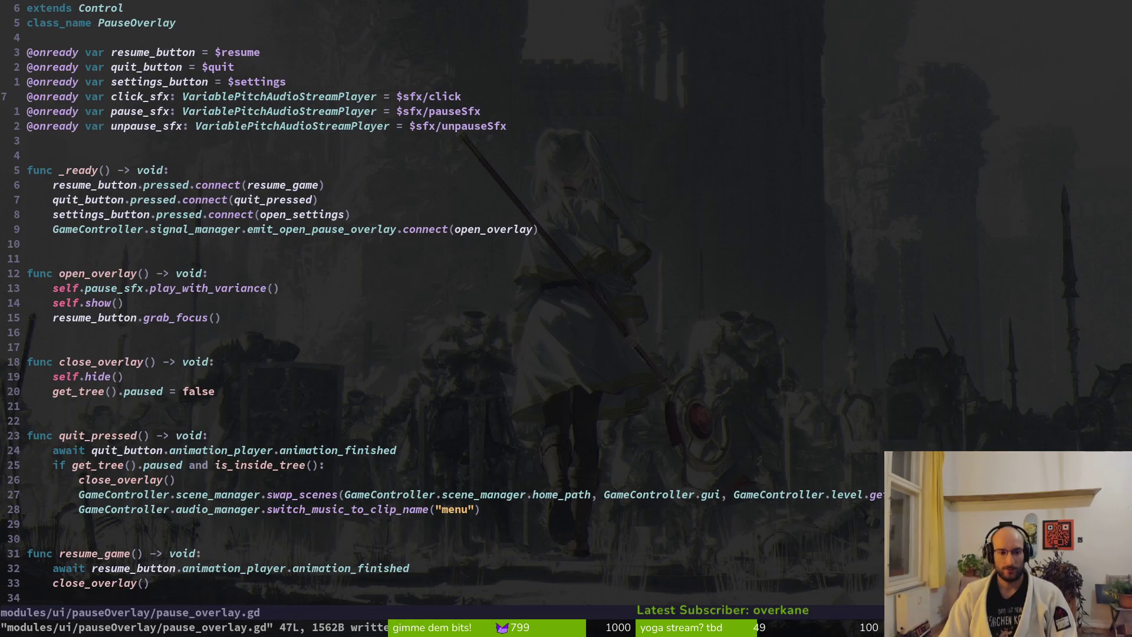
pyautogui.hotkey('alt', 'Tab')
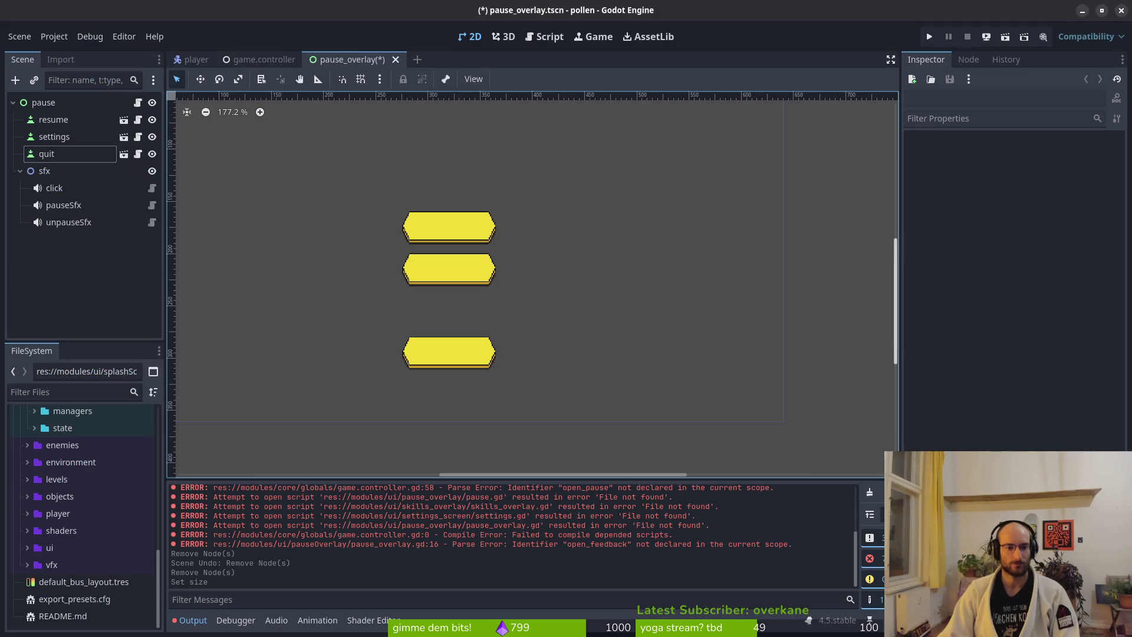
pyautogui.click(452, 352)
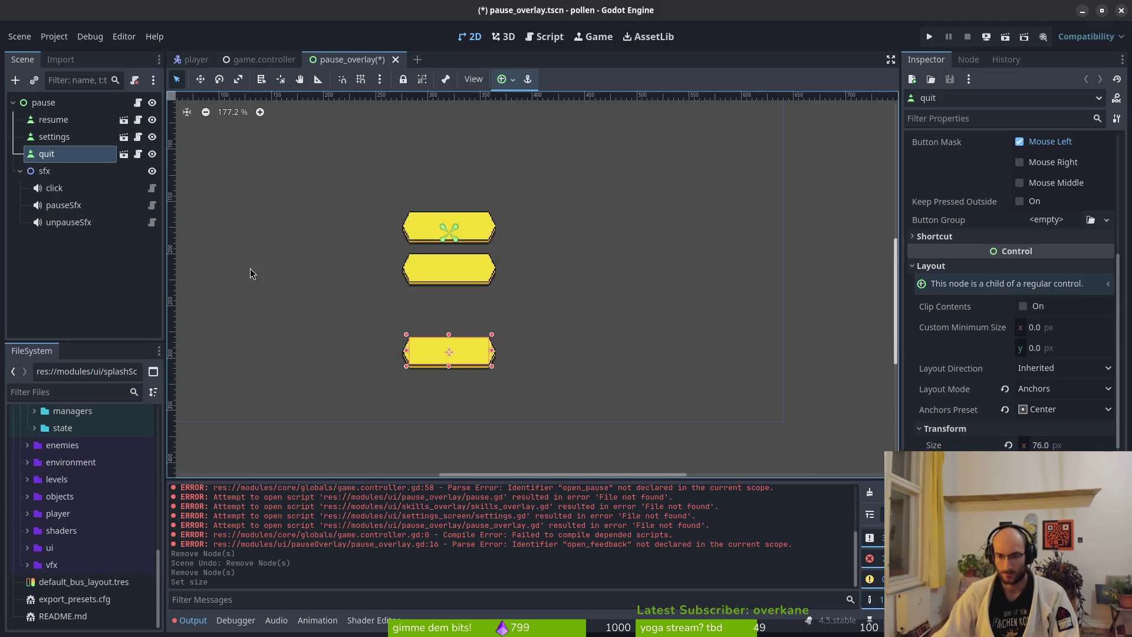
pyautogui.hotkey('ctrl', 'z')
pyautogui.hotkey('ctrl', 'z')
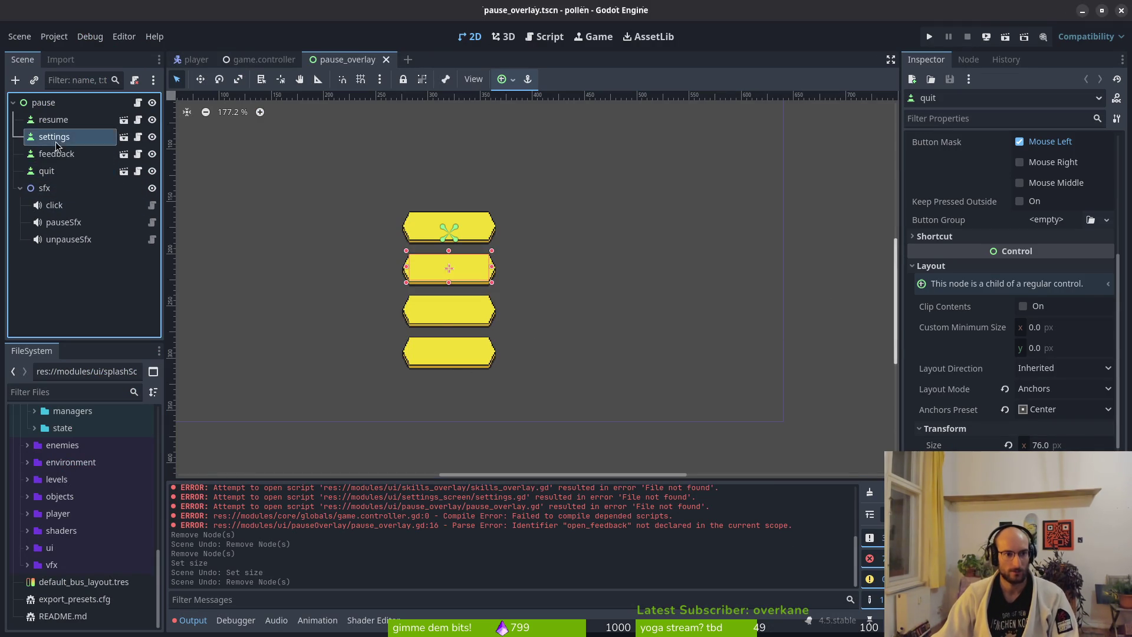
pyautogui.click(57, 152)
pyautogui.scroll(-10, 974, 291)
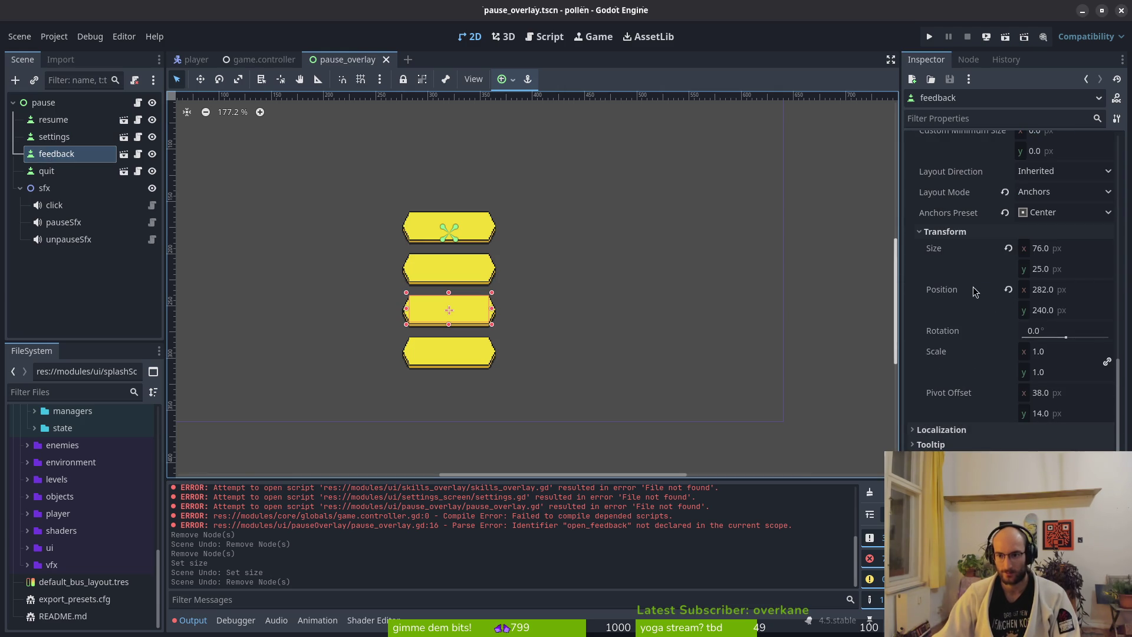
pyautogui.rightClick(974, 291)
pyautogui.click(884, 294)
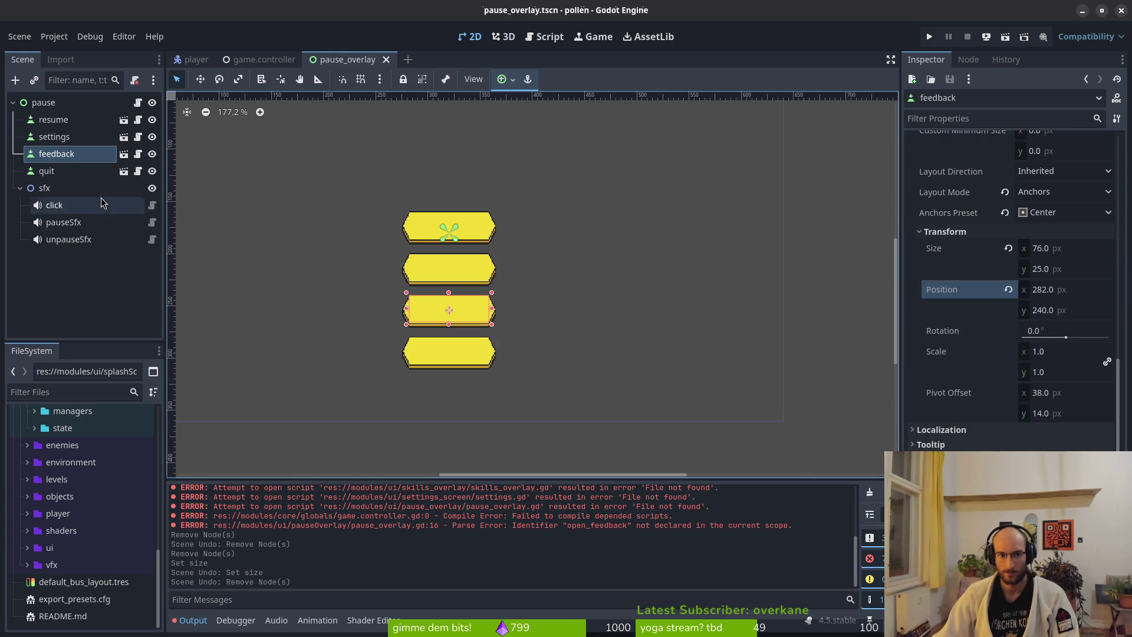
pyautogui.click(59, 176)
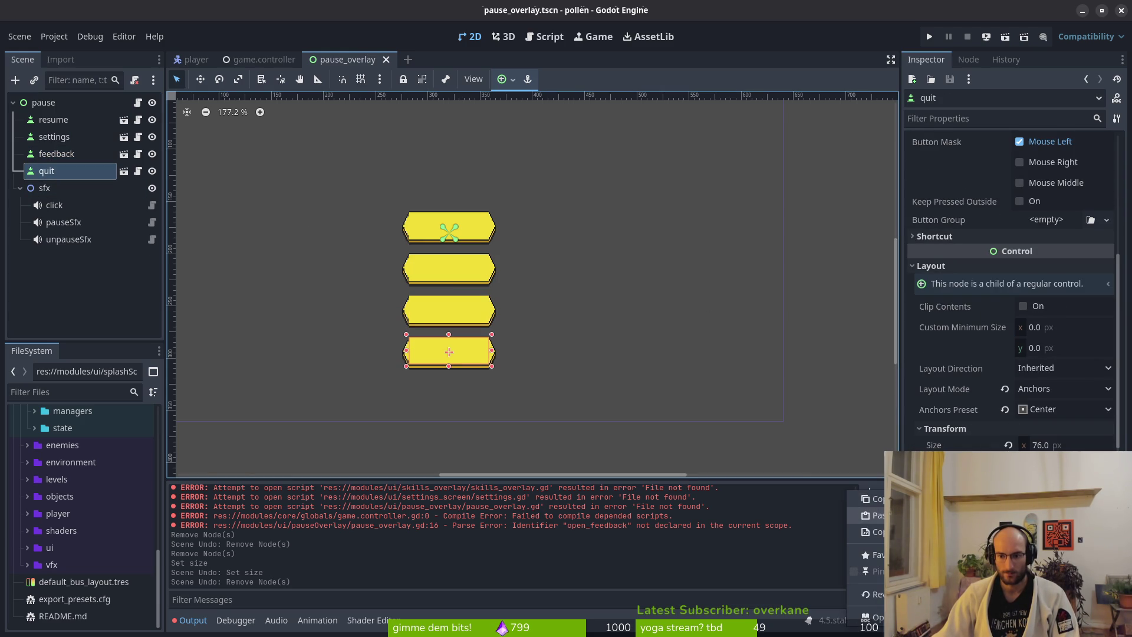
pyautogui.hotkey('ctrl', 'v')
# Step: Delete the feedback node and save the pause_overlay scene
pyautogui.click(56, 154)
pyautogui.press('Delete')
pyautogui.press('Return')
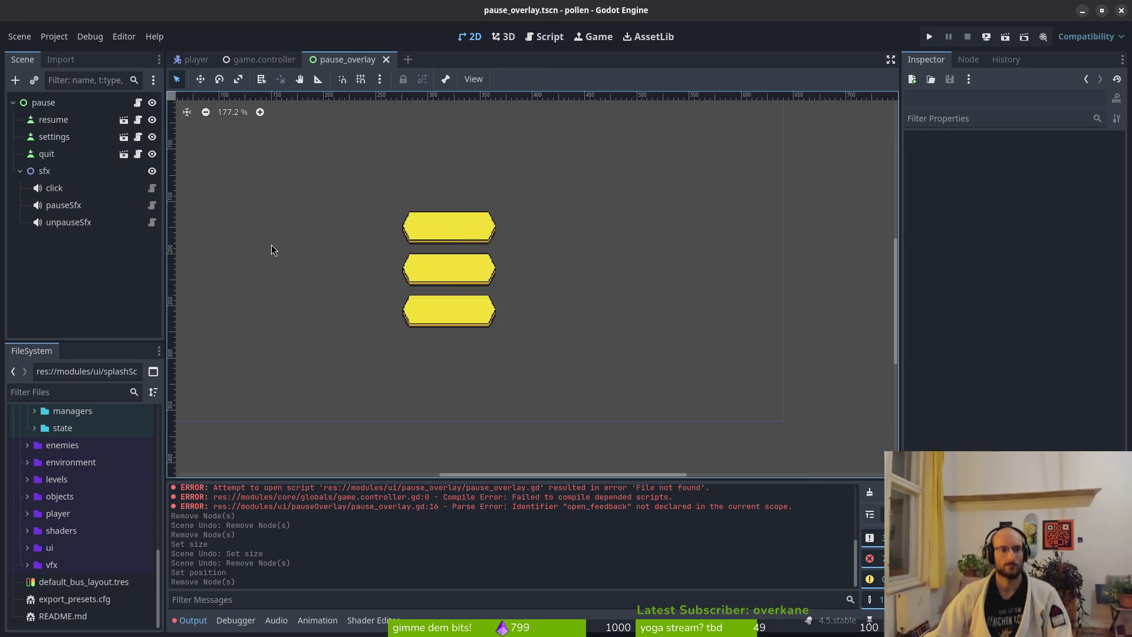
pyautogui.hotkey('ctrl', 's')
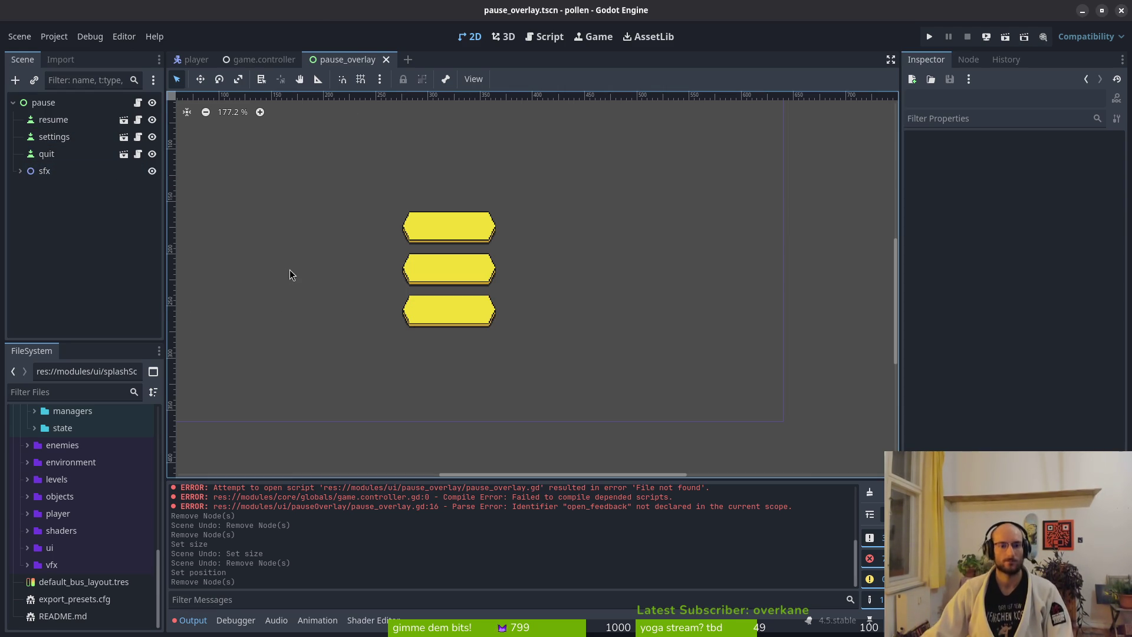
pyautogui.hotkey('alt', 'Tab')
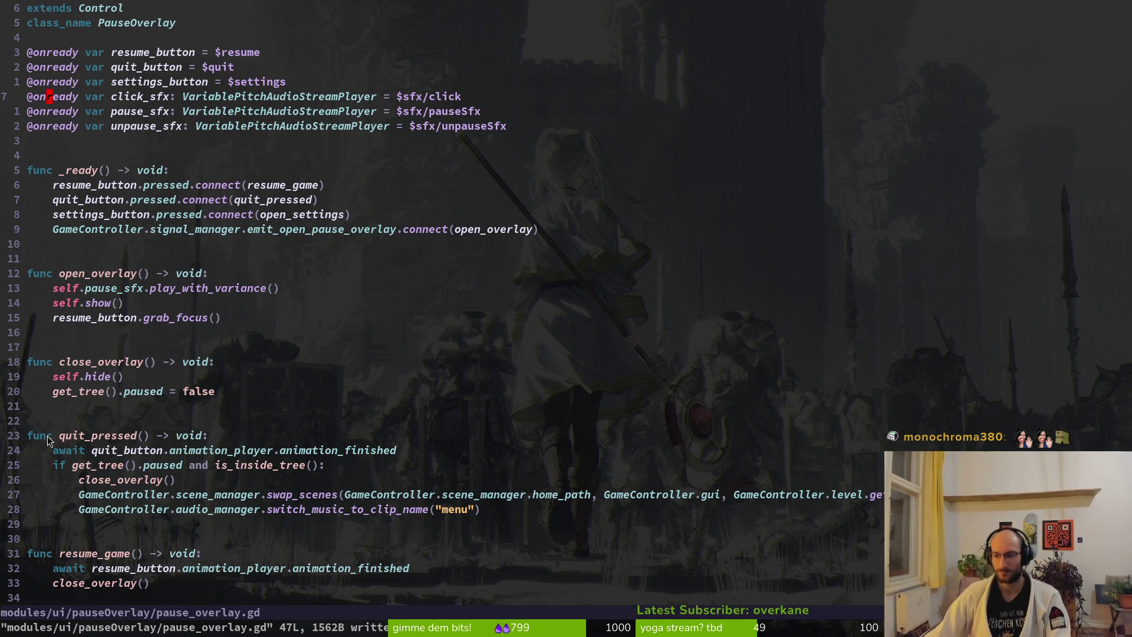
# Step: Add the comment '# to do refactor to use new settings overlay' above open_settings and save
pyautogui.scroll(-2, 167, 443)
pyautogui.scroll(-3, 167, 442)
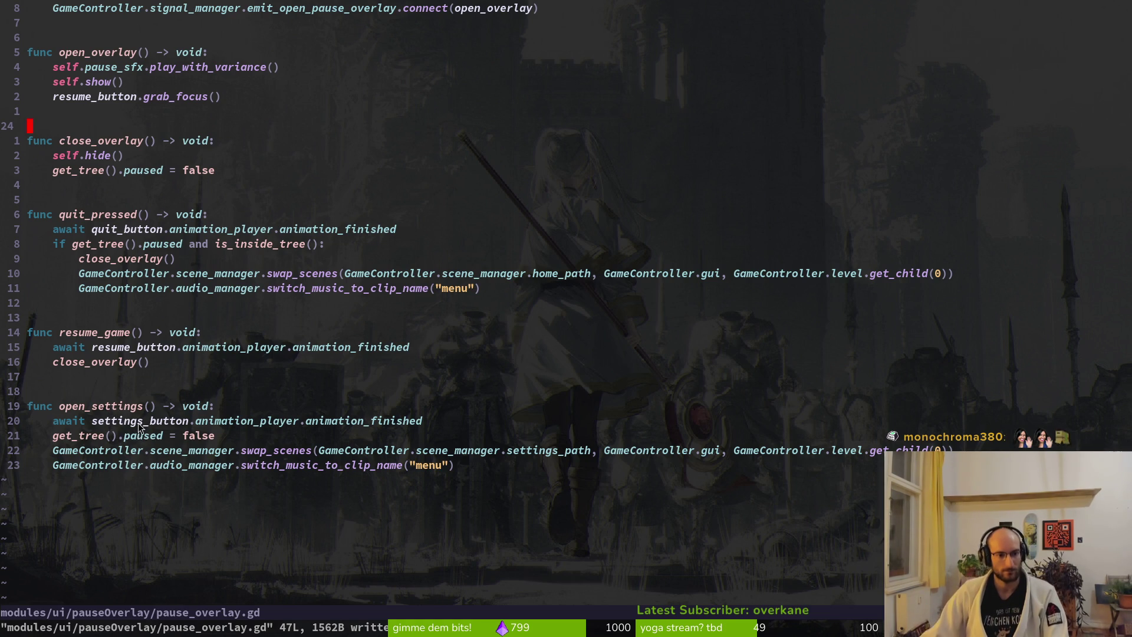
pyautogui.click(101, 406)
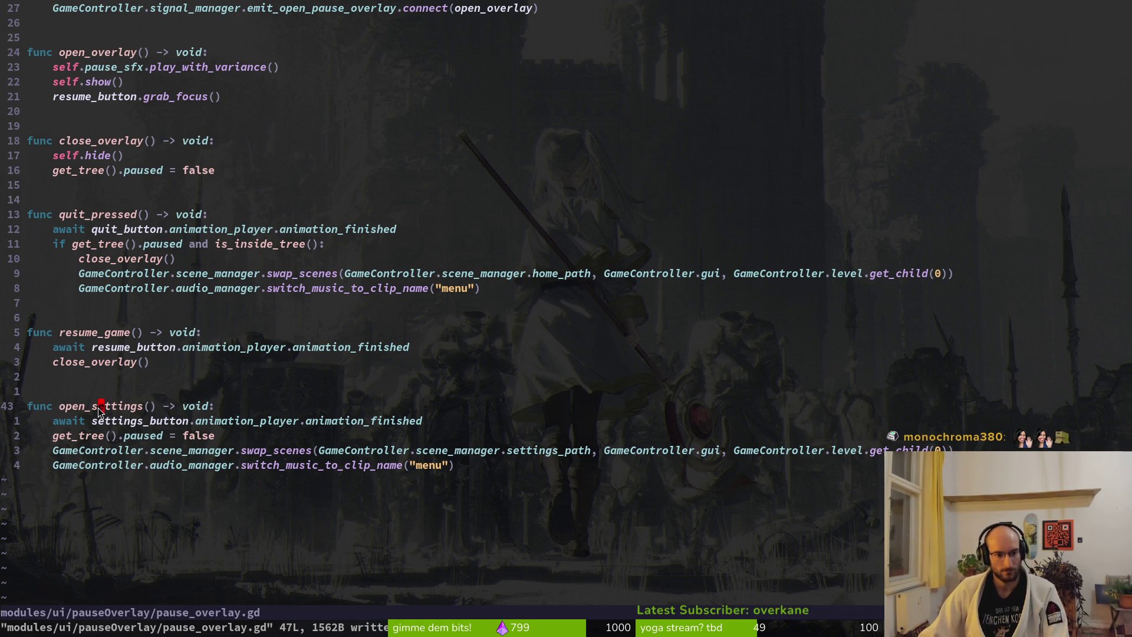
pyautogui.press('k')
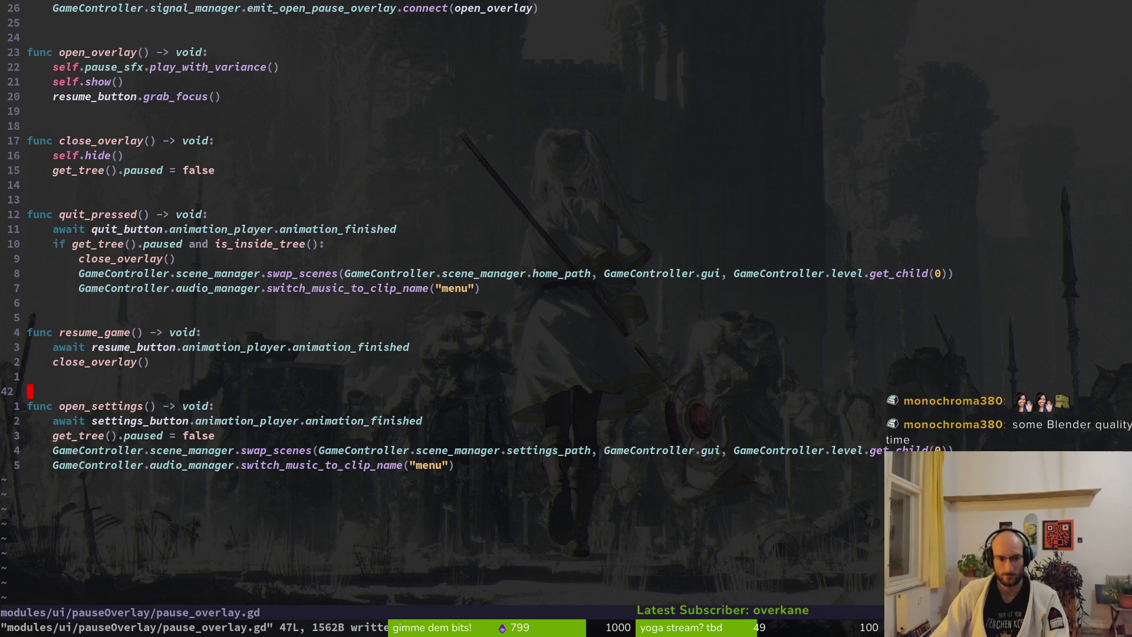
pyautogui.press('*')
pyautogui.write('i# to do ')
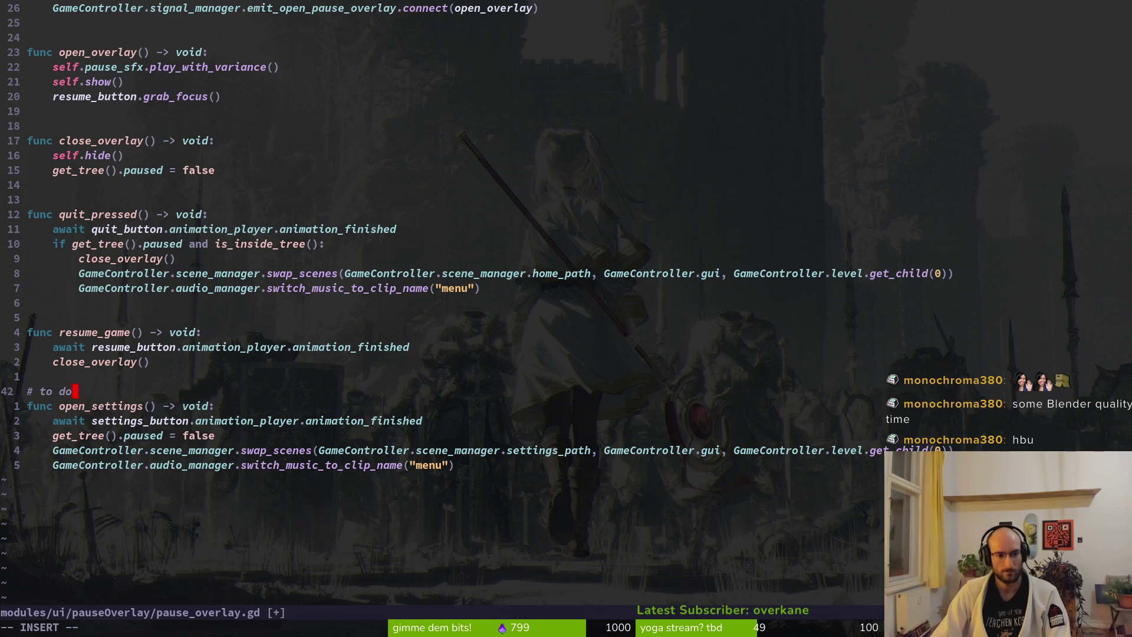
pyautogui.write('refactor')
pyautogui.press('BackSpace')
pyautogui.press('BackSpace')
pyautogui.press('BackSpace')
pyautogui.write('ctor to u')
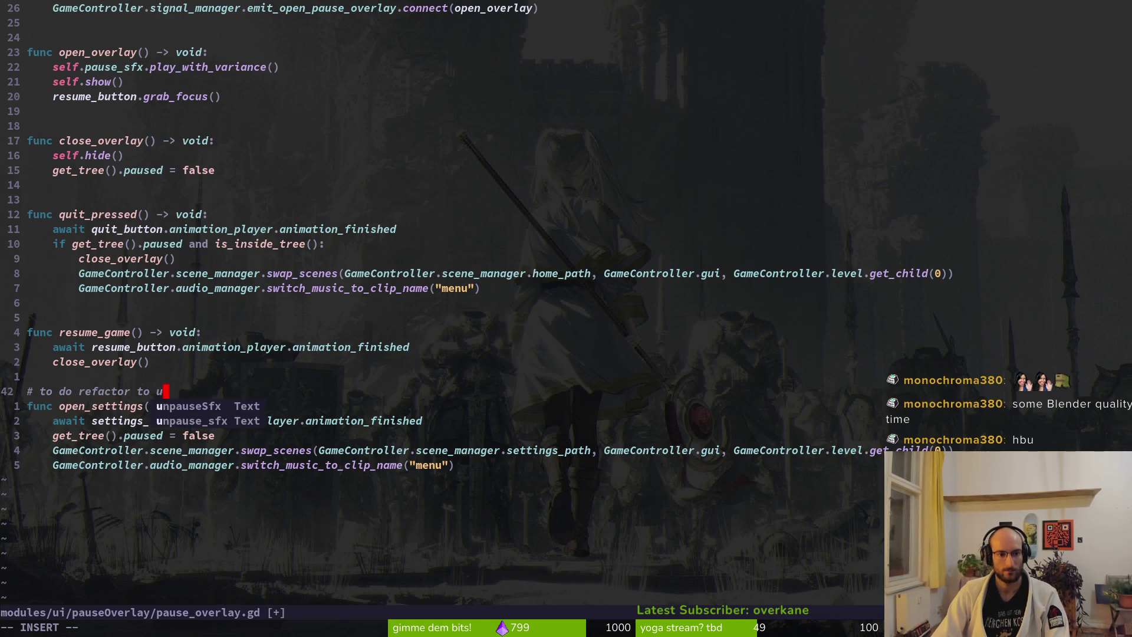
pyautogui.write('se new')
pyautogui.press('BackSpace')
pyautogui.press('BackSpace')
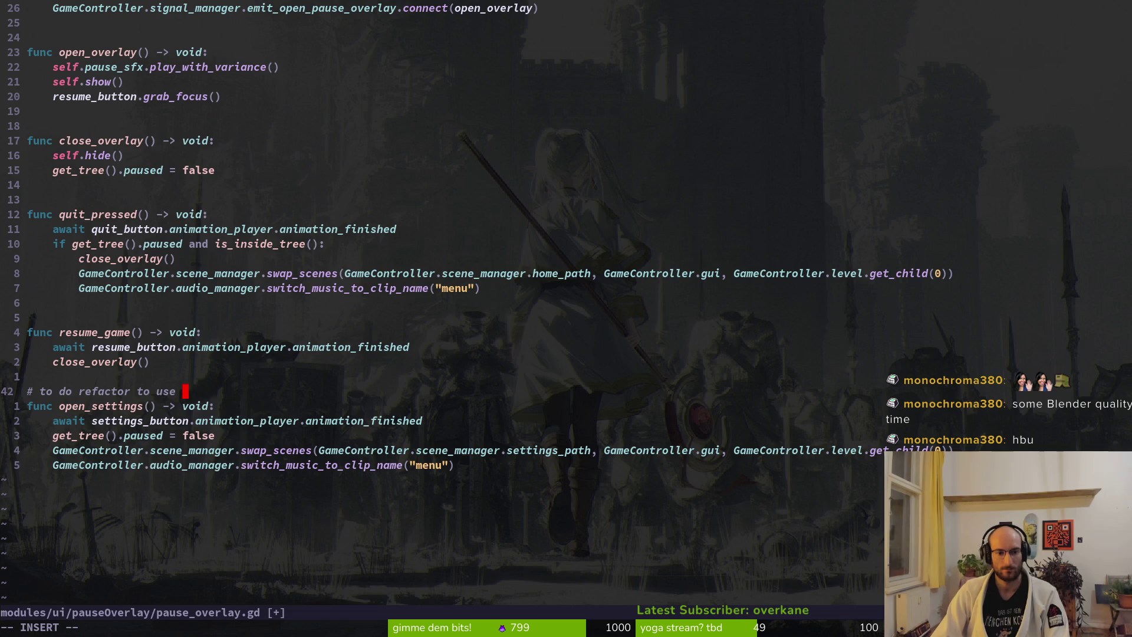
pyautogui.write('w')
pyautogui.press('BackSpace')
pyautogui.write('ew settings ')
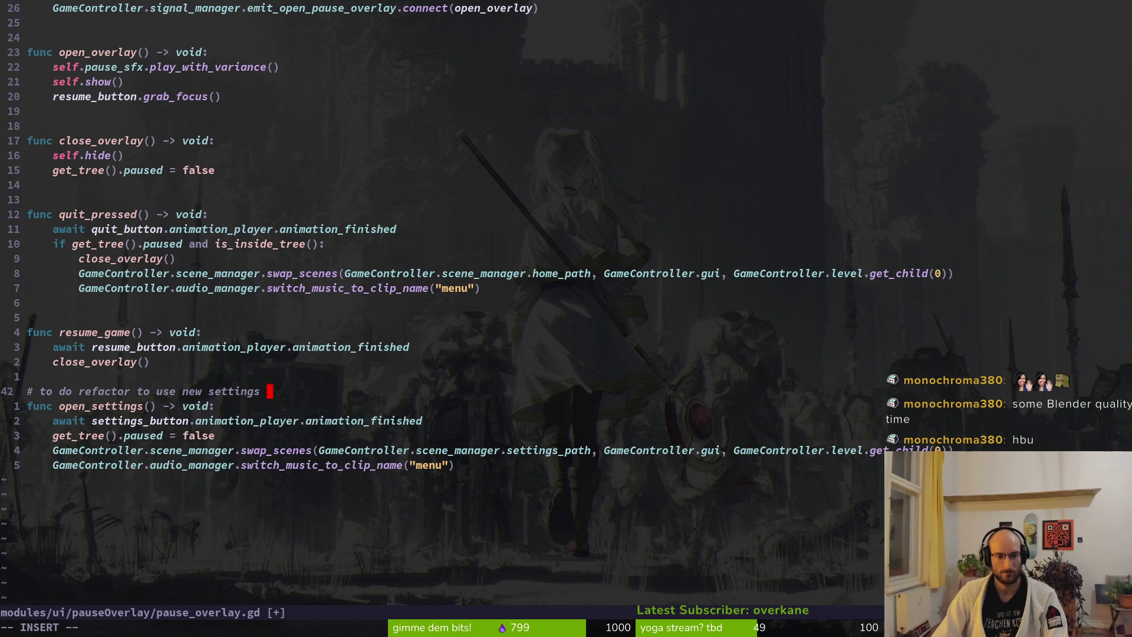
pyautogui.write('overlay')
pyautogui.press('Escape')
pyautogui.write(':w')
pyautogui.press('Return')
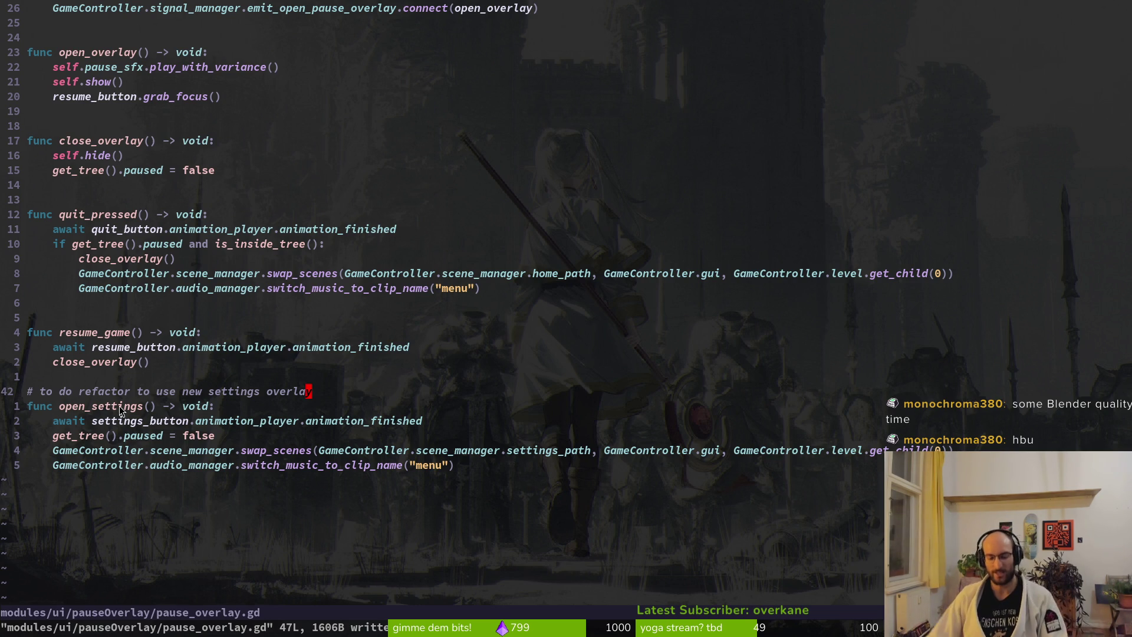
pyautogui.hotkey('alt', 'Tab')
pyautogui.click(264, 59)
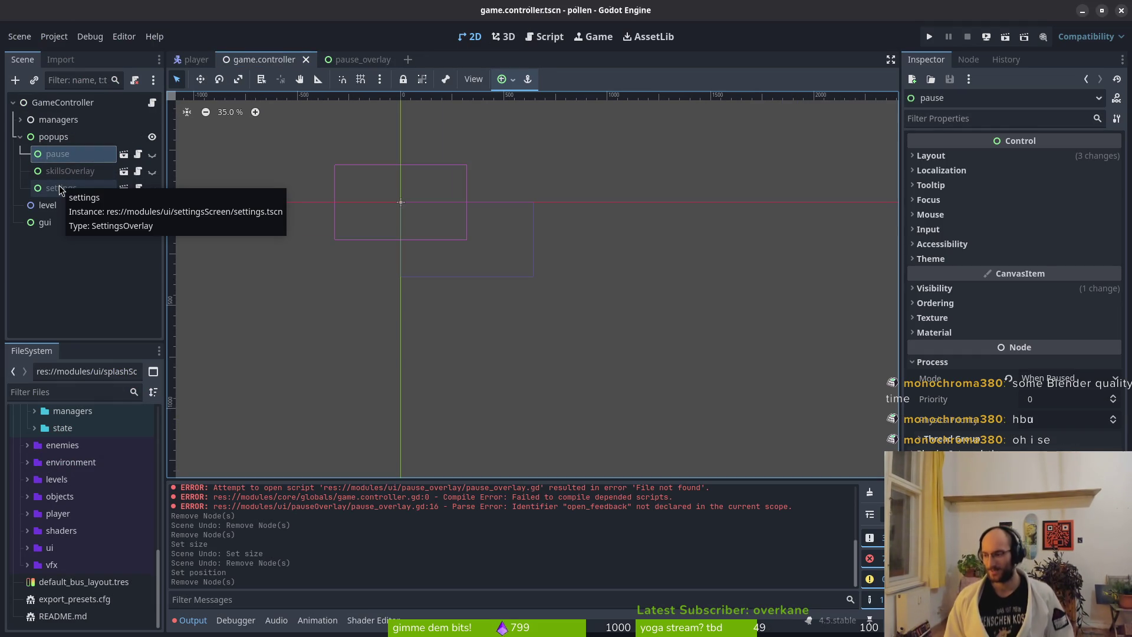
# Step: Go back from the game controller scene to pause_overlay.gd in Neovim
pyautogui.hotkey('alt', 'Tab')
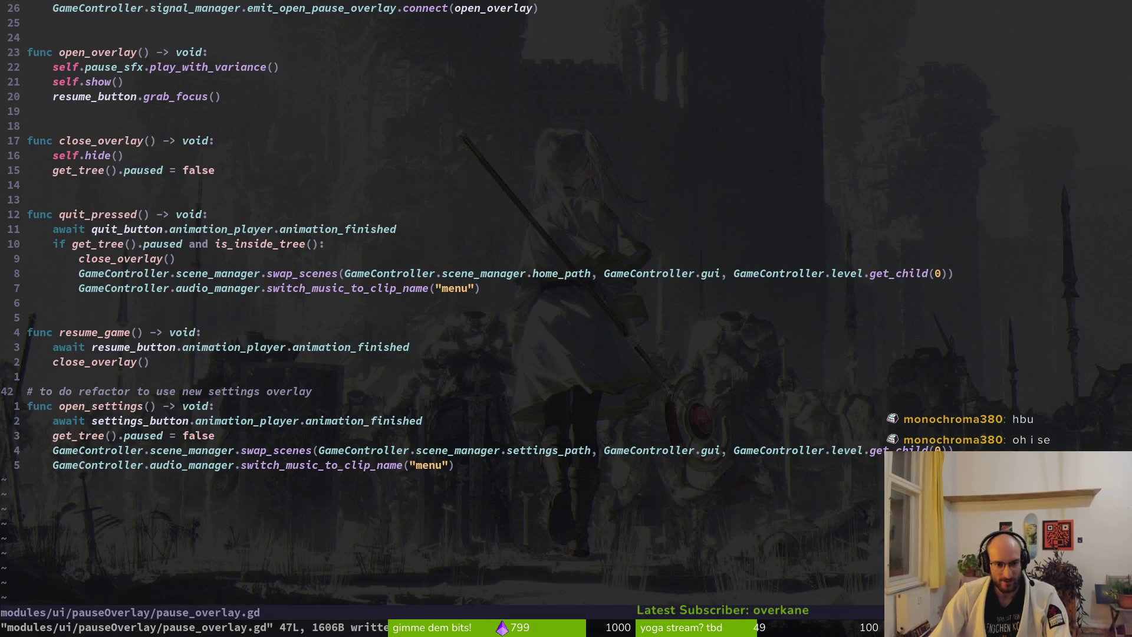
# Step: Add a blank line above the settings-overlay to-do comment in pause_overlay.gd and save
pyautogui.press('O')
pyautogui.press('Escape')
pyautogui.write(':w')
pyautogui.press('Return')
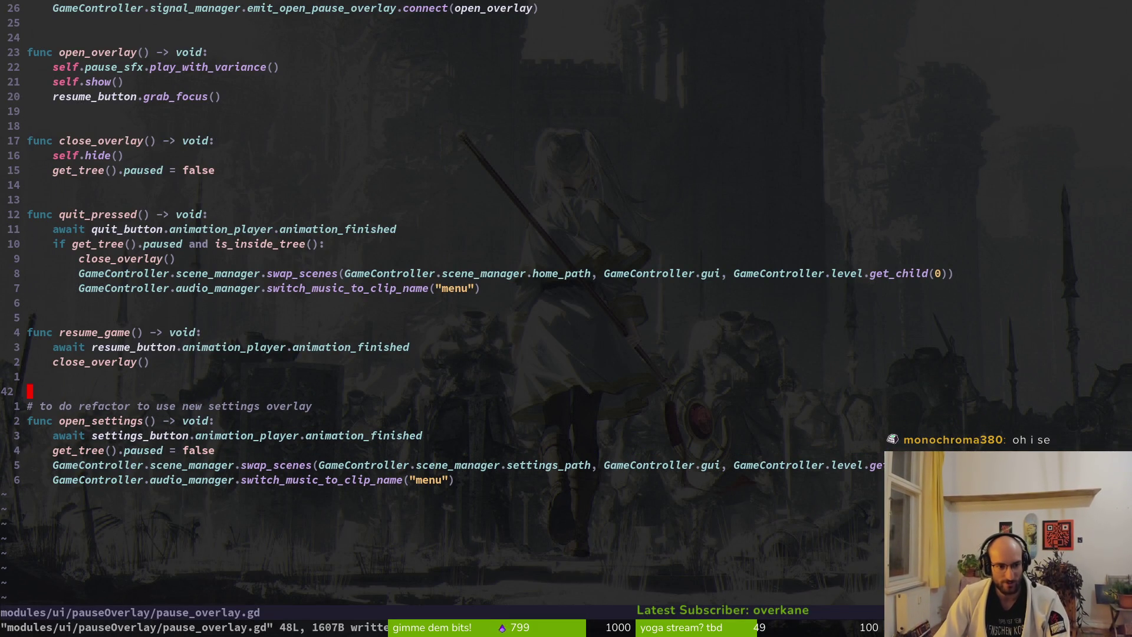
# Step: Look over the open_overlay, quit_pressed and resume_game functions, then save pause_overlay.gd again
pyautogui.press('k')
pyautogui.press('k')
pyautogui.press('k')
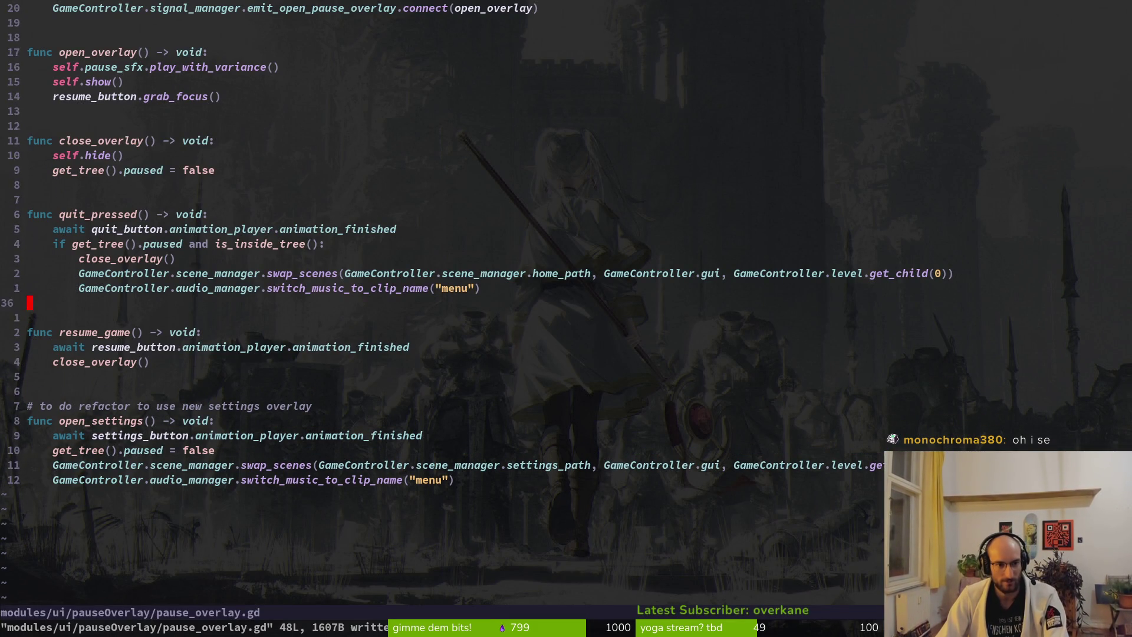
pyautogui.press('j')
pyautogui.press('j')
pyautogui.press('j')
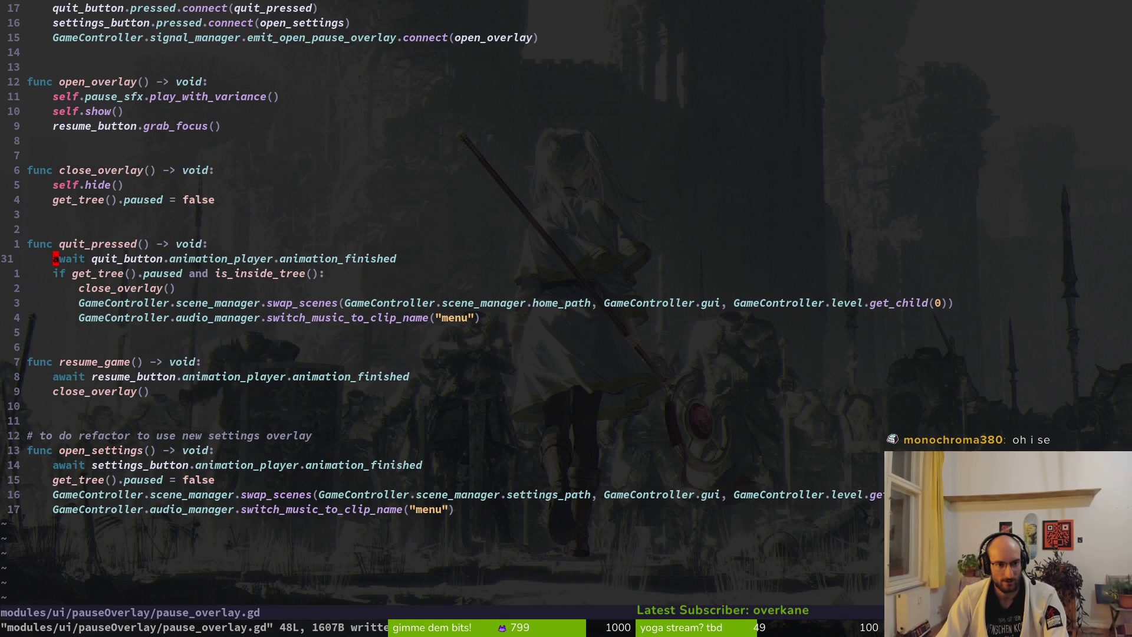
pyautogui.press('j')
pyautogui.press('j')
pyautogui.press('j')
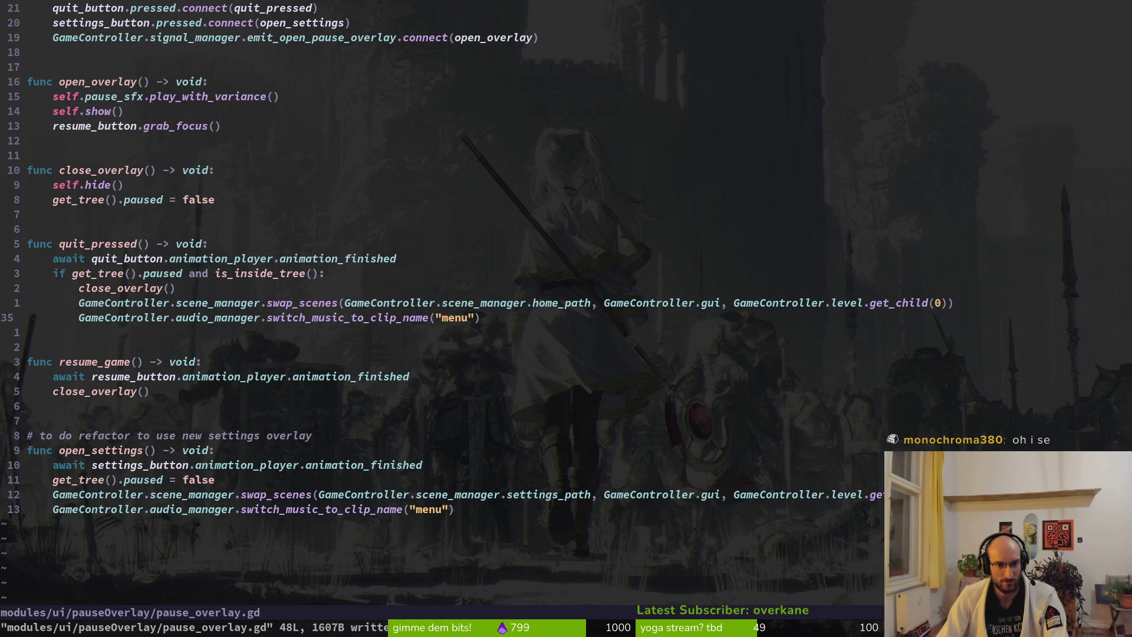
pyautogui.press('^')
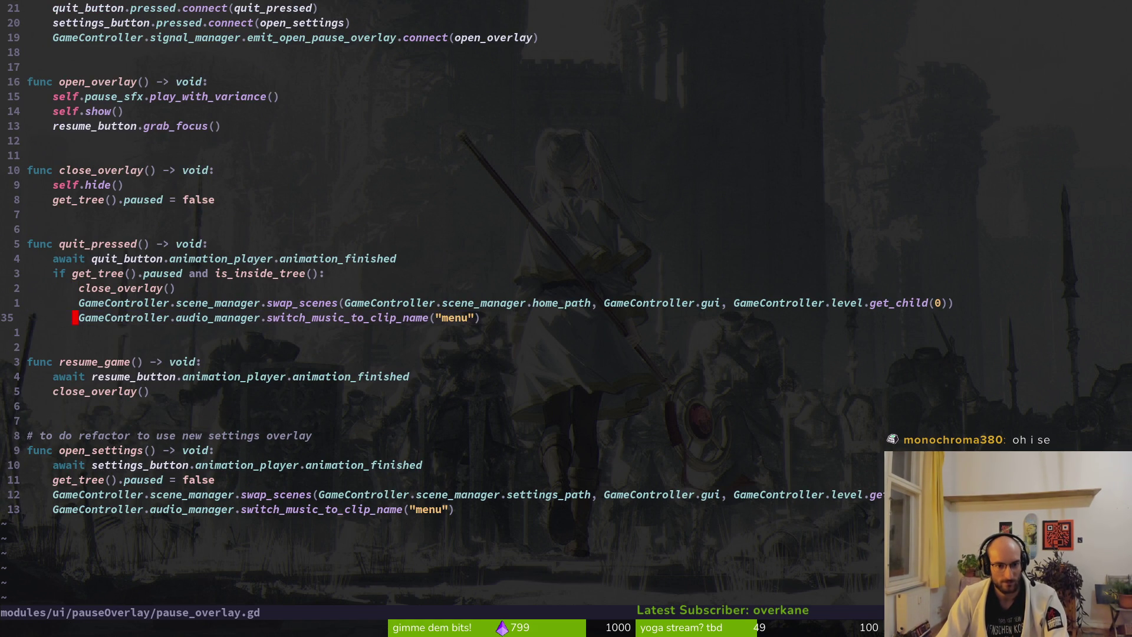
pyautogui.press('j')
pyautogui.press('j')
pyautogui.press('j')
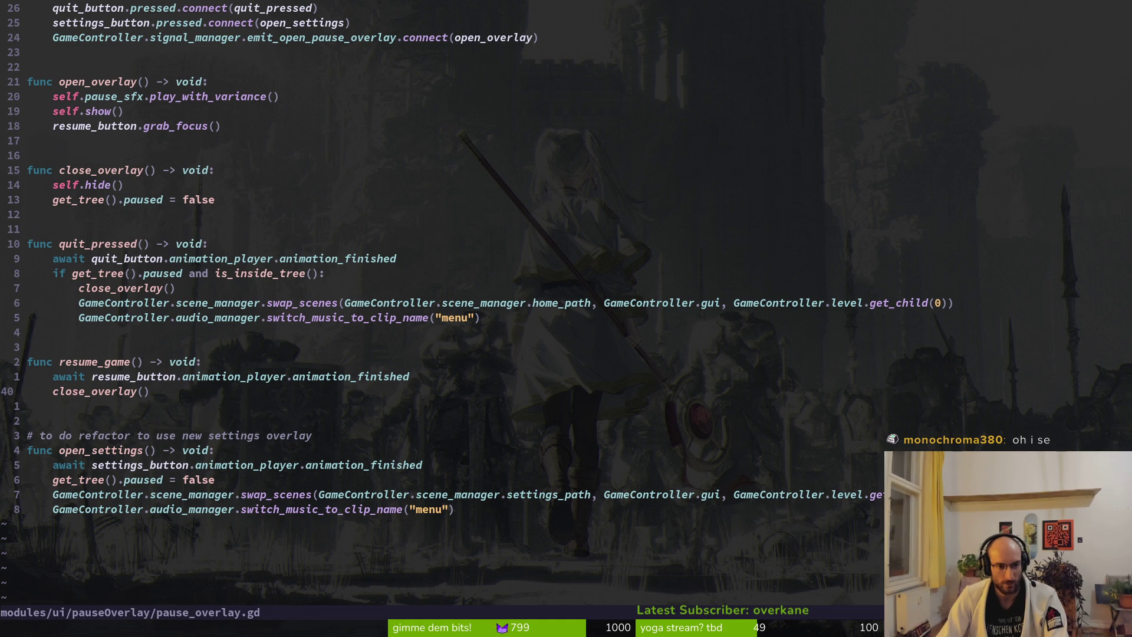
pyautogui.write(':w')
pyautogui.press('Return')
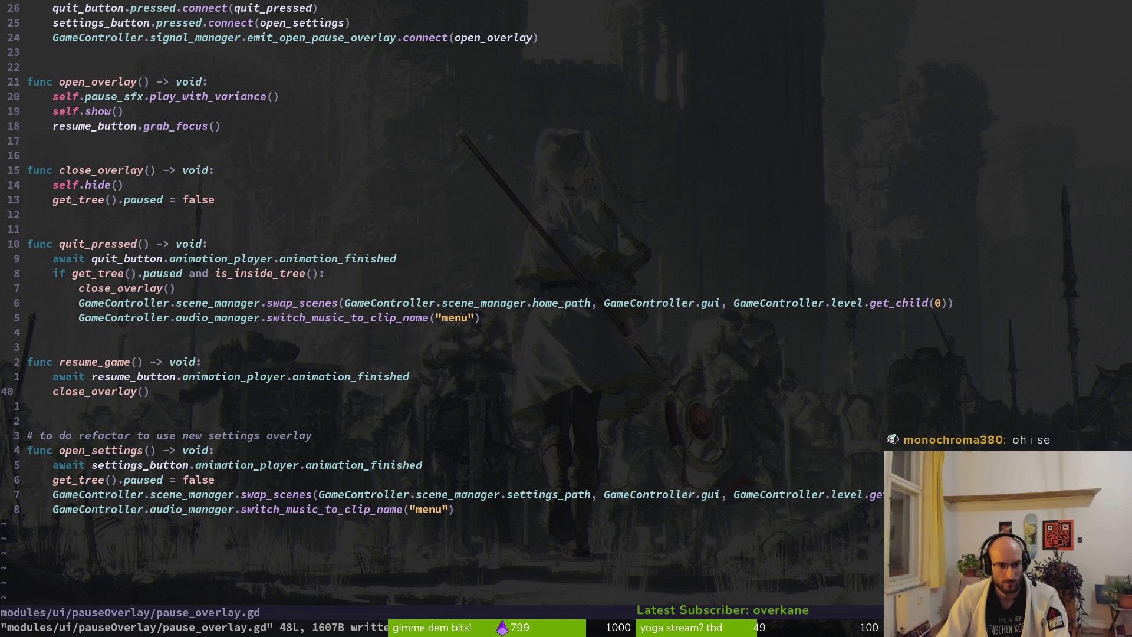
# Step: Check the settings and pause-overlay signal connections in _ready, then save and quit with :wq
pyautogui.write('20k')
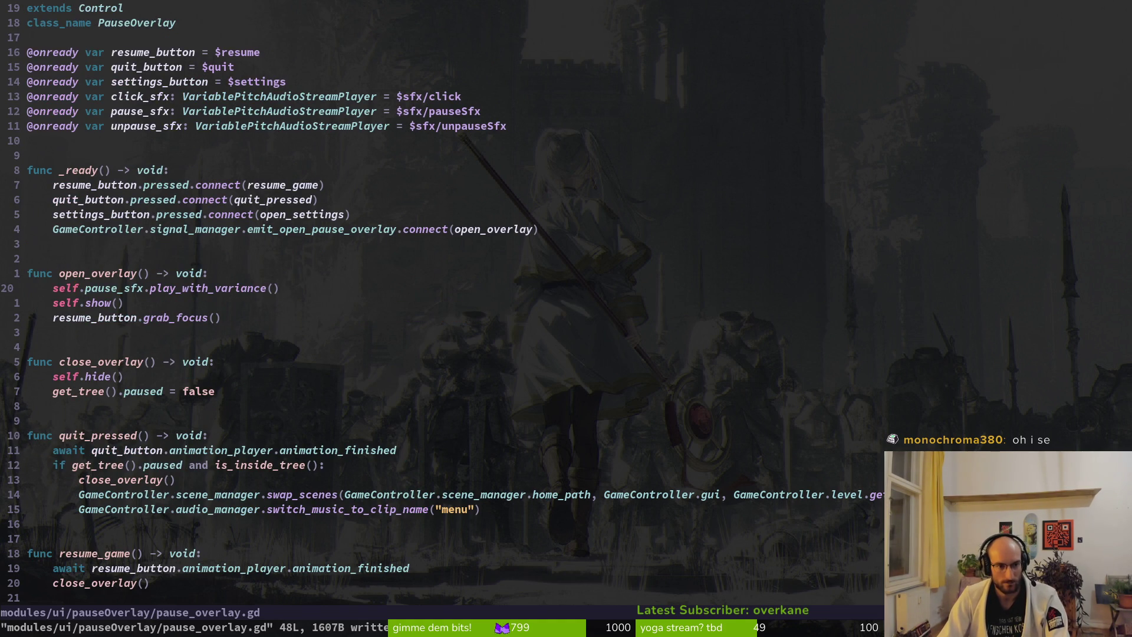
pyautogui.press('k')
pyautogui.press('k')
pyautogui.press('k')
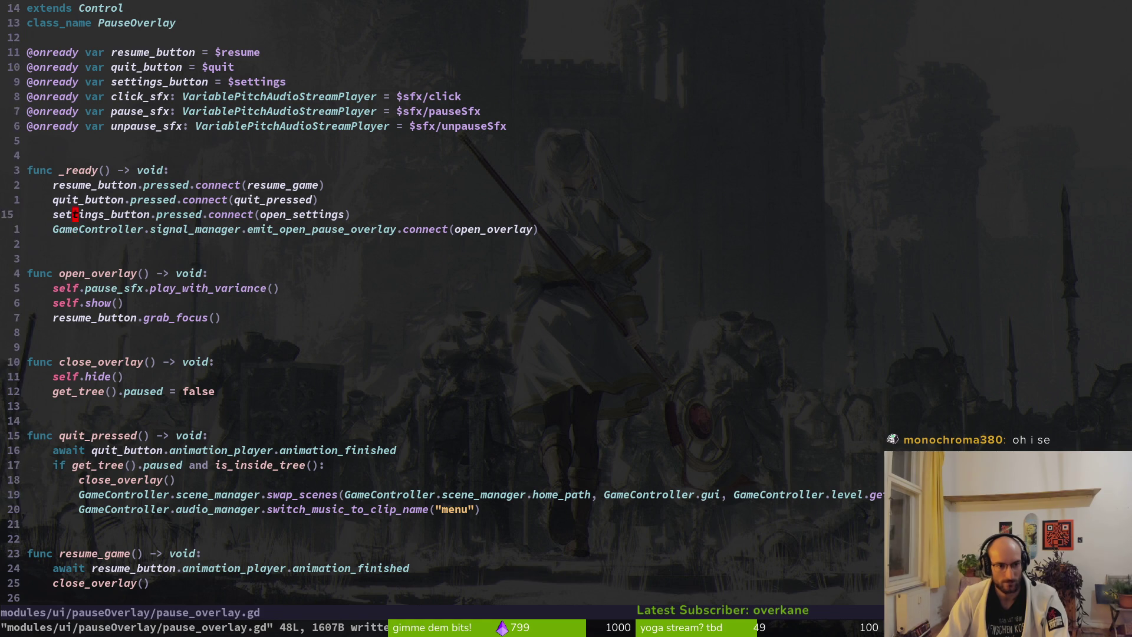
pyautogui.press('j')
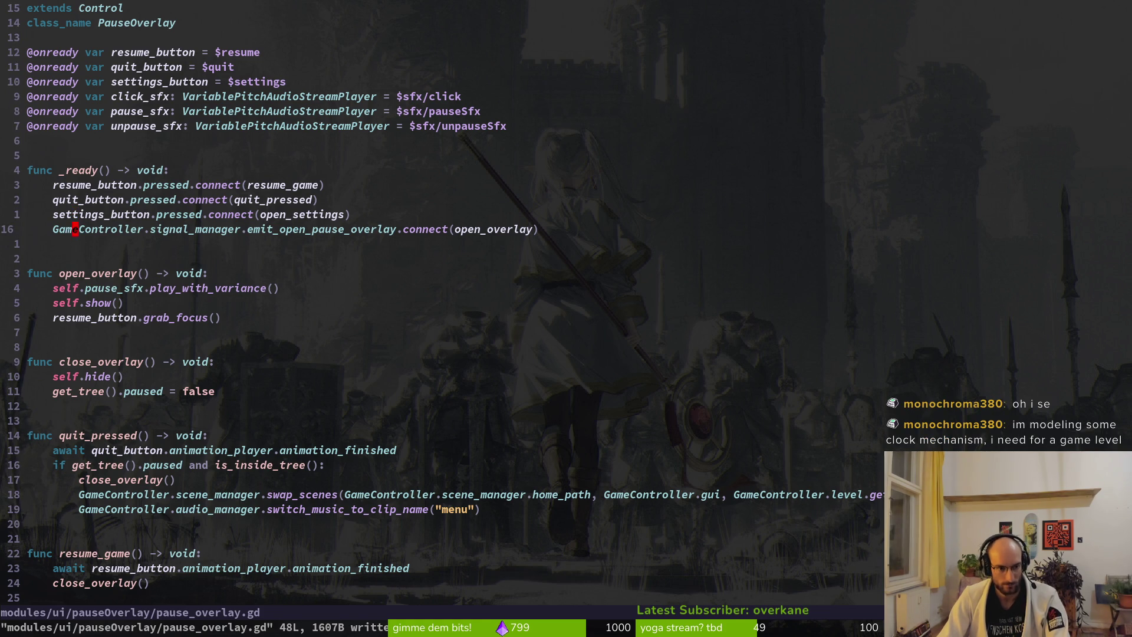
pyautogui.press('j')
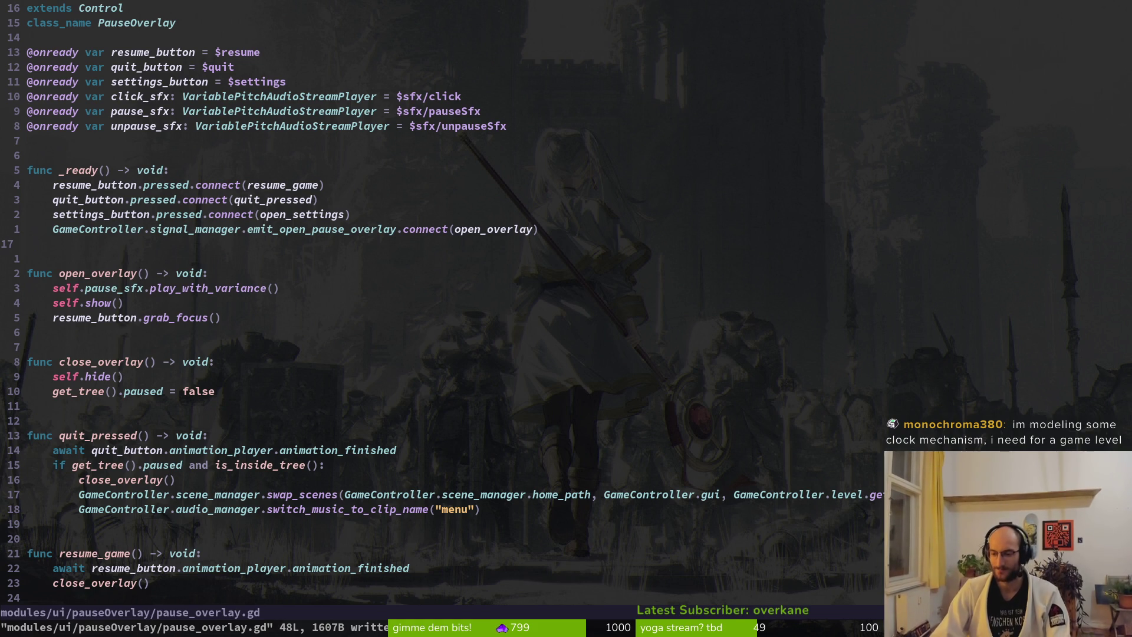
pyautogui.press('k')
pyautogui.press('k')
pyautogui.press('k')
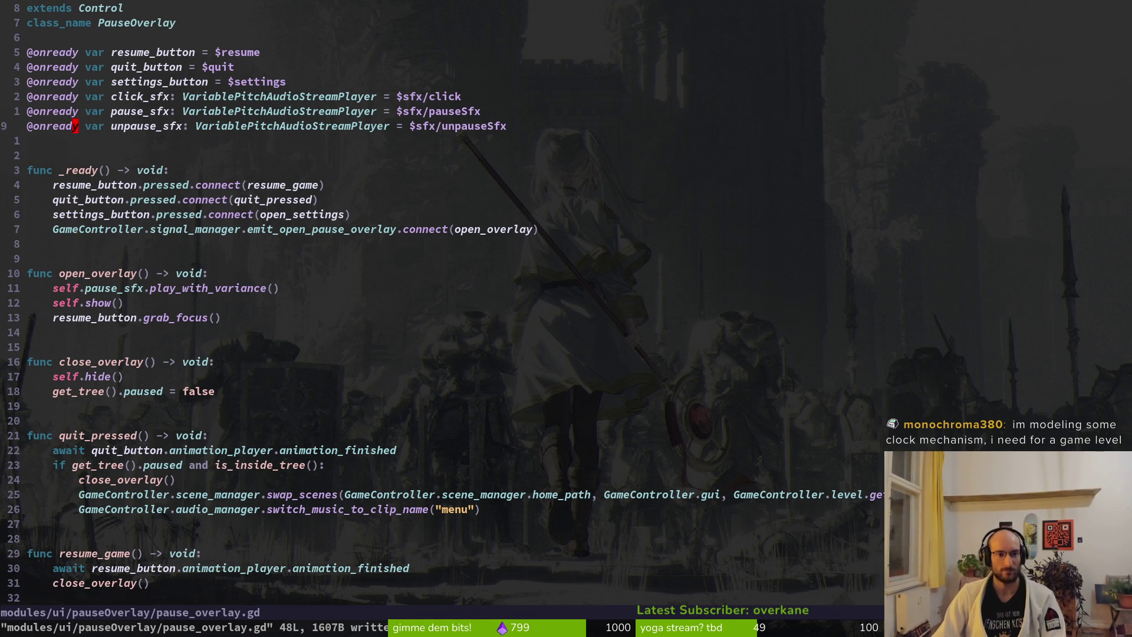
pyautogui.write(':wq')
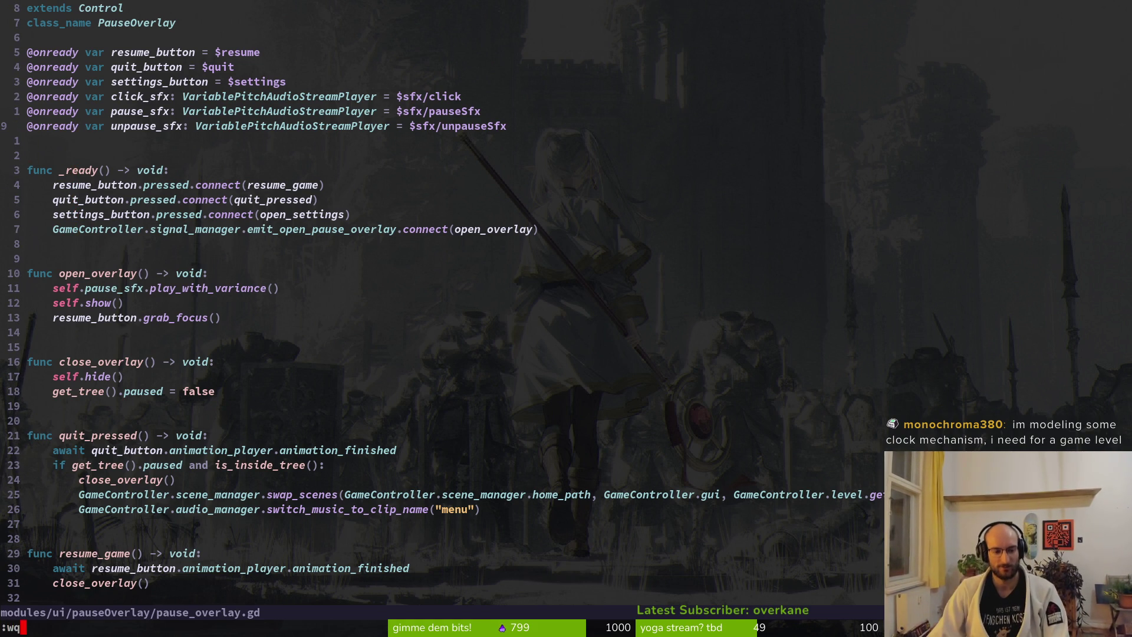
pyautogui.press('Return')
# Step: Launch vim in the project and open skills_overlay.gd through the file finder
pyautogui.write('vim')
pyautogui.press('Return')
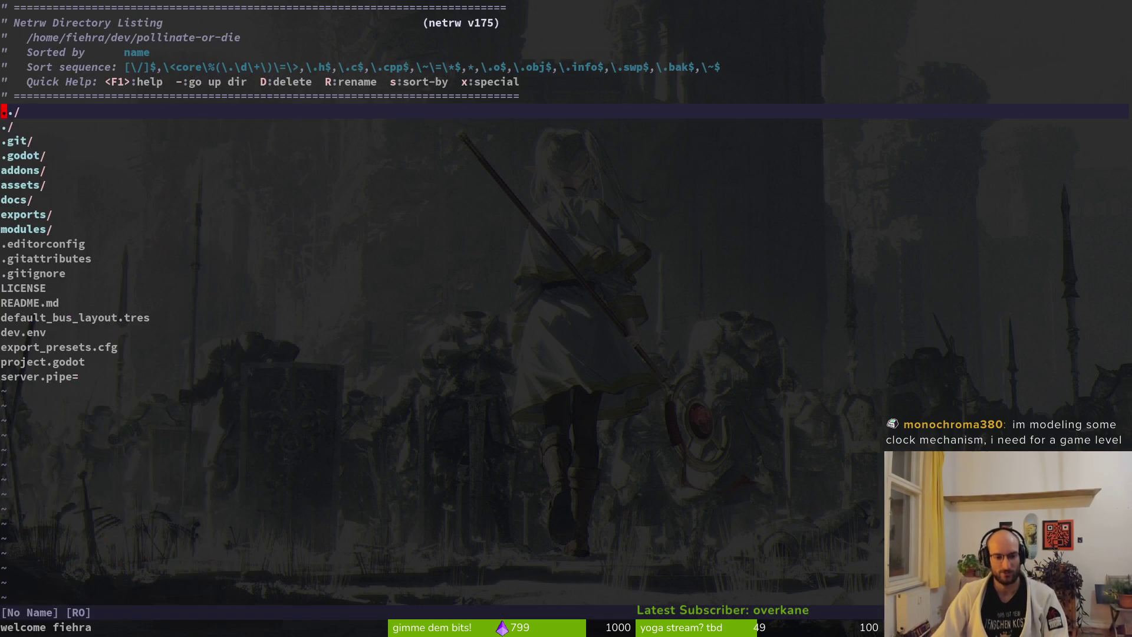
pyautogui.press('space')
pyautogui.press('f')
pyautogui.press('f')
pyautogui.write('skillover')
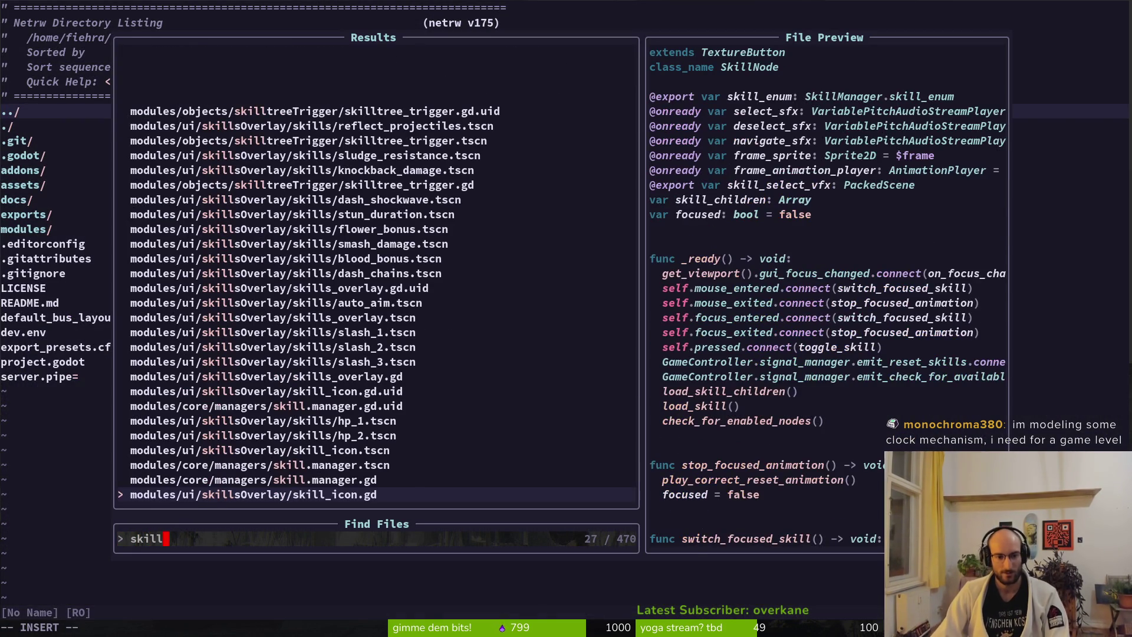
pyautogui.press('Return')
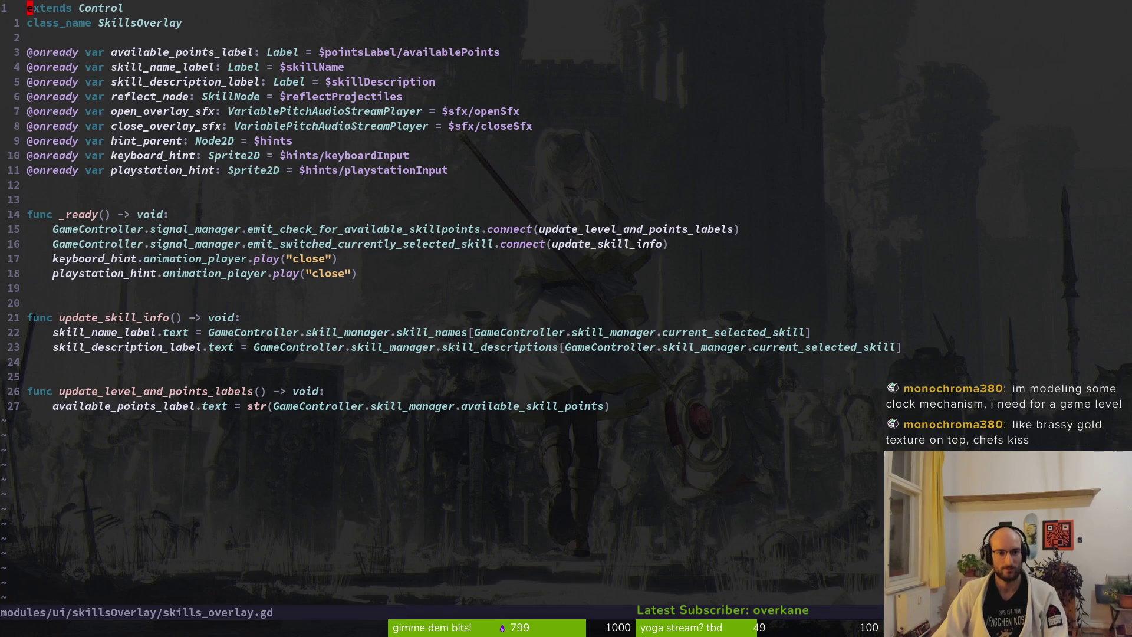
# Step: Open pause_overlay.gd in a side-by-side split, then save and close that pane
pyautogui.press('space')
pyautogui.press('f')
pyautogui.press('f')
pyautogui.write('pause')
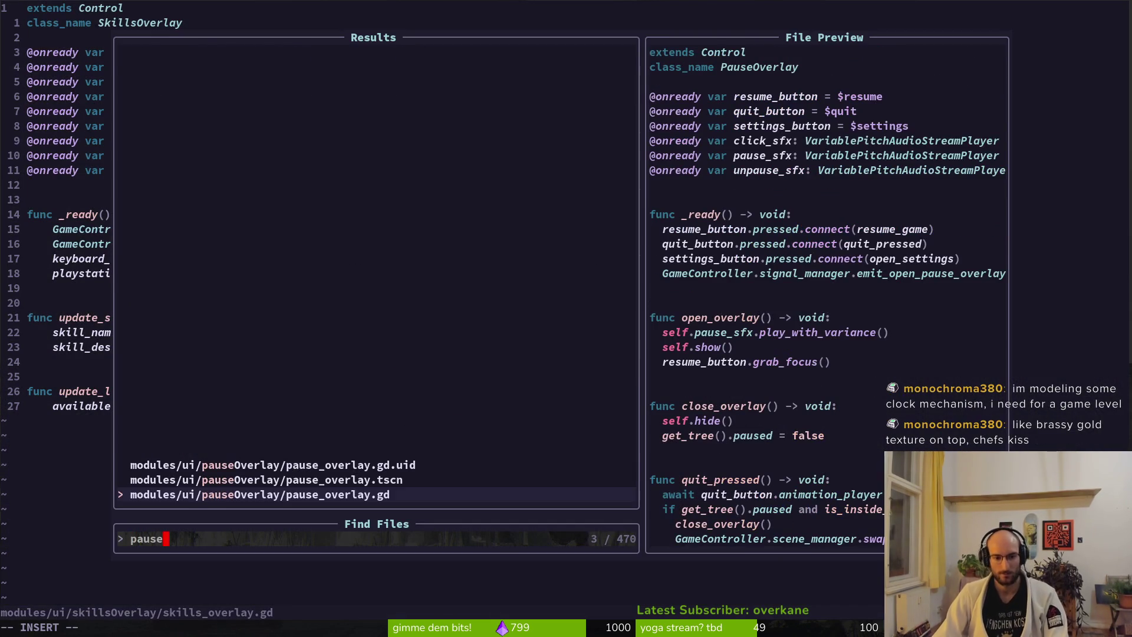
pyautogui.hotkey('ctrl', 'v')
pyautogui.hotkey('ctrl', 'w')
pyautogui.press('l')
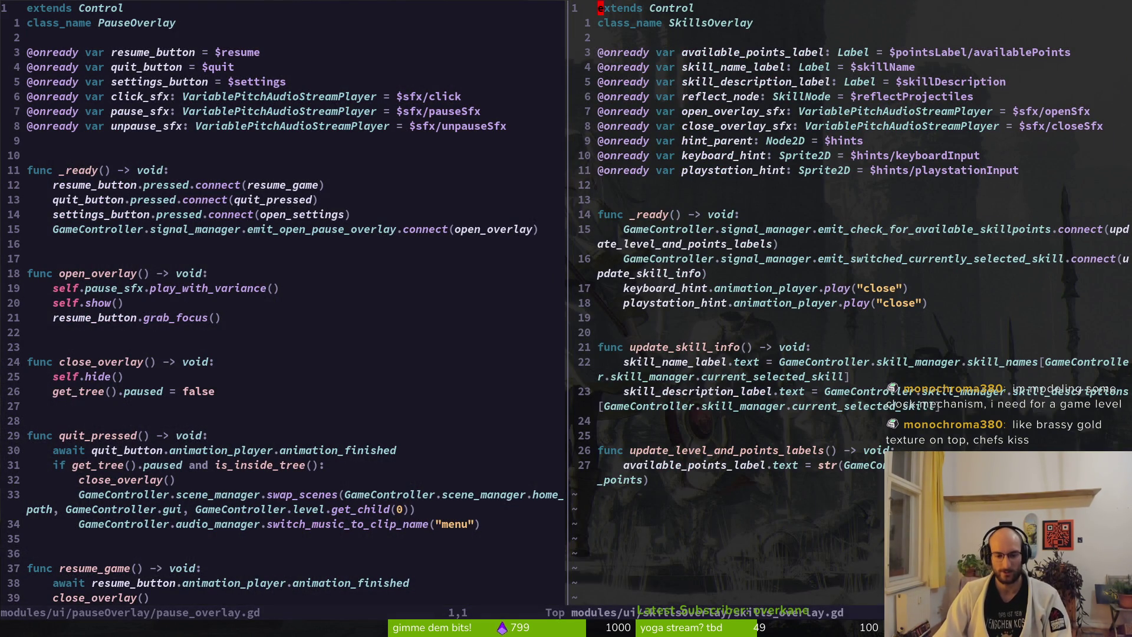
pyautogui.hotkey('ctrl', 'w')
pyautogui.write('h:wq')
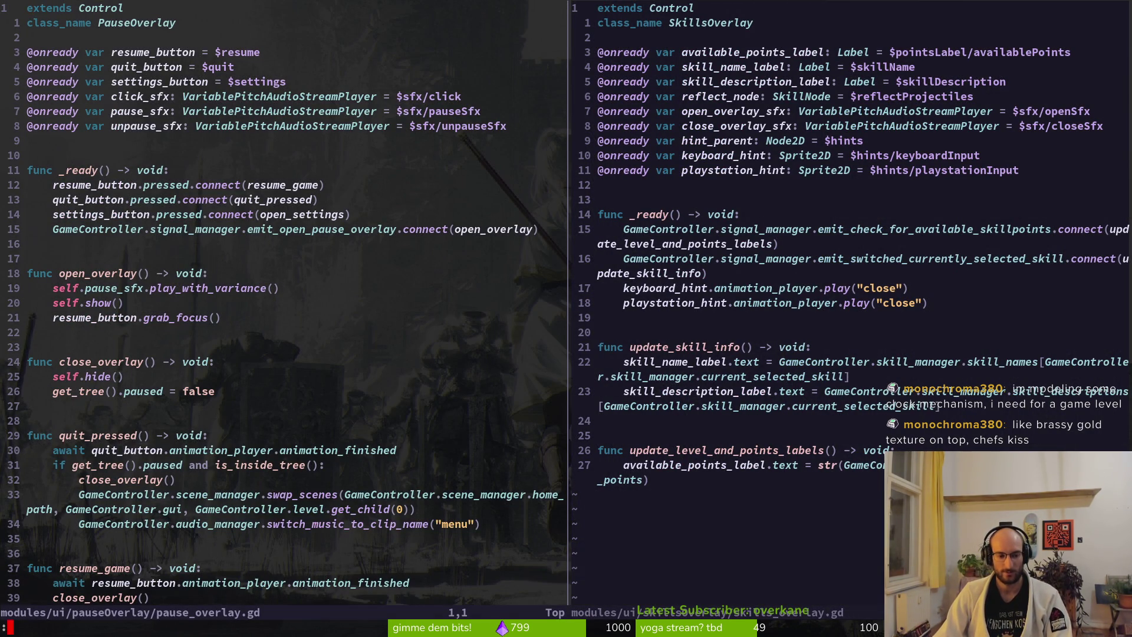
pyautogui.press('Return')
# Step: Reopen pause_overlay.gd in a horizontal split above skills_overlay.gd
pyautogui.press('space')
pyautogui.press('f')
pyautogui.press('f')
pyautogui.write('pause')
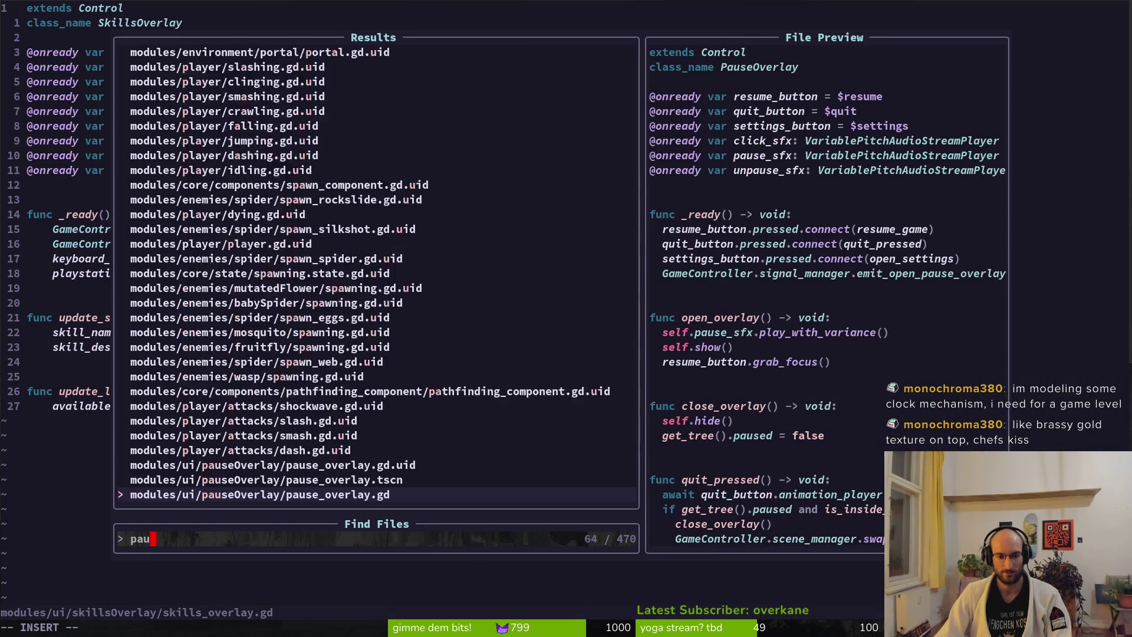
pyautogui.press('Escape')
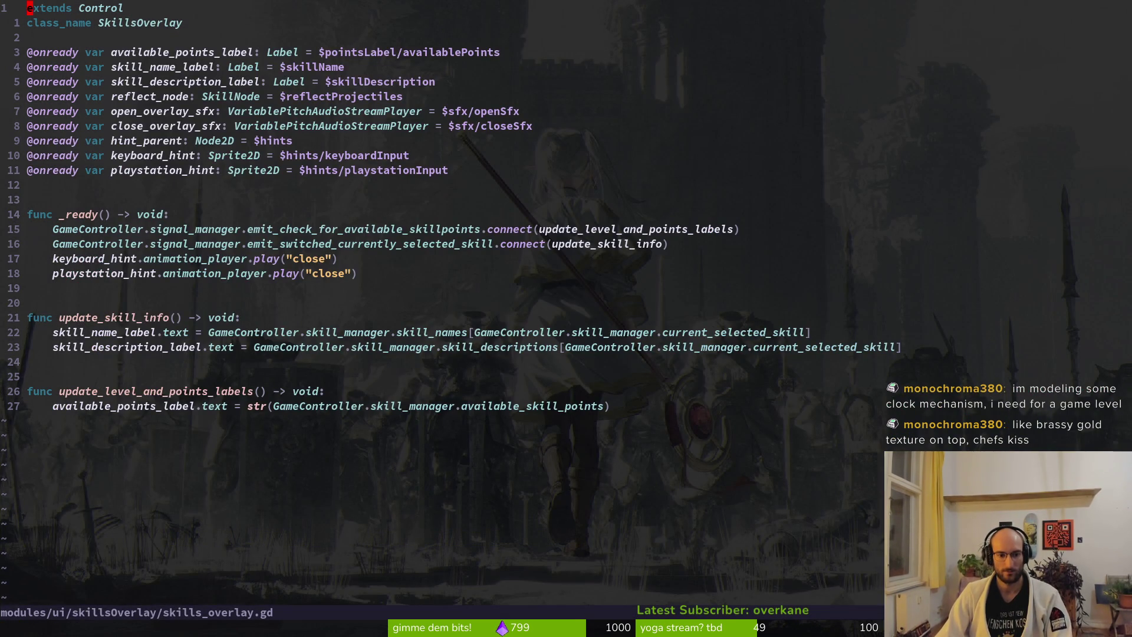
pyautogui.press('space')
pyautogui.press('f')
pyautogui.press('f')
pyautogui.write('pause')
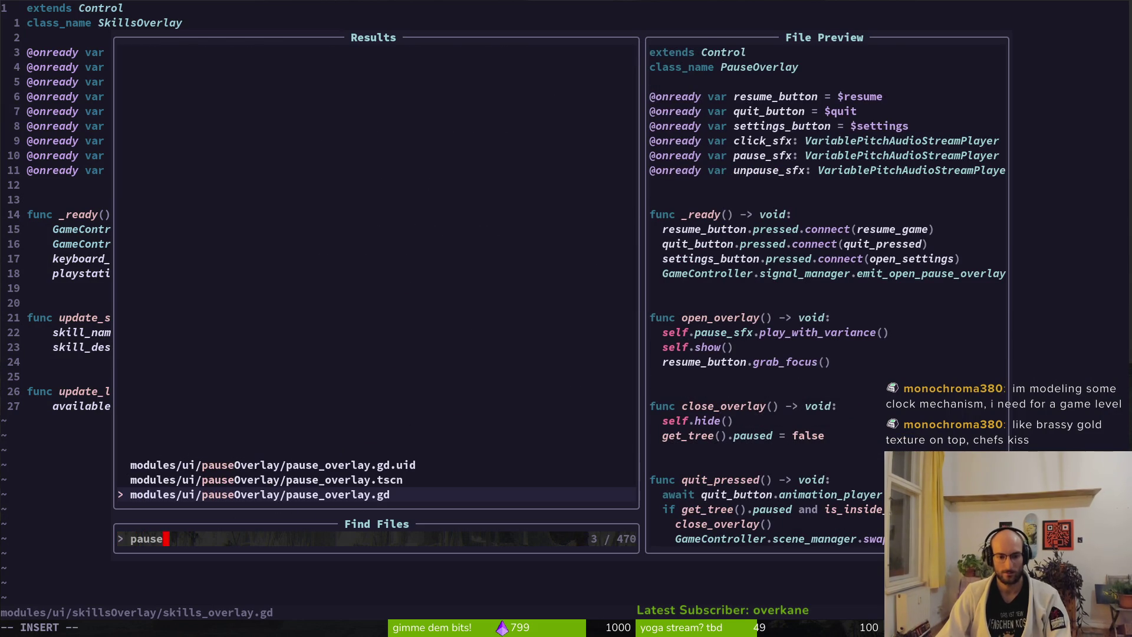
pyautogui.hotkey('ctrl', 'x')
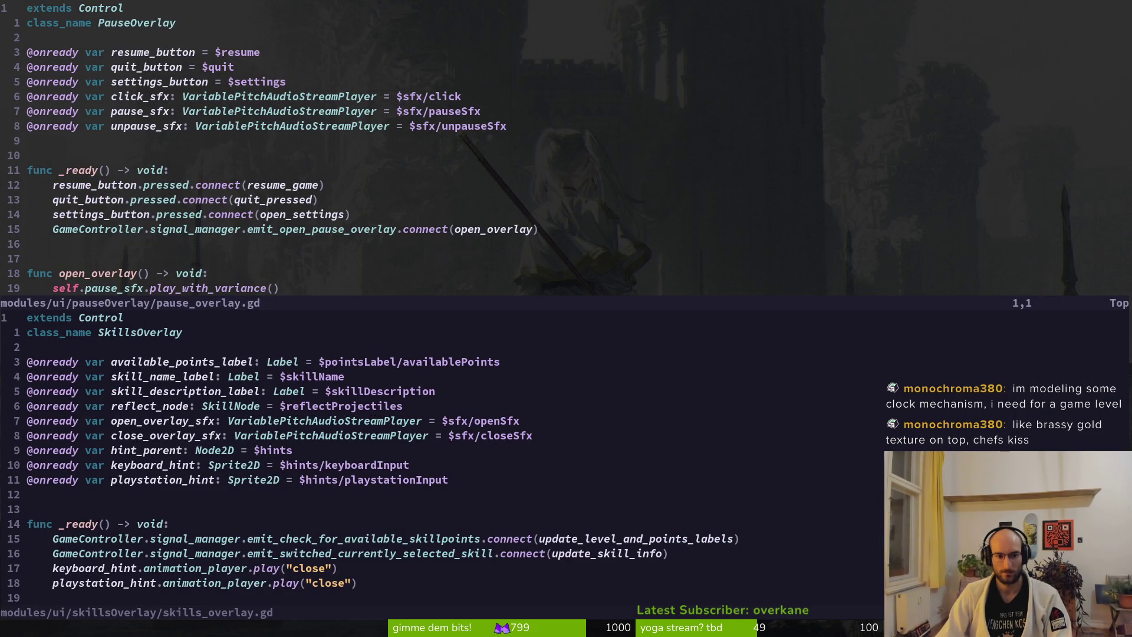
# Step: Copy the open-pause-overlay connect line from pause_overlay.gd's _ready
pyautogui.press('j')
pyautogui.press('j')
pyautogui.press('j')
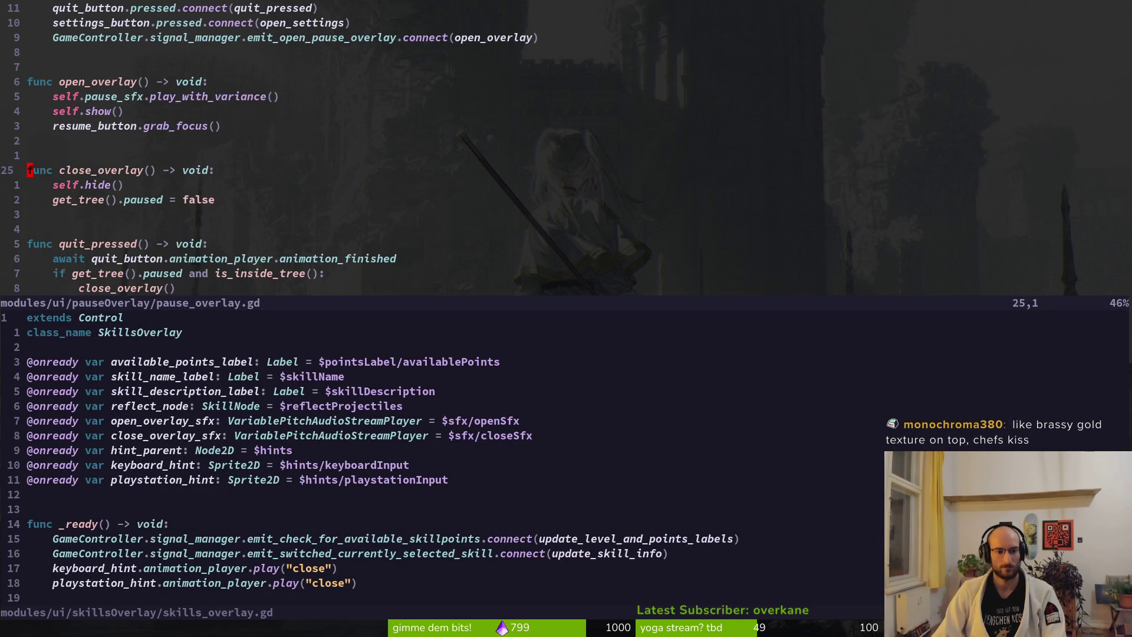
pyautogui.hotkey('ctrl', 'w')
pyautogui.press('j')
pyautogui.press('j')
pyautogui.press('j')
pyautogui.press('j')
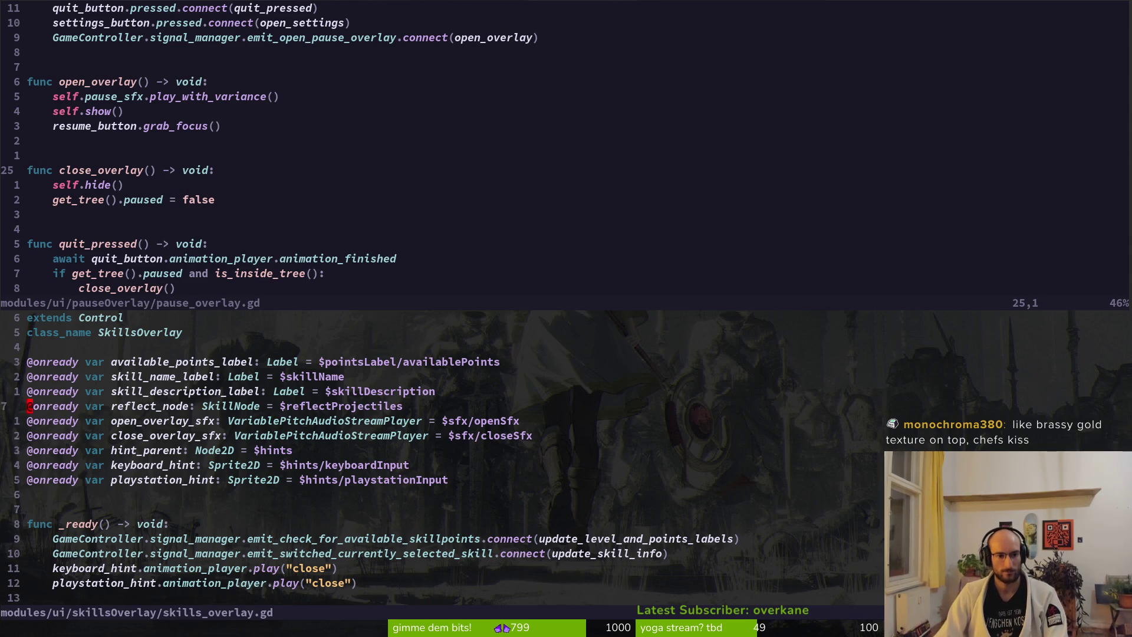
pyautogui.press('k')
pyautogui.press('k')
pyautogui.press('j')
pyautogui.press('j')
pyautogui.press('j')
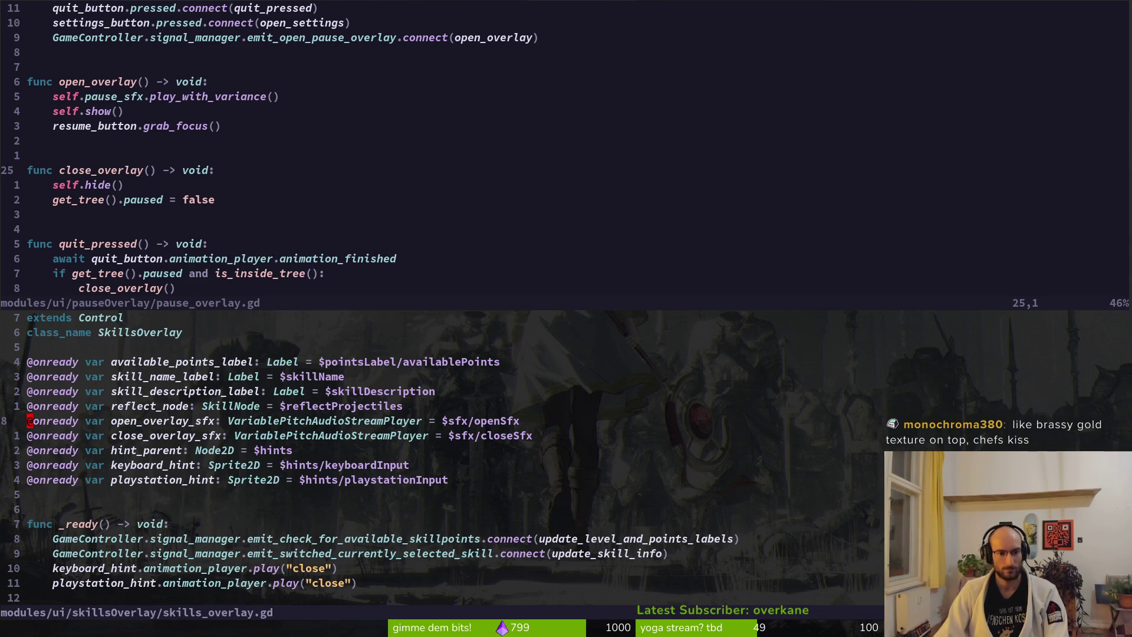
pyautogui.press('j')
pyautogui.press('j')
pyautogui.press('j')
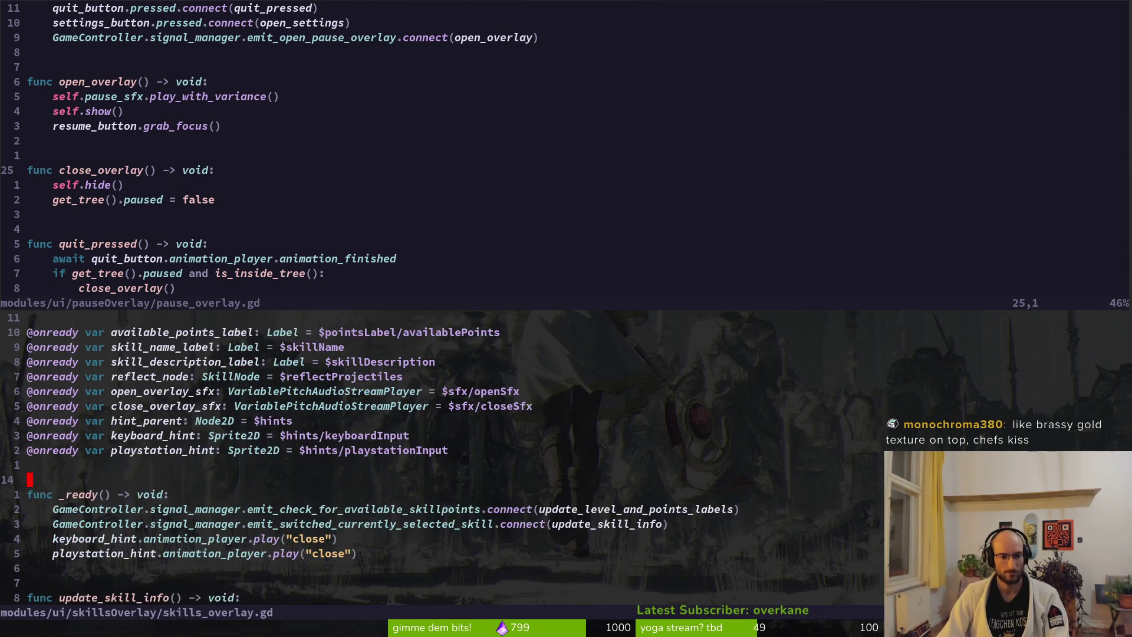
pyautogui.press('k')
pyautogui.press('k')
pyautogui.press('k')
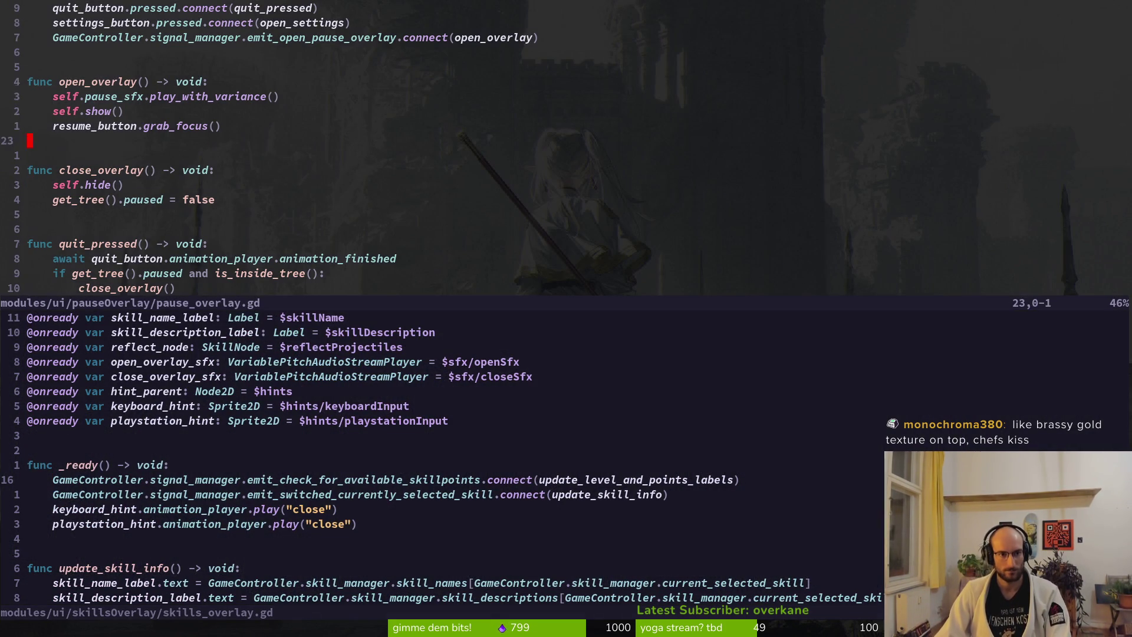
pyautogui.hotkey('shift', 'v')
pyautogui.press('y')
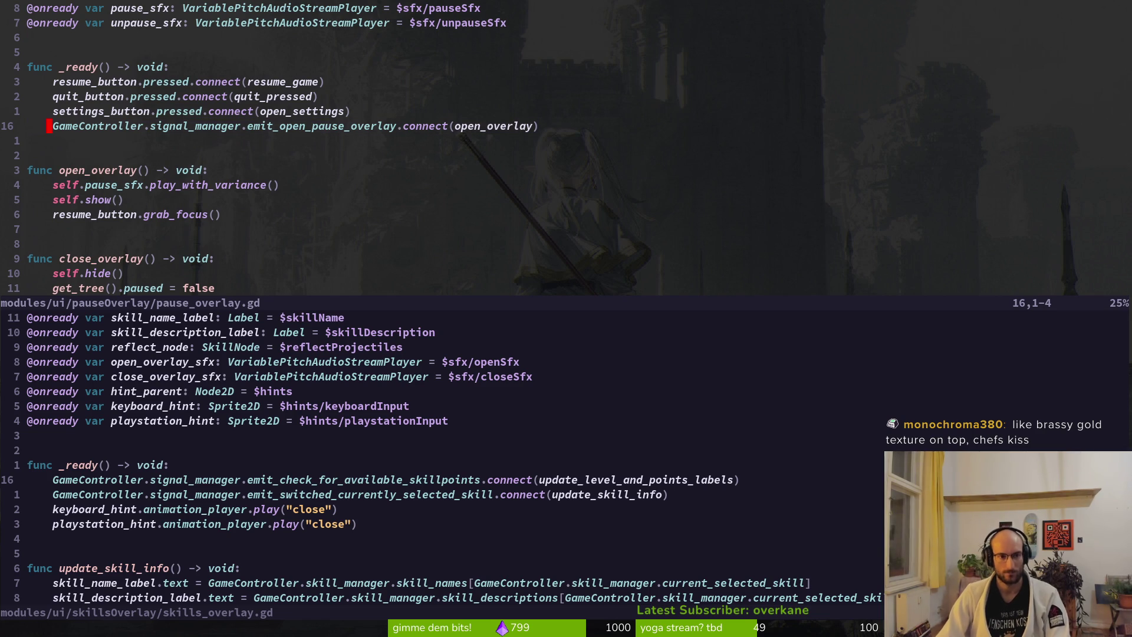
# Step: Paste the connect line into skills_overlay.gd's _ready, rename the signal to emit_open_skill_overlay, and save
pyautogui.hotkey('ctrl', 'w')
pyautogui.press('j')
pyautogui.press('j')
pyautogui.press('j')
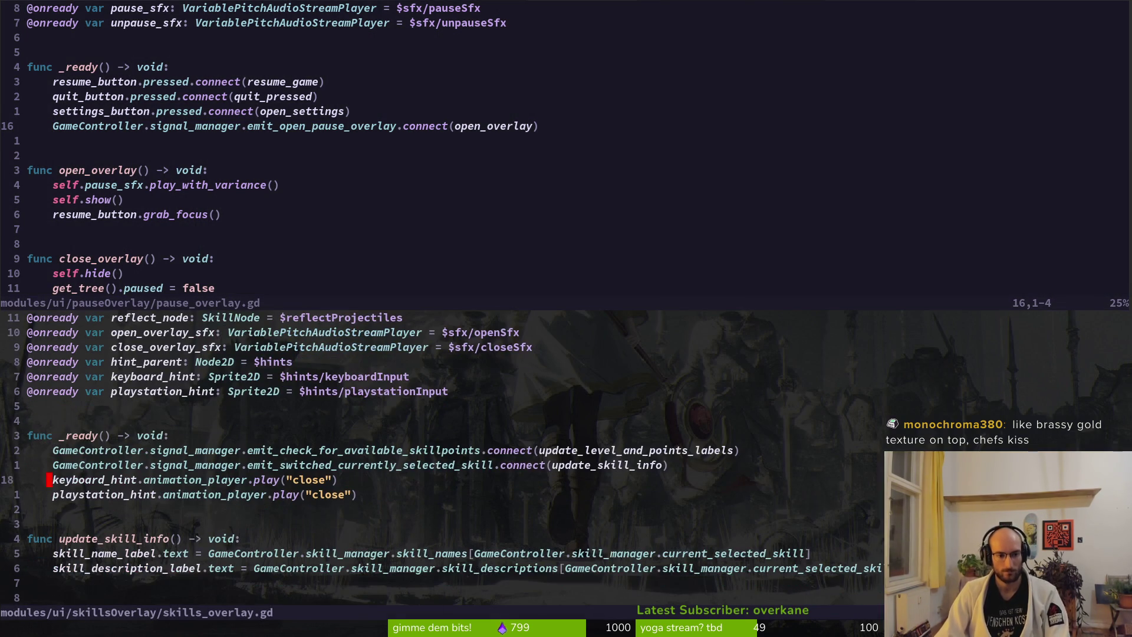
pyautogui.press('P')
pyautogui.press('w')
pyautogui.press('w')
pyautogui.press('w')
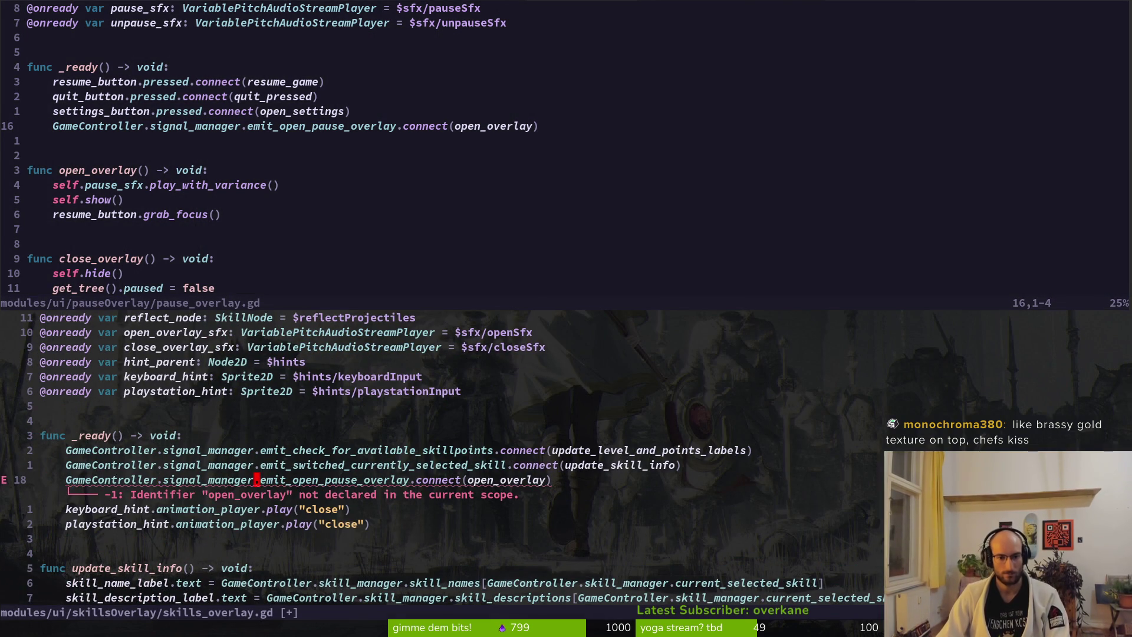
pyautogui.write('cwemit_open_skill_overlay')
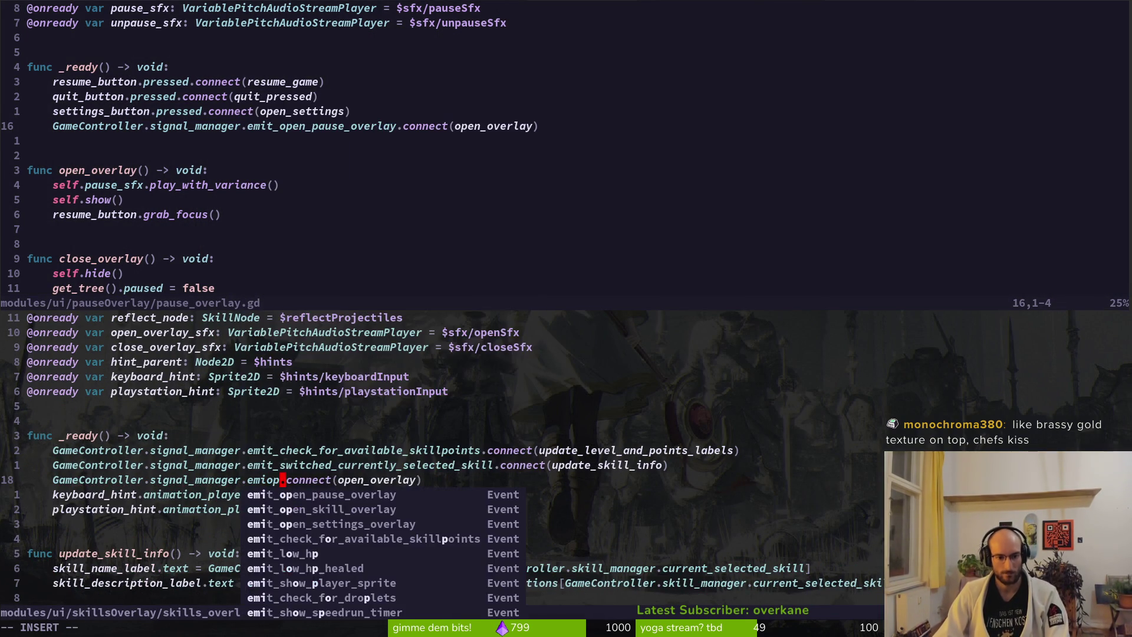
pyautogui.press('Escape')
pyautogui.press('w')
pyautogui.press('w')
pyautogui.press('w')
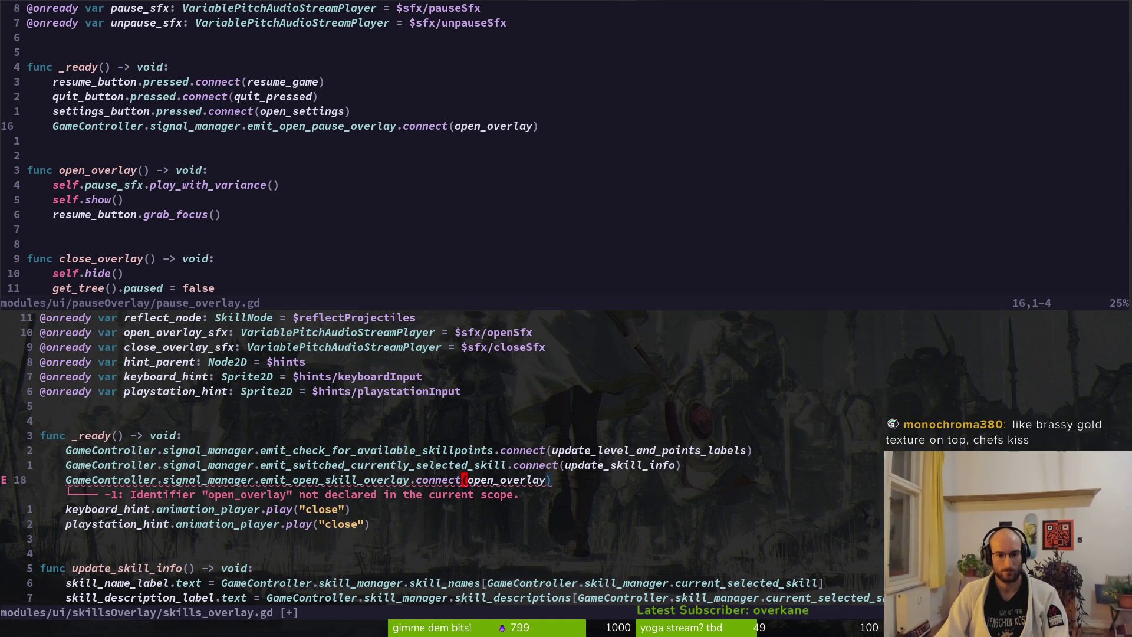
pyautogui.write(':w')
pyautogui.press('Return')
# Step: Copy the whole open_overlay function from pause_overlay.gd
pyautogui.hotkey('ctrl', 'w')
pyautogui.press('k')
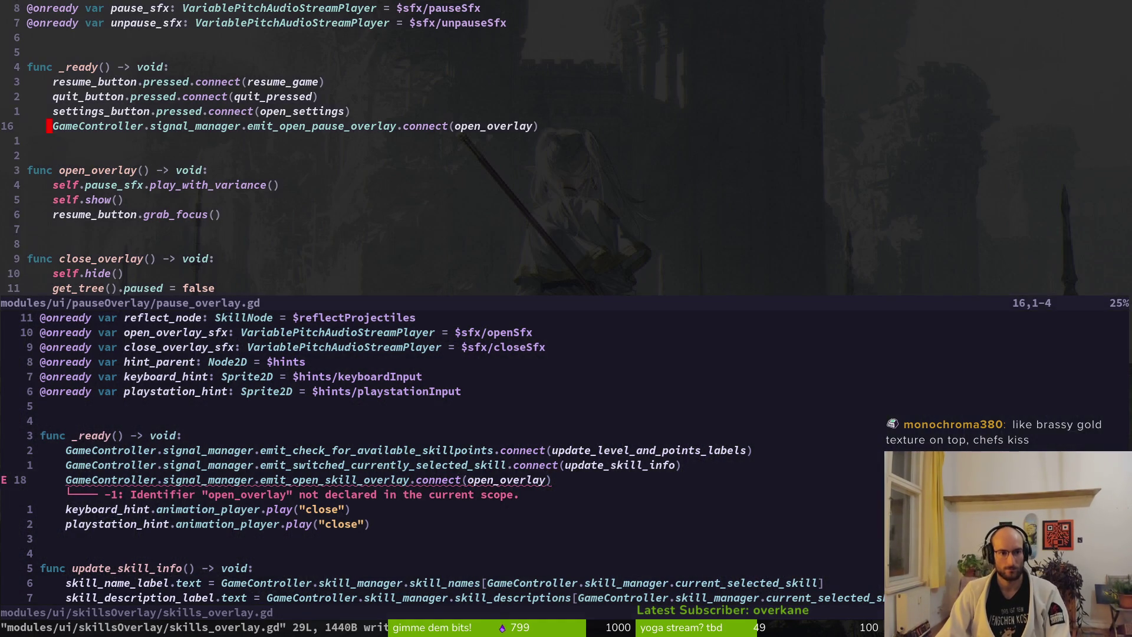
pyautogui.press('j')
pyautogui.press('j')
pyautogui.press('j')
pyautogui.press('V')
pyautogui.press('j')
pyautogui.press('j')
pyautogui.press('j')
pyautogui.press('y')
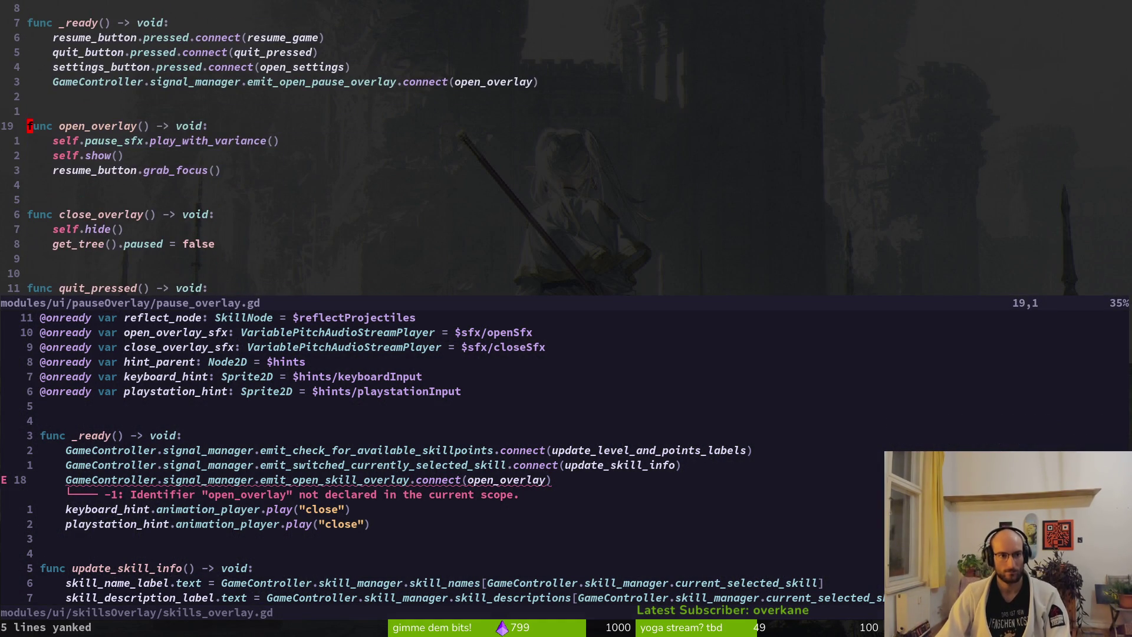
pyautogui.hotkey('ctrl', 'd')
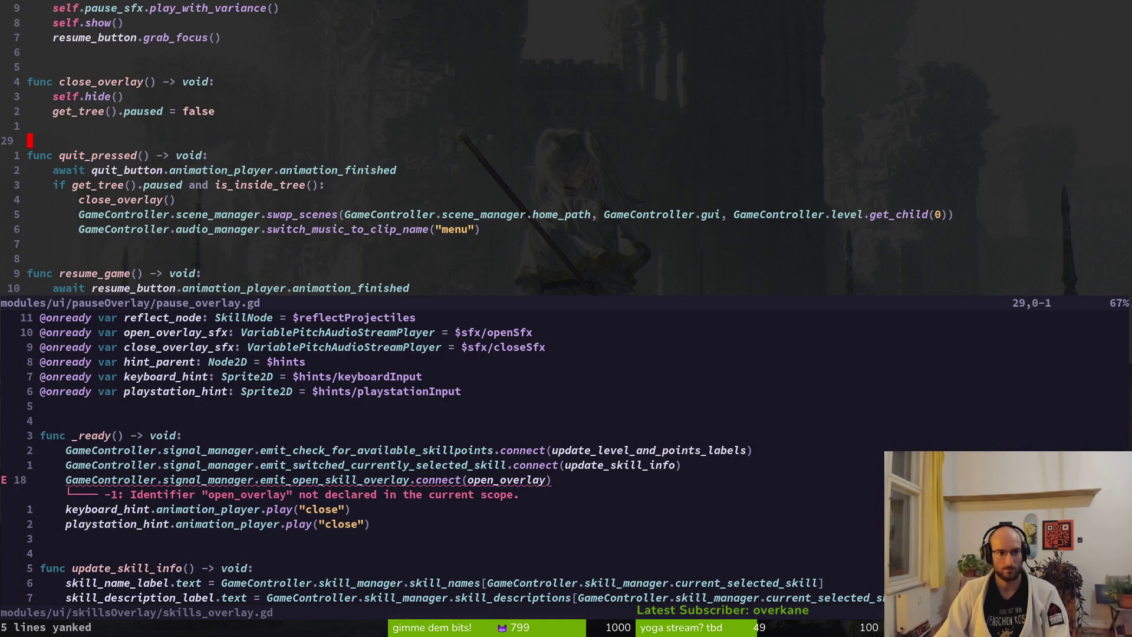
pyautogui.press('u')
# Step: Paste open_overlay below _ready in skills_overlay.gd and save
pyautogui.hotkey('ctrl', 'w')
pyautogui.press('j')
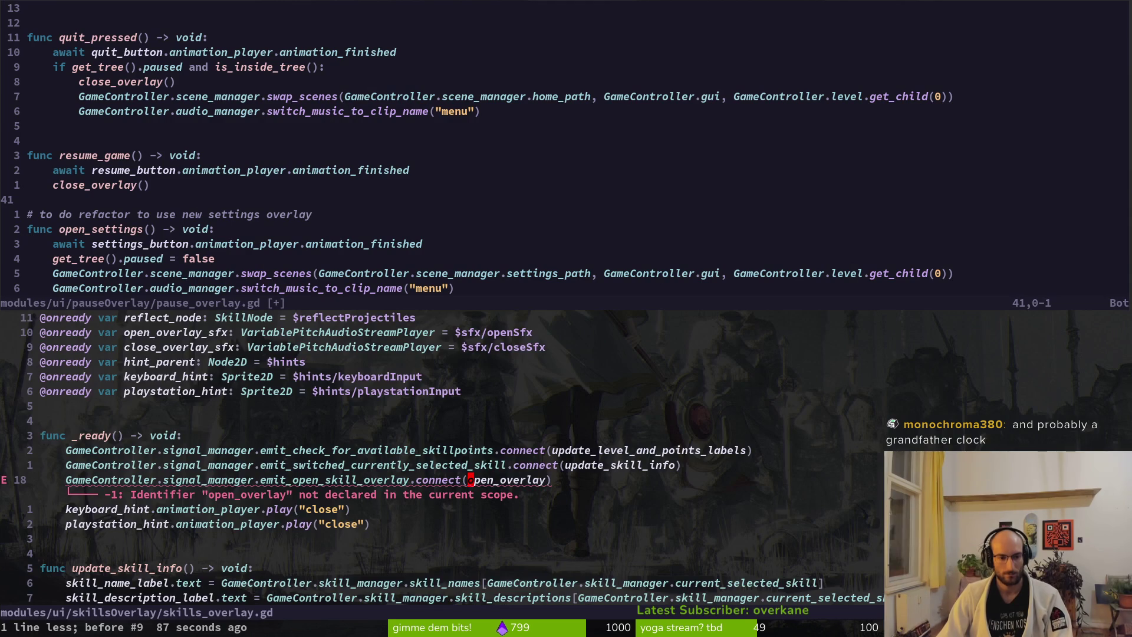
pyautogui.press('j')
pyautogui.press('j')
pyautogui.press('j')
pyautogui.press('k')
pyautogui.press('k')
pyautogui.press('k')
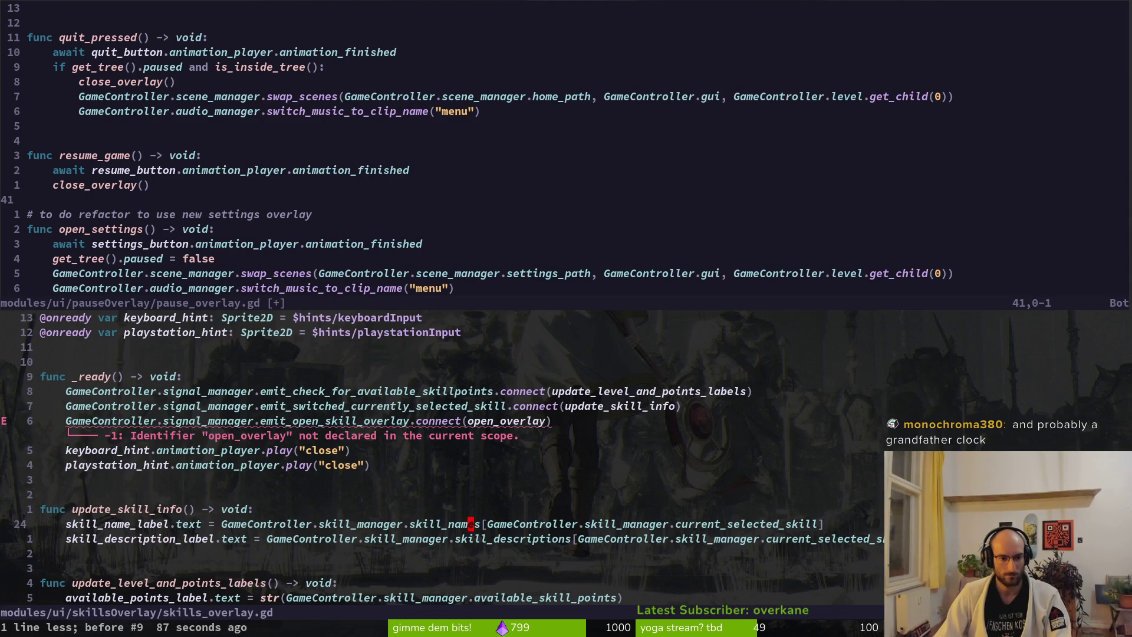
pyautogui.write('p:w')
pyautogui.press('Return')
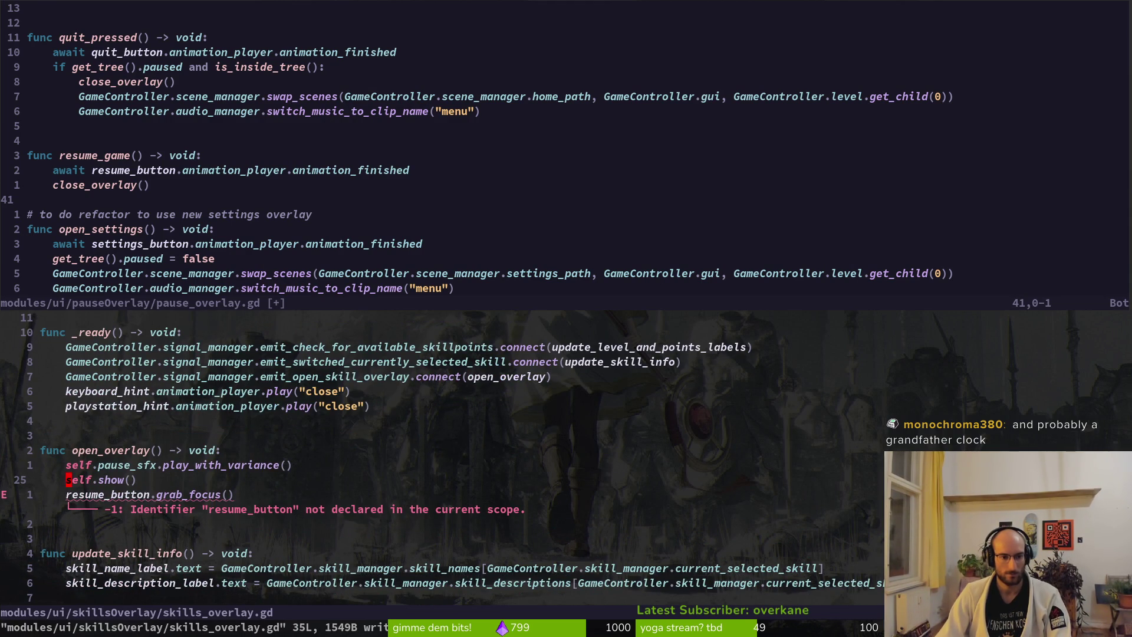
# Step: Change pause_sfx to open_overlay_sfx in open_overlay, delete the resume_button.grab_focus() line, and save
pyautogui.hotkey('ctrl', 'u')
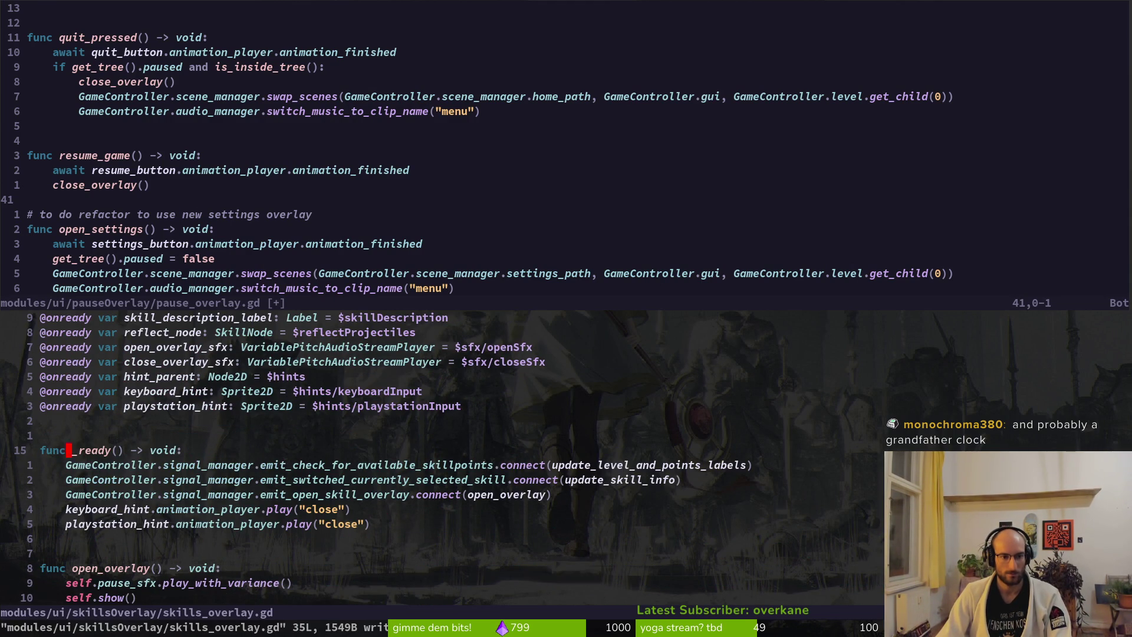
pyautogui.hotkey('ctrl', 'd')
pyautogui.press('k')
pyautogui.press('w')
pyautogui.press('a')
pyautogui.press('Escape')
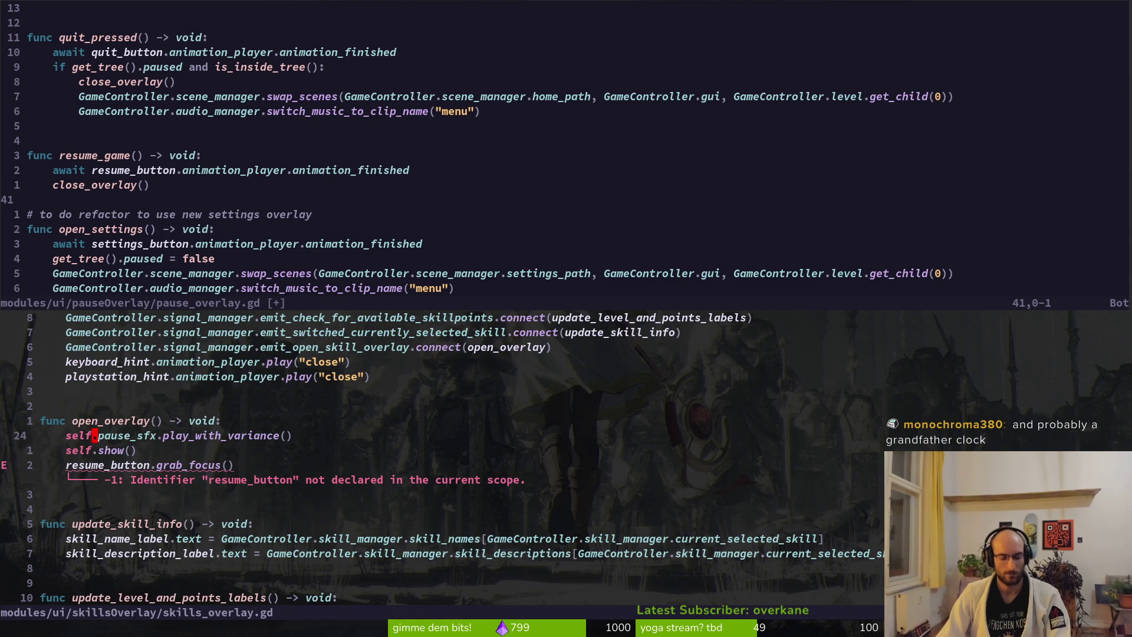
pyautogui.write('wcwopen_overlay_sfx')
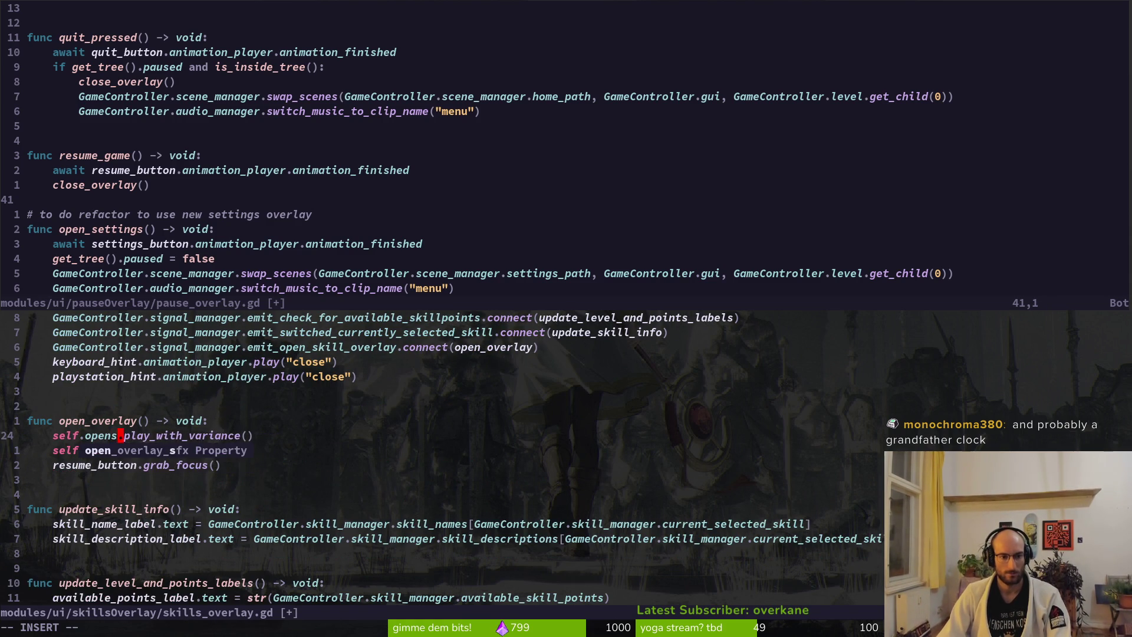
pyautogui.press('Escape')
pyautogui.press('j')
pyautogui.press('j')
pyautogui.press('d')
pyautogui.press('d')
pyautogui.write(':write')
pyautogui.press('Return')
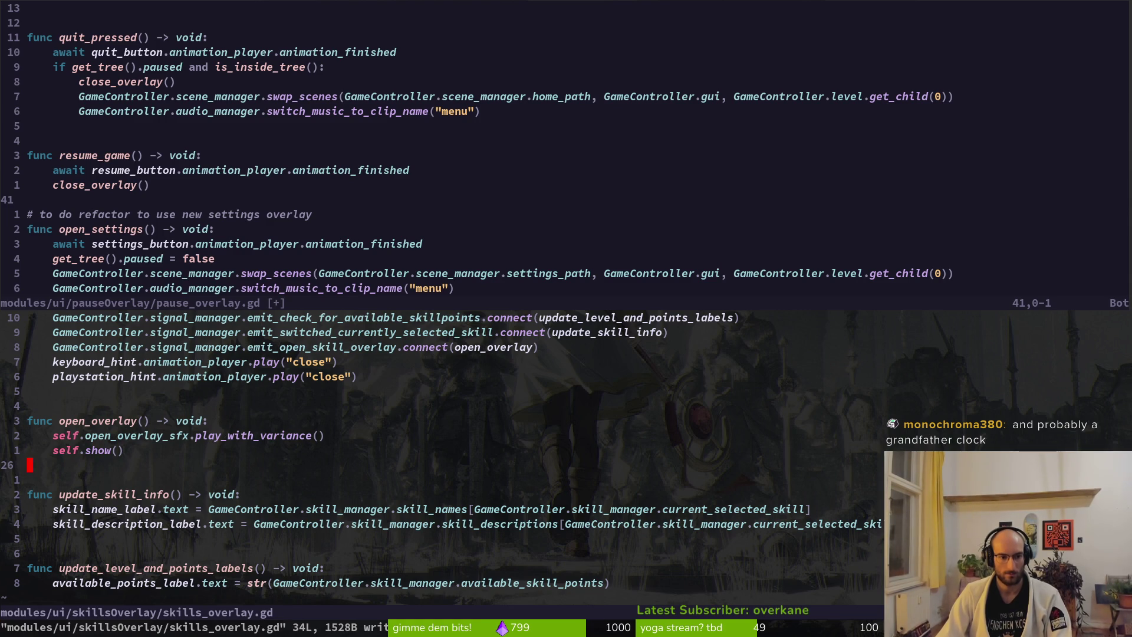
# Step: Review the new skill overlay signal connection and the update_skill_info function
pyautogui.hotkey('ctrl', 'u')
pyautogui.press('j')
pyautogui.press('j')
pyautogui.press('j')
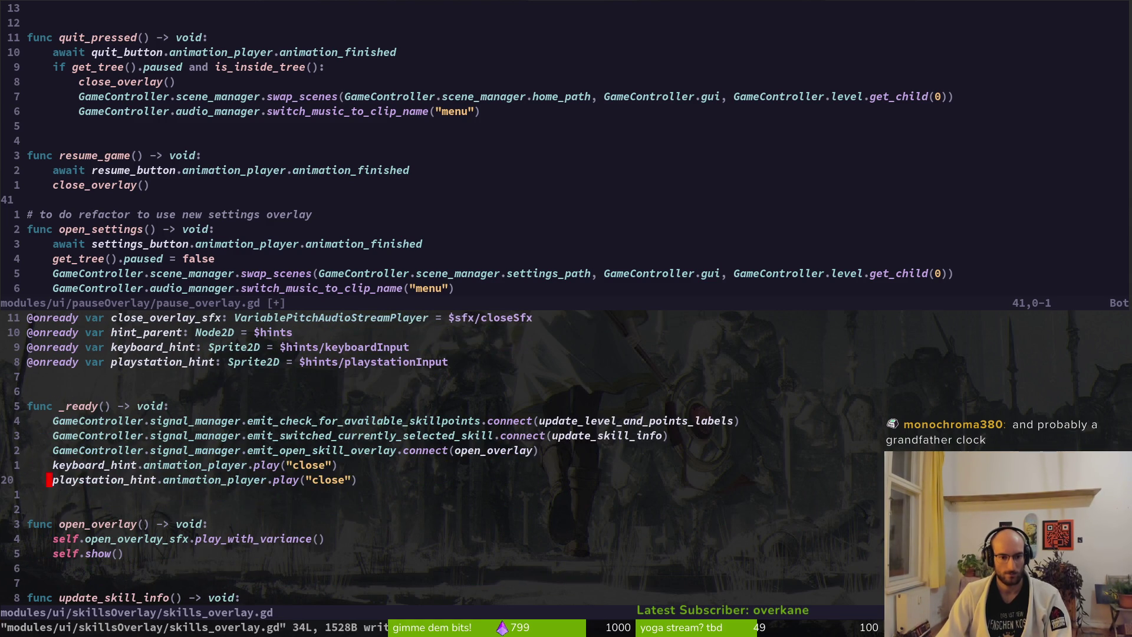
pyautogui.press('k')
pyautogui.press('k')
pyautogui.press('k')
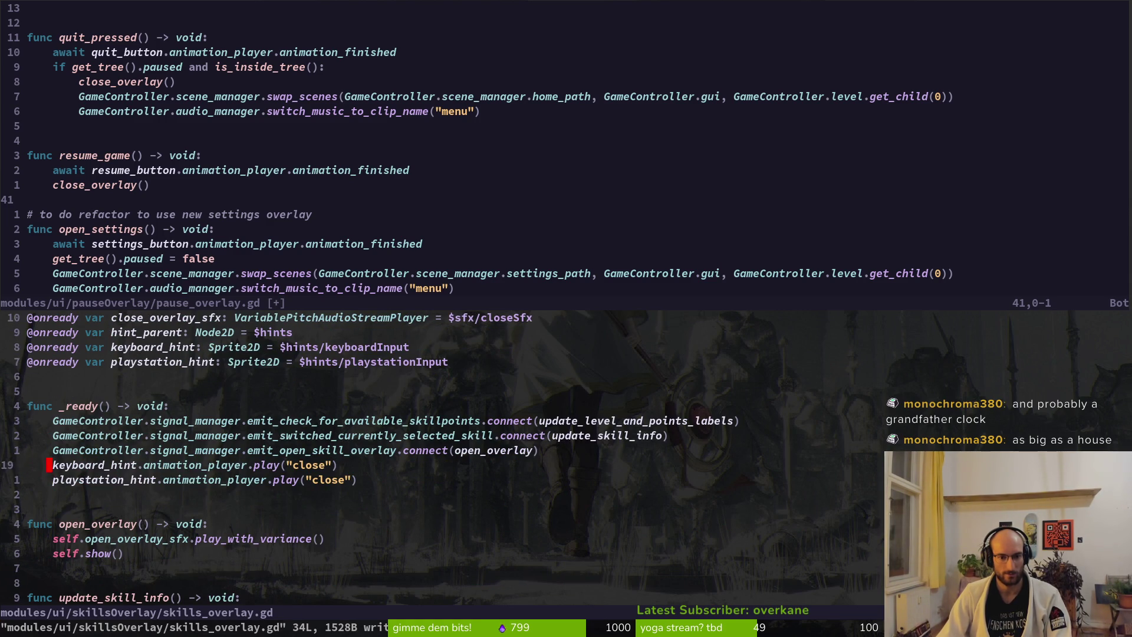
pyautogui.press('j')
pyautogui.press('j')
pyautogui.press('j')
pyautogui.press('j')
pyautogui.press('j')
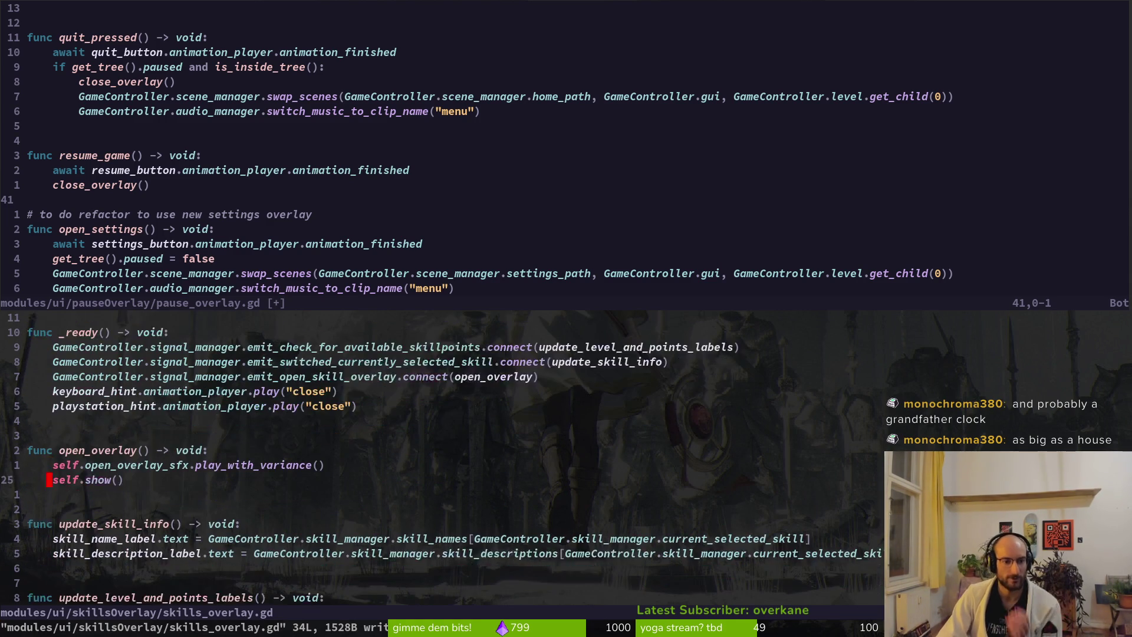
pyautogui.press('j')
pyautogui.press('j')
pyautogui.press('k')
pyautogui.press('k')
pyautogui.press('k')
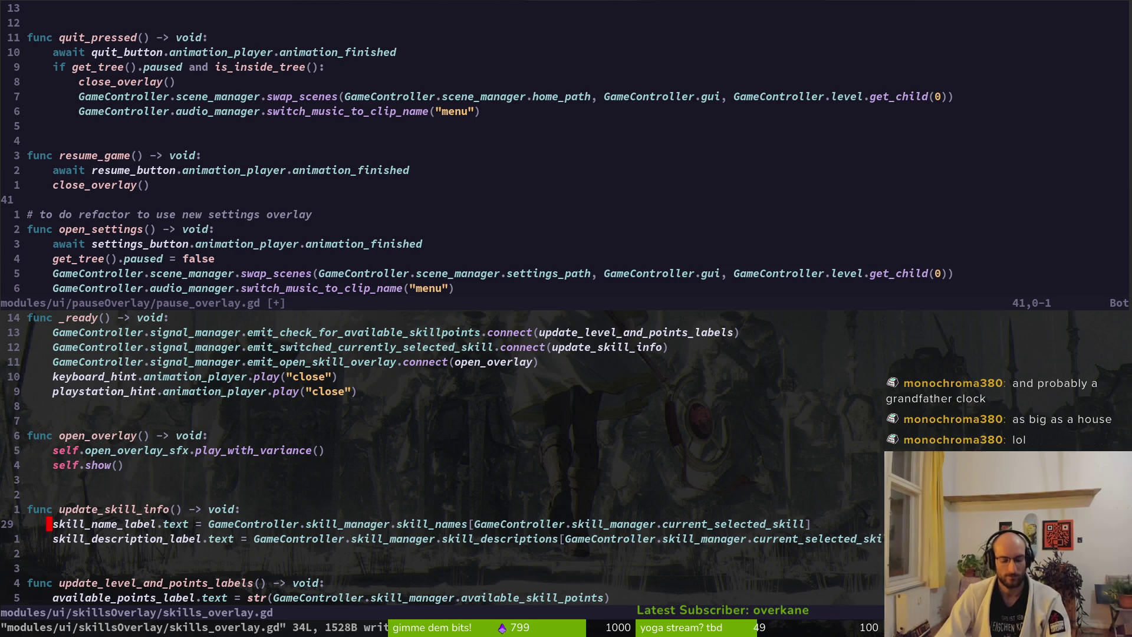
pyautogui.press('space')
# Step: Open hud_canvas.gd and cut the commented skill overlay lines from show_skill_overlay
pyautogui.press('f')
pyautogui.press('f')
pyautogui.write('hudcanv')
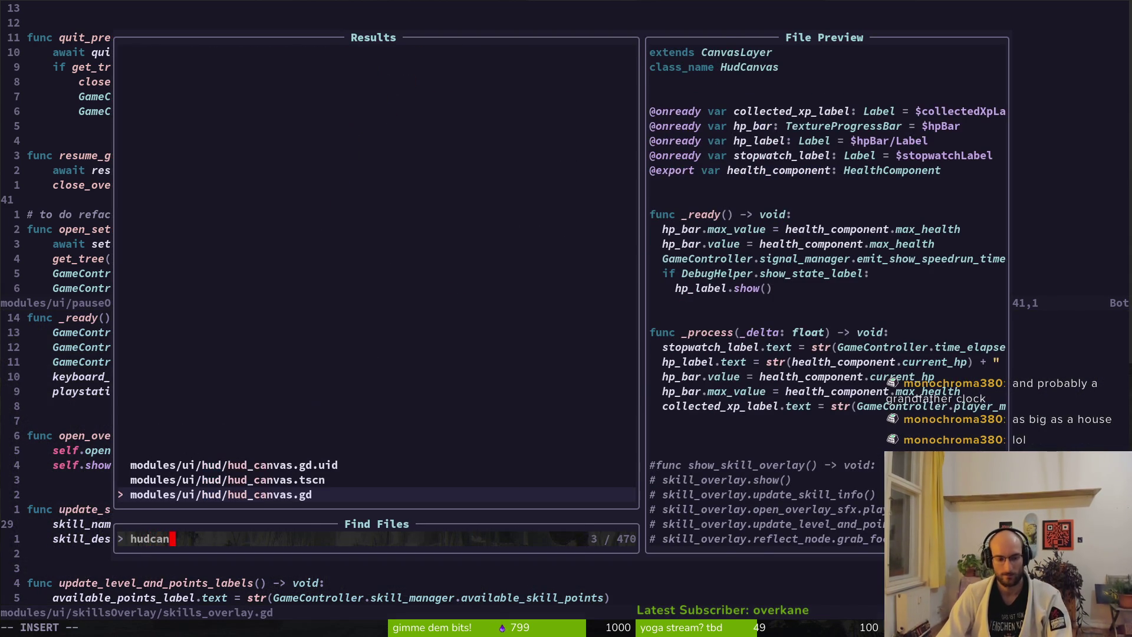
pyautogui.press('Return')
pyautogui.press('j')
pyautogui.press('j')
pyautogui.press('j')
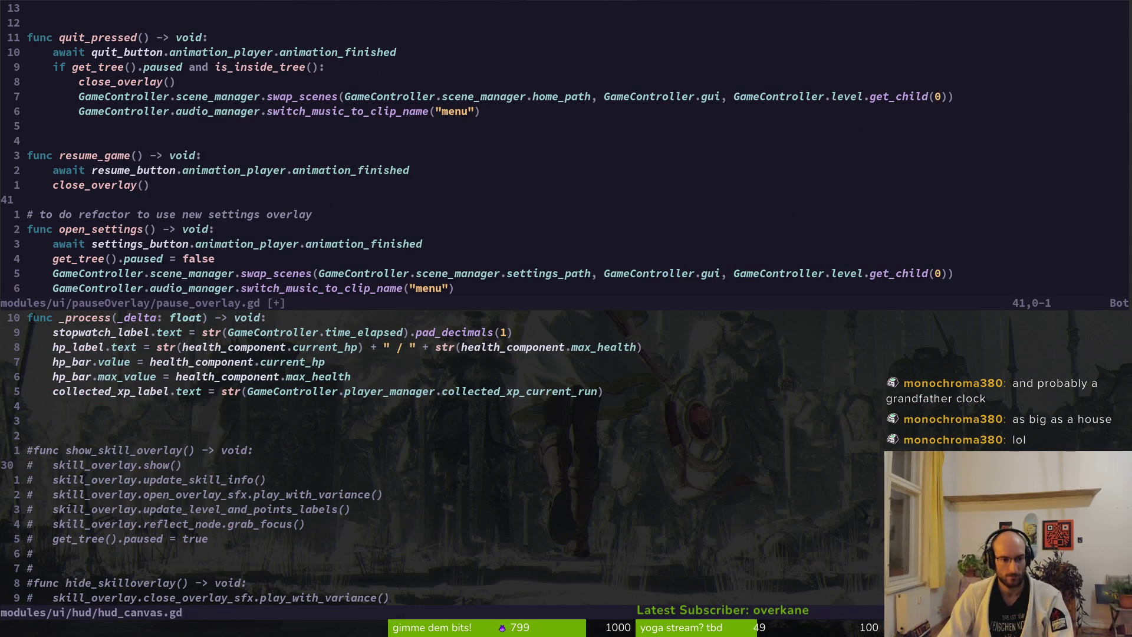
pyautogui.hotkey('shift', 'v')
pyautogui.press('j')
pyautogui.press('j')
pyautogui.press('j')
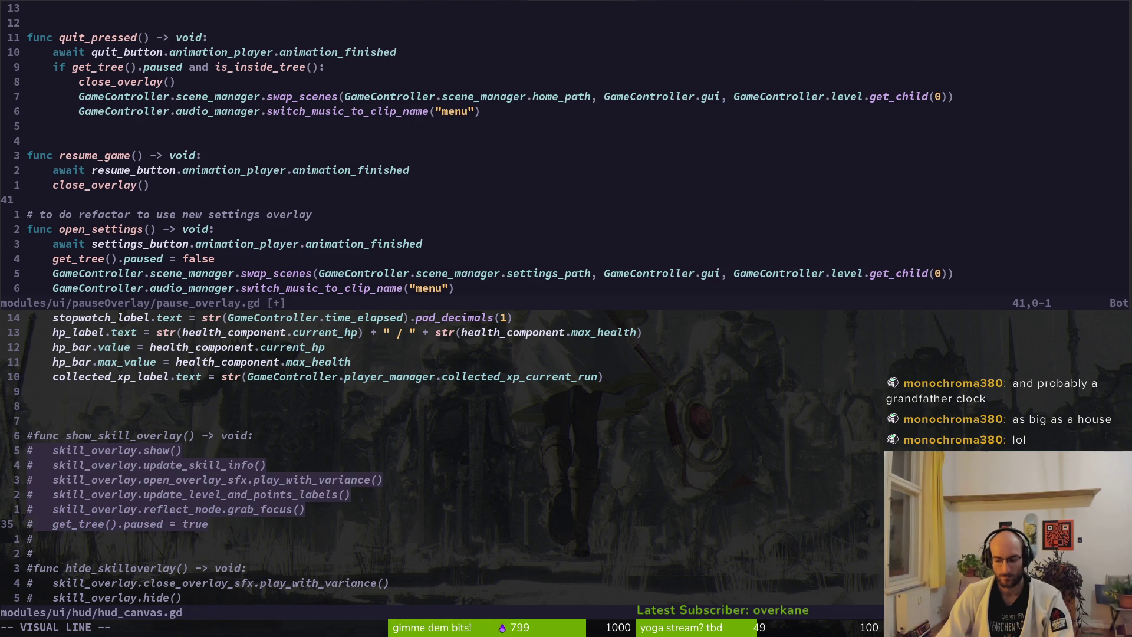
pyautogui.press('d')
# Step: Paste those lines into skills_overlay.gd's open_overlay, remove their # markers, and save
pyautogui.hotkey('ctrl', 'o')
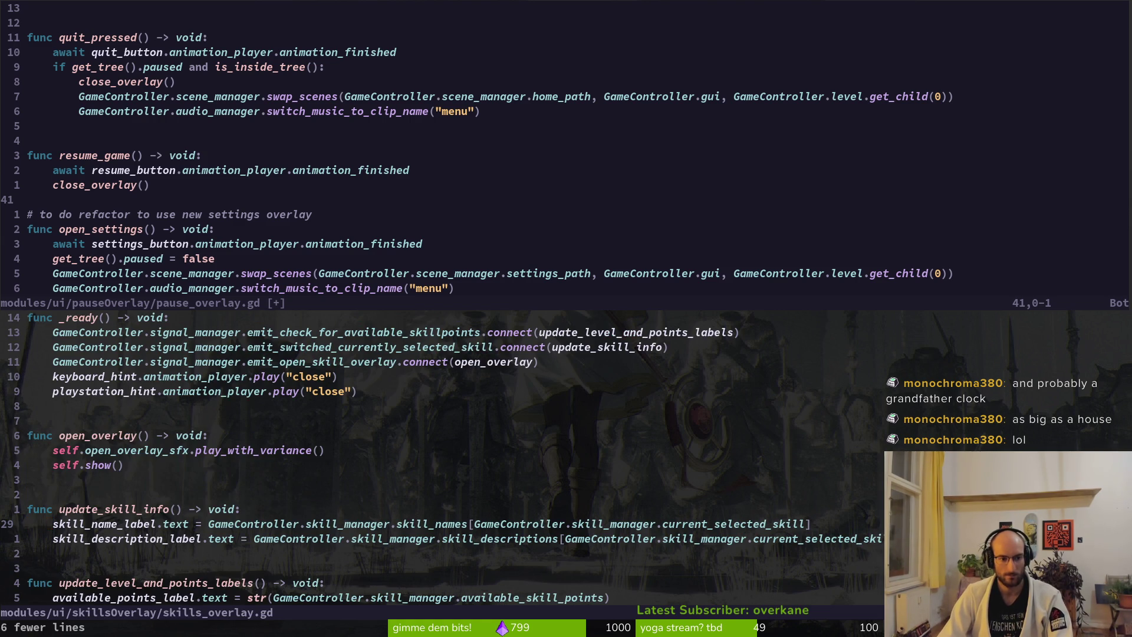
pyautogui.press('k')
pyautogui.press('k')
pyautogui.press('k')
pyautogui.press('u')
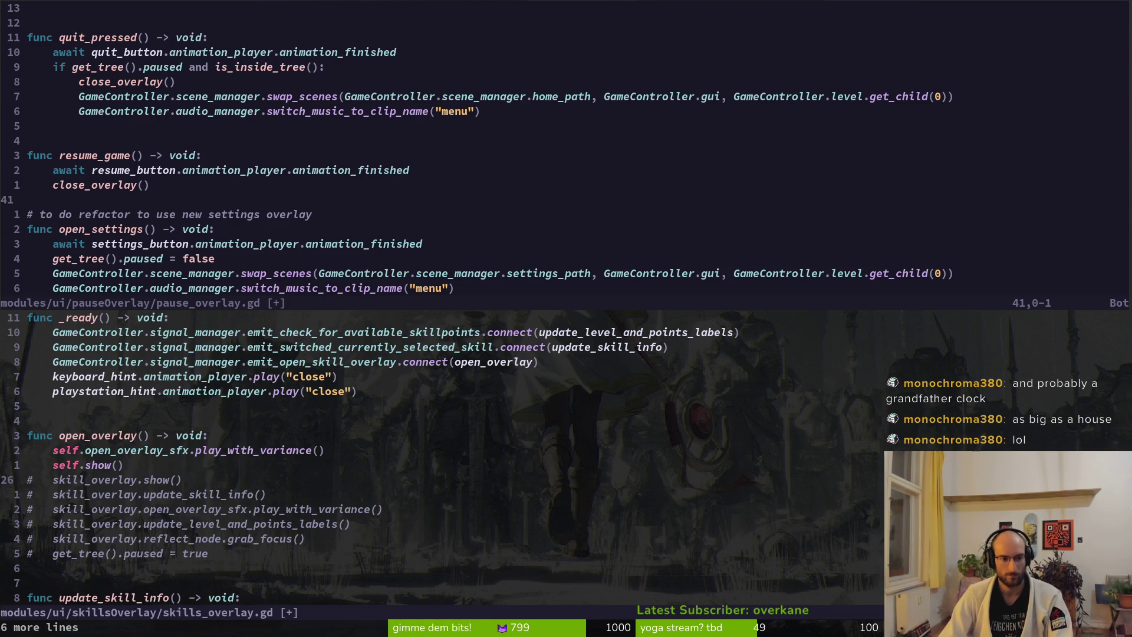
pyautogui.hotkey('ctrl', 'v')
pyautogui.press('j')
pyautogui.press('j')
pyautogui.press('j')
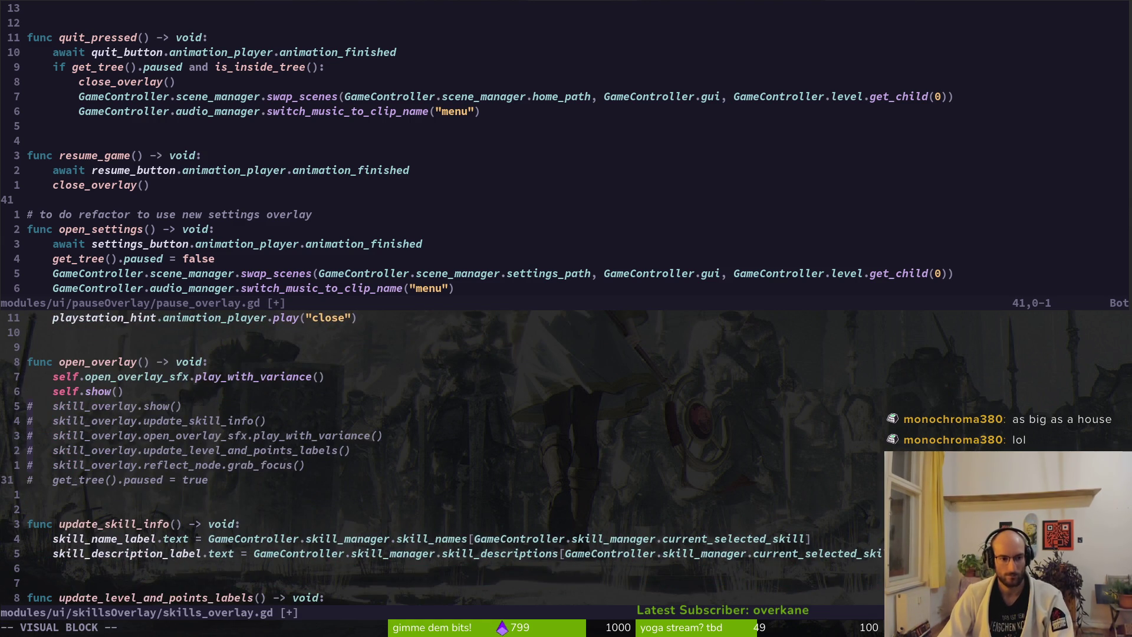
pyautogui.write('x:w')
pyautogui.press('Return')
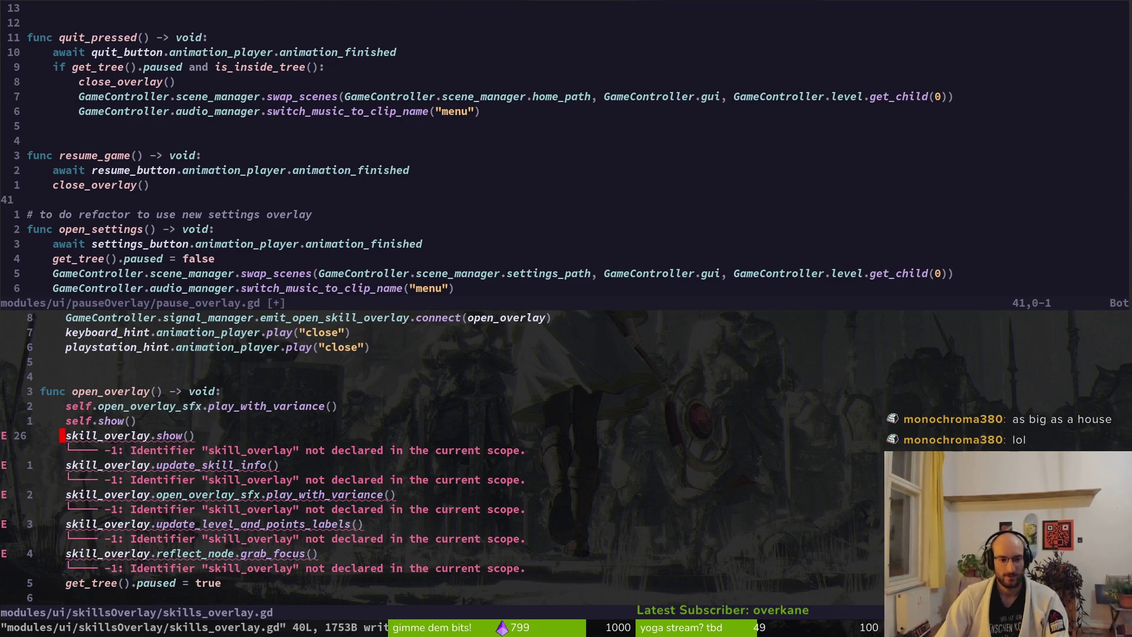
# Step: Delete the skill_overlay.show() line and strip the skill_overlay prefix from the update call in open_overlay
pyautogui.press('l')
pyautogui.press('l')
pyautogui.press('d')
pyautogui.press('d')
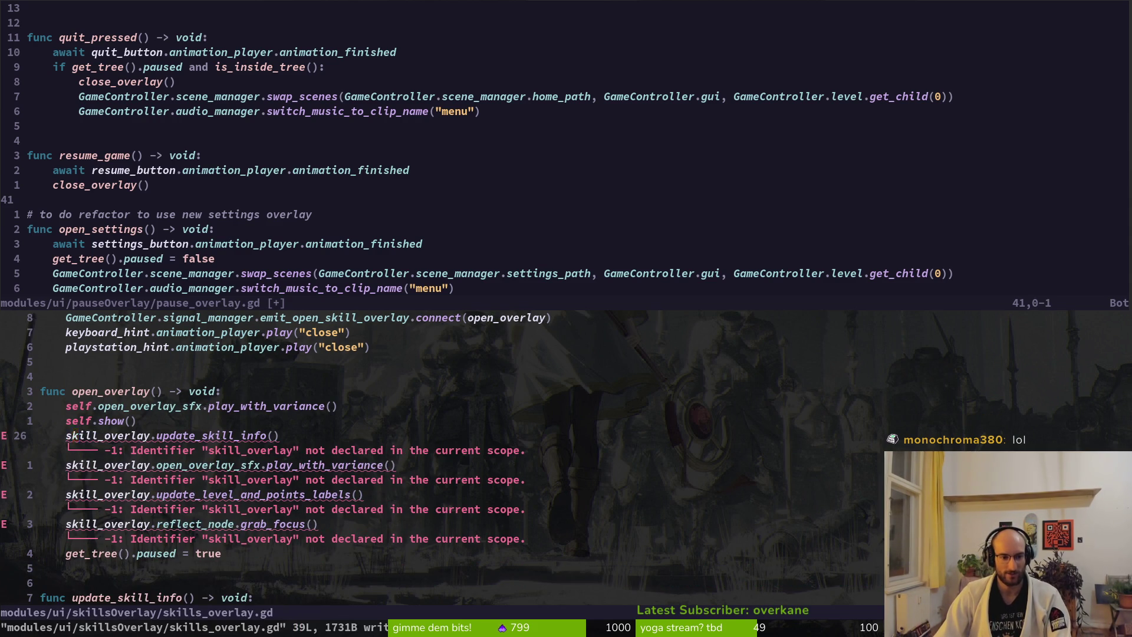
pyautogui.press('b')
pyautogui.press('c')
pyautogui.press('f')
pyautogui.press('.')
pyautogui.write('self.')
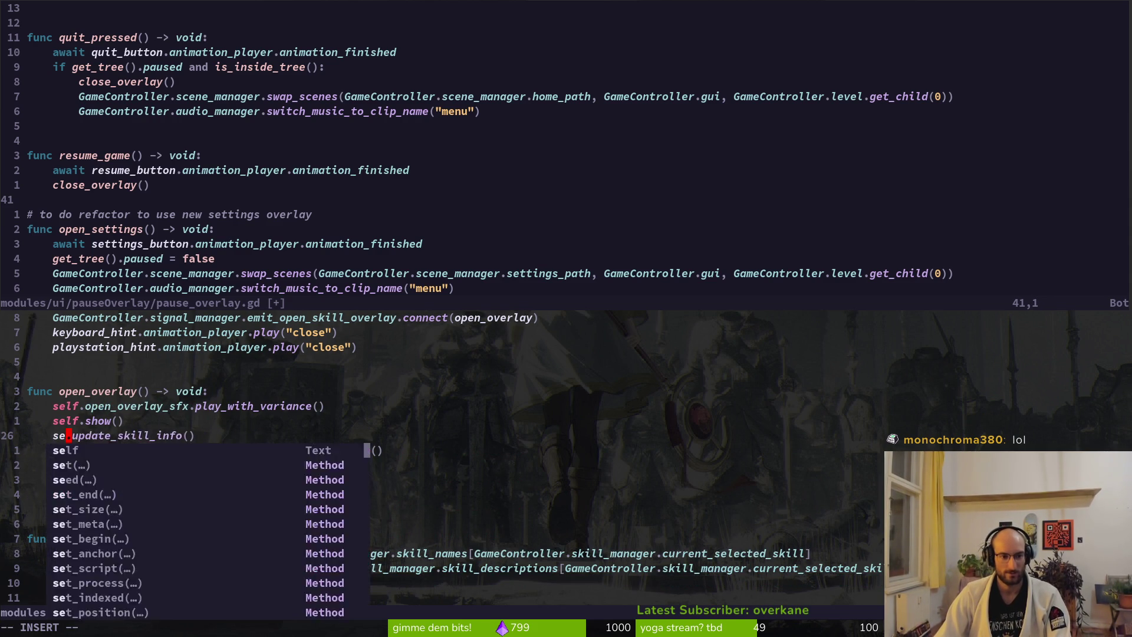
pyautogui.press('Escape')
pyautogui.write(':w')
pyautogui.press('Return')
pyautogui.press('u')
pyautogui.press('i')
pyautogui.press('Escape')
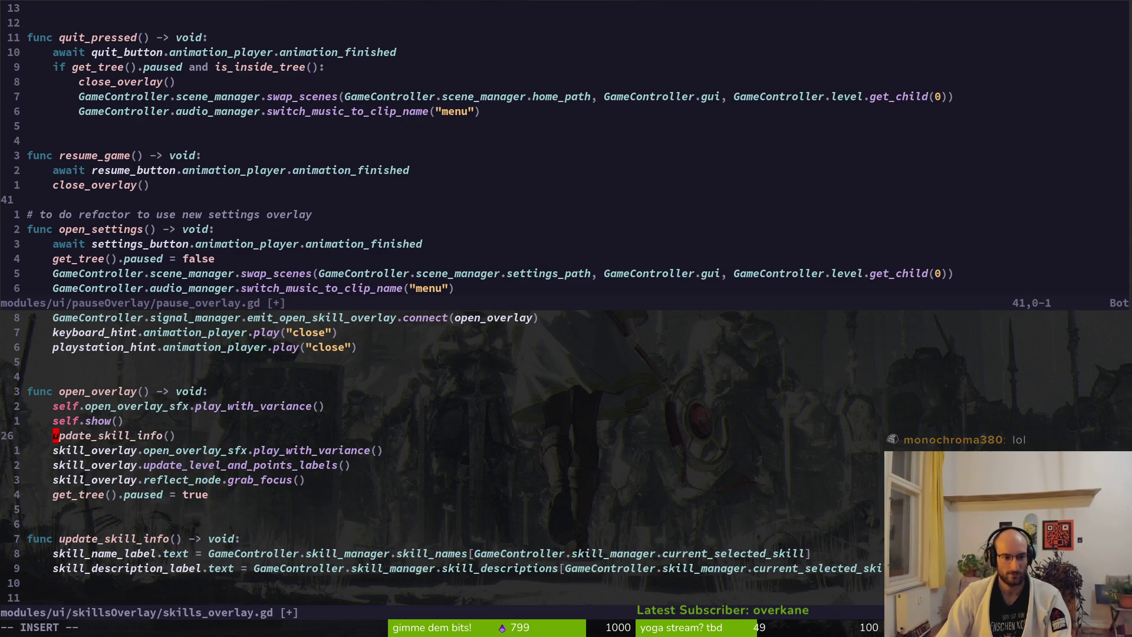
pyautogui.write(':w')
pyautogui.press('Return')
# Step: Remove skill_overlay from the sound, labels and reflect_node lines, delete the duplicate open_overlay_sfx line, and save
pyautogui.press('j')
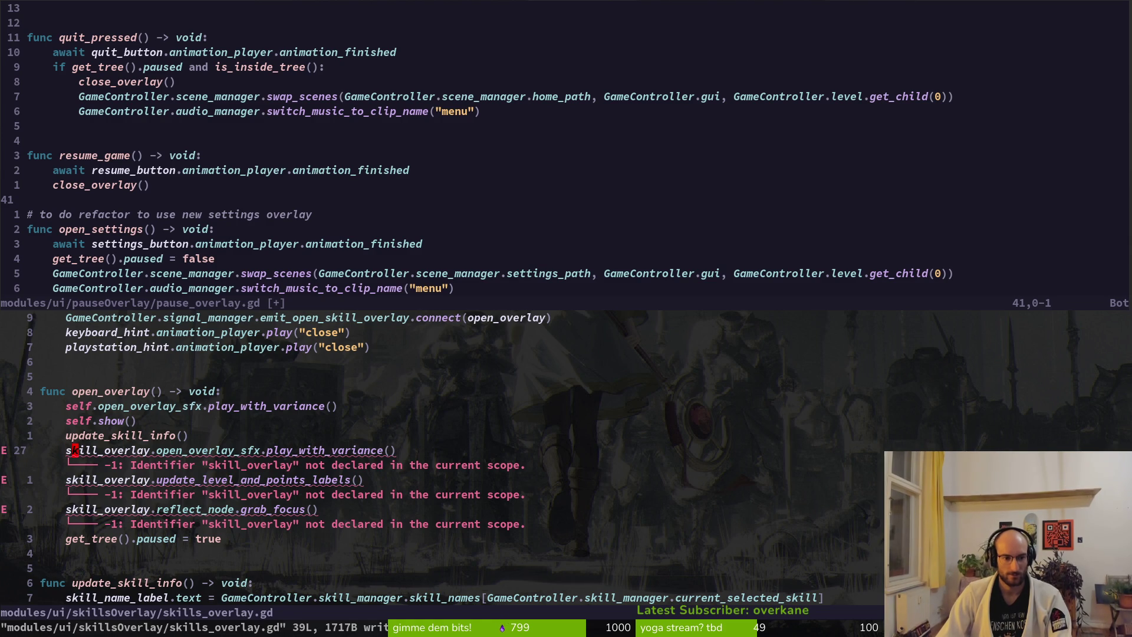
pyautogui.press('c')
pyautogui.press('w')
pyautogui.press('Escape')
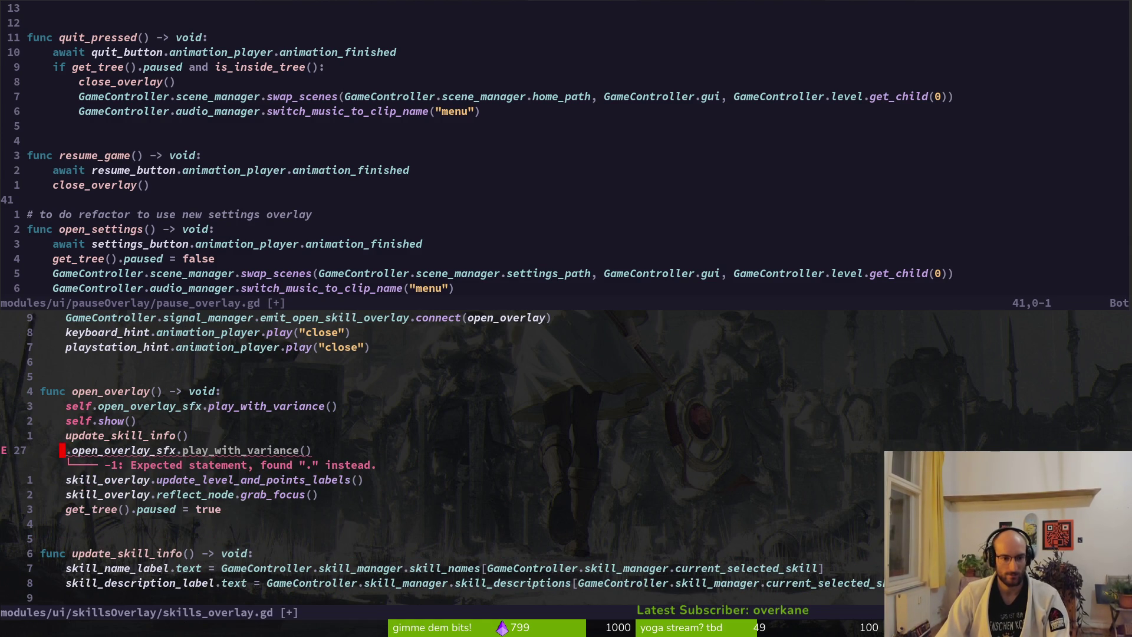
pyautogui.press('d')
pyautogui.press('d')
pyautogui.press('d')
pyautogui.press('f')
pyautogui.press('.')
pyautogui.press('j')
pyautogui.press('c')
pyautogui.press('w')
pyautogui.press('Delete')
pyautogui.press('Escape')
pyautogui.write(':w')
pyautogui.press('Return')
pyautogui.press('j')
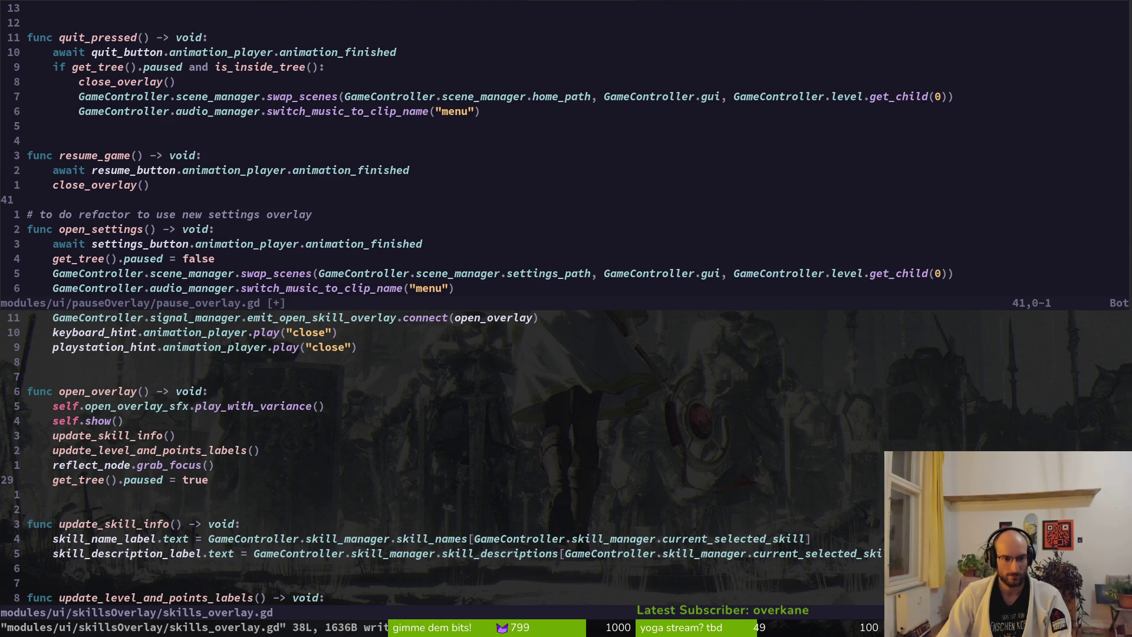
# Step: Delete the get_tree().paused = true line from open_overlay and save skills_overlay.gd
pyautogui.hotkey('shift', 'v')
pyautogui.hotkey('shift', 'k')
pyautogui.hotkey('shift', 'k')
pyautogui.hotkey('shift', 'k')
pyautogui.press('Escape')
pyautogui.write(':w')
pyautogui.press('Return')
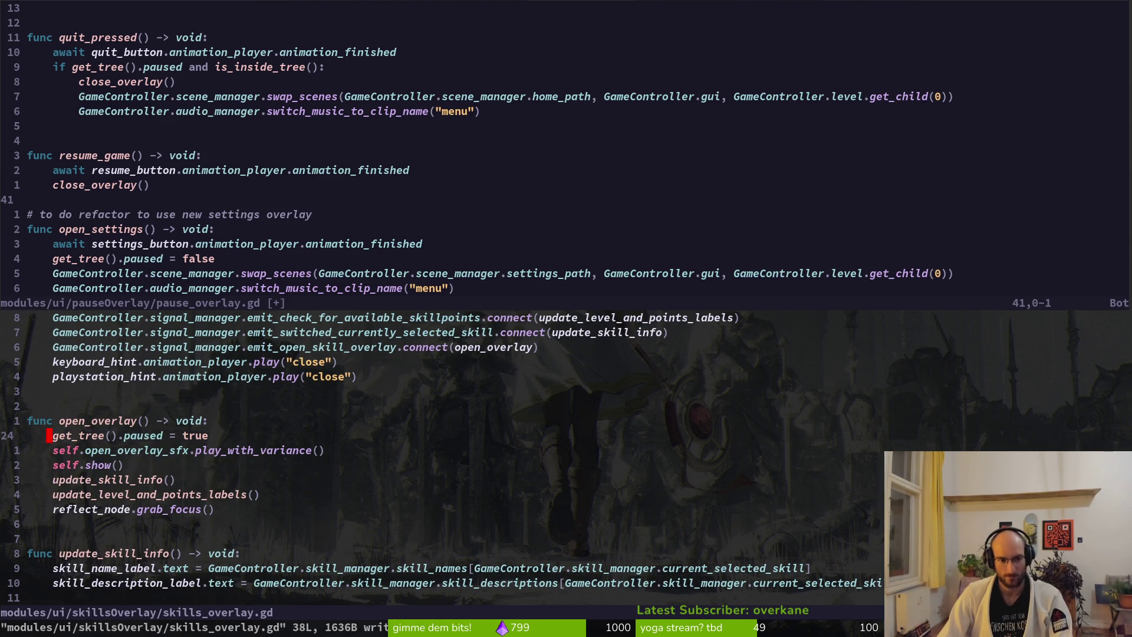
pyautogui.hotkey('shift', 'v')
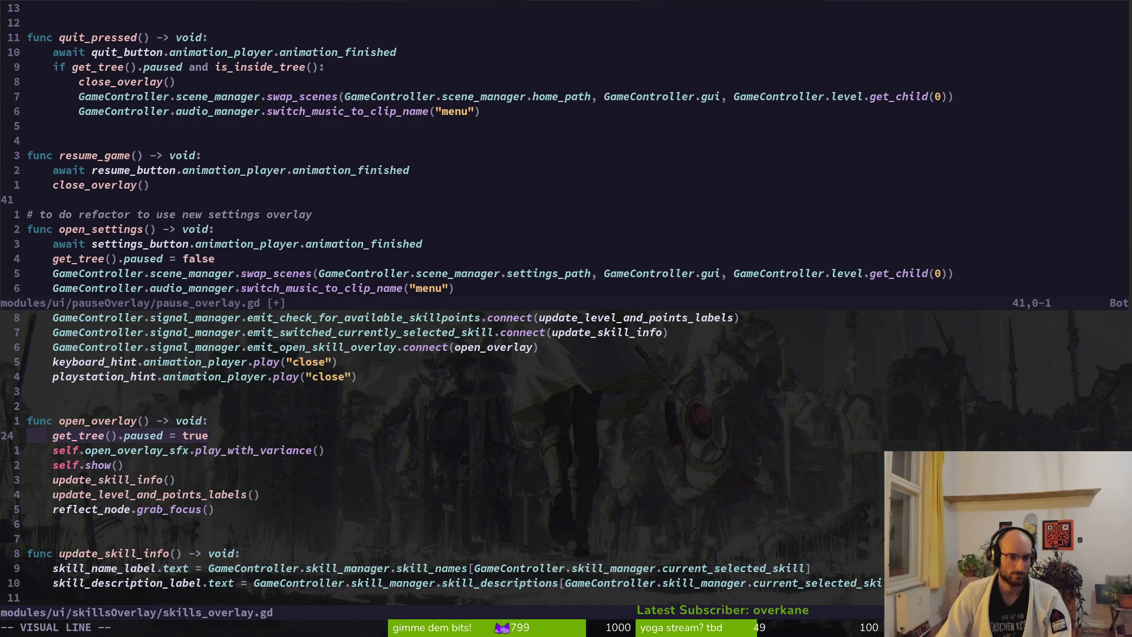
pyautogui.write('d:w')
pyautogui.press('Return')
# Step: Check pause_overlay.gd's open_overlay function in the other split for comparison
pyautogui.hotkey('ctrl', 'w')
pyautogui.press('k')
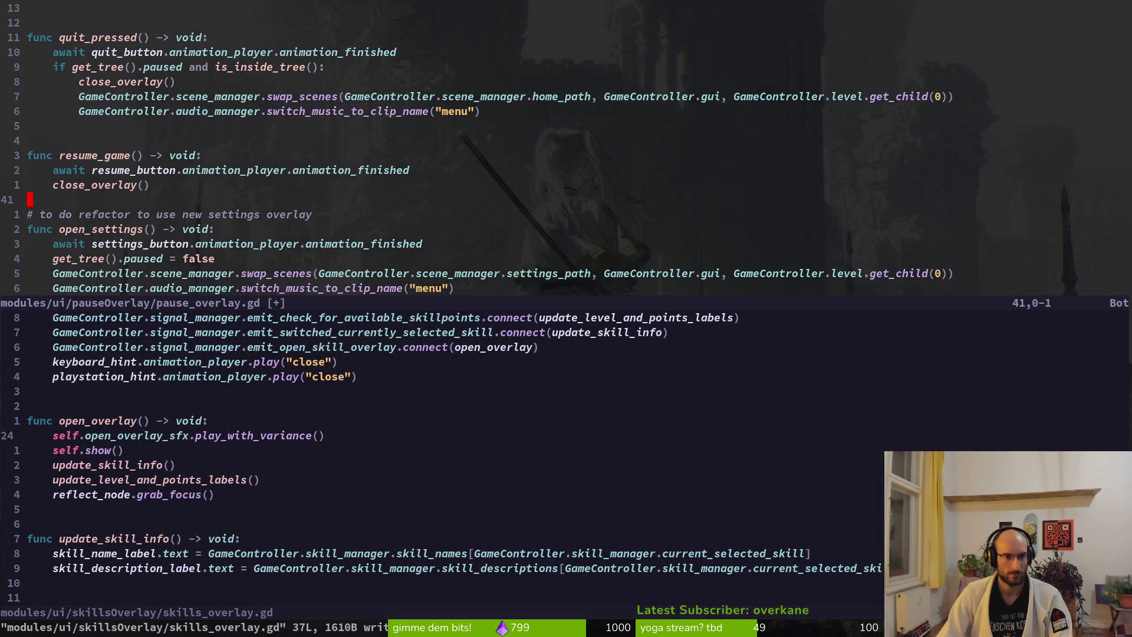
pyautogui.press('{')
pyautogui.press('{')
pyautogui.press('[')
pyautogui.press('[')
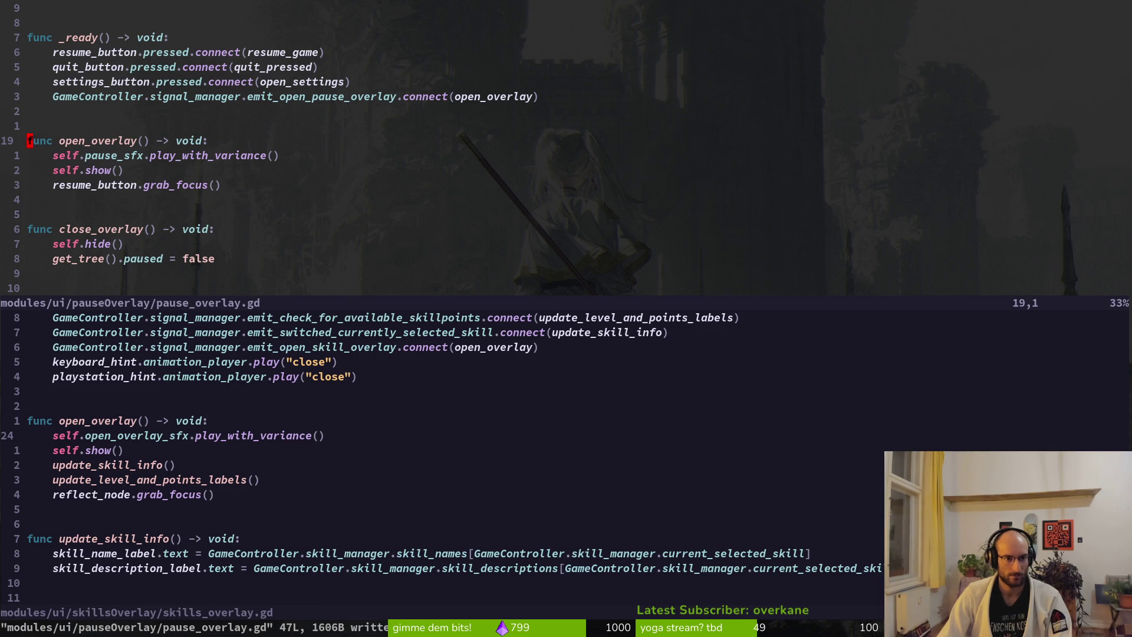
pyautogui.hotkey('ctrl', 'w')
pyautogui.press('j')
pyautogui.press('}')
pyautogui.press('}')
# Step: Open skilltree_trigger.gd with the Telescope file finder
pyautogui.press('space')
pyautogui.press('f')
pyautogui.press('f')
pyautogui.write('skilltrigger')
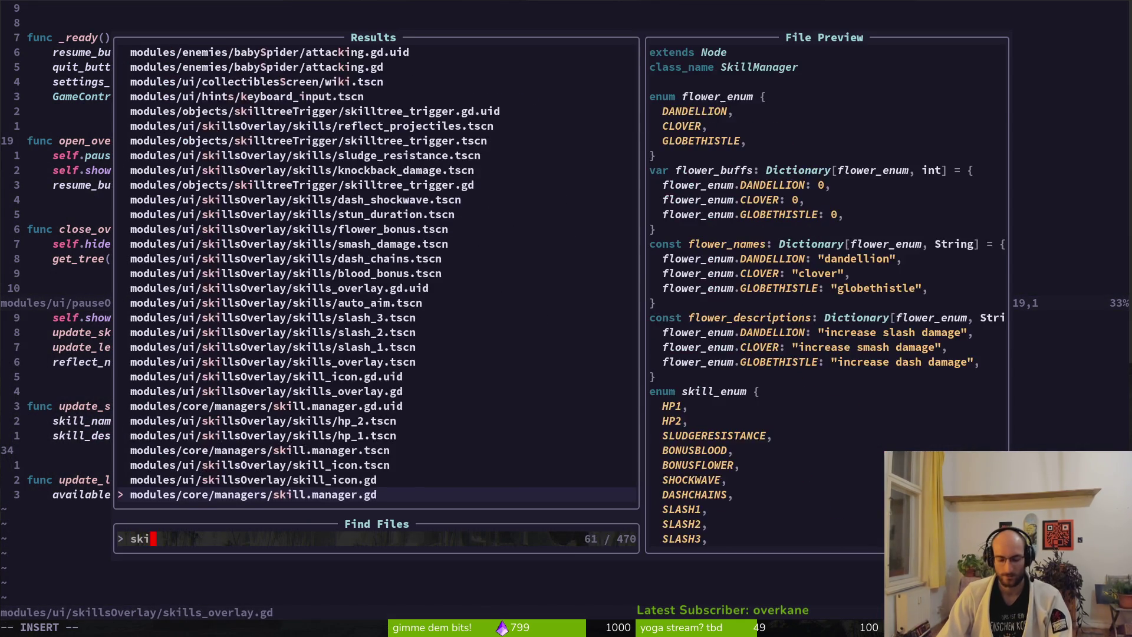
pyautogui.press('Return')
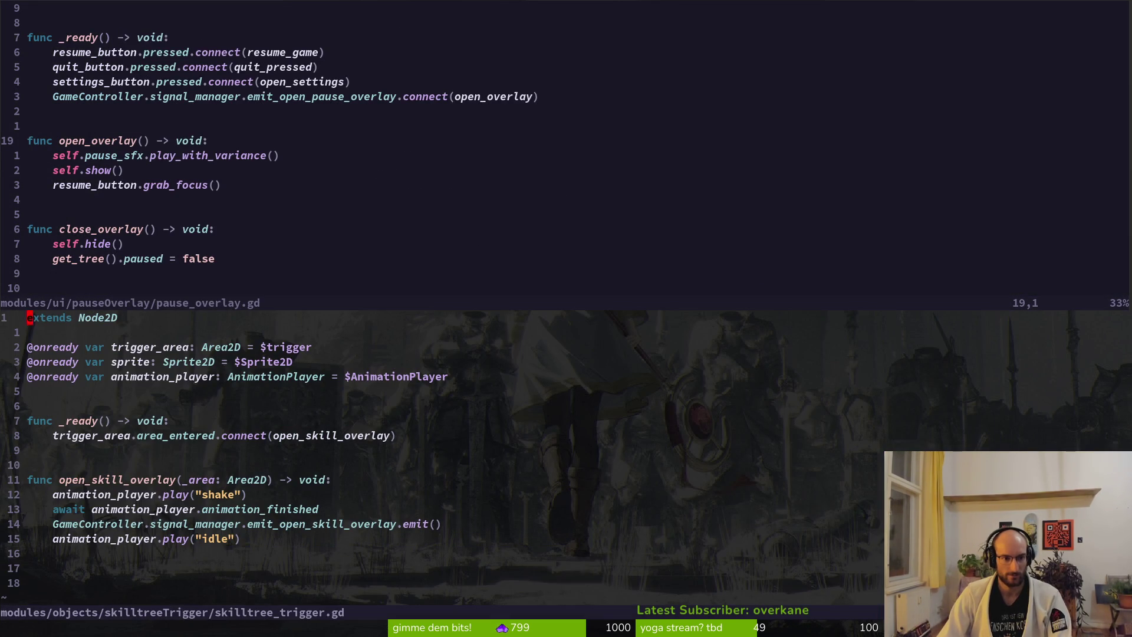
# Step: Paste get_tree().paused = true below the idle animation line in open_skill_overlay and save
pyautogui.press('j')
pyautogui.press('j')
pyautogui.press('j')
pyautogui.press('k')
pyautogui.press('j')
pyautogui.press('j')
pyautogui.press('j')
pyautogui.write('paused = true')
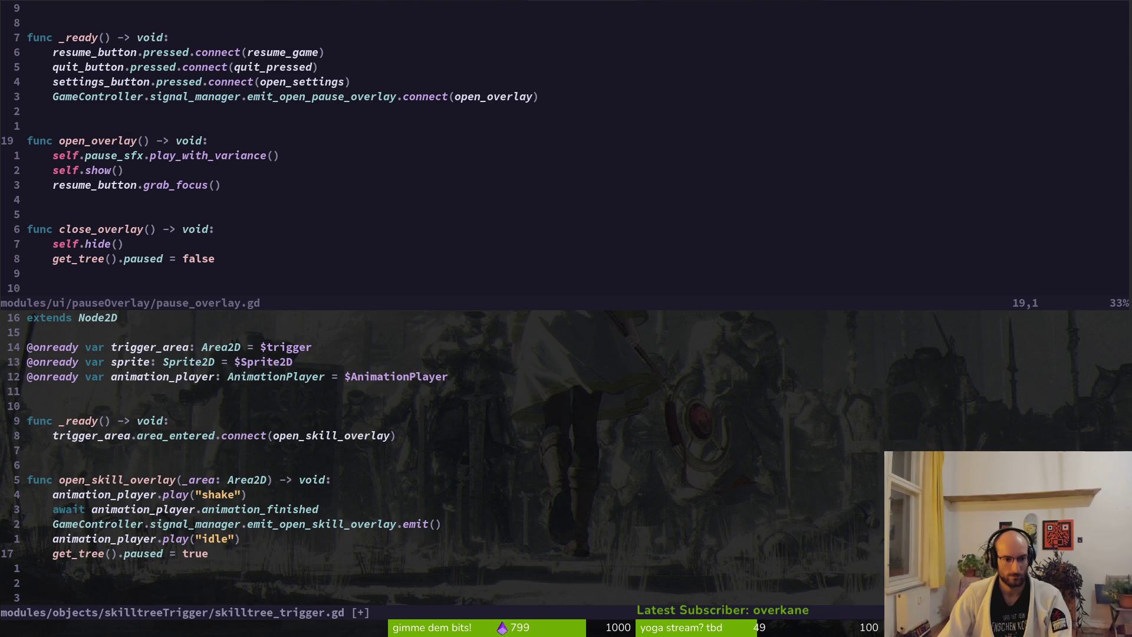
pyautogui.write(':w')
pyautogui.press('Return')
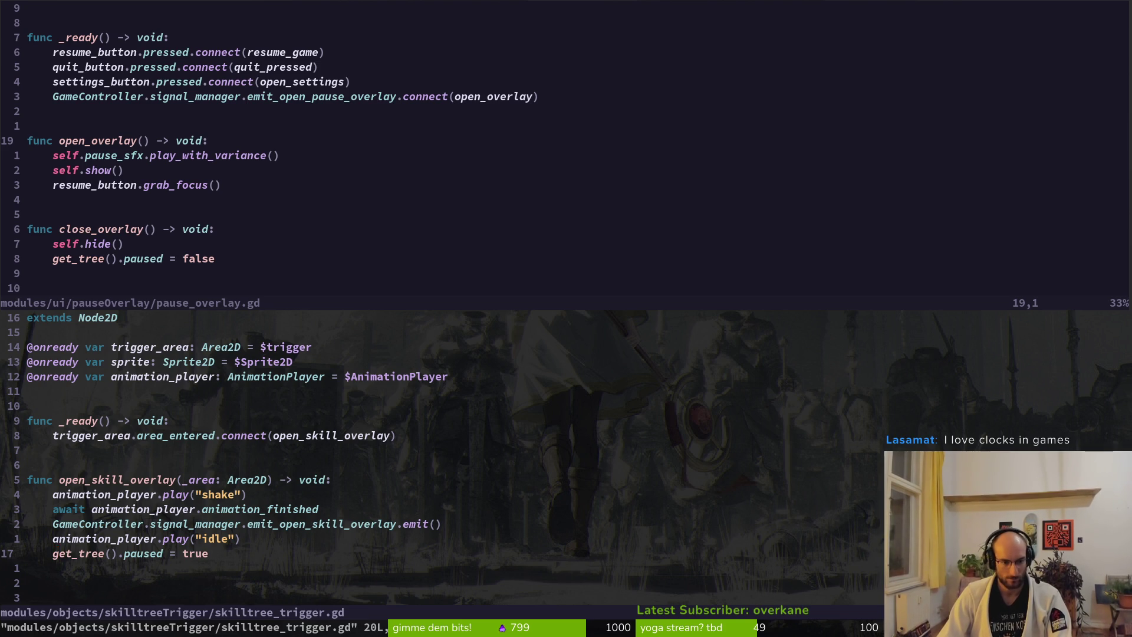
# Step: Move the emit signal line down below the idle line and save skilltree_trigger.gd
pyautogui.press('k')
pyautogui.press('k')
pyautogui.press('k')
pyautogui.hotkey('shift', 'v')
pyautogui.press('Escape')
pyautogui.press('j')
pyautogui.hotkey('shift', 'v')
pyautogui.hotkey('shift', 'j')
pyautogui.press('Escape')
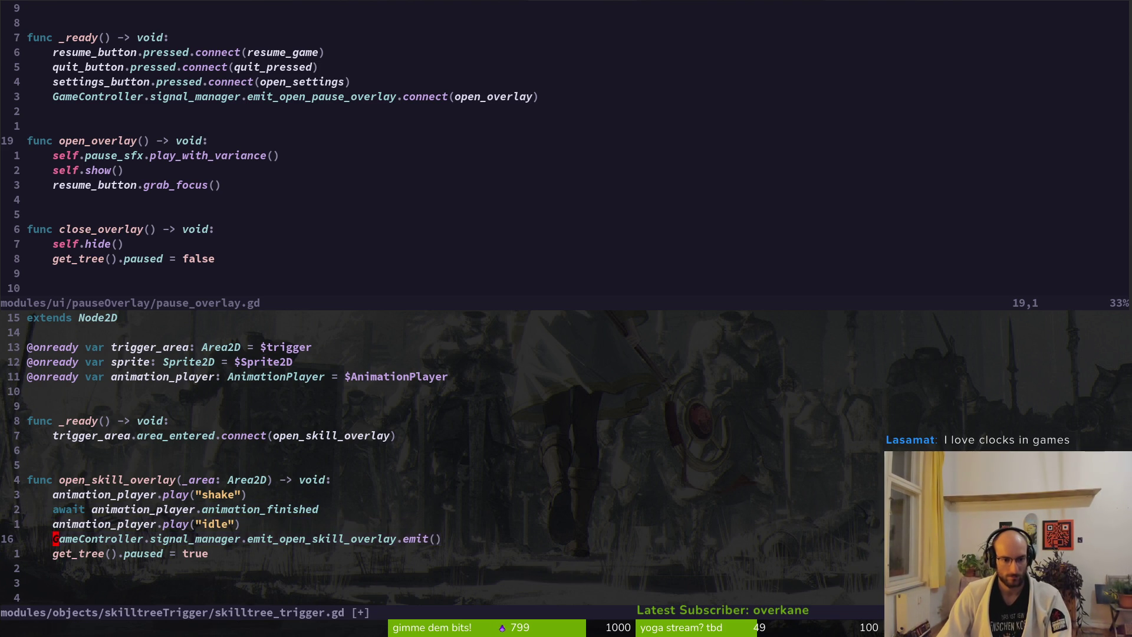
pyautogui.write(':w')
pyautogui.press('Return')
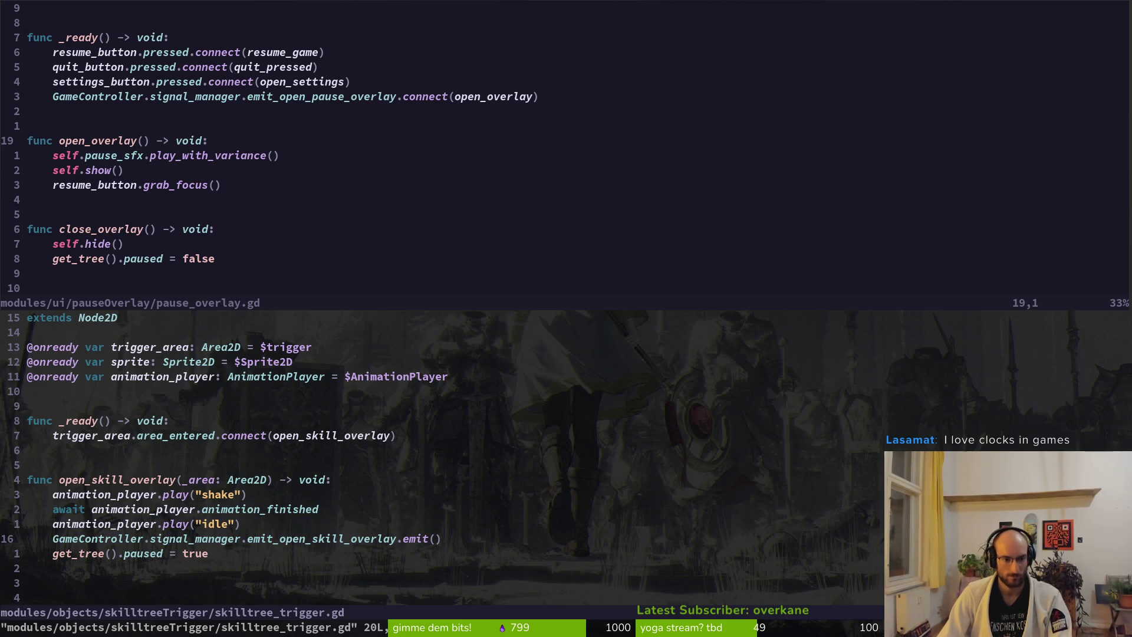
pyautogui.hotkey('ctrl', 'w')
pyautogui.press('k')
pyautogui.press('k')
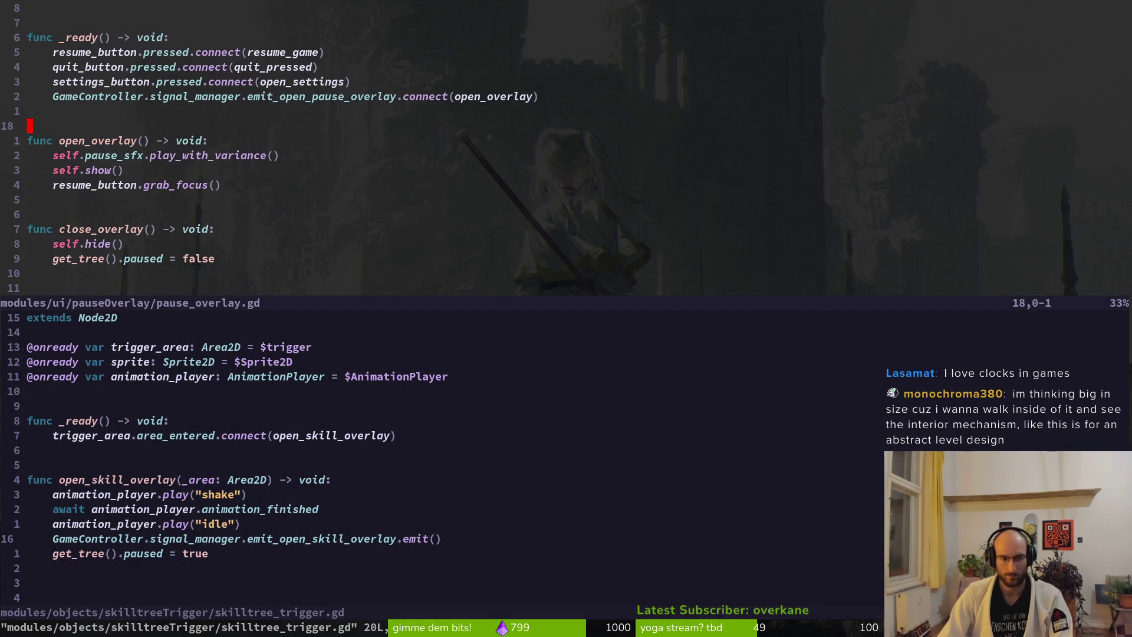
pyautogui.press('space')
# Step: Open player.gd and scroll down to its _input pause handling
pyautogui.press('f')
pyautogui.press('f')
pyautogui.write('palpla')
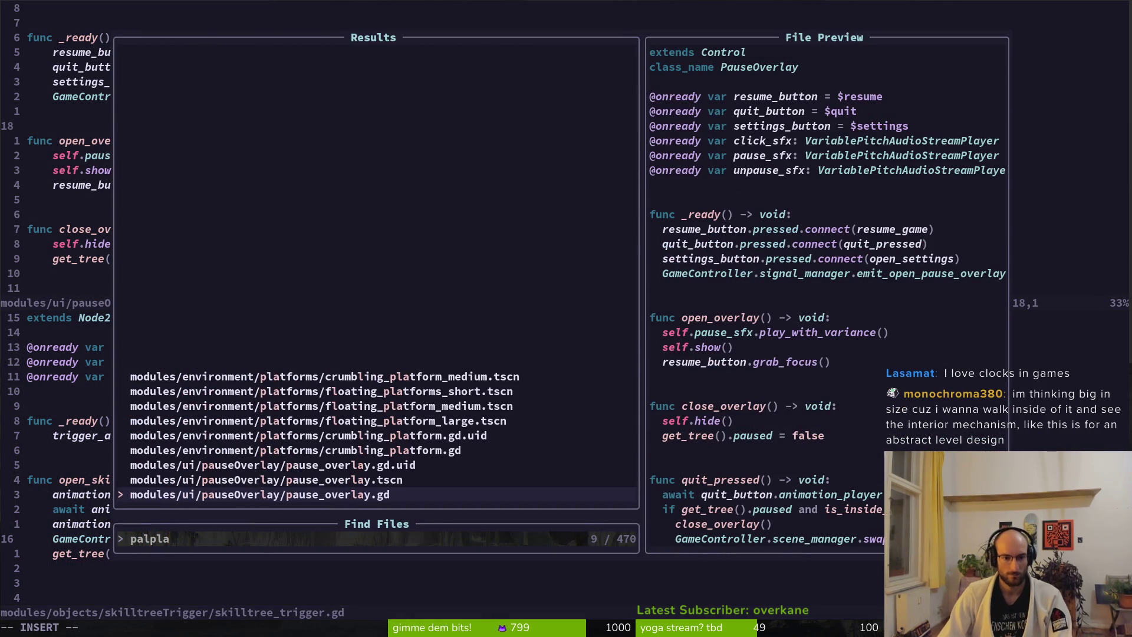
pyautogui.press('BackSpace')
pyautogui.press('BackSpace')
pyautogui.press('BackSpace')
pyautogui.write('lapla')
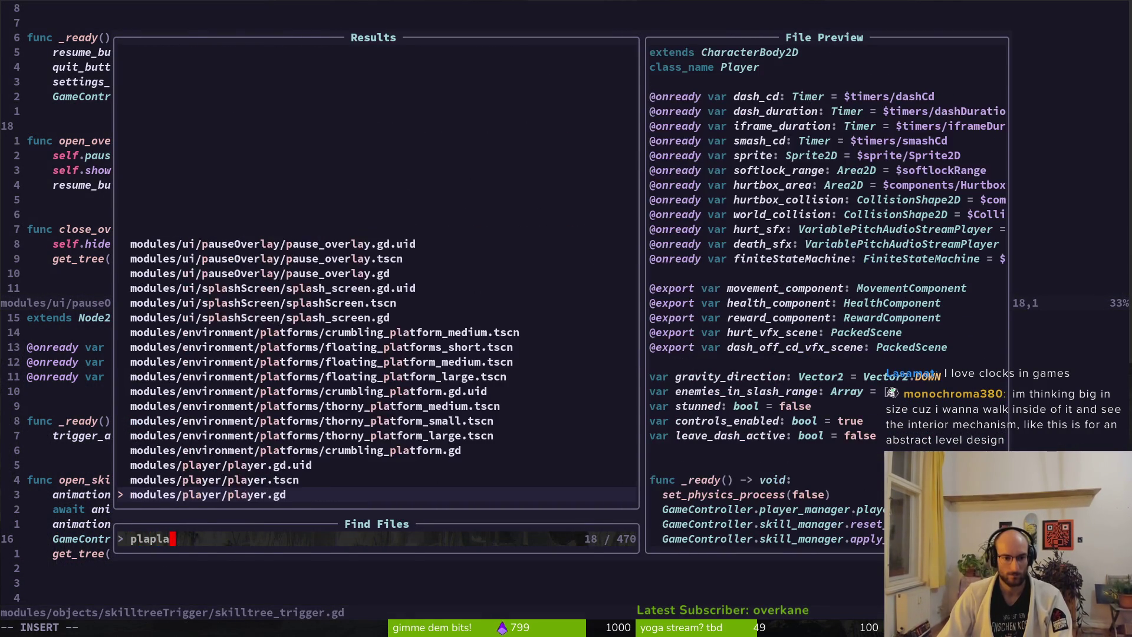
pyautogui.press('Return')
pyautogui.scroll(-13, 442, 148)
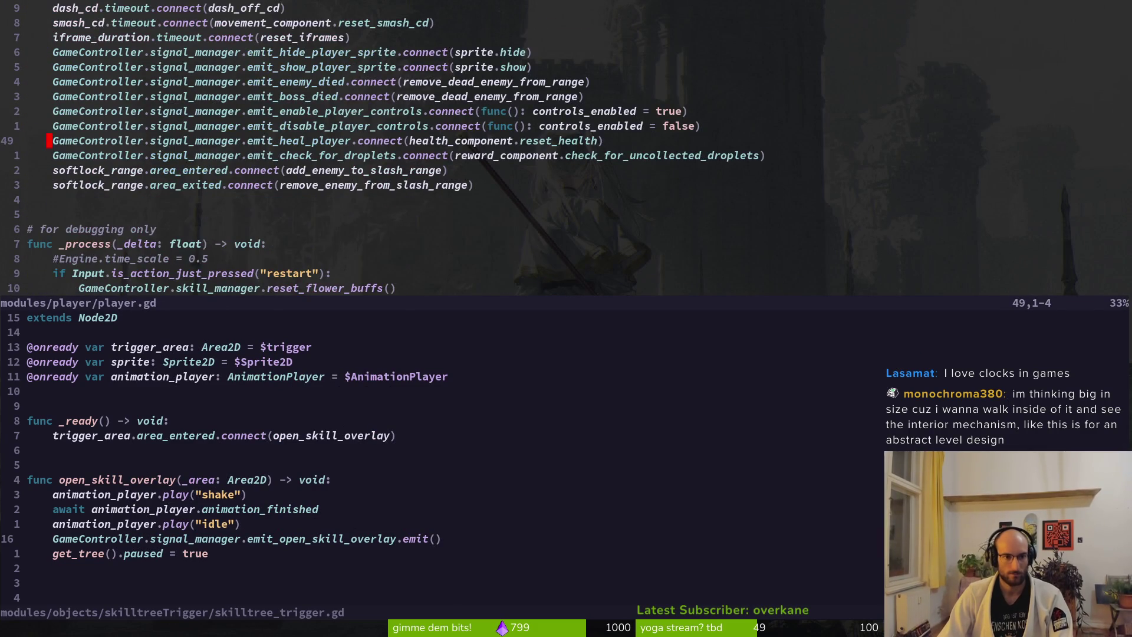
pyautogui.hotkey('ctrl', 'd')
pyautogui.press('j')
pyautogui.press('j')
pyautogui.hotkey('ctrl', 'd')
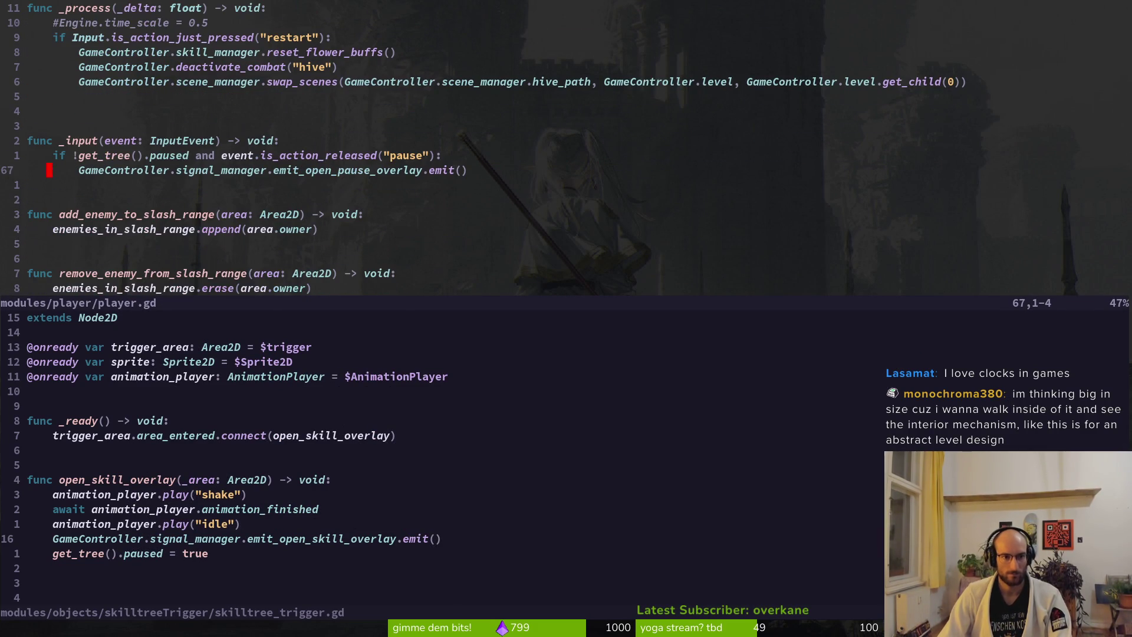
# Step: Delete the get_tree().paused line from open_skill_overlay in skilltree_trigger.gd and save
pyautogui.hotkey('ctrl', 'w')
pyautogui.press('j')
pyautogui.press('d')
pyautogui.press('d')
pyautogui.press('u')
pyautogui.press('j')
pyautogui.hotkey('shift', 'v')
pyautogui.write('d')
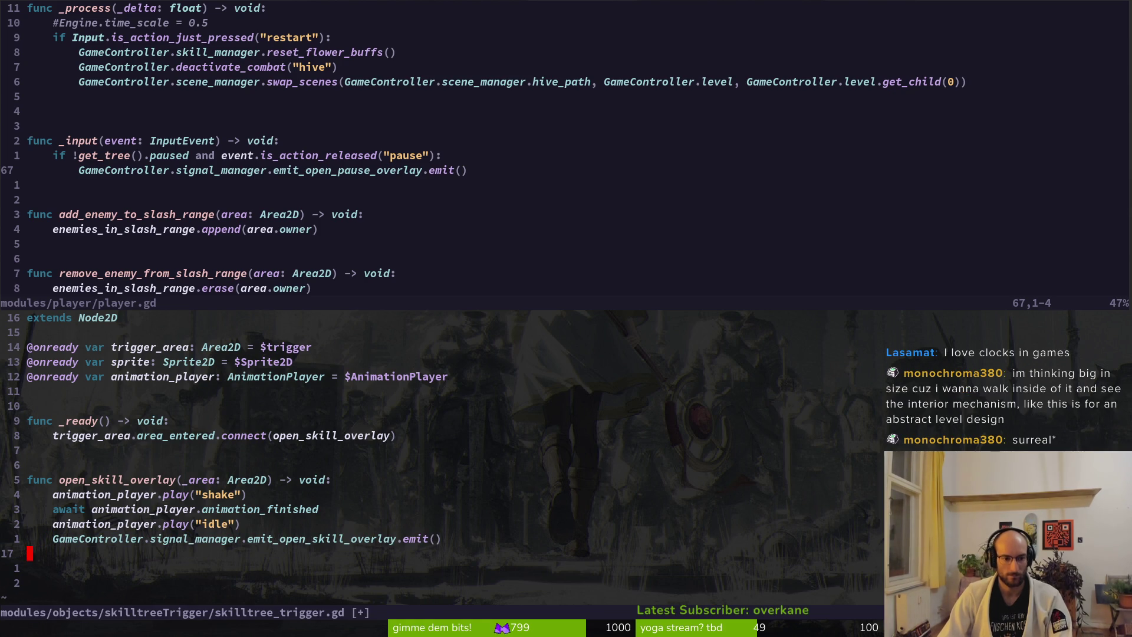
pyautogui.write(':w')
pyautogui.press('Return')
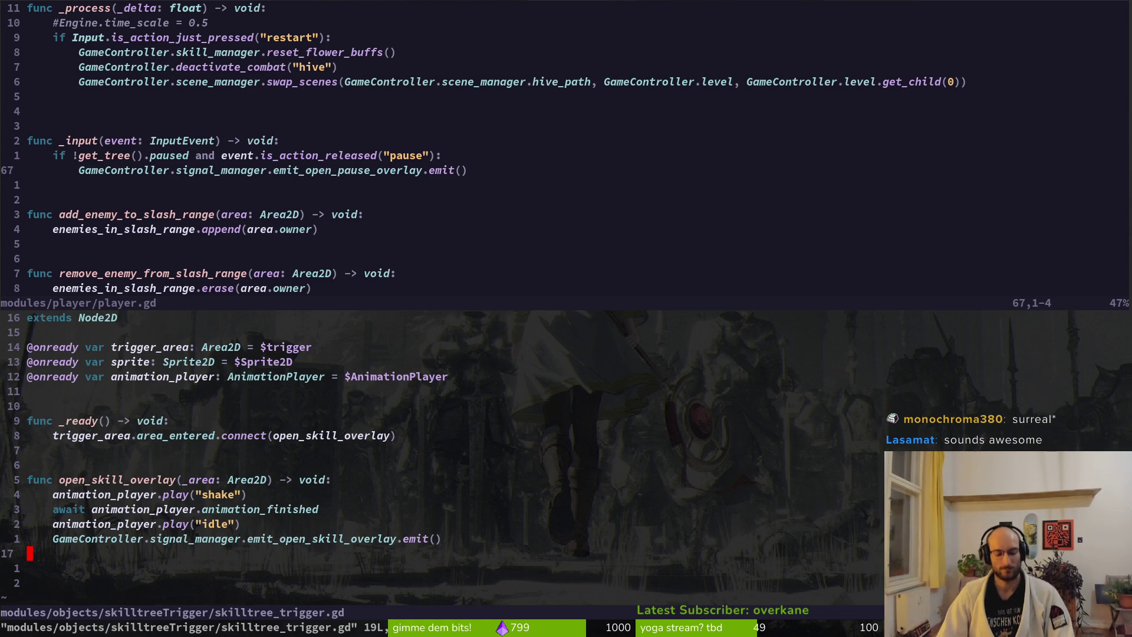
# Step: Look over player.gd's pause input check line, then switch to the Godot editor
pyautogui.press('k')
pyautogui.press('k')
pyautogui.press('k')
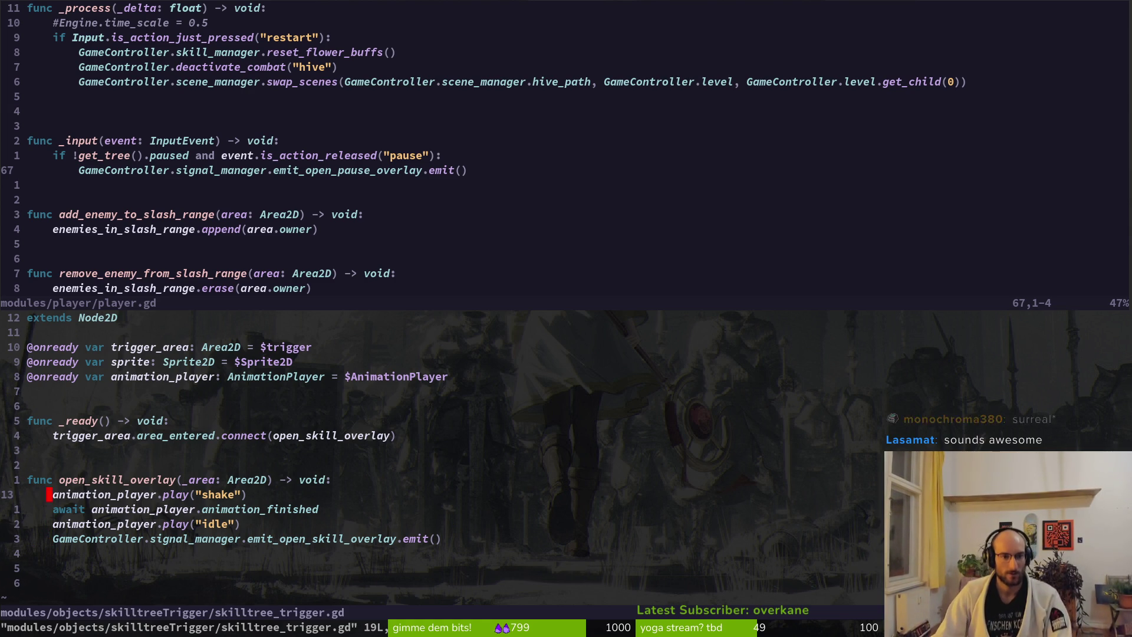
pyautogui.hotkey('ctrl', 'w')
pyautogui.press('k')
pyautogui.press('k')
pyautogui.hotkey('shift', 'v')
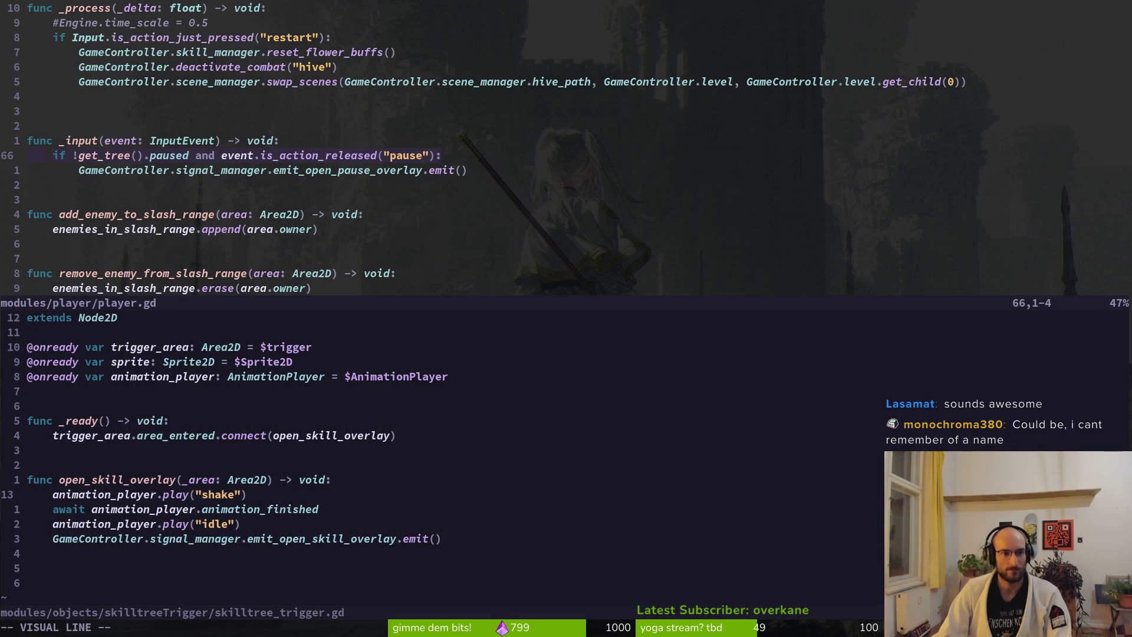
pyautogui.press('y')
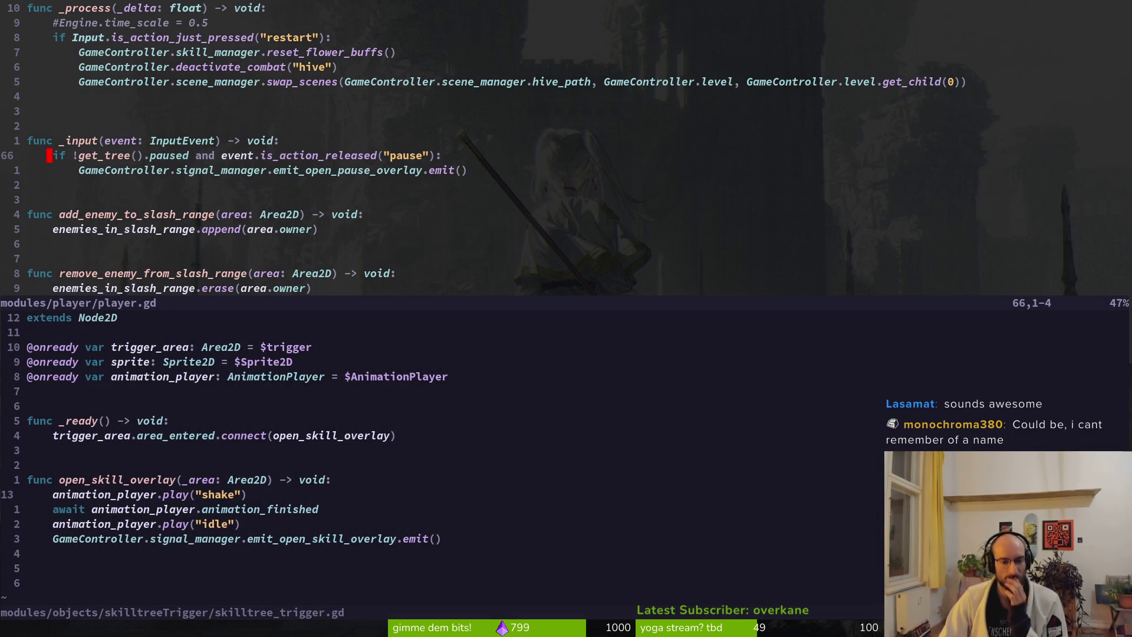
pyautogui.hotkey('alt', 'Tab')
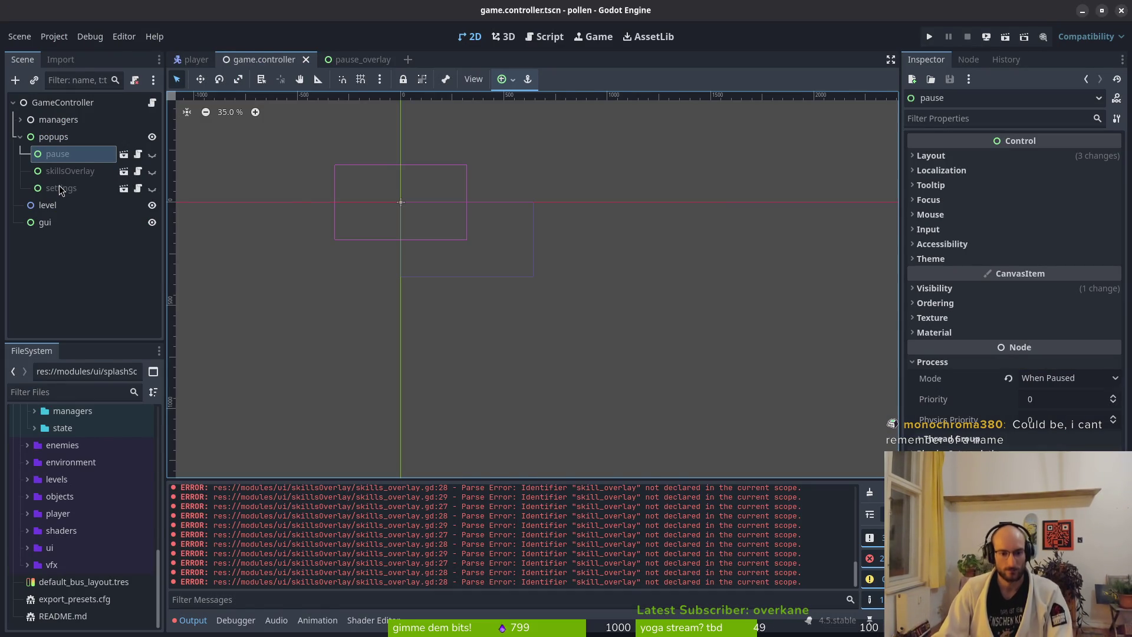
# Step: Suspend Neovim, clear the terminal, and relaunch it with nvim . in the project folder
pyautogui.hotkey('alt', 'Tab')
pyautogui.hotkey('ctrl', 'z')
pyautogui.hotkey('ctrl', 'l')
pyautogui.write('nvim .')
pyautogui.press('Return')
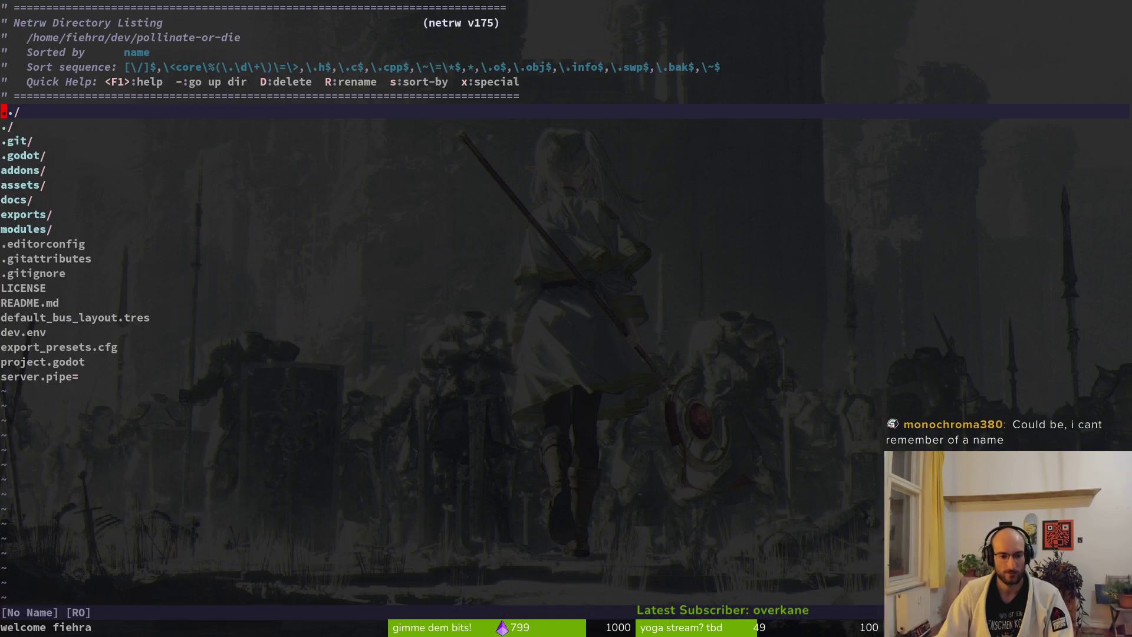
# Step: Open skills_overlay.gd and jump to the end of the file
pyautogui.press('space')
pyautogui.press('f')
pyautogui.press('f')
pyautogui.write('dkiobe')
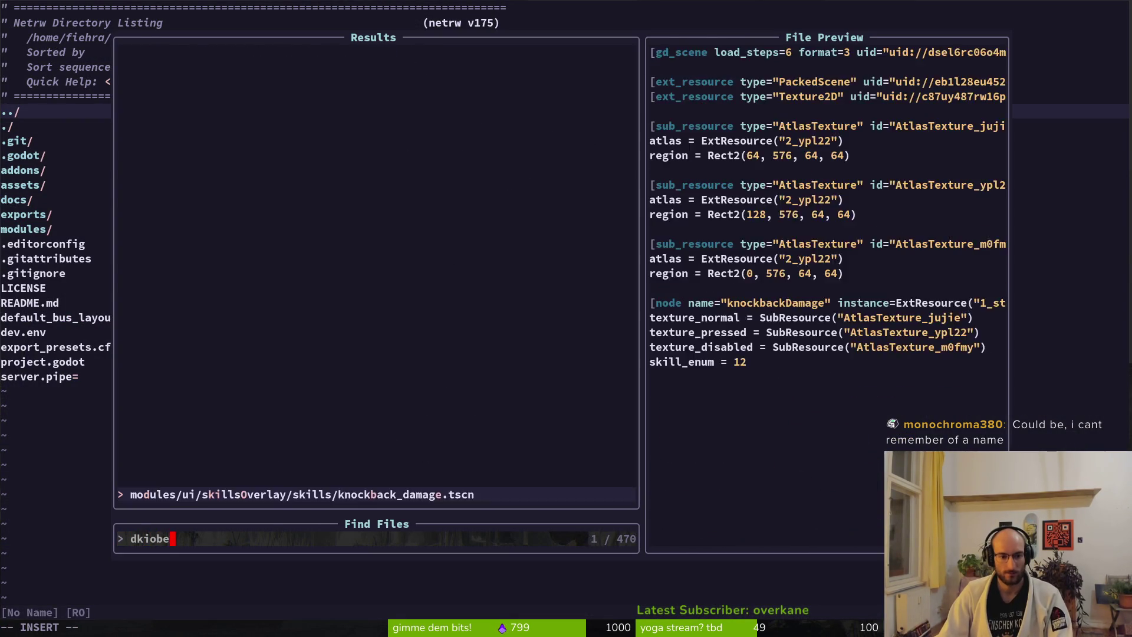
pyautogui.press('BackSpace')
pyautogui.press('BackSpace')
pyautogui.press('BackSpace')
pyautogui.write('sk')
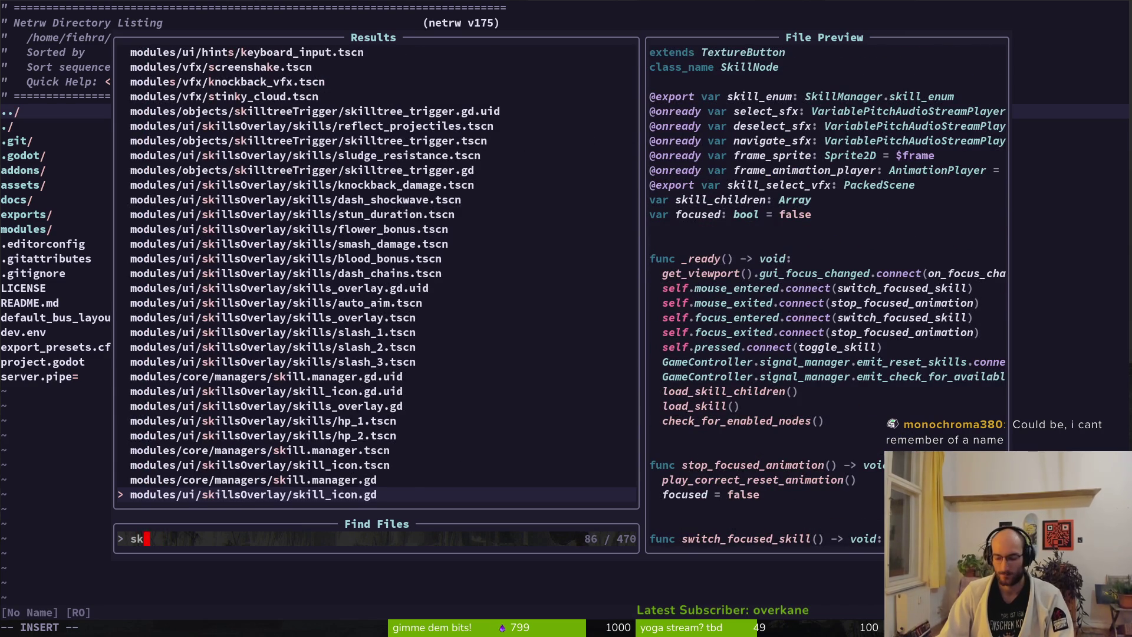
pyautogui.write('illsoverlay')
pyautogui.press('Return')
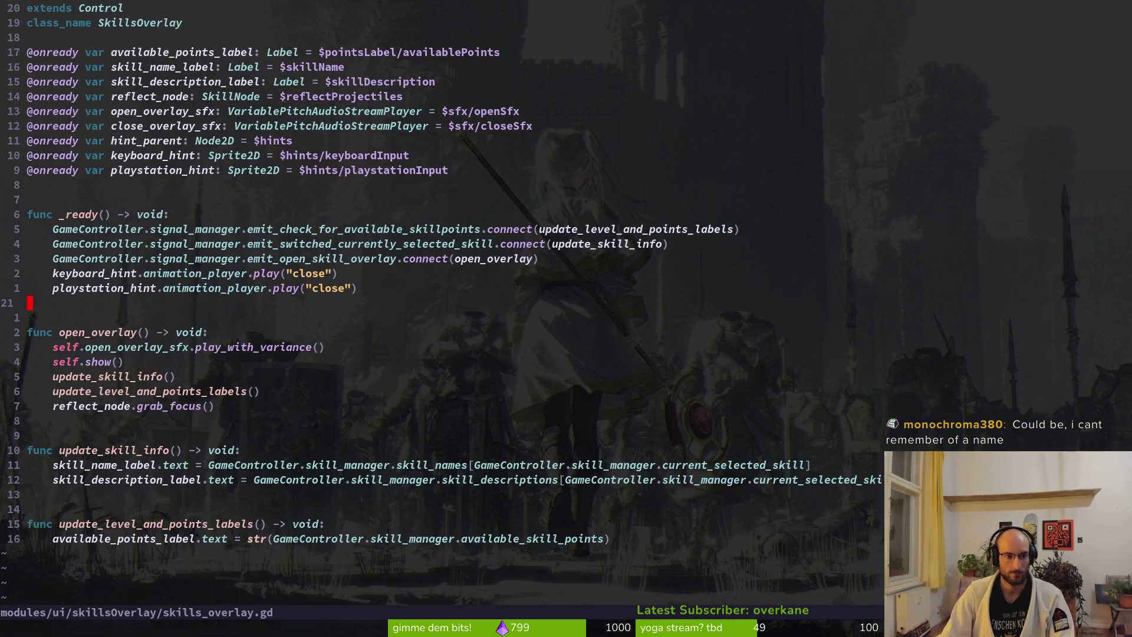
pyautogui.press('G')
# Step: Open hud_canvas.gd with the file finder
pyautogui.press('space')
pyautogui.press('f')
pyautogui.press('f')
pyautogui.write('hudca')
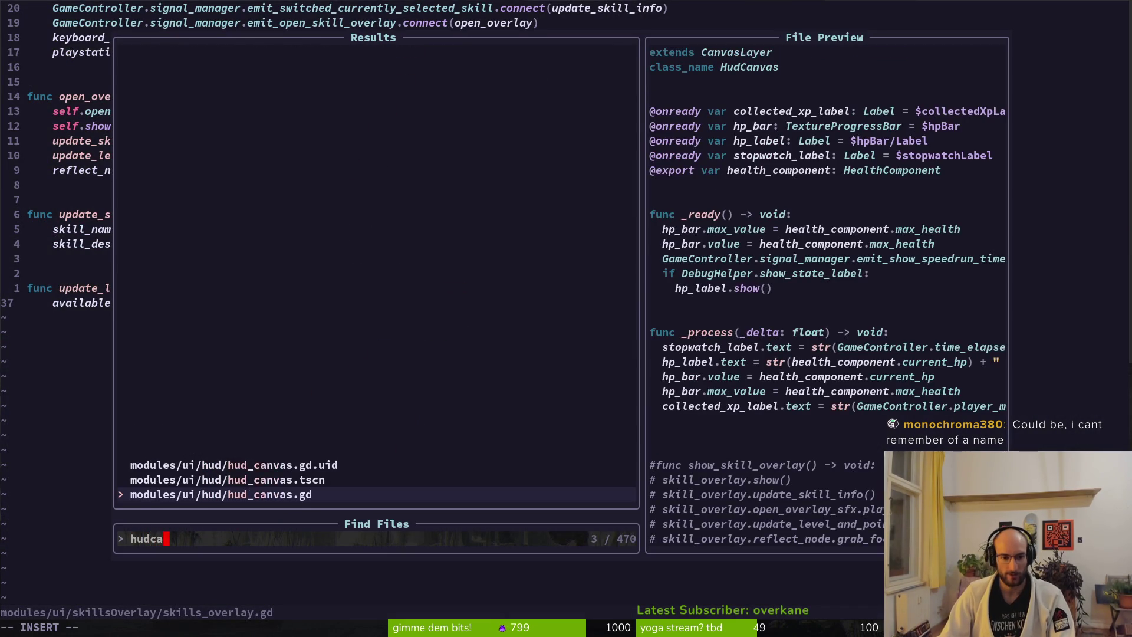
pyautogui.press('Return')
# Step: Delete the commented show_skill_overlay block from hud_canvas.gd and save
pyautogui.press('j')
pyautogui.press('j')
pyautogui.press('j')
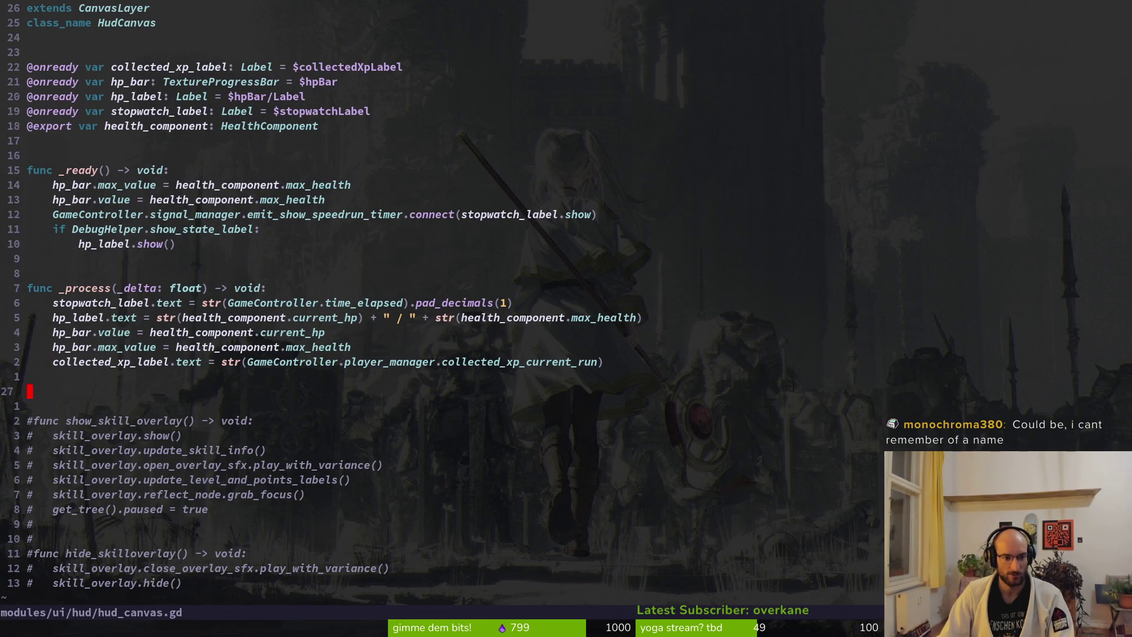
pyautogui.press('j')
pyautogui.press('V')
pyautogui.press('j')
pyautogui.press('j')
pyautogui.press('j')
pyautogui.write('d')
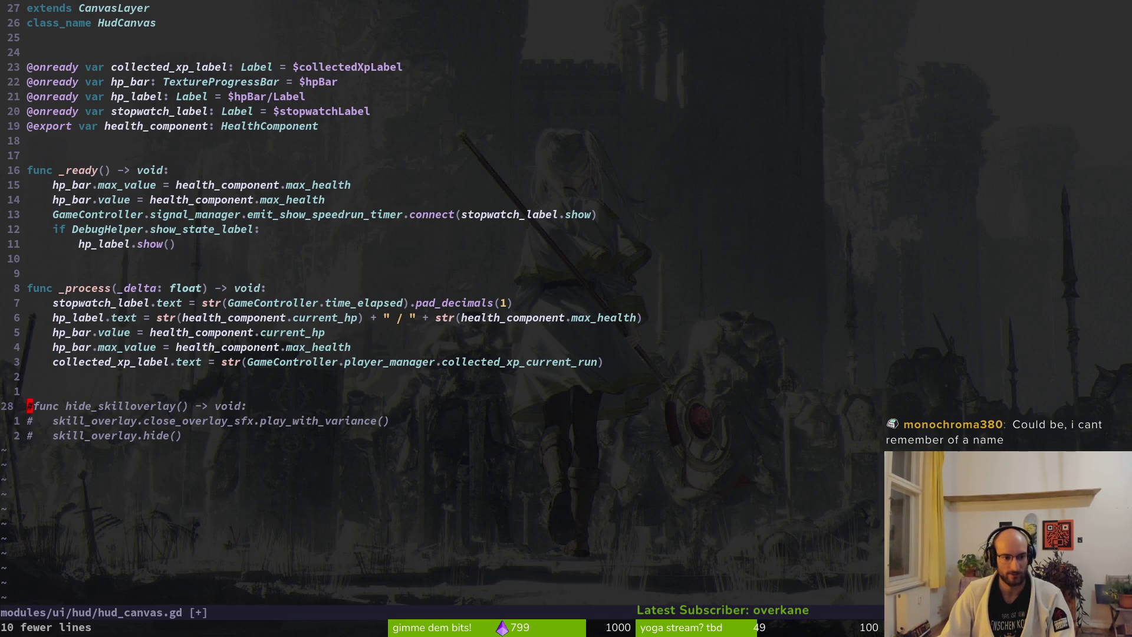
pyautogui.write(':w')
pyautogui.press('Return')
# Step: Move the three commented hide_skilloverlay lines into skills_overlay.gd above update_skill_info and uncomment them
pyautogui.press('V')
pyautogui.press('j')
pyautogui.press('j')
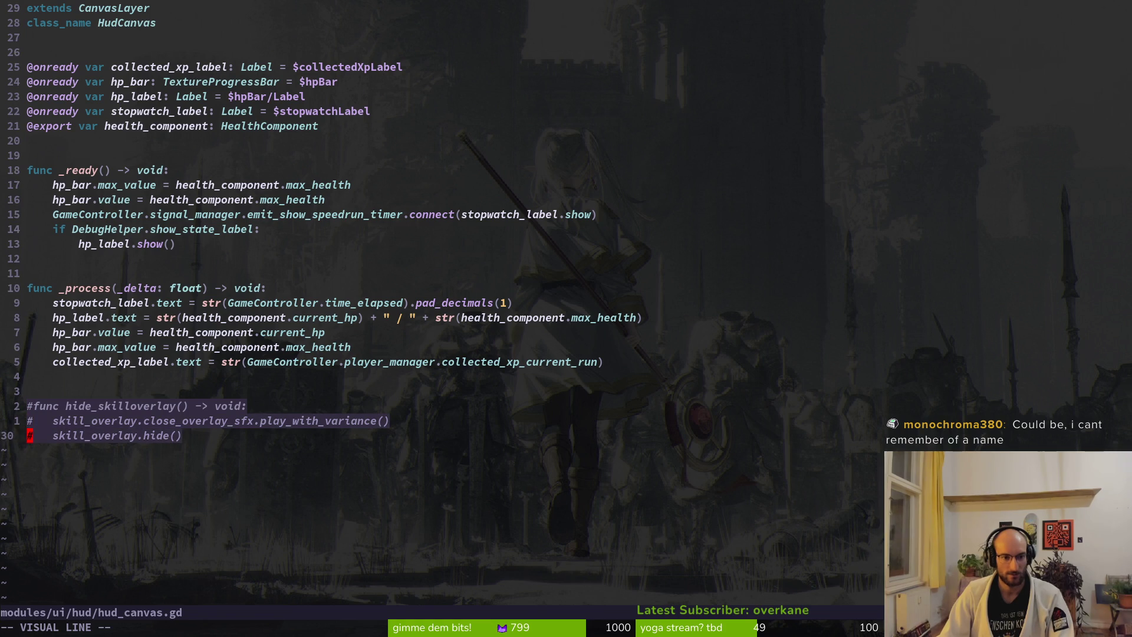
pyautogui.write('d:w')
pyautogui.press('Return')
pyautogui.hotkey('ctrl', 'o')
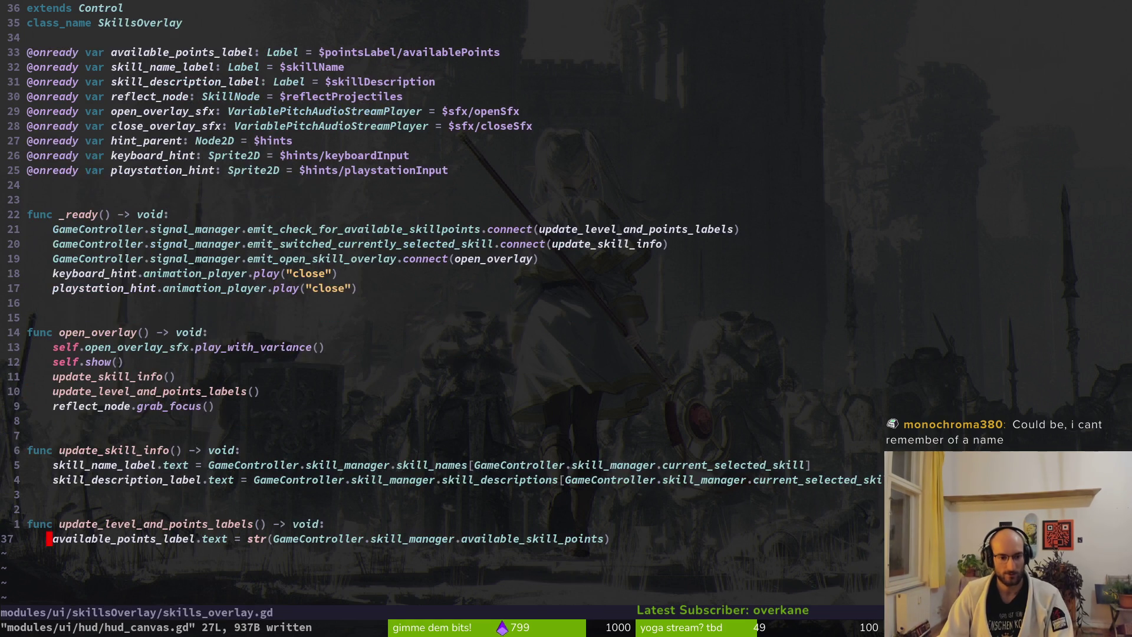
pyautogui.press('k')
pyautogui.press('k')
pyautogui.press('k')
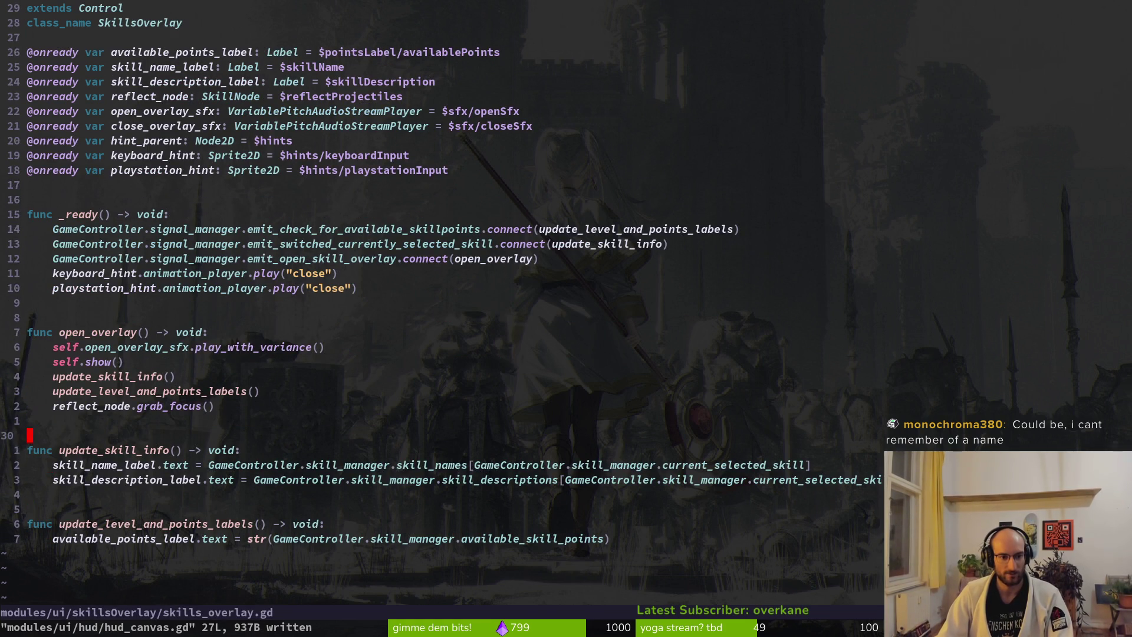
pyautogui.press('p')
pyautogui.hotkey('ctrl', 'v')
pyautogui.press('j')
pyautogui.press('j')
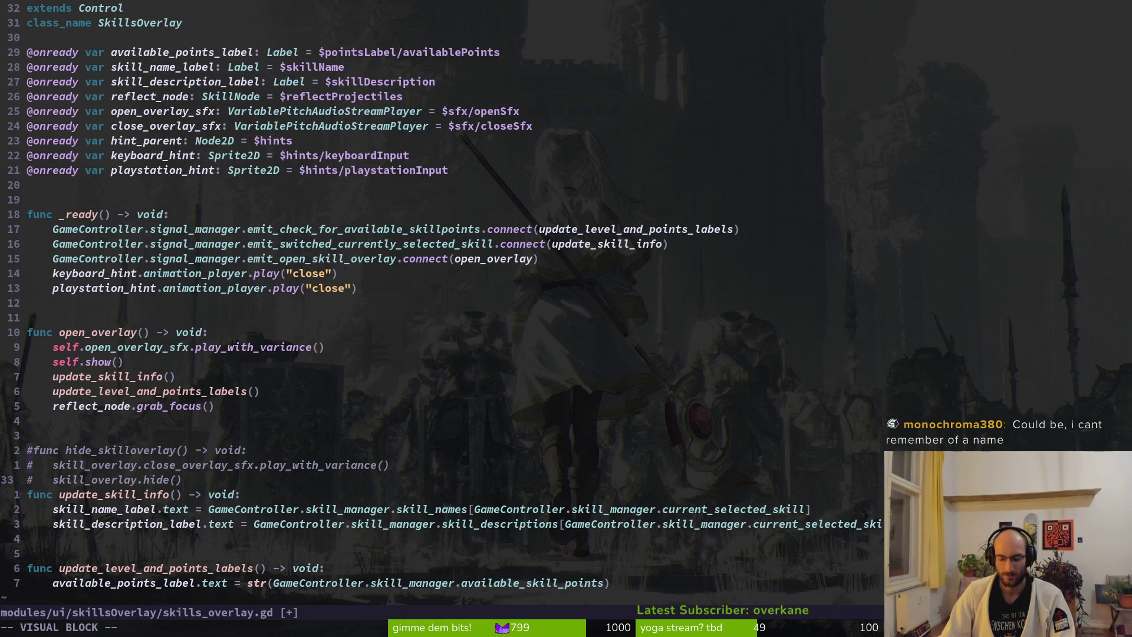
pyautogui.press('e')
pyautogui.press('e')
pyautogui.press('e')
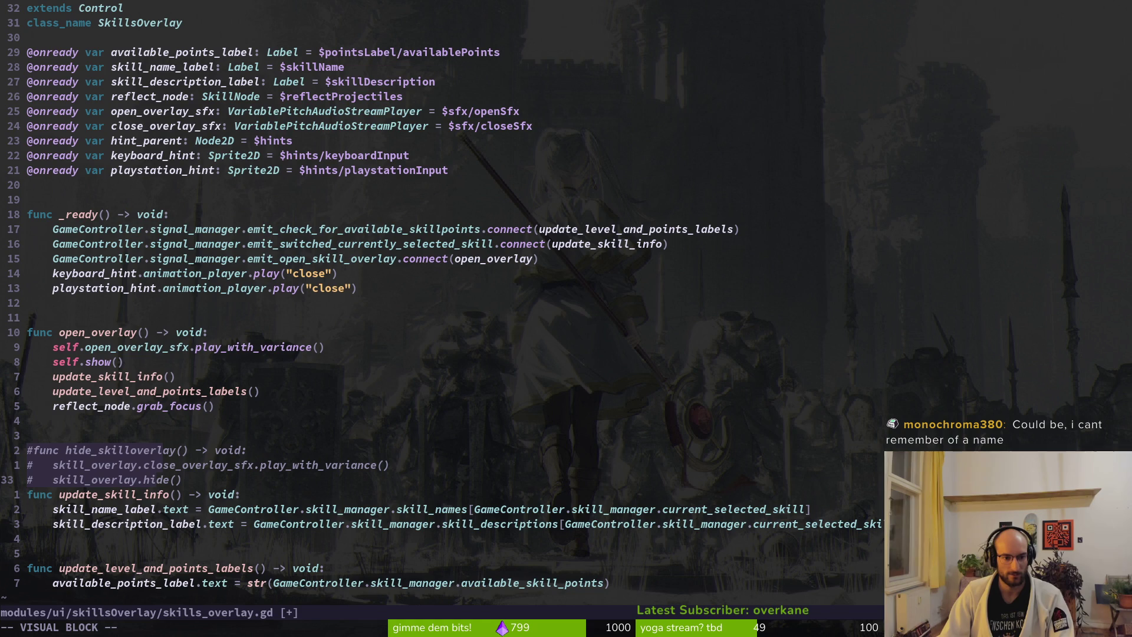
pyautogui.press('b')
pyautogui.press('b')
pyautogui.press('b')
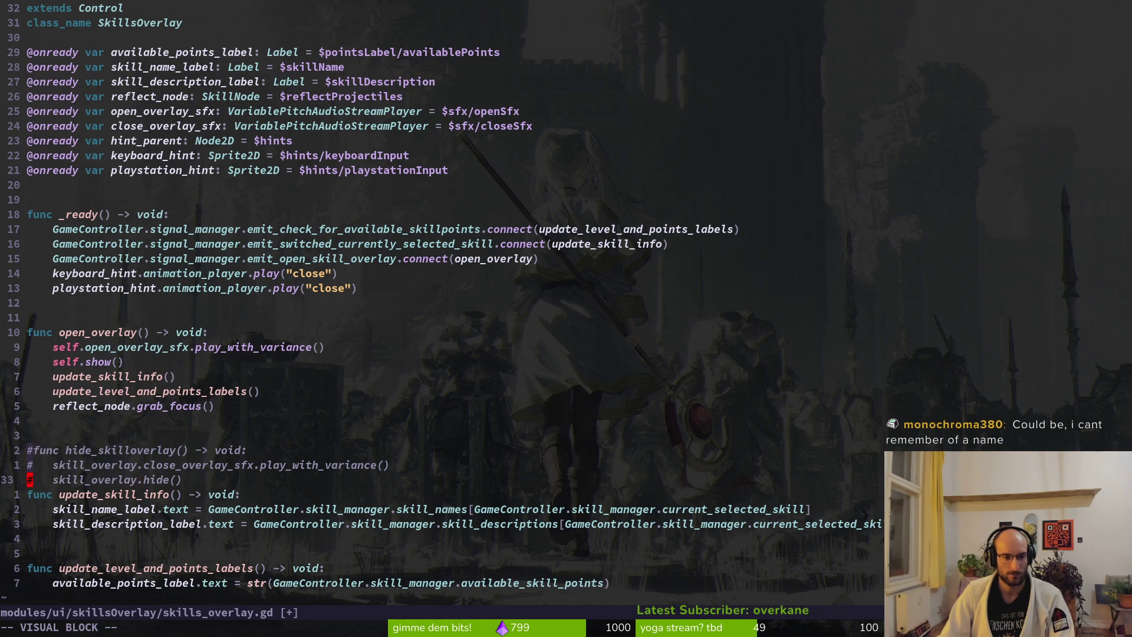
pyautogui.press('d')
# Step: Fix the blank-line spacing around the new hide_skilloverlay function
pyautogui.press('j')
pyautogui.press('j')
pyautogui.press('j')
pyautogui.press('o')
pyautogui.press('Escape')
pyautogui.press('d')
pyautogui.press('d')
pyautogui.press('k')
pyautogui.press('O')
pyautogui.press('Escape')
pyautogui.press('k')
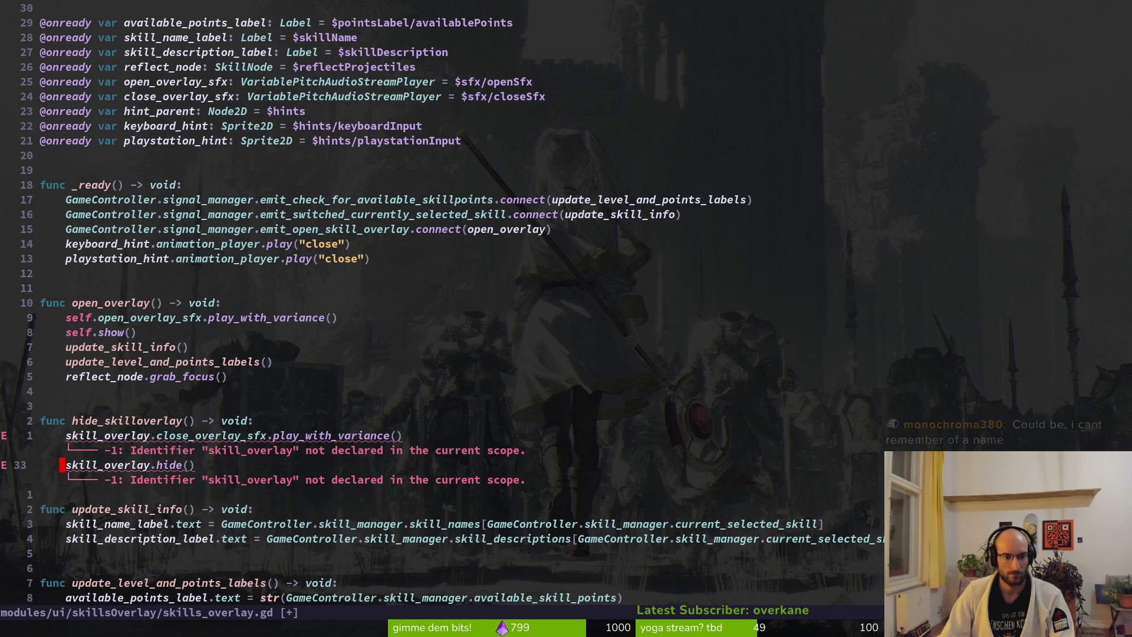
pyautogui.press('o')
pyautogui.press('Escape')
# Step: Change skill_overlay.hide() to self.hide(), drop the prefix from the close_overlay_sfx call, and save
pyautogui.press('k')
pyautogui.write('l')
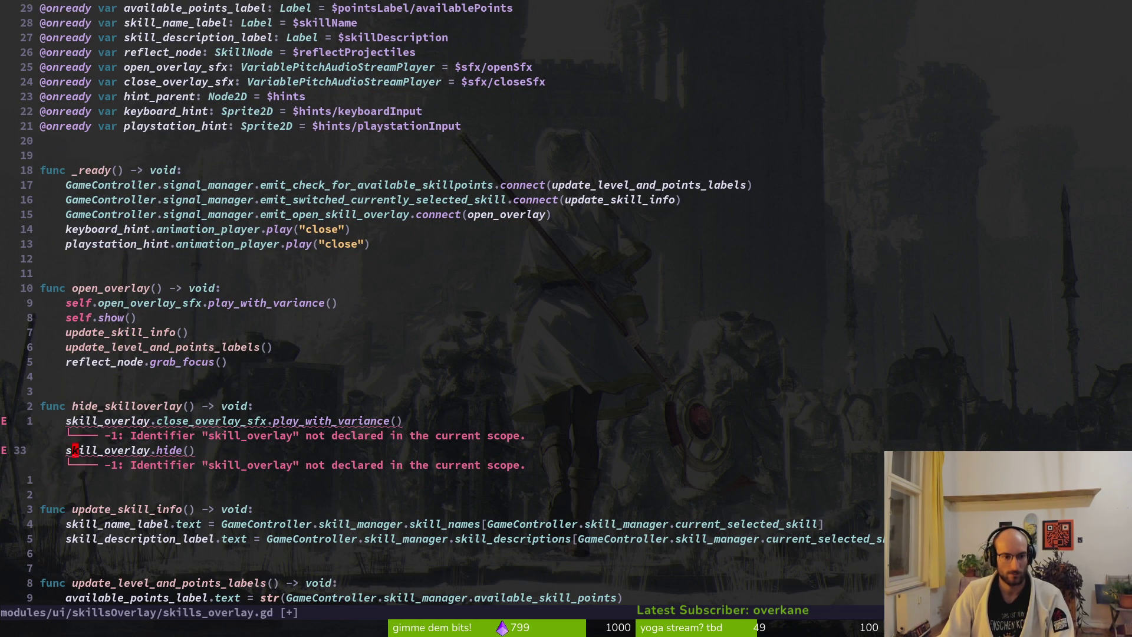
pyautogui.write('cwelf')
pyautogui.press('Escape')
pyautogui.write('kbdf.:w')
pyautogui.press('Return')
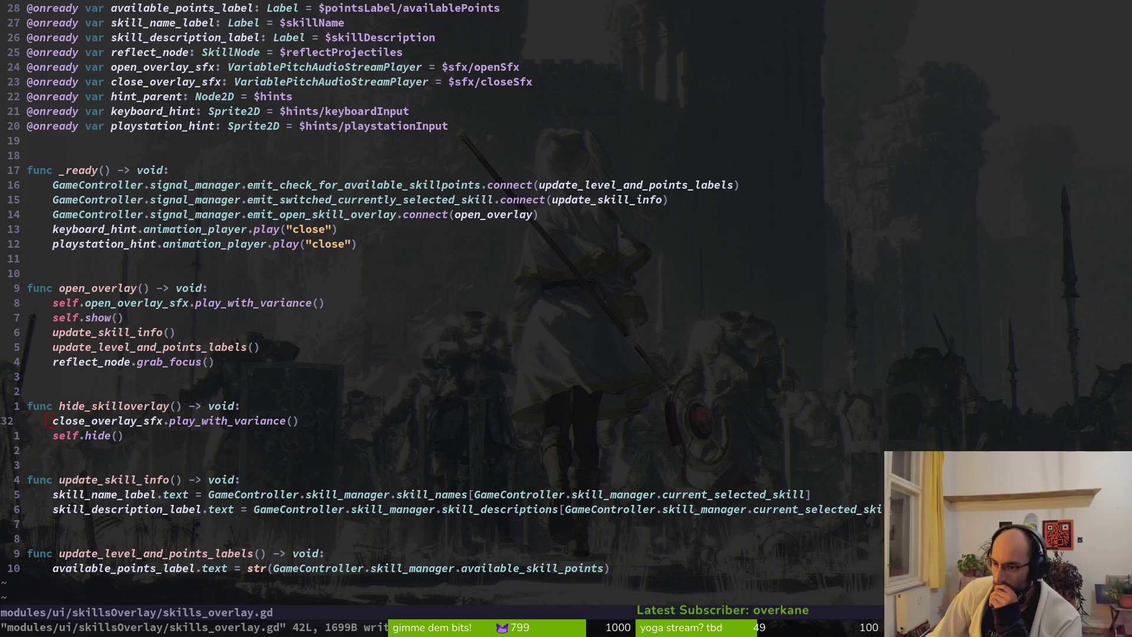
pyautogui.hotkey('alt', 'Tab')
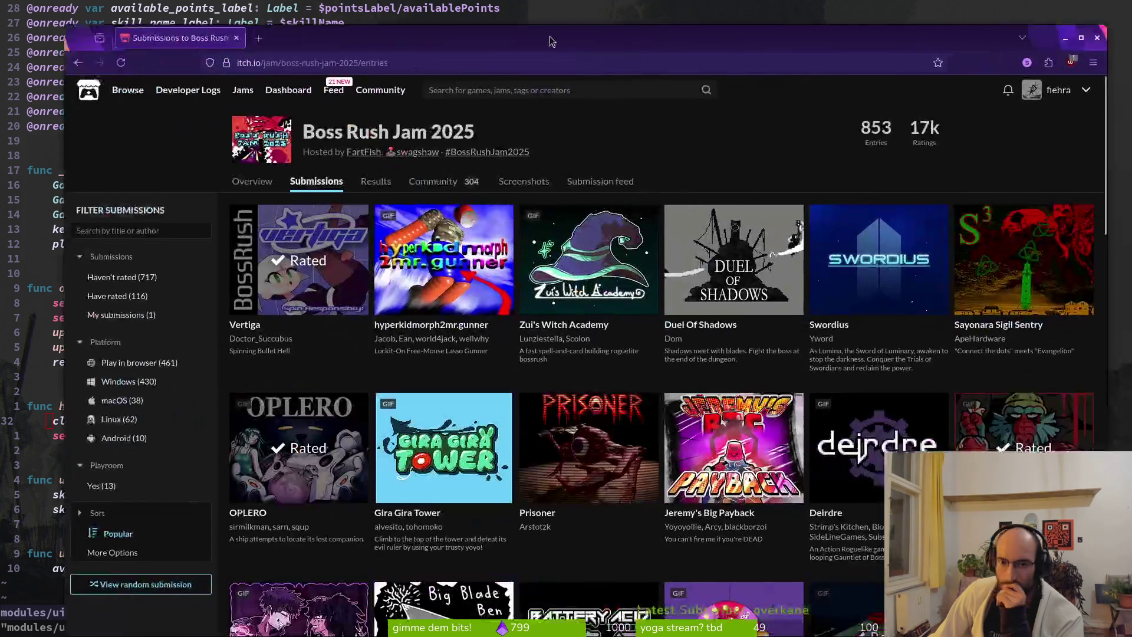
# Step: Maximize the Boss Rush Jam 2025 submissions and scroll down to open Clocktergeist in a new tab
pyautogui.doubleClick(483, 35)
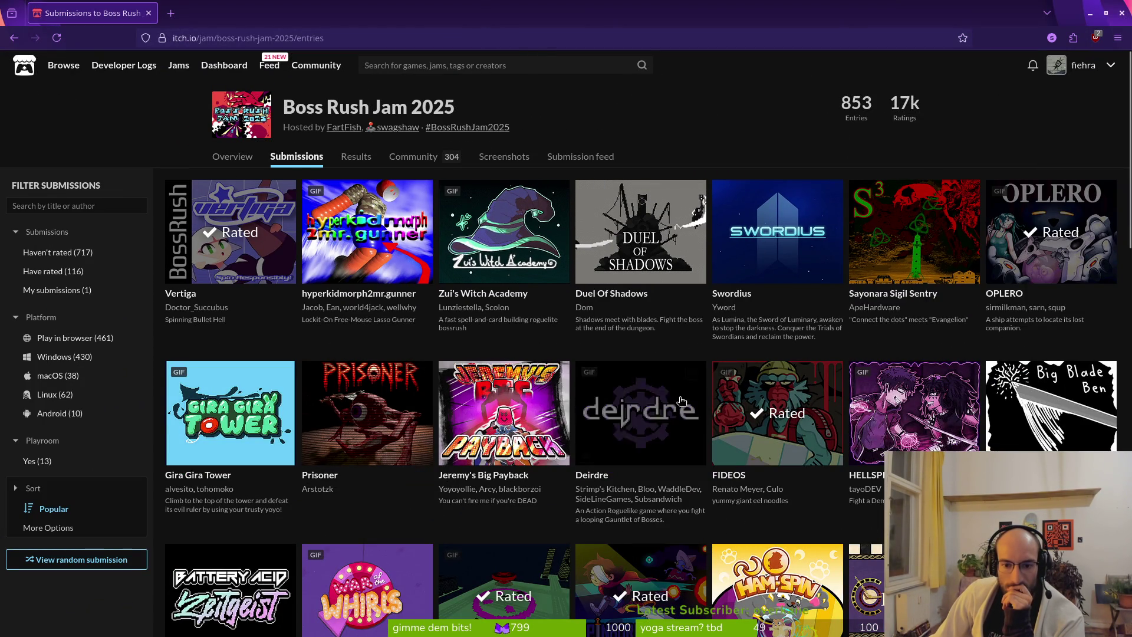
pyautogui.moveTo(670, 440)
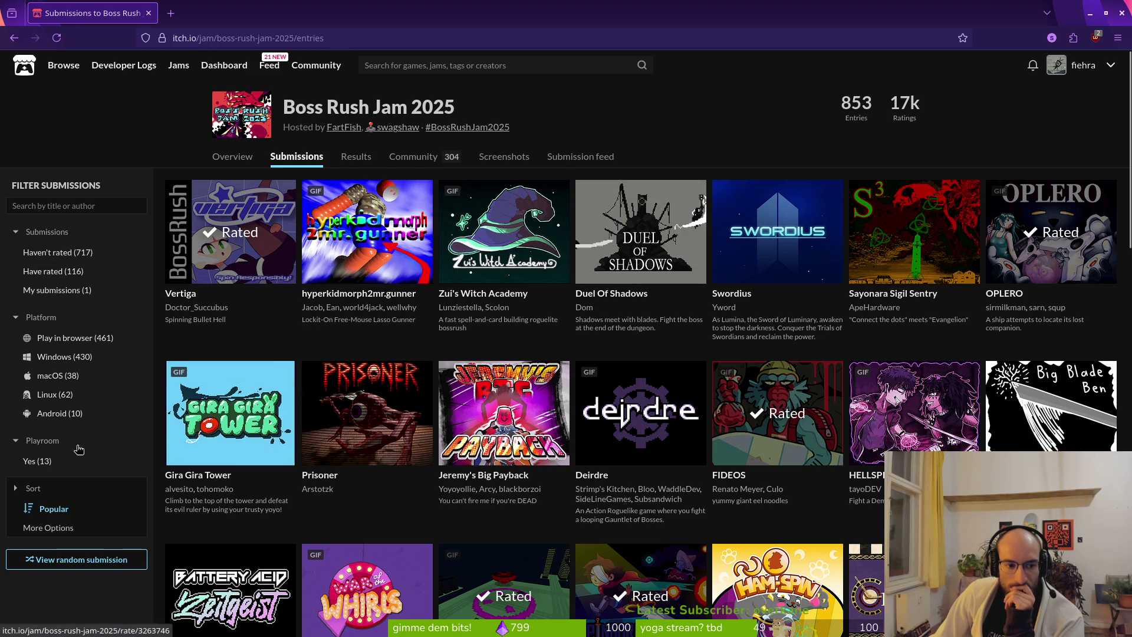
pyautogui.scroll(-2, 651, 372)
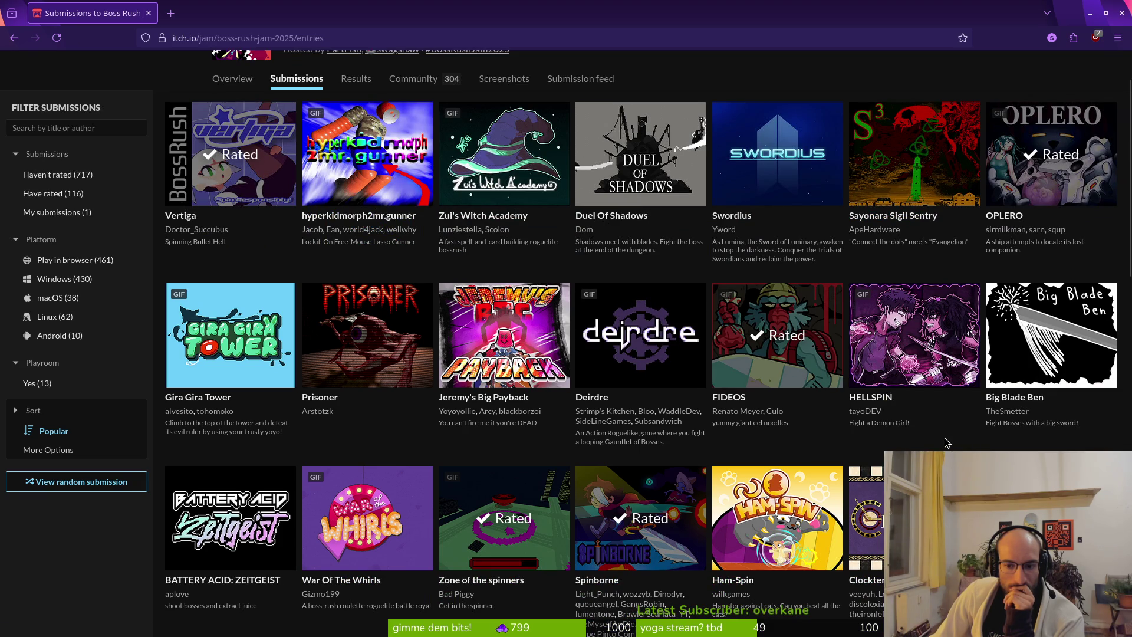
pyautogui.scroll(-6, 947, 442)
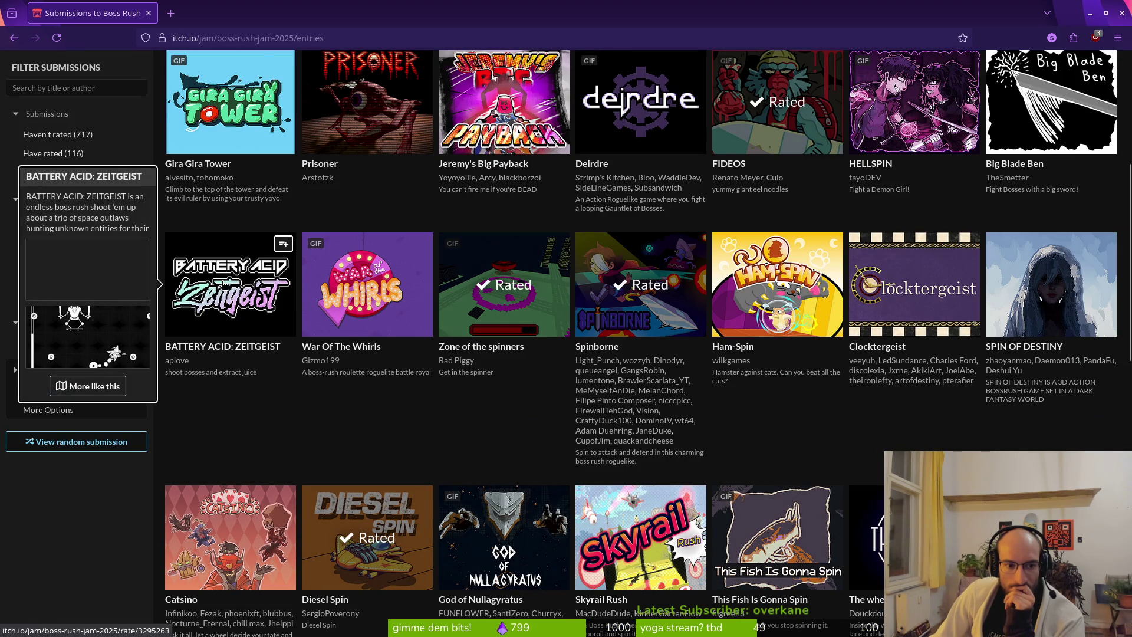
pyautogui.scroll(-5, 886, 418)
pyautogui.scroll(5, 886, 418)
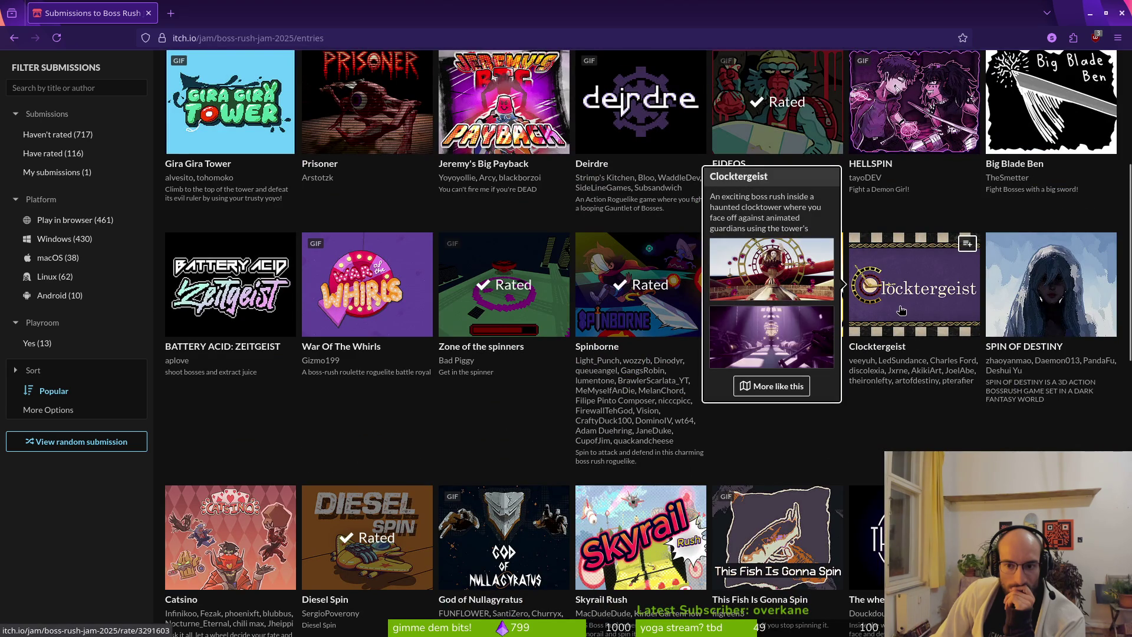
pyautogui.middleClick(901, 309)
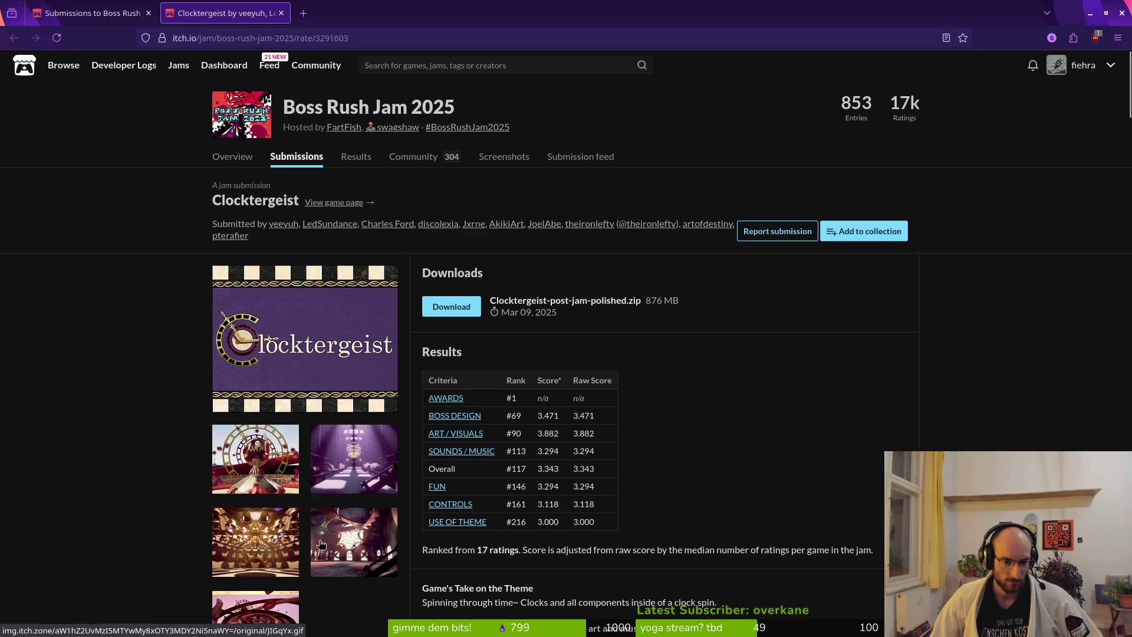
# Step: View four Clocktergeist screenshots full size, including the bells one, closing each afterwards
pyautogui.middleClick(263, 468)
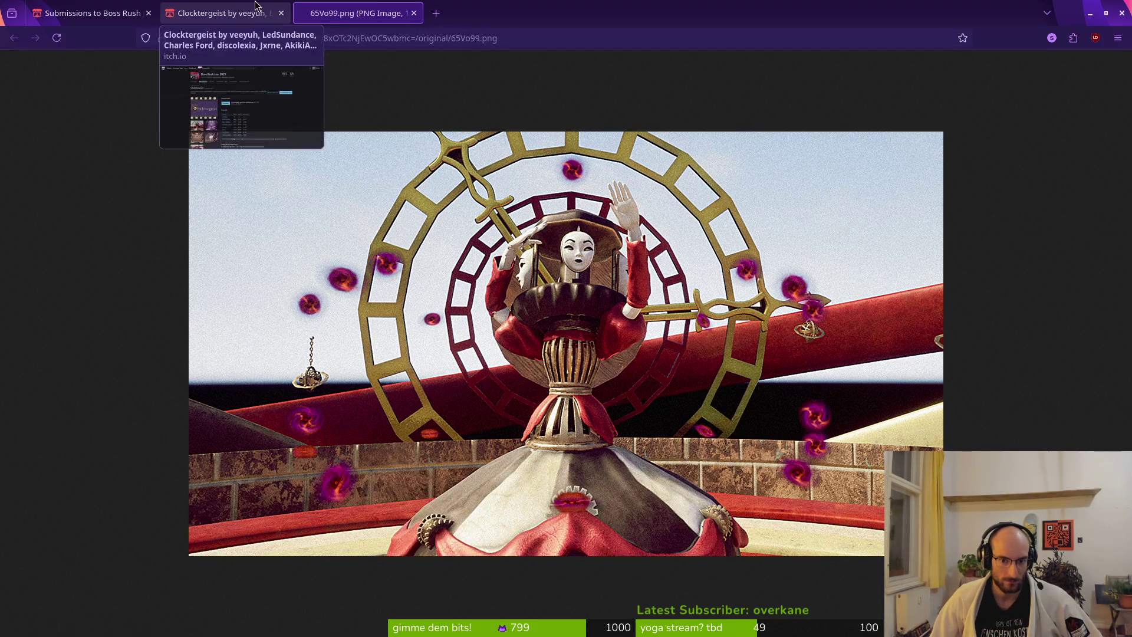
pyautogui.click(414, 18)
pyautogui.middleClick(346, 487)
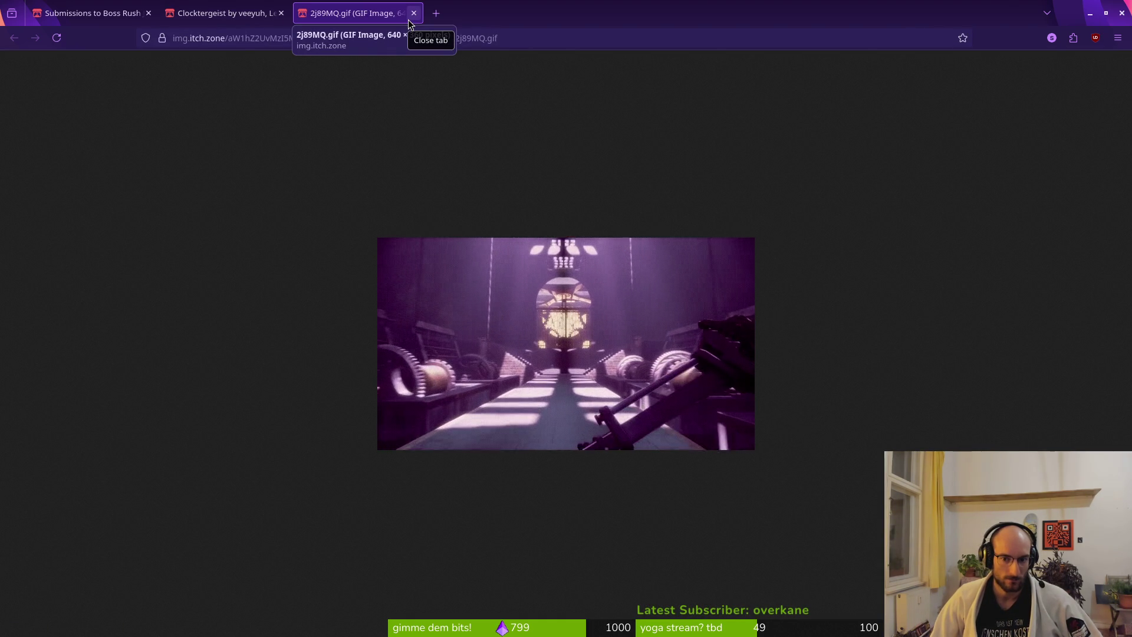
pyautogui.click(411, 18)
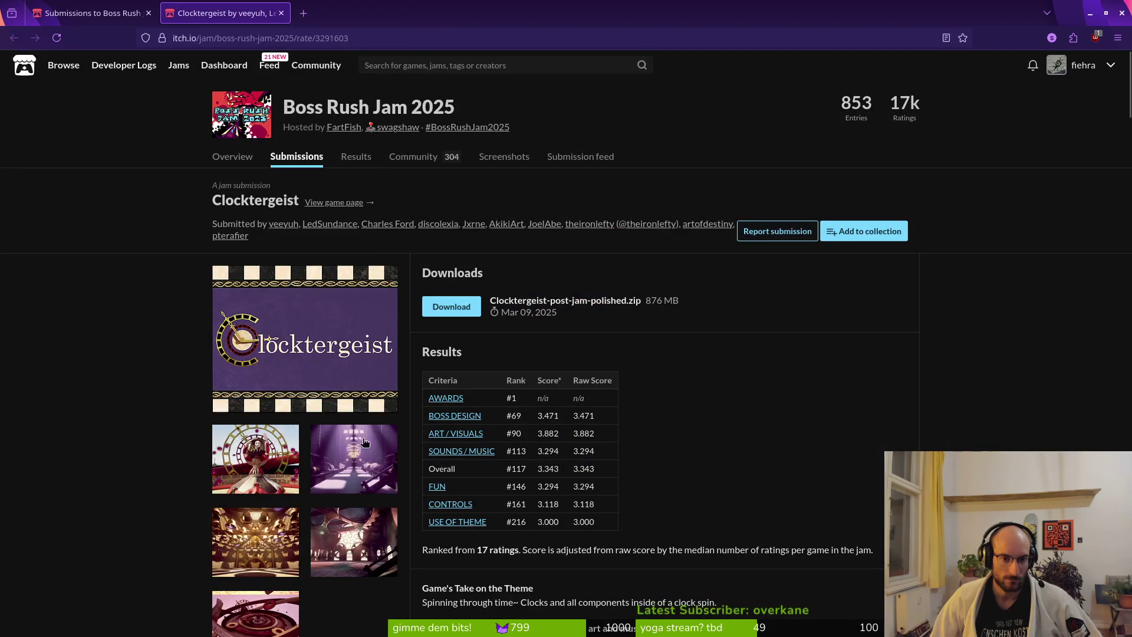
pyautogui.middleClick(278, 548)
pyautogui.click(414, 14)
pyautogui.middleClick(361, 559)
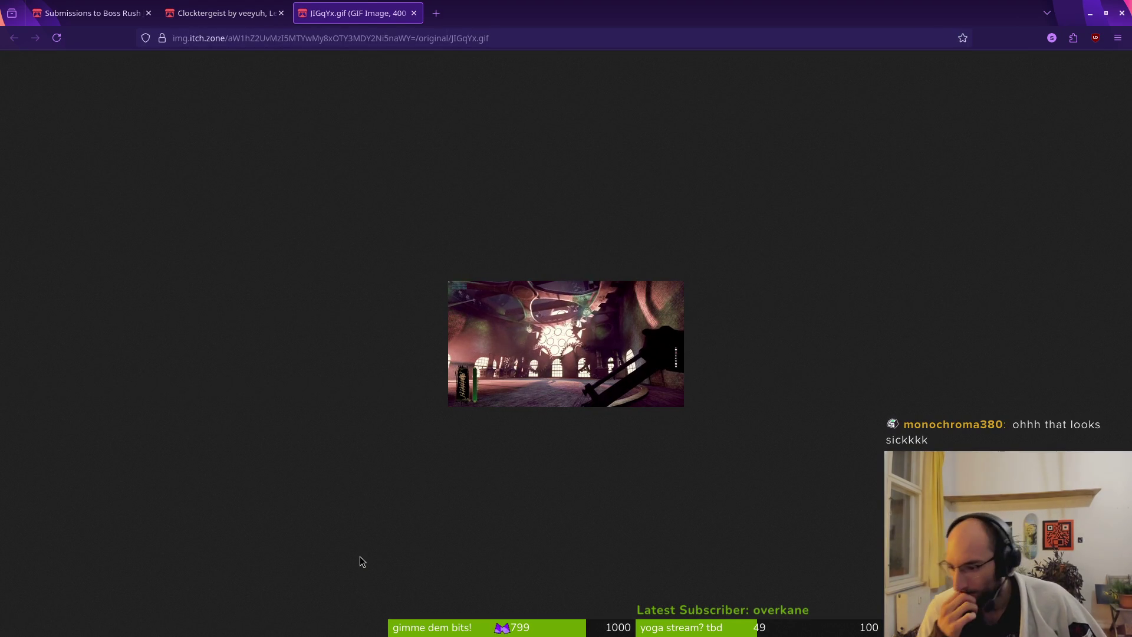
pyautogui.click(414, 13)
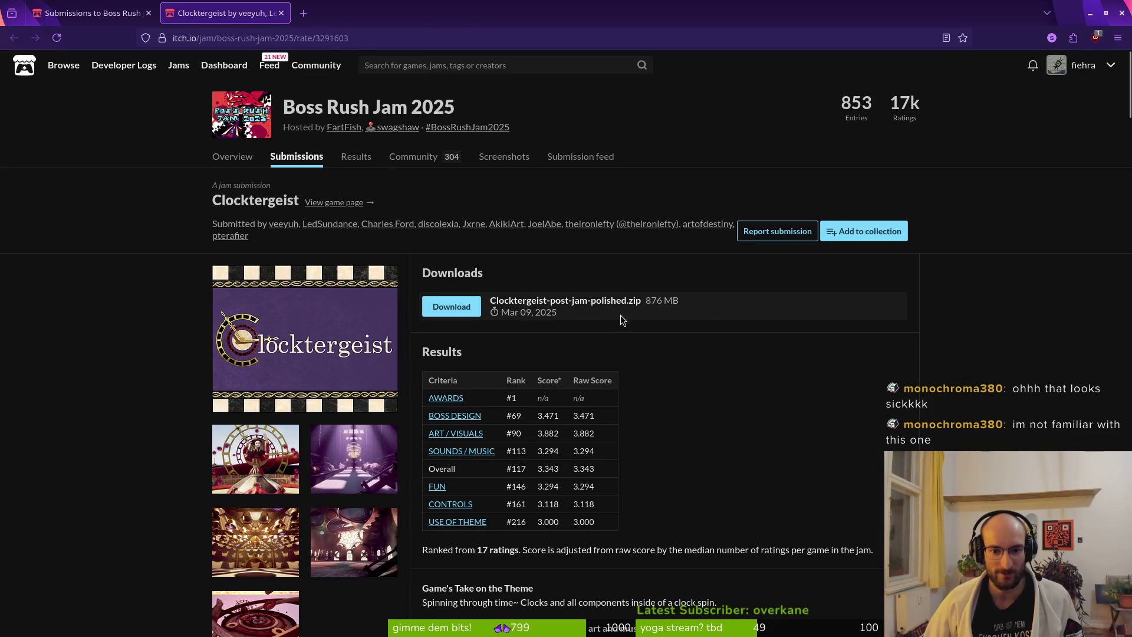
# Step: Copy the Clocktergeist page link and view the last screenshot's animation full size
pyautogui.click(368, 37)
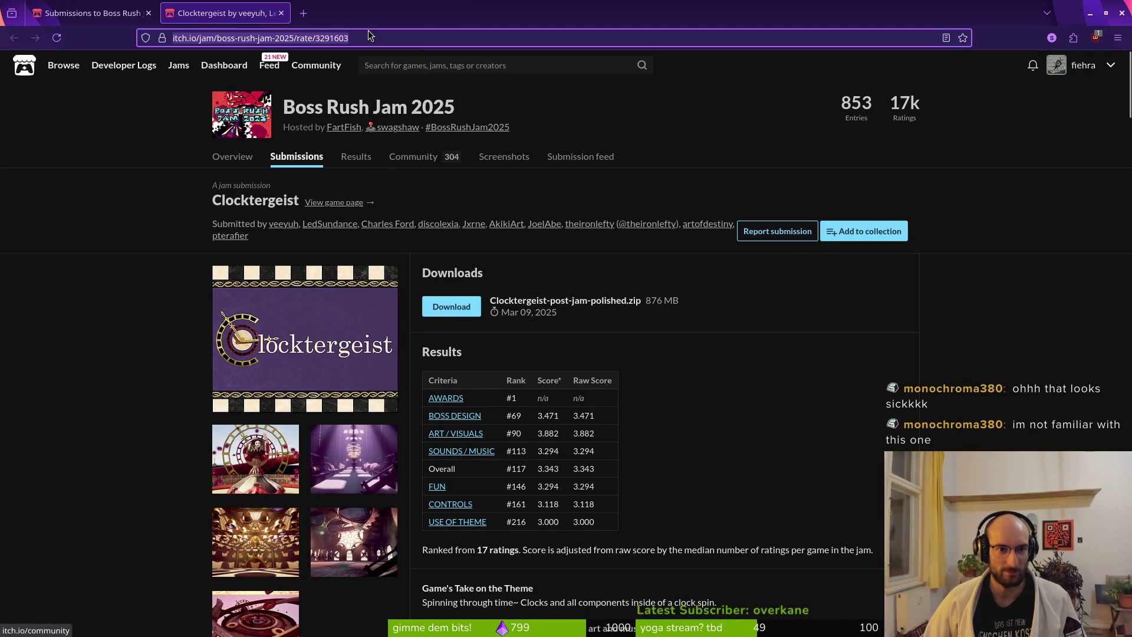
pyautogui.hotkey('alt', 'Tab')
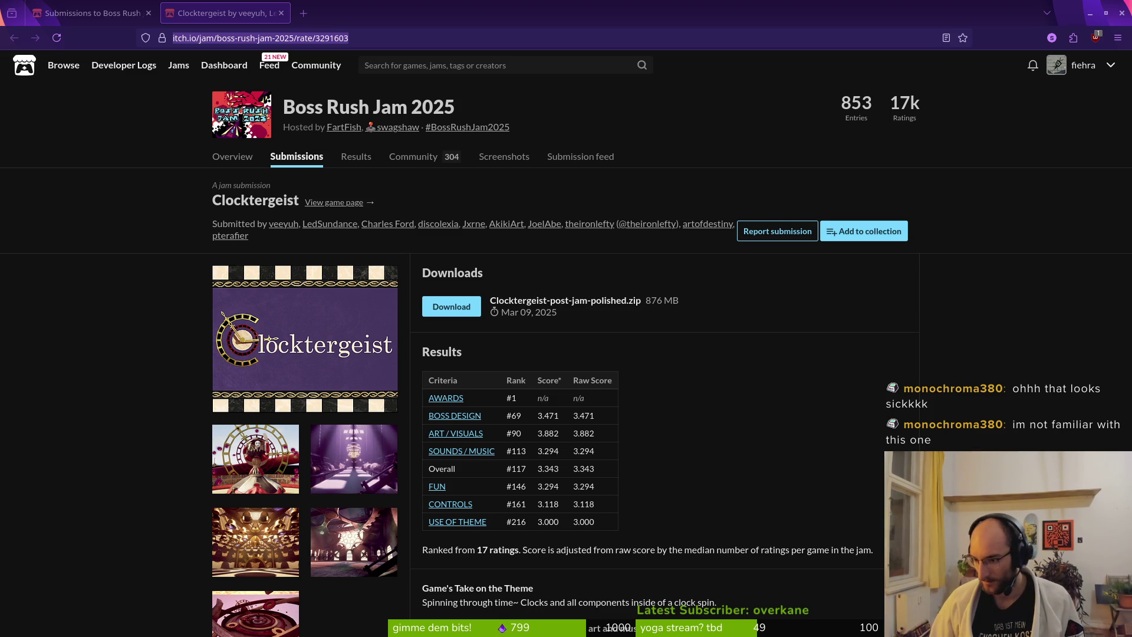
pyautogui.scroll(-4, 346, 538)
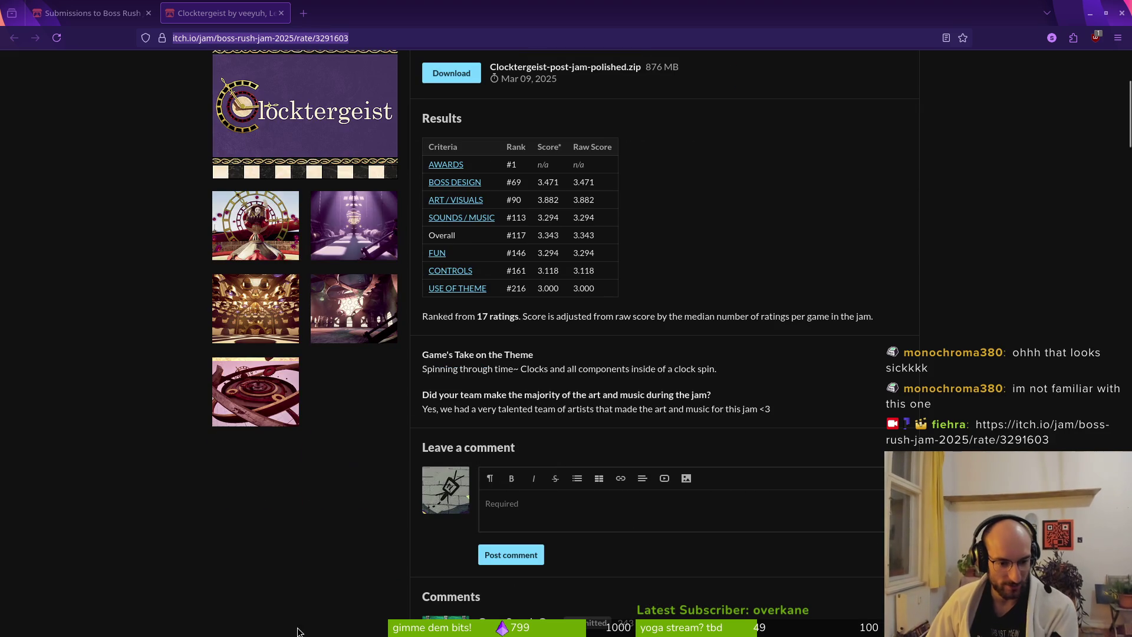
pyautogui.click(249, 380)
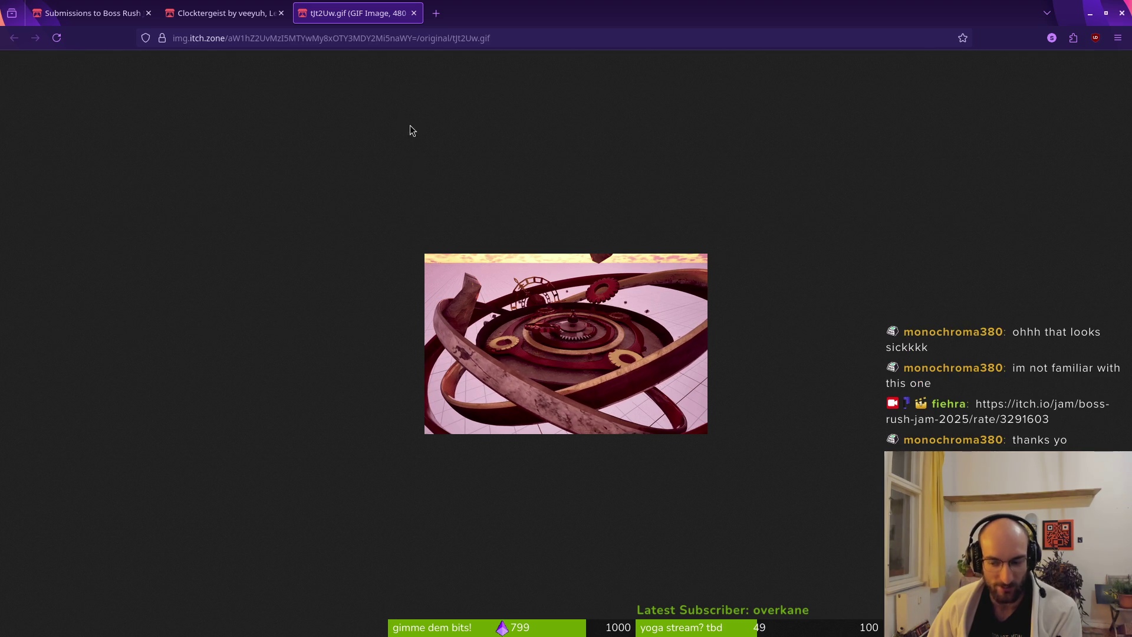
pyautogui.click(415, 13)
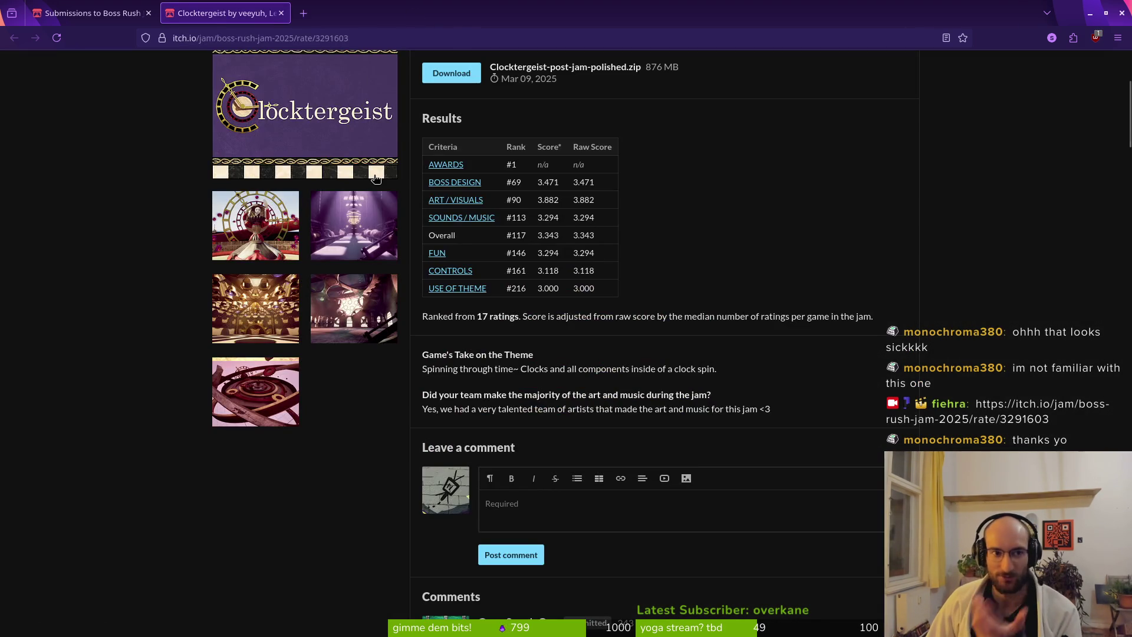
pyautogui.scroll(-3, 510, 393)
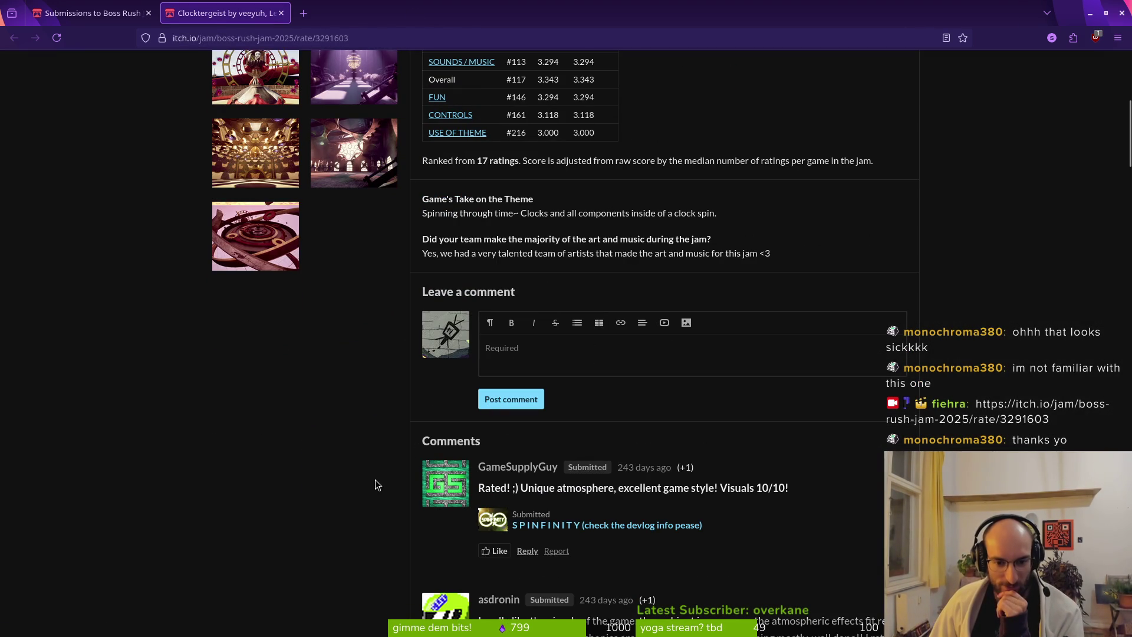
pyautogui.scroll(-3, 375, 479)
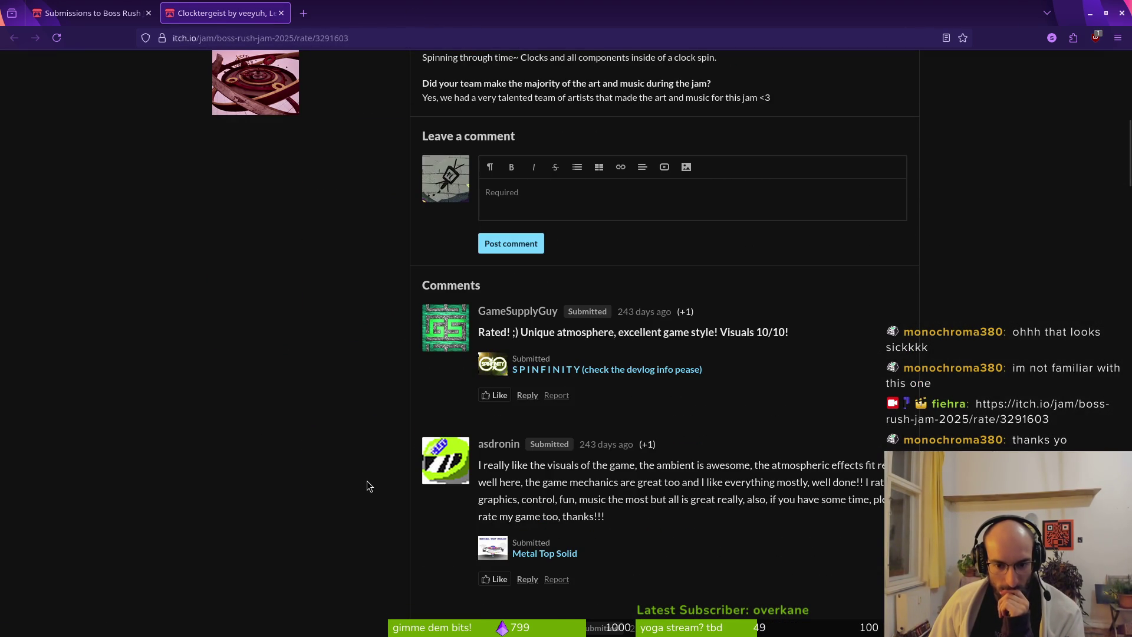
pyautogui.scroll(9, 373, 481)
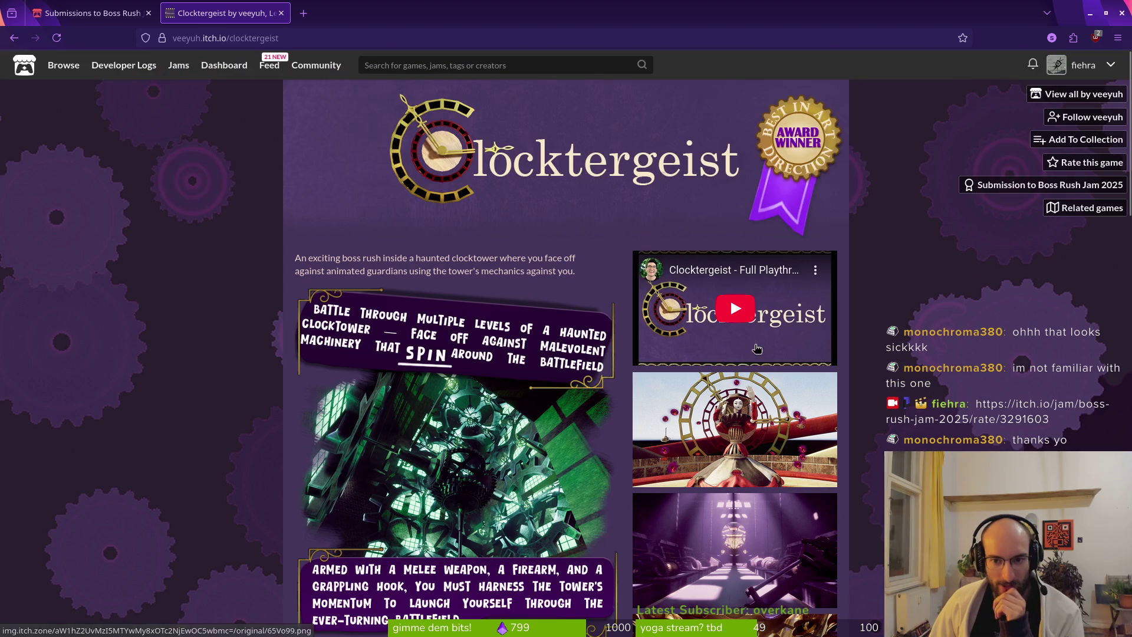
pyautogui.click(735, 308)
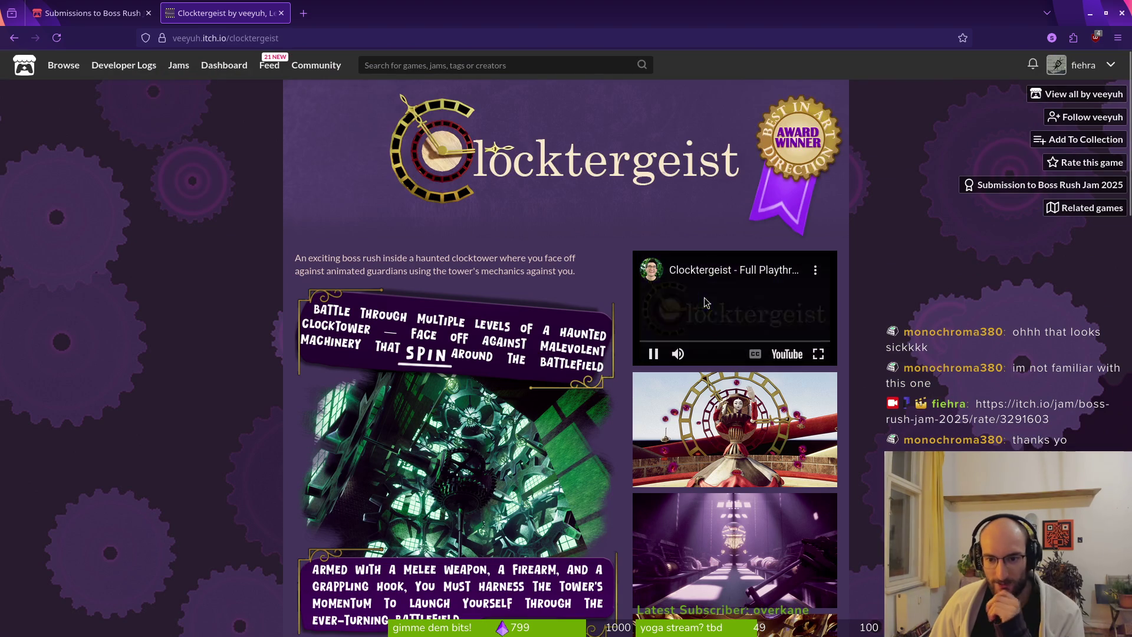
pyautogui.click(824, 357)
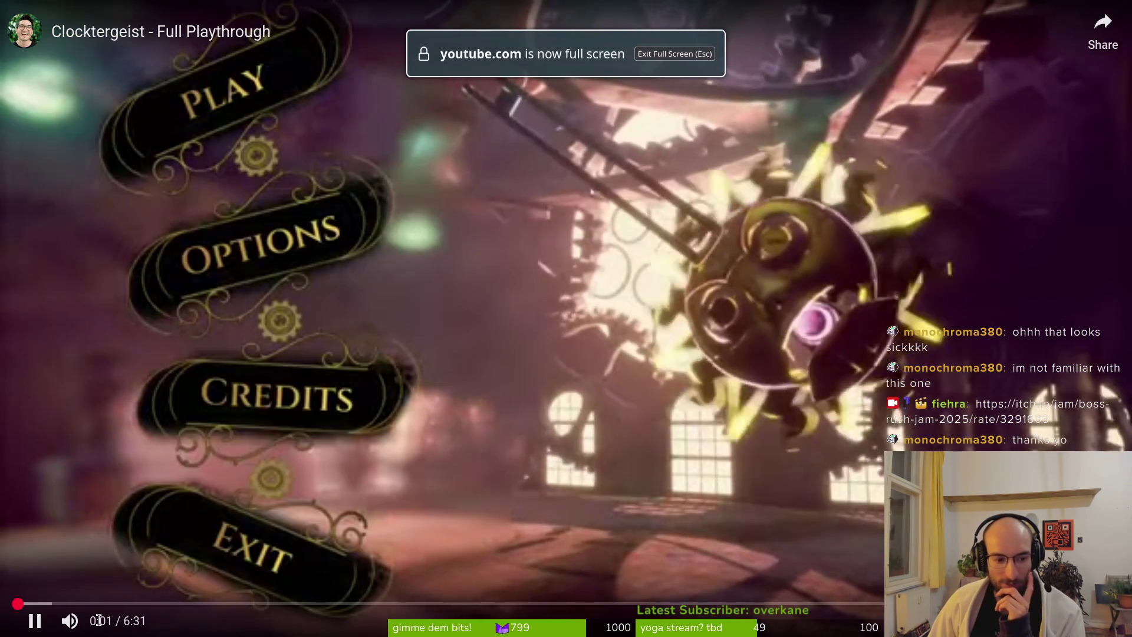
pyautogui.click(84, 603)
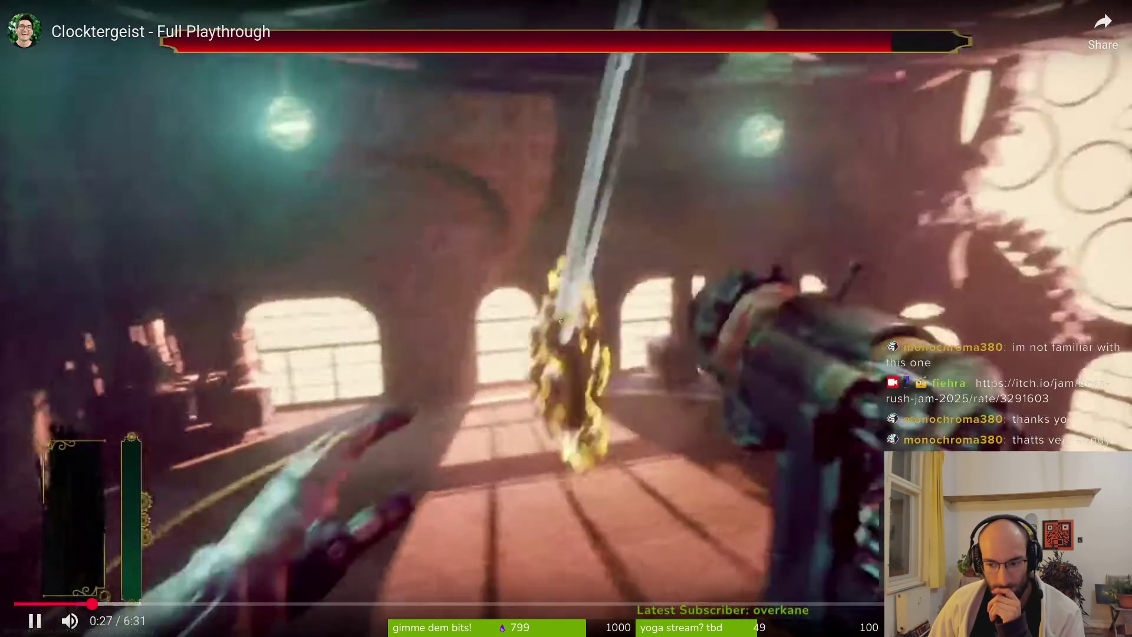
pyautogui.click(1045, 620)
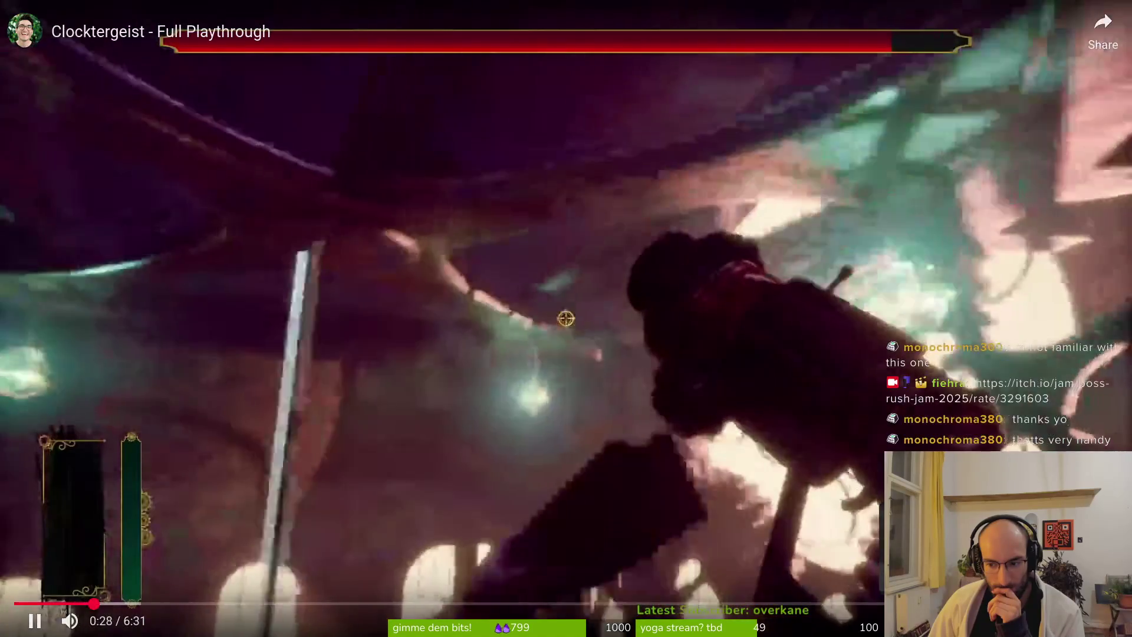
pyautogui.click(1030, 411)
pyautogui.click(1031, 412)
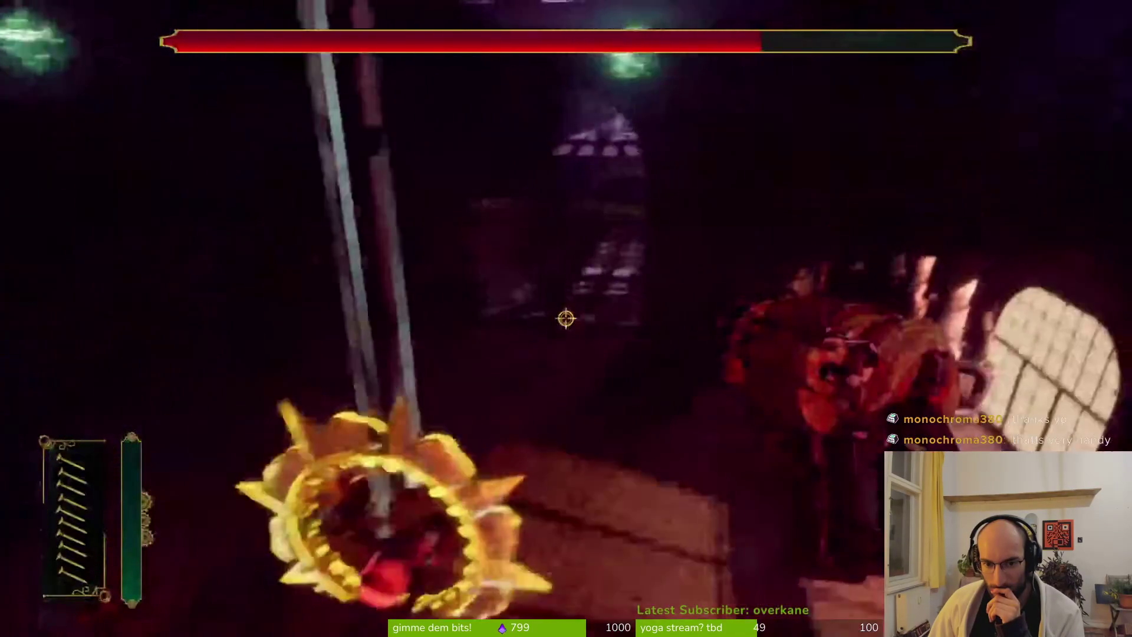
pyautogui.moveTo(163, 601)
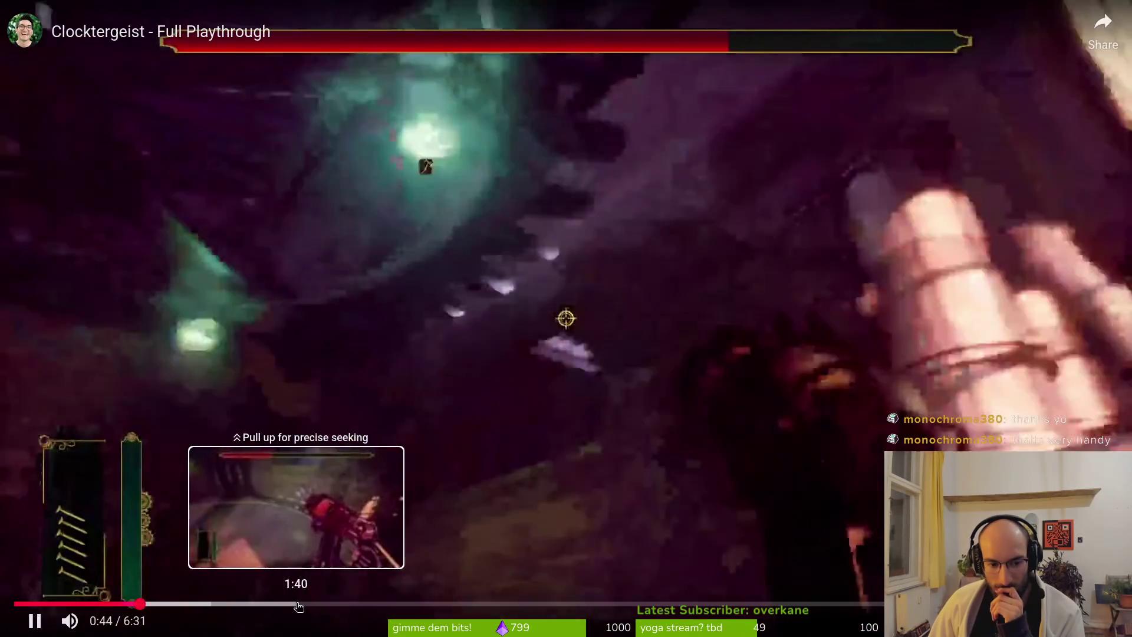
pyautogui.click(297, 602)
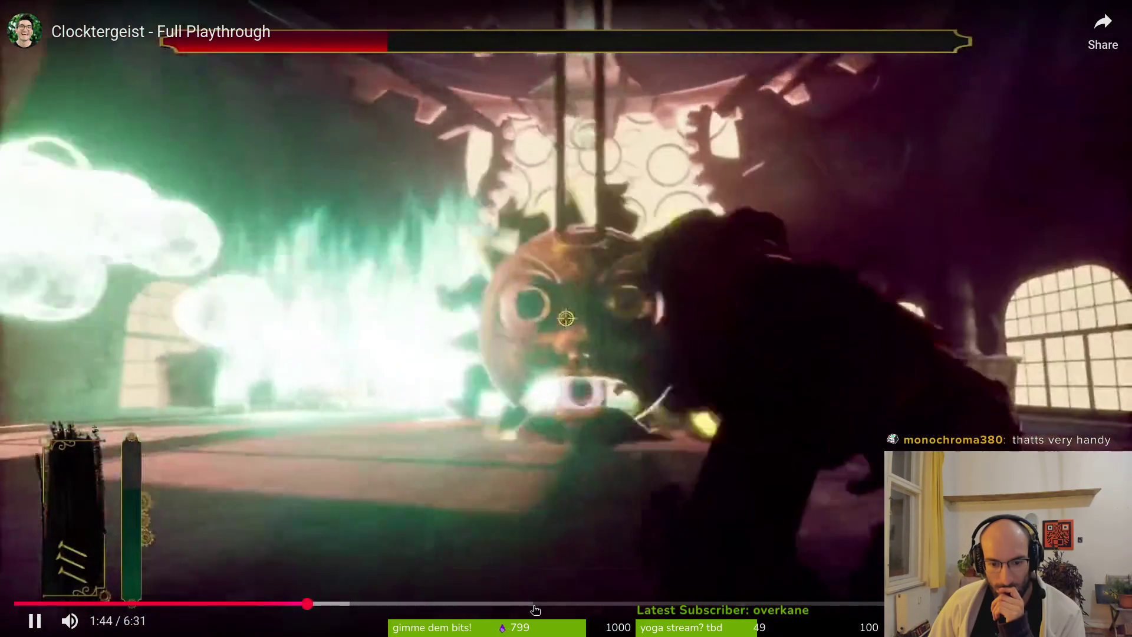
pyautogui.click(530, 604)
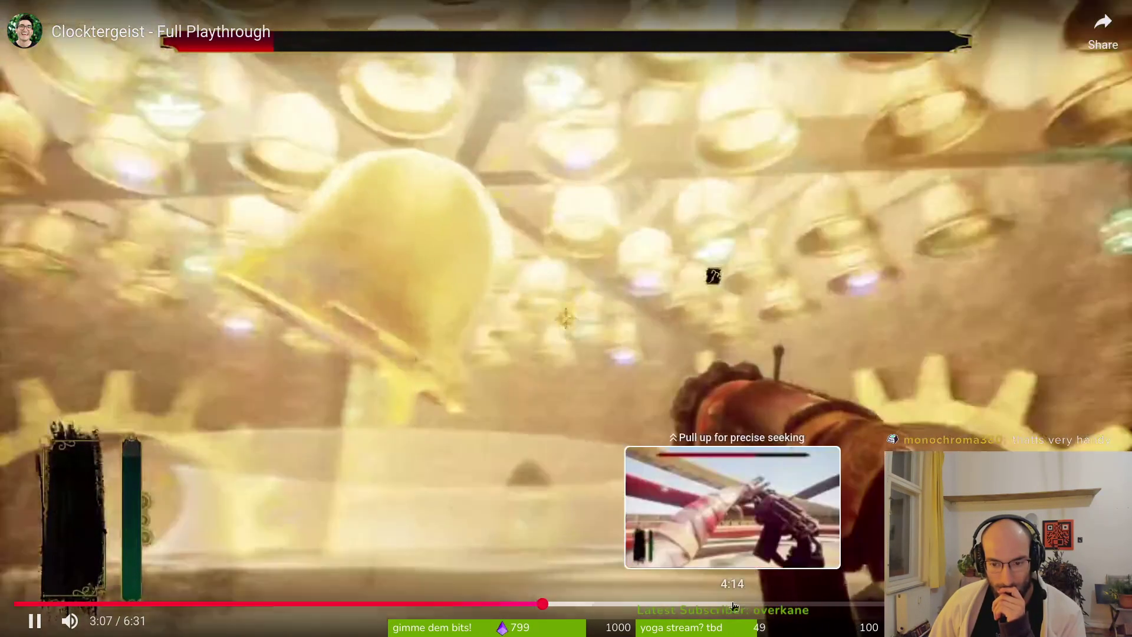
pyautogui.click(734, 604)
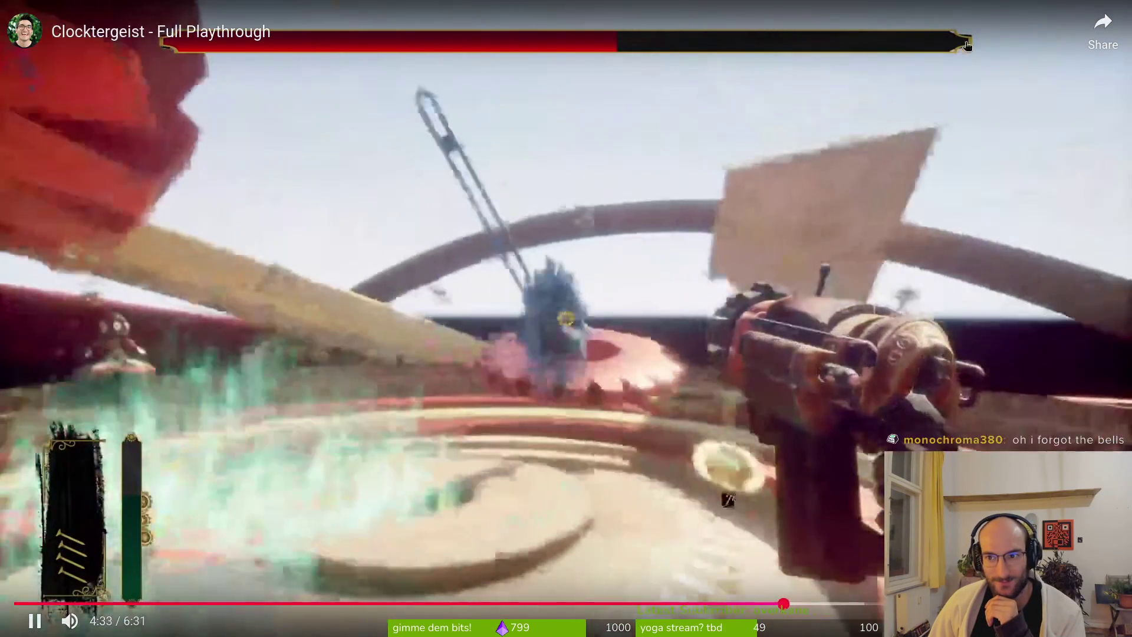
pyautogui.press('Escape')
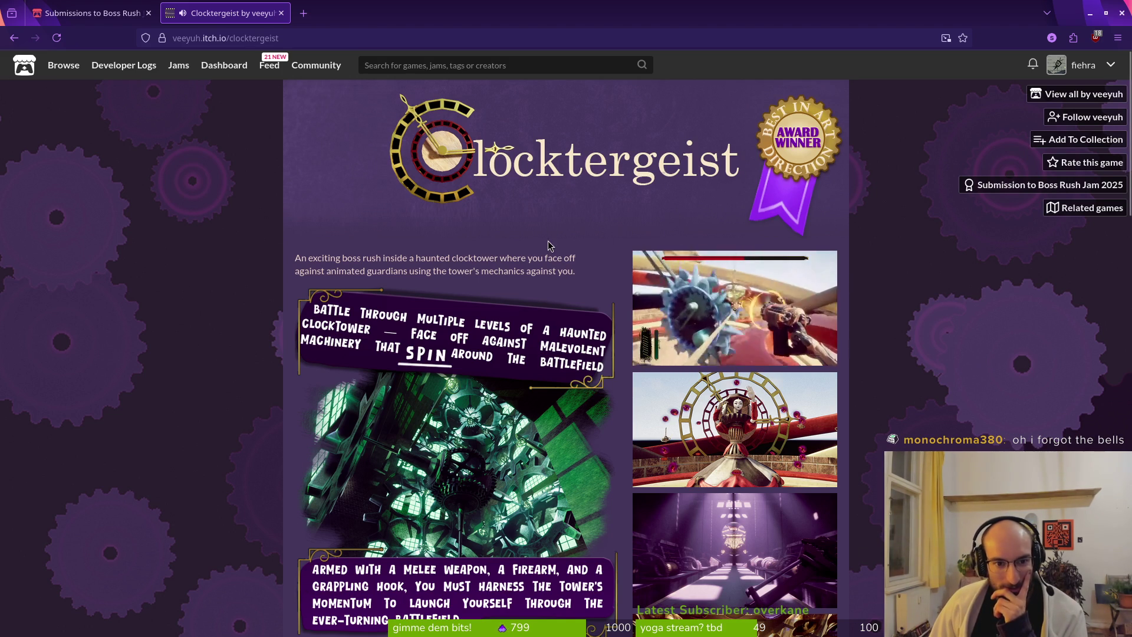
# Step: Scroll through Clocktergeist's Controls and Credits, close its tab, then close the submissions page
pyautogui.scroll(-2, 585, 283)
pyautogui.scroll(-10, 585, 284)
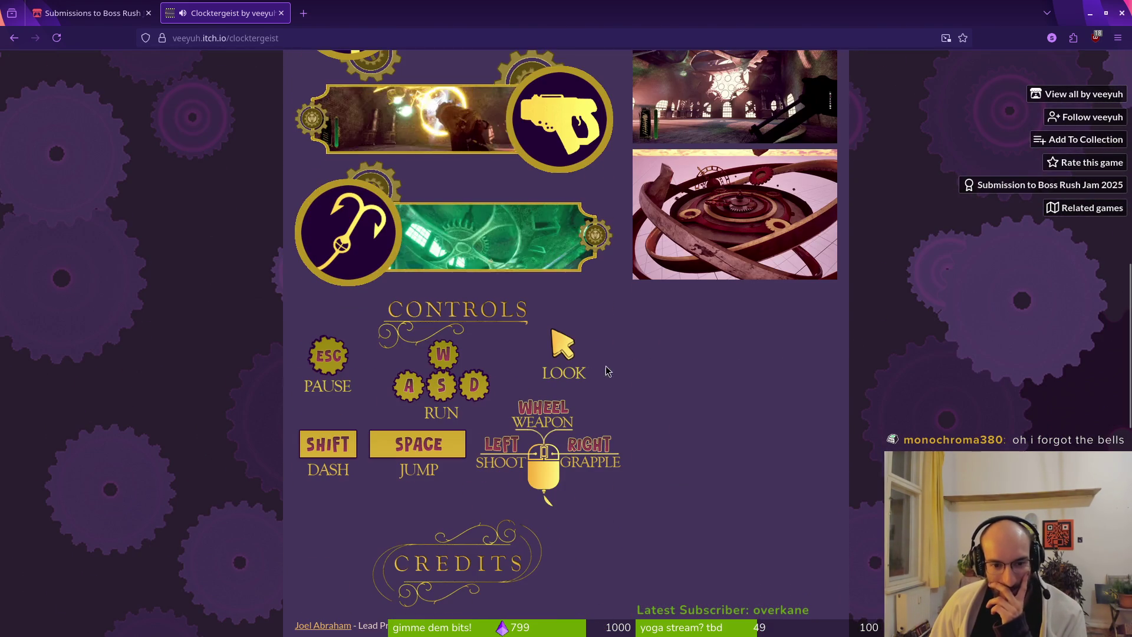
pyautogui.scroll(-8, 566, 463)
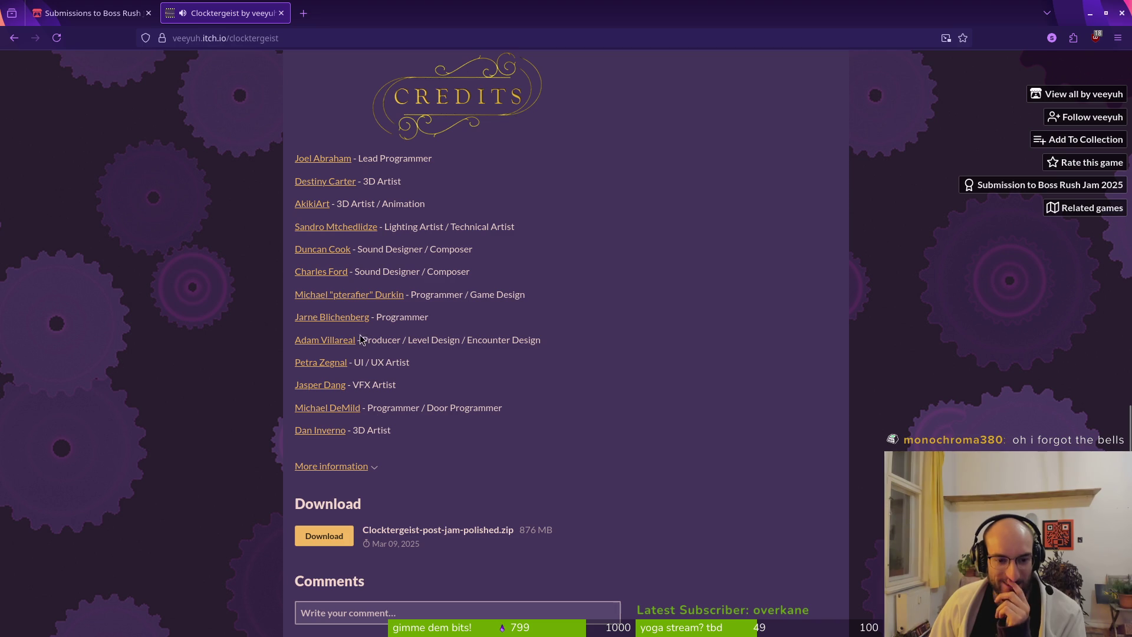
pyautogui.click(281, 13)
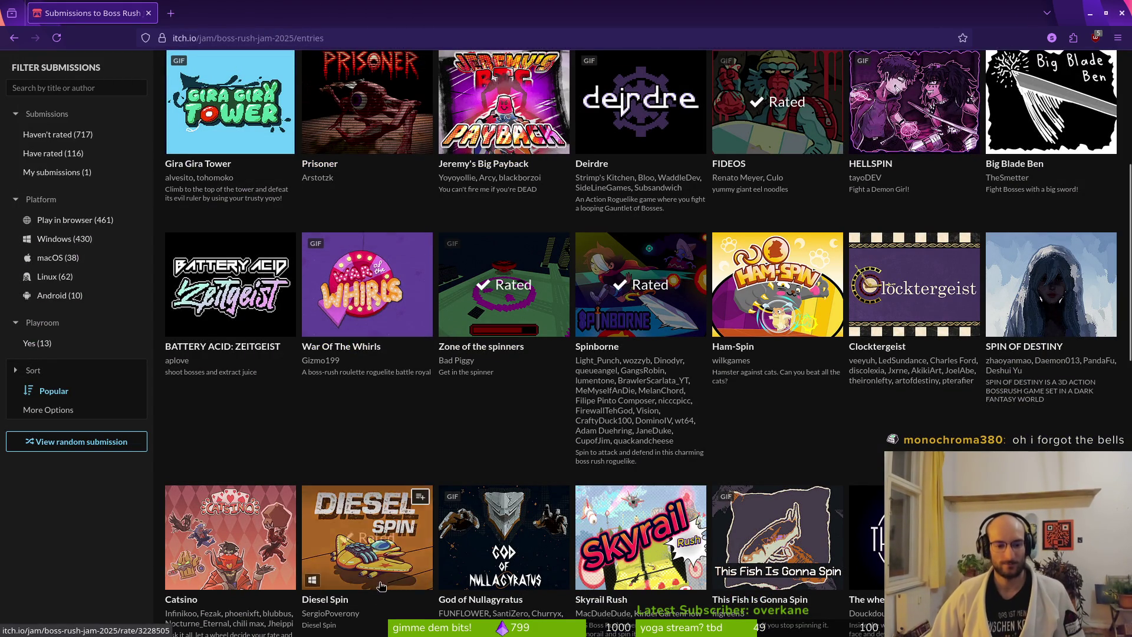
pyautogui.scroll(5, 414, 447)
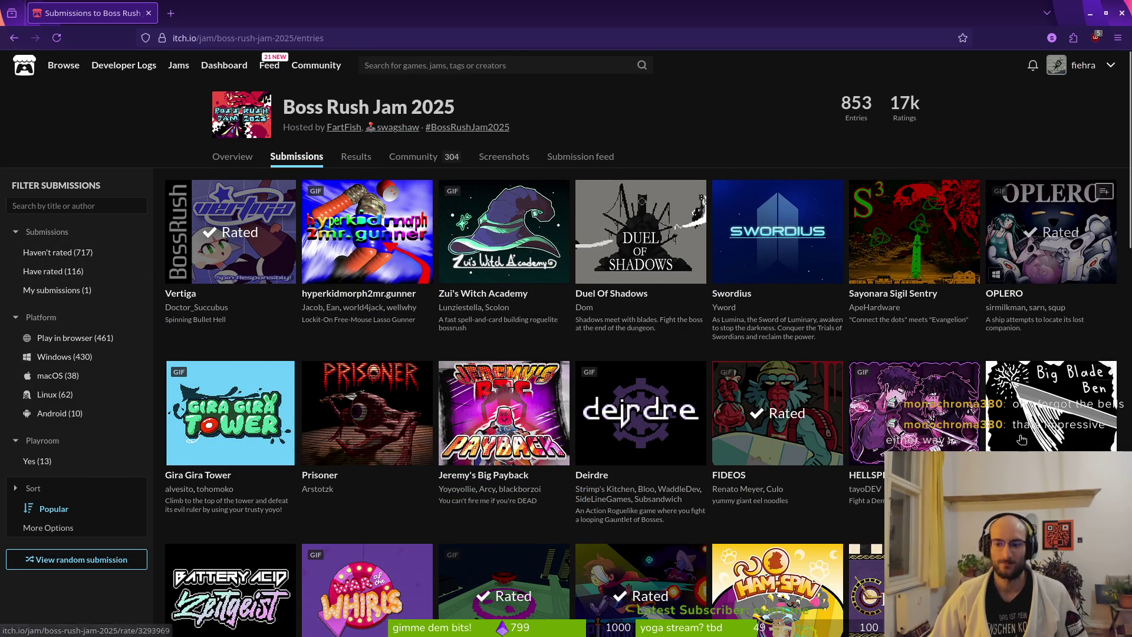
pyautogui.click(149, 13)
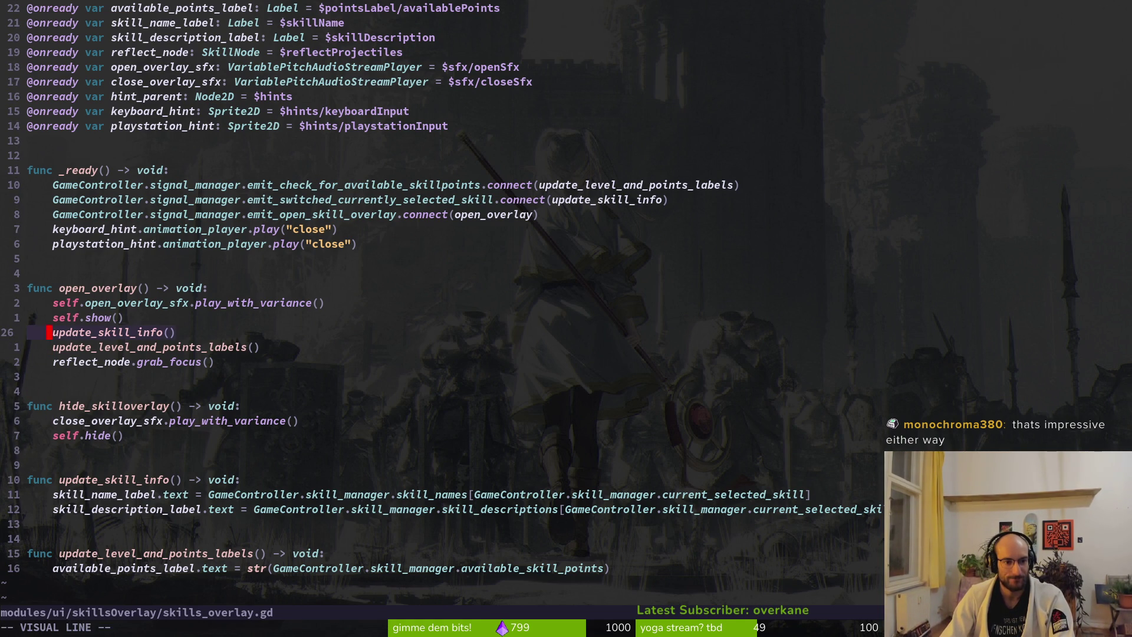
# Step: Move the skill info and point label updates above self.show() in open_overlay
pyautogui.hotkey('shift', 'k')
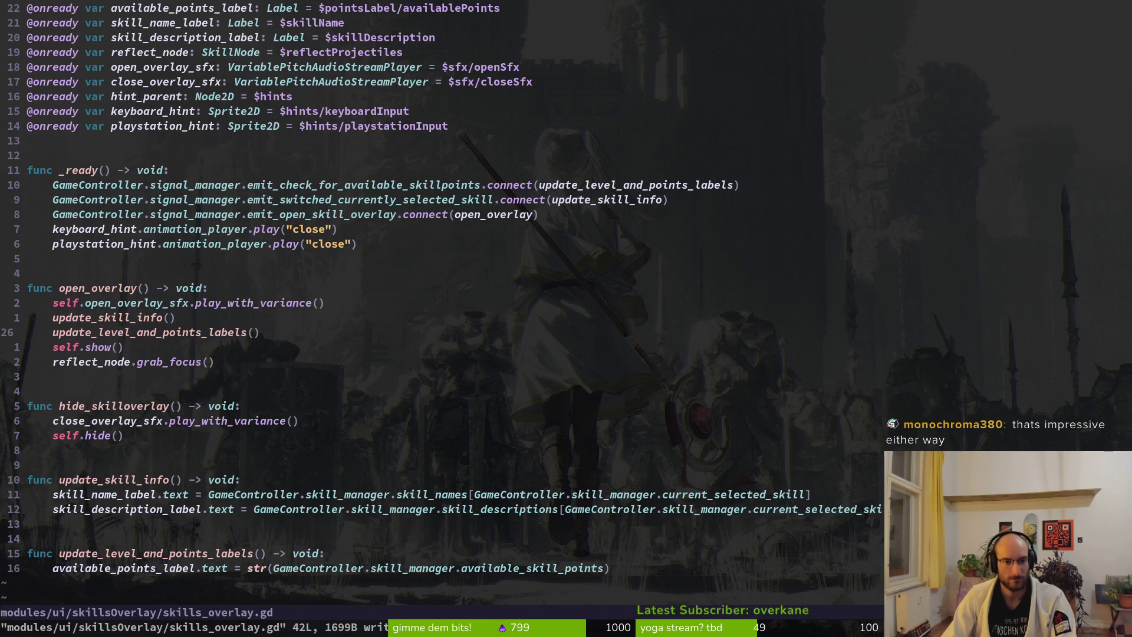
pyautogui.hotkey('shift', 'j')
pyautogui.hotkey('shift', 'j')
pyautogui.press('Escape')
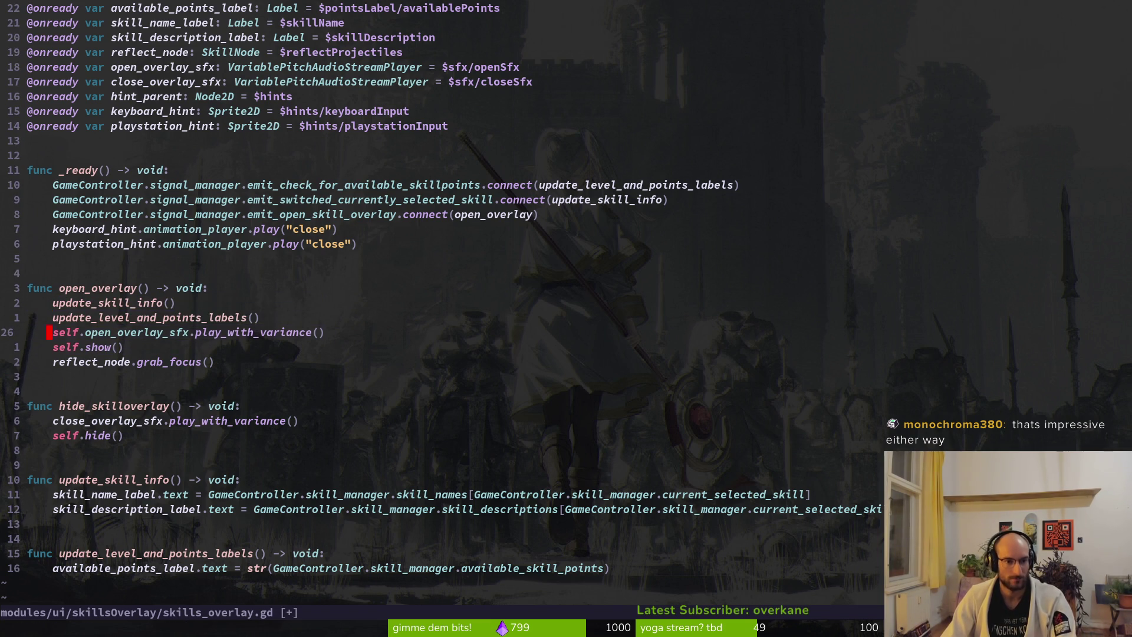
pyautogui.hotkey('shift', 'v')
pyautogui.hotkey('shift', 'j')
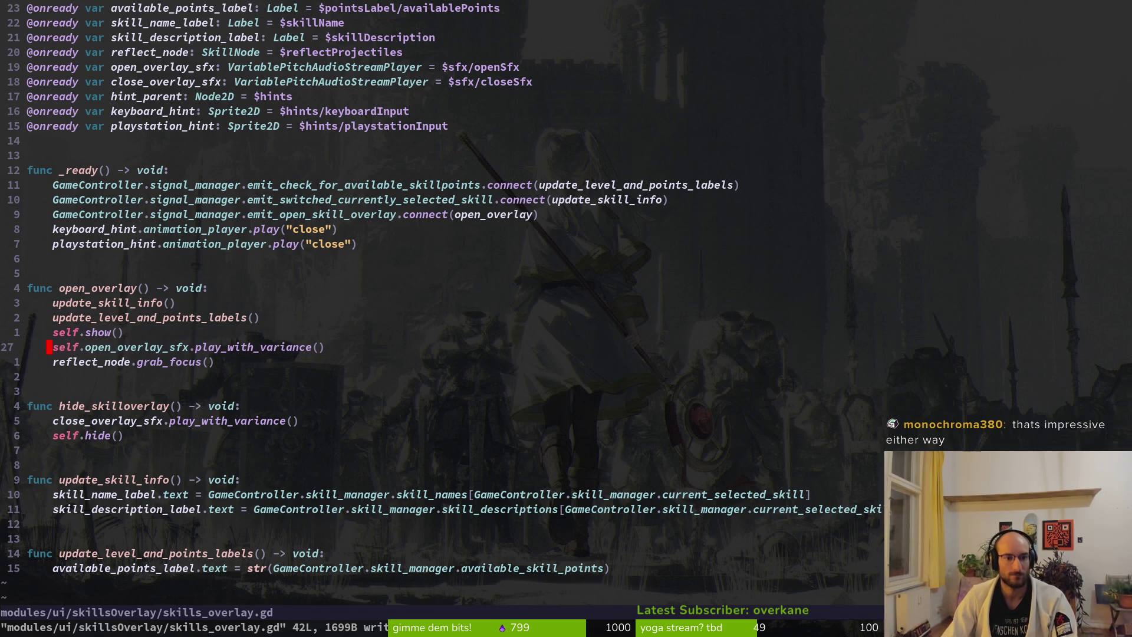
pyautogui.hotkey('ctrl', '6')
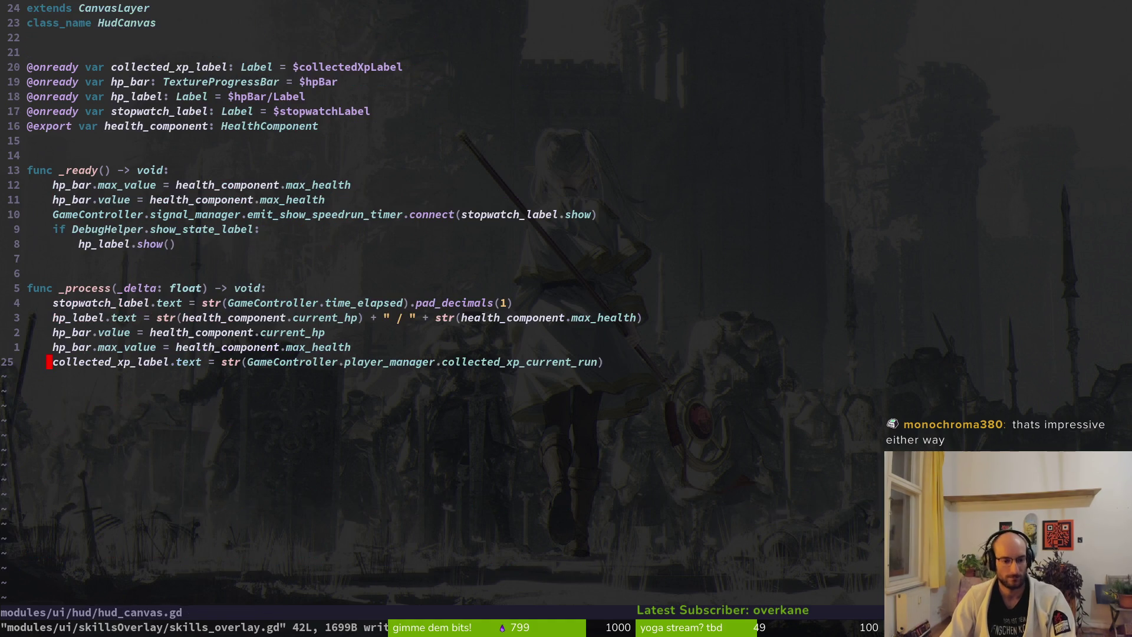
pyautogui.hotkey('ctrl', '6')
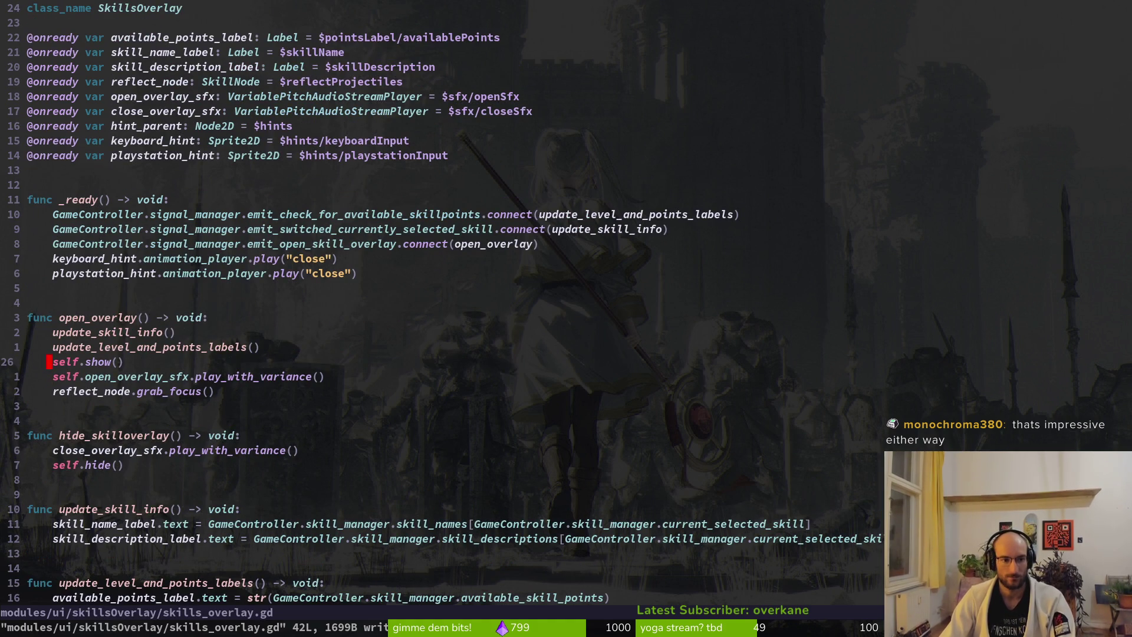
# Step: Compare with pause_overlay.gd, put the open-sound line back above self.show(), and run the game
pyautogui.press('space')
pyautogui.press('f')
pyautogui.press('f')
pyautogui.write('pause')
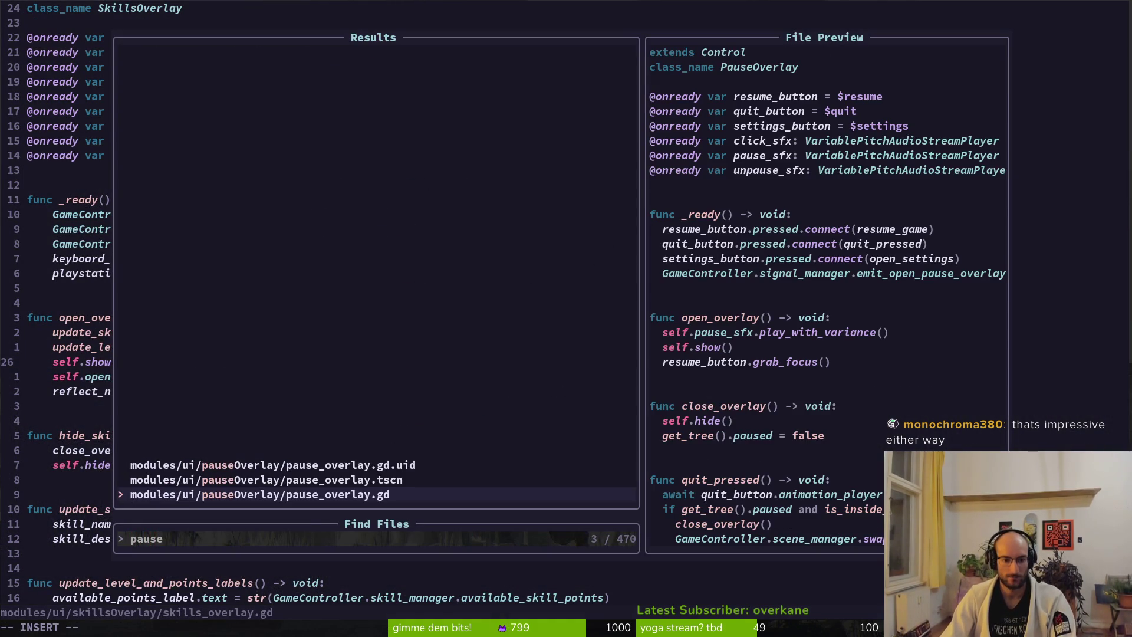
pyautogui.press('Return')
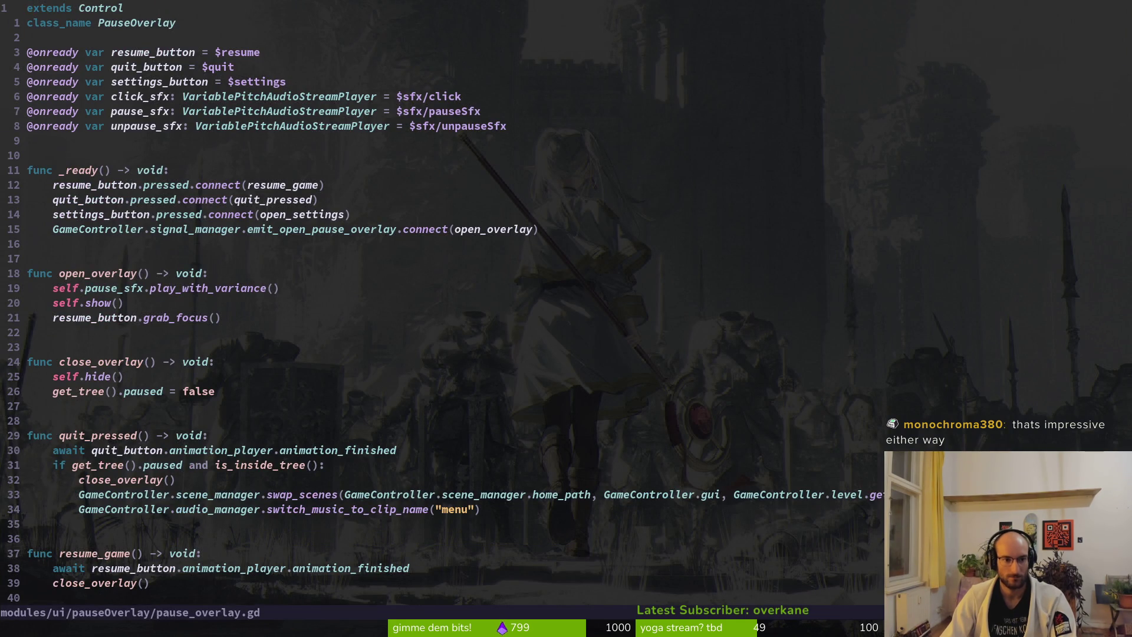
pyautogui.hotkey('ctrl', '6')
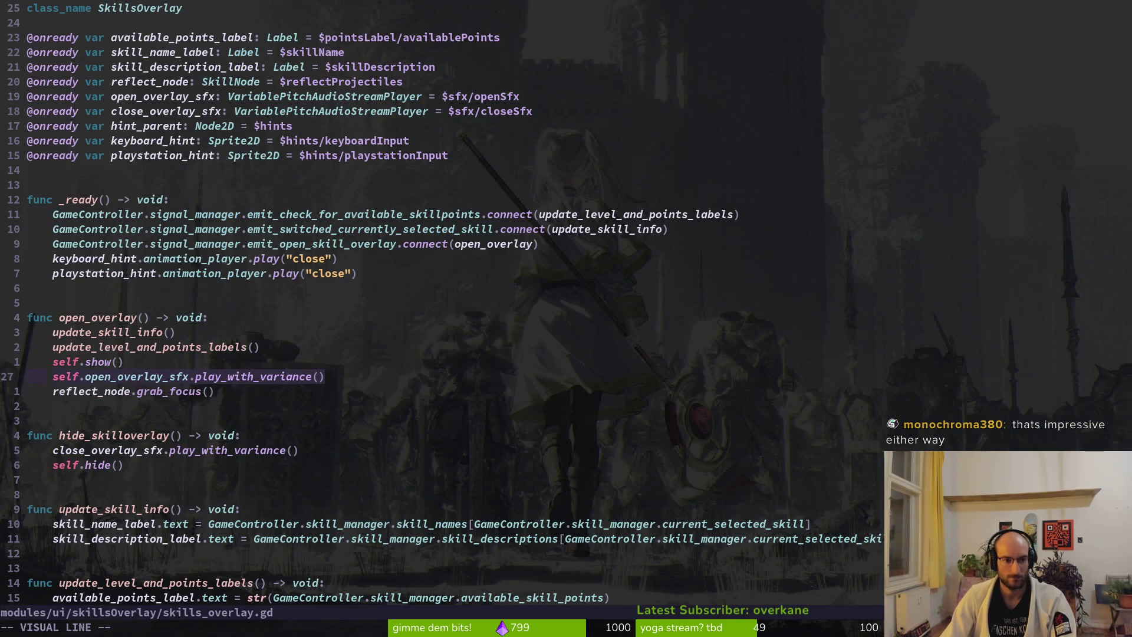
pyautogui.press('d')
pyautogui.press('k')
pyautogui.press('P')
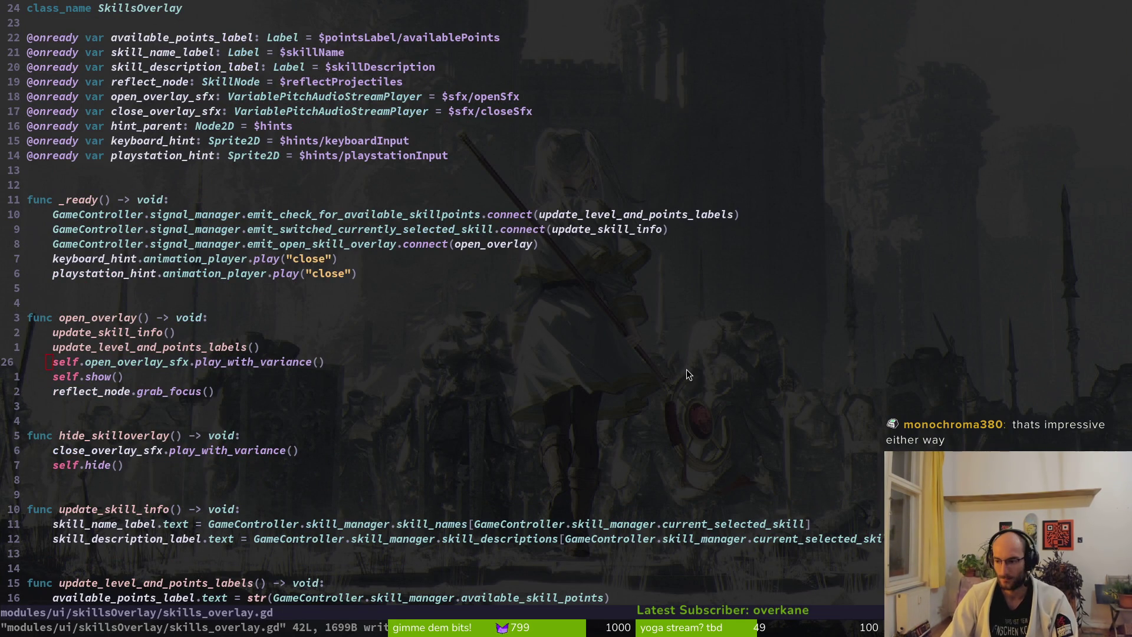
pyautogui.hotkey('alt', 'Tab')
pyautogui.press('F5')
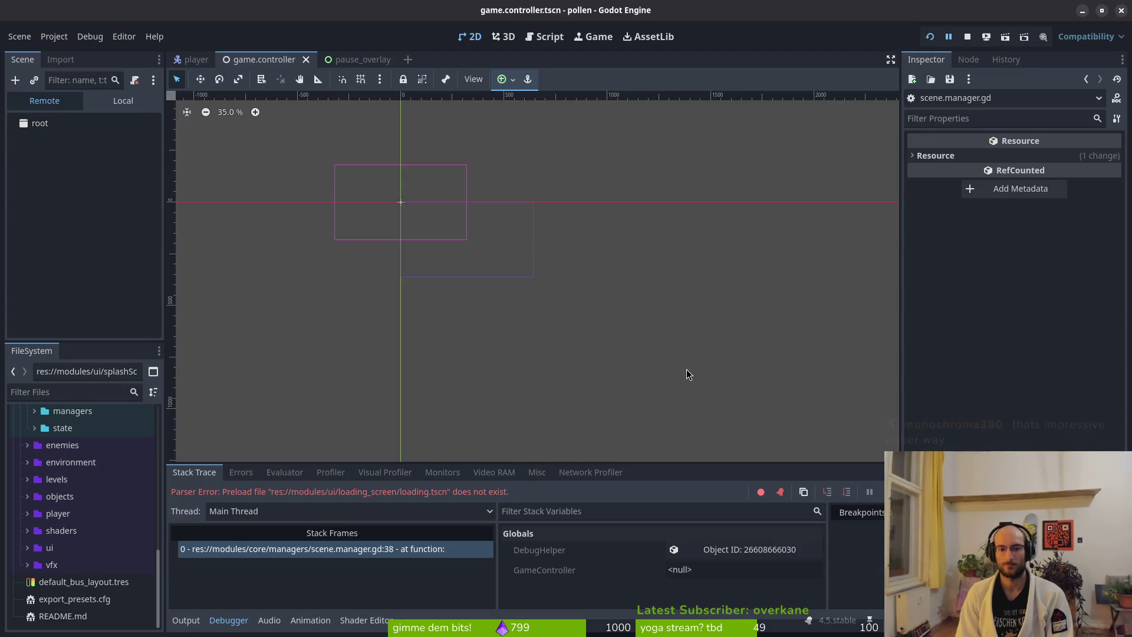
# Step: Read Godot's missing loading_screen/loading.tscn parser error, then return to Neovim
pyautogui.click(687, 369)
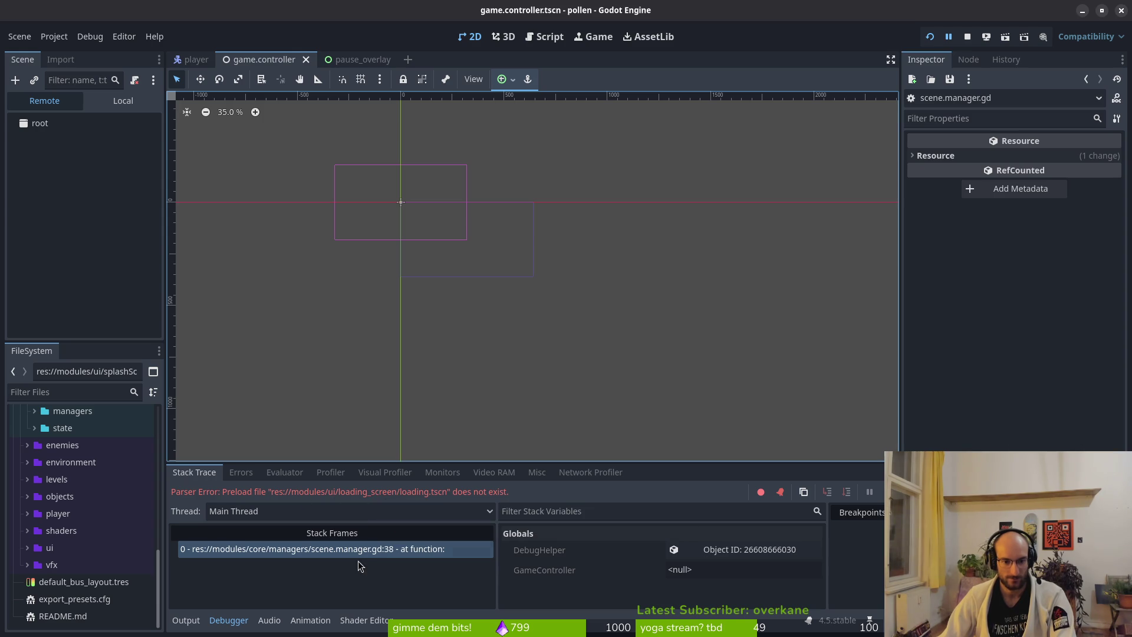
pyautogui.hotkey('alt', 'Tab')
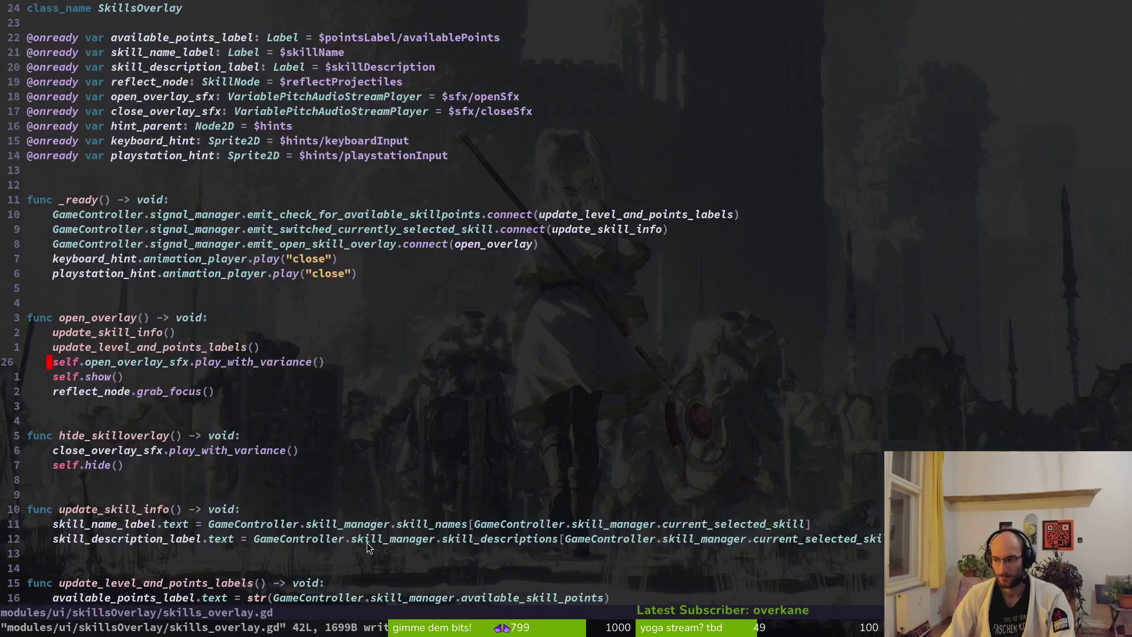
# Step: Open scene.manager.gd and change line 38's preload folder to loadingScreen, then save
pyautogui.press('space')
pyautogui.press('f')
pyautogui.press('f')
pyautogui.write('scenma')
pyautogui.press('Return')
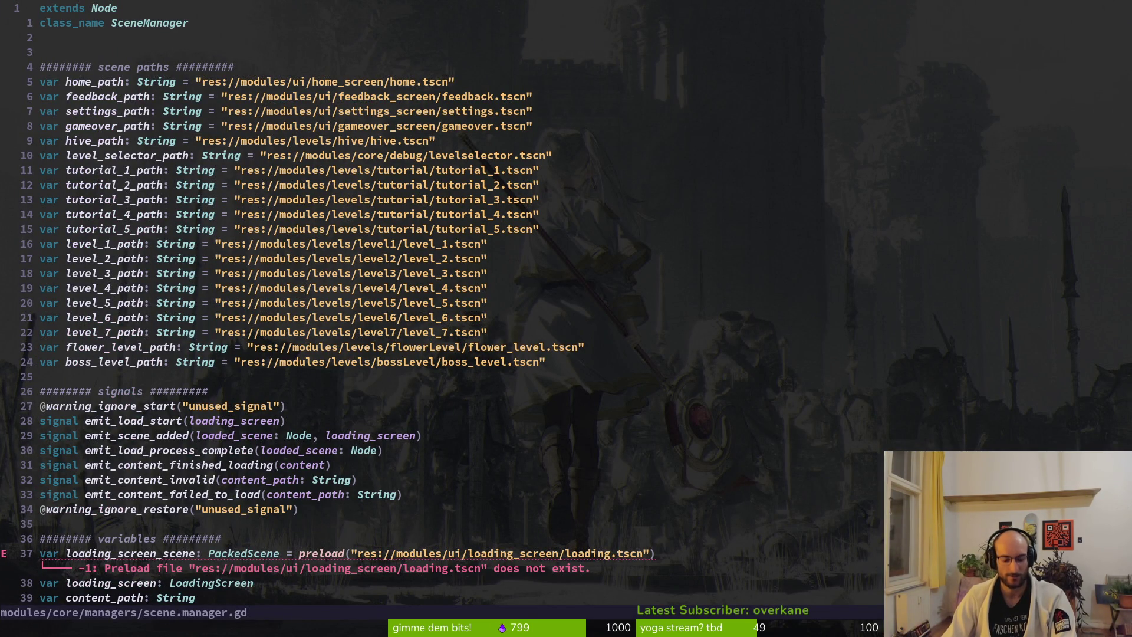
pyautogui.press(']')
pyautogui.press('d')
pyautogui.press('$')
pyautogui.press('b')
pyautogui.press('b')
pyautogui.press('b')
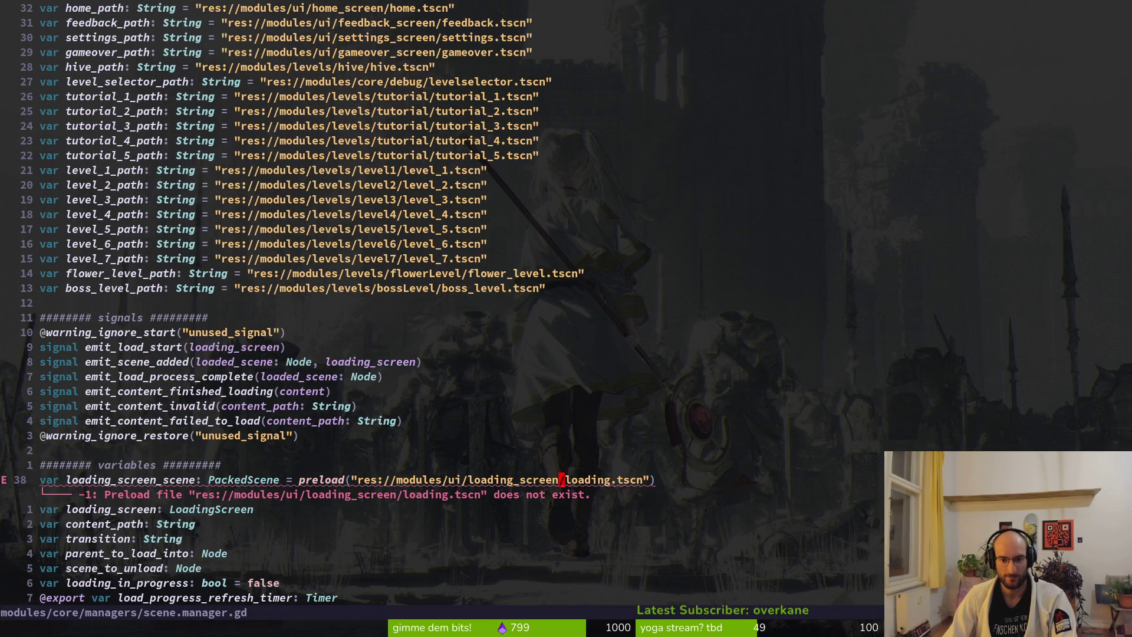
pyautogui.write('cwloading')
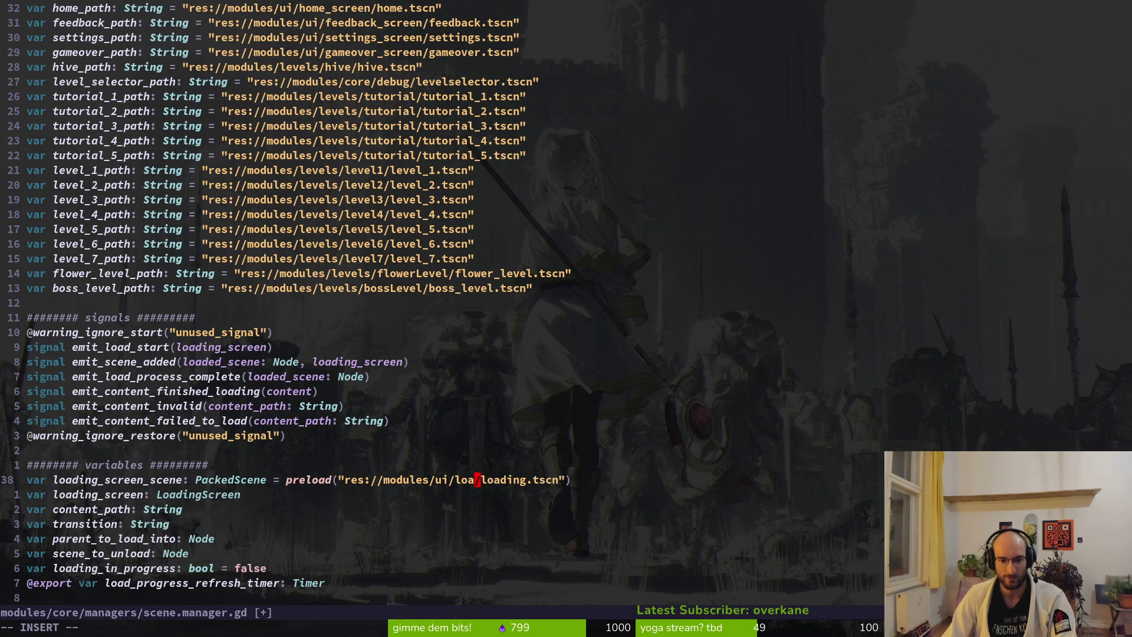
pyautogui.write('Screen')
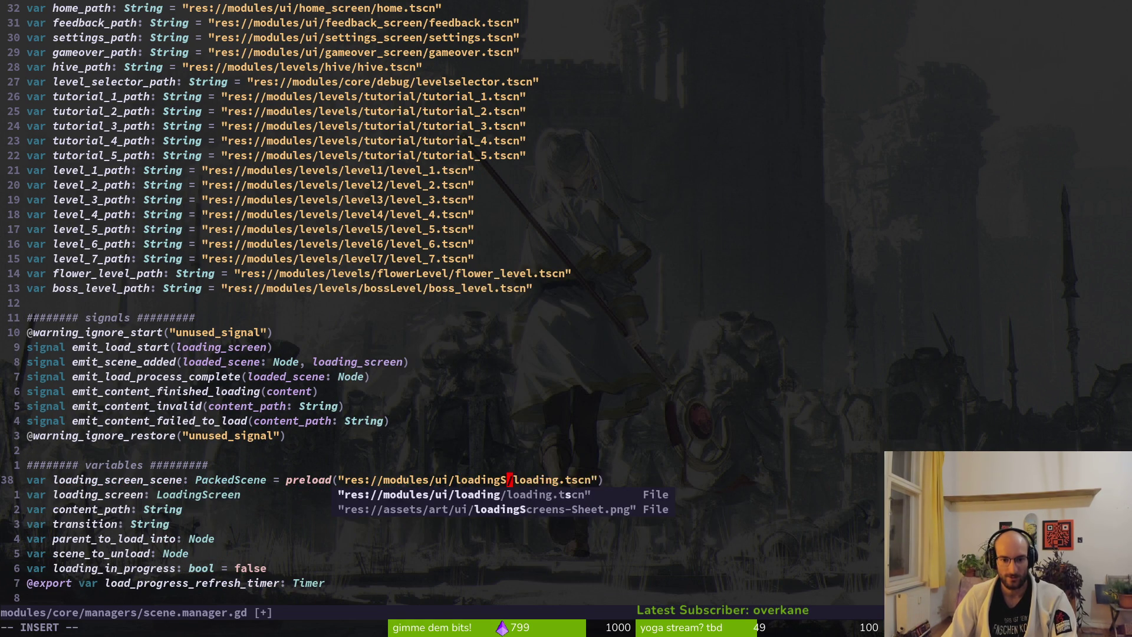
pyautogui.press('Escape')
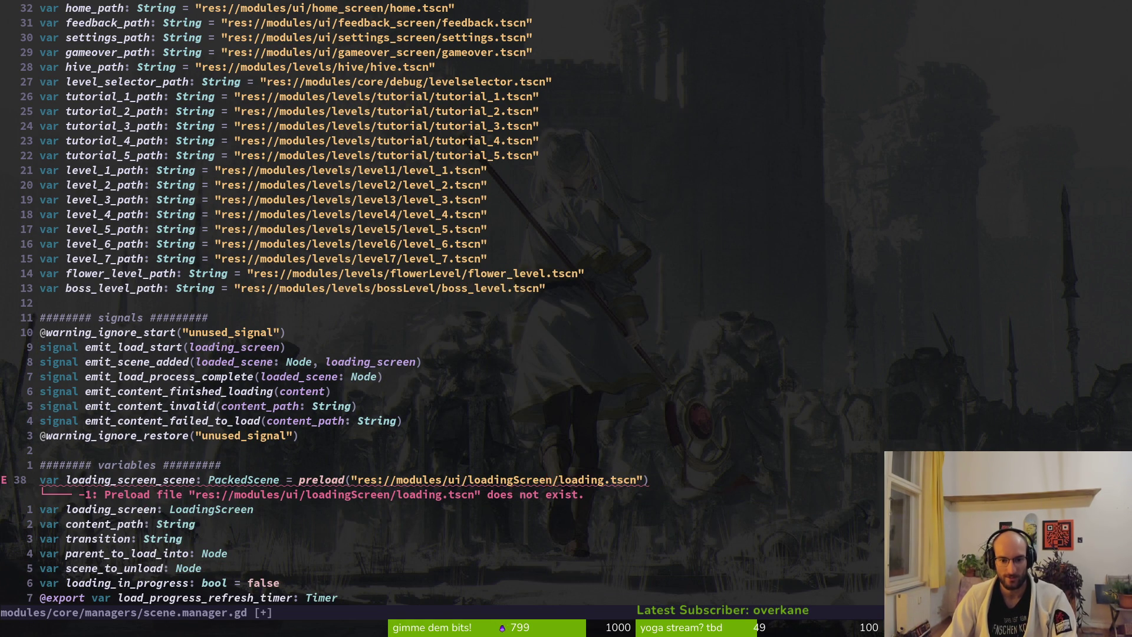
pyautogui.write(':w')
pyautogui.press('Return')
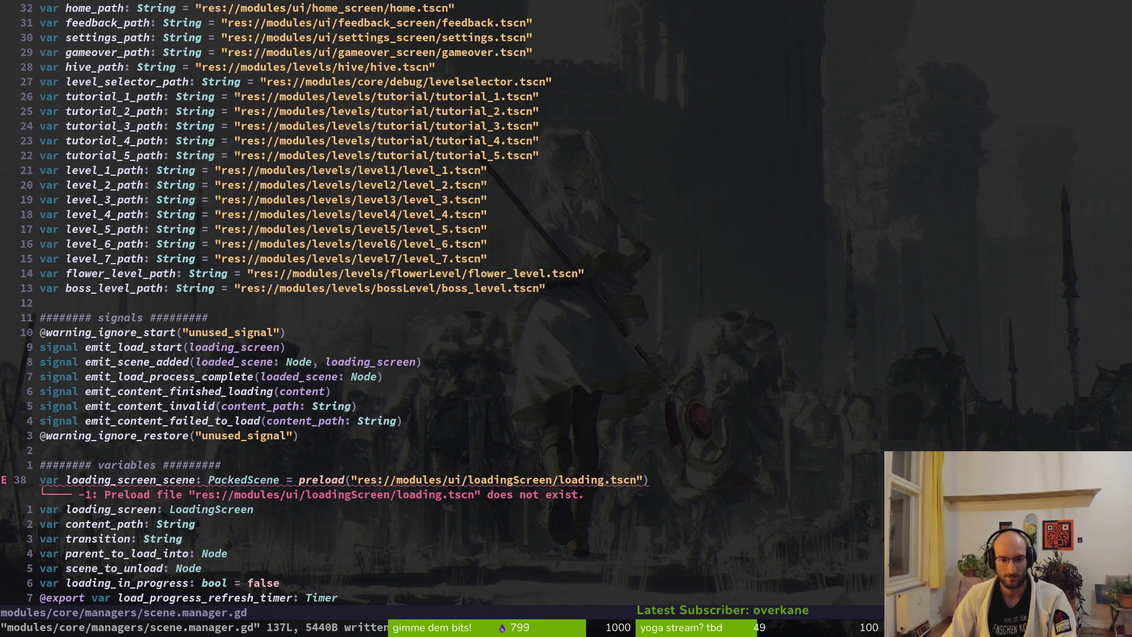
# Step: Check the ui folder names in Godot's FileSystem, correct the folder to 'loading' and save
pyautogui.hotkey('alt', 'Tab')
pyautogui.scroll(3, 61, 523)
pyautogui.scroll(-3, 61, 522)
pyautogui.click(22, 547)
pyautogui.scroll(-5, 22, 547)
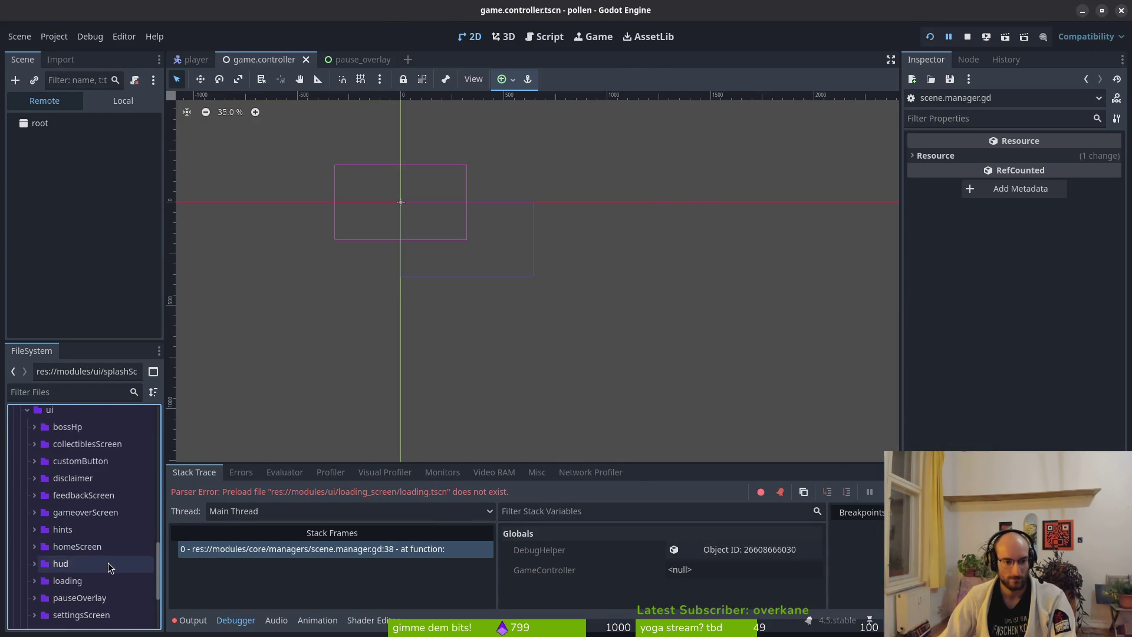
pyautogui.hotkey('alt', 'Tab')
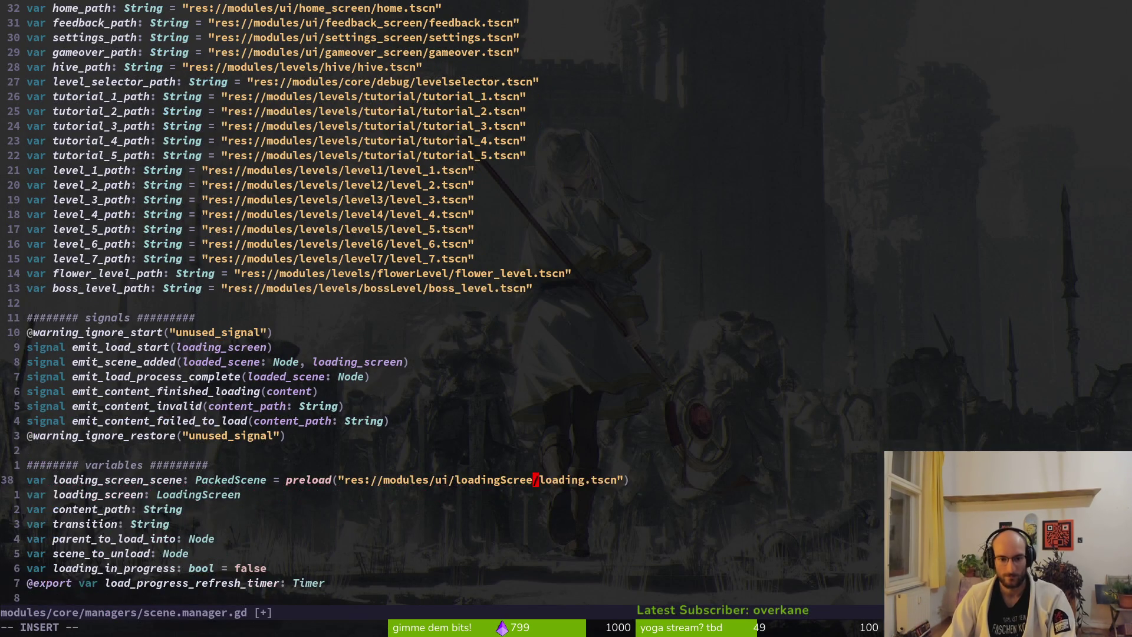
pyautogui.write('ciwloading')
pyautogui.press('Escape')
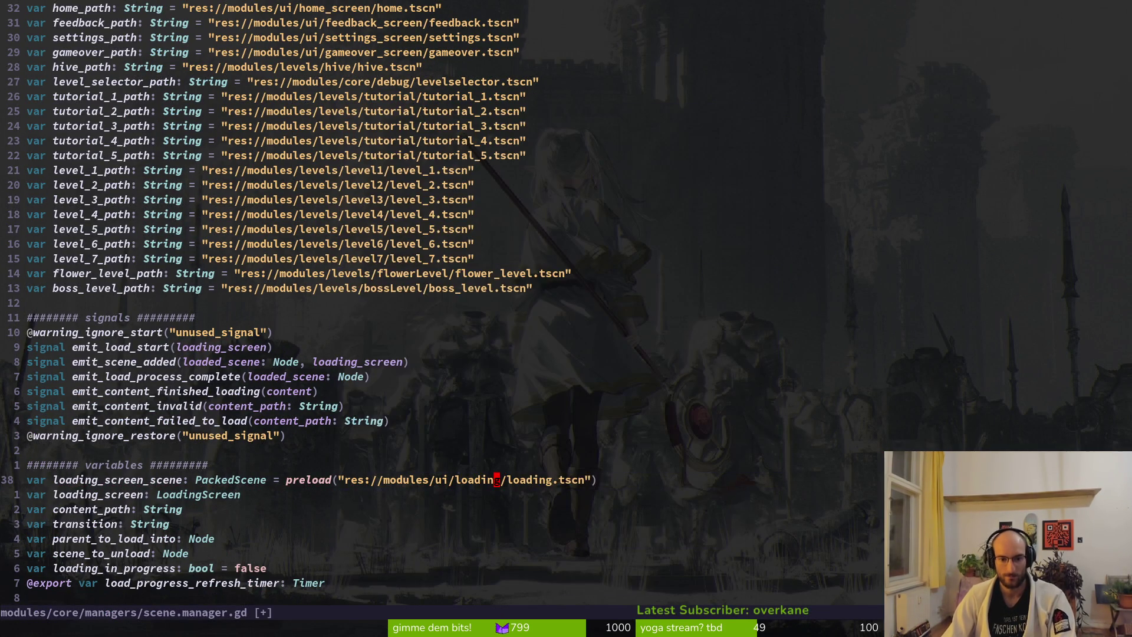
pyautogui.write(':w')
pyautogui.press('Return')
# Step: Place the cursor on the feedback folder name in the feedback_path line
pyautogui.scroll(2, 459, 235)
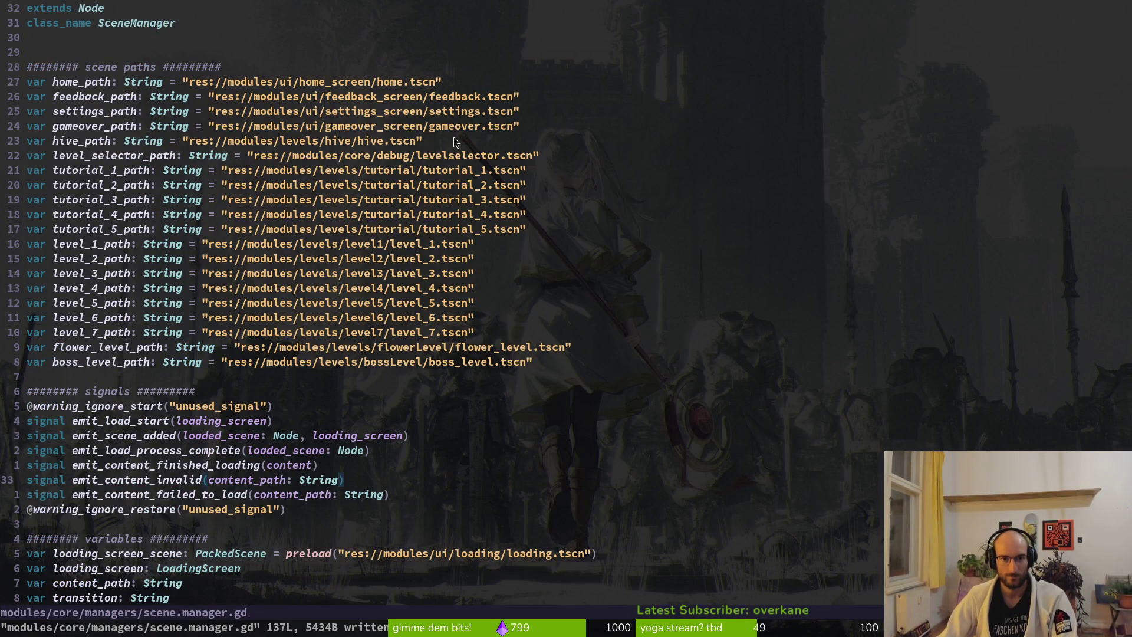
pyautogui.click(365, 88)
pyautogui.click(373, 101)
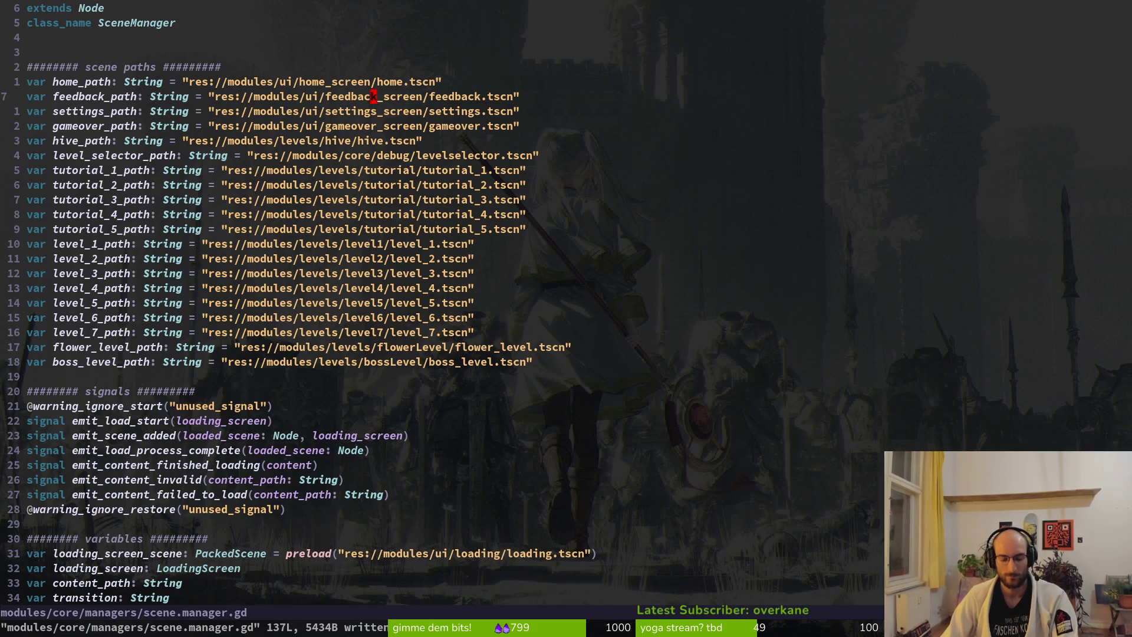
# Step: Rename feedback_path's folder to feedbackScreen, delete the settings_path line, and save
pyautogui.write('ciwfeedba')
pyautogui.write('ckScreen')
pyautogui.press('Escape')
pyautogui.write('j')
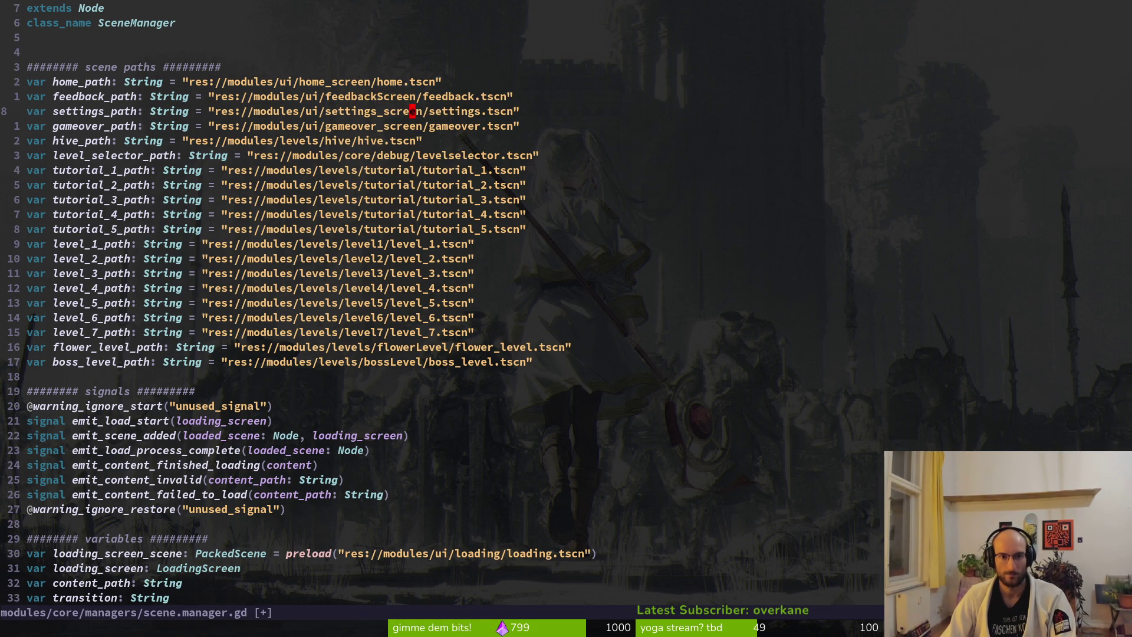
pyautogui.write('ciwsettings')
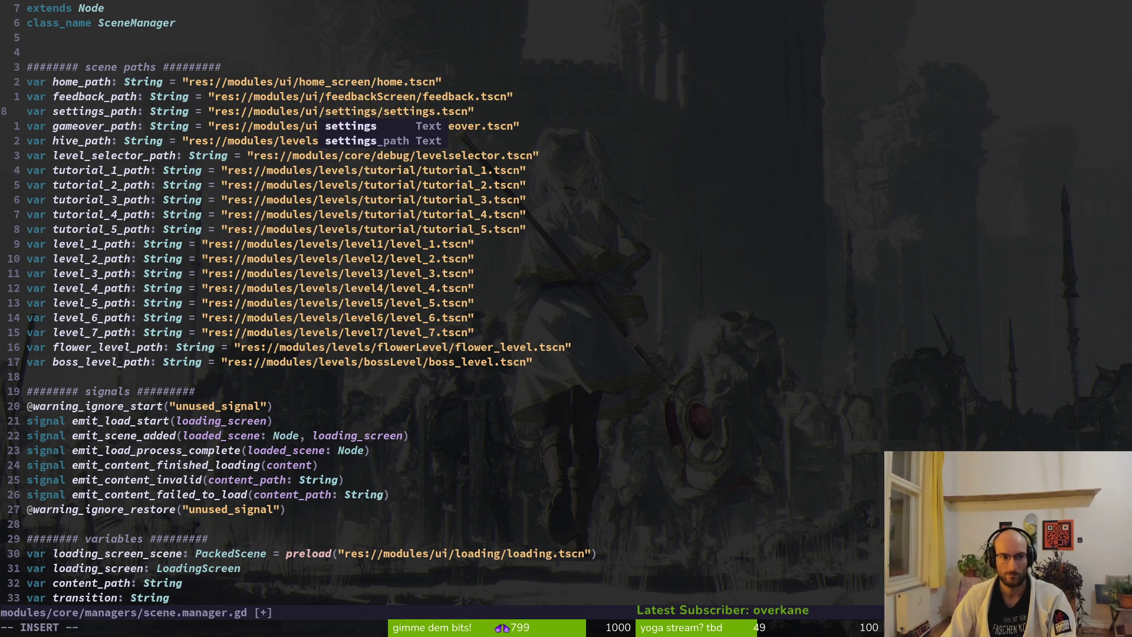
pyautogui.press('Escape')
pyautogui.press('d')
pyautogui.press('d')
pyautogui.write(':w')
pyautogui.press('Return')
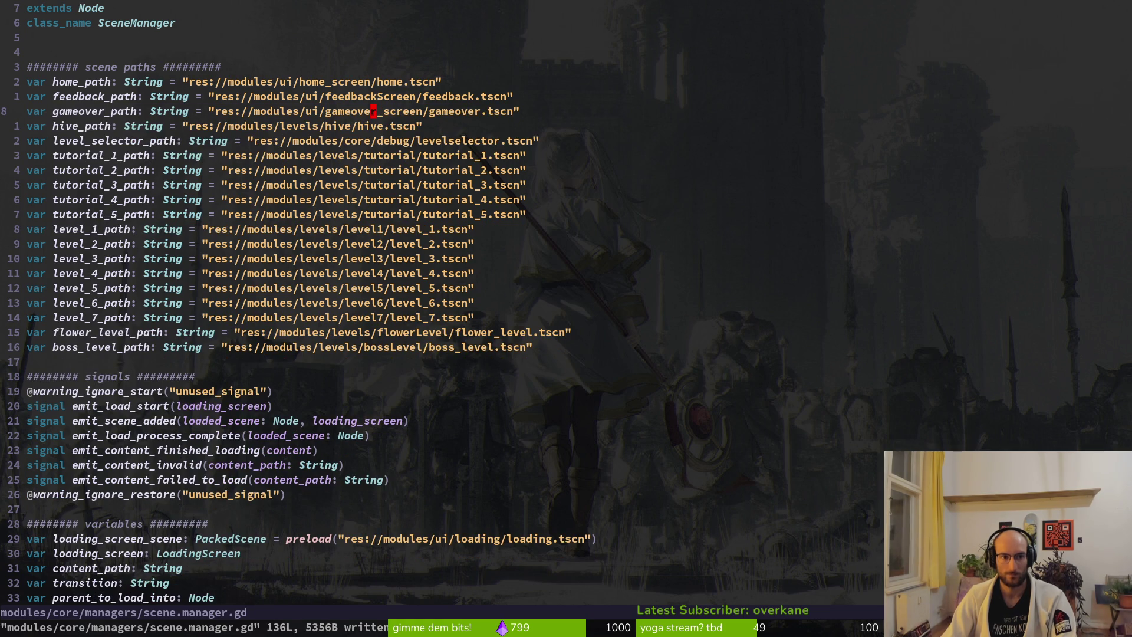
# Step: Change gameover_path's folder to gameoverScreen and save
pyautogui.write('ciwgameover')
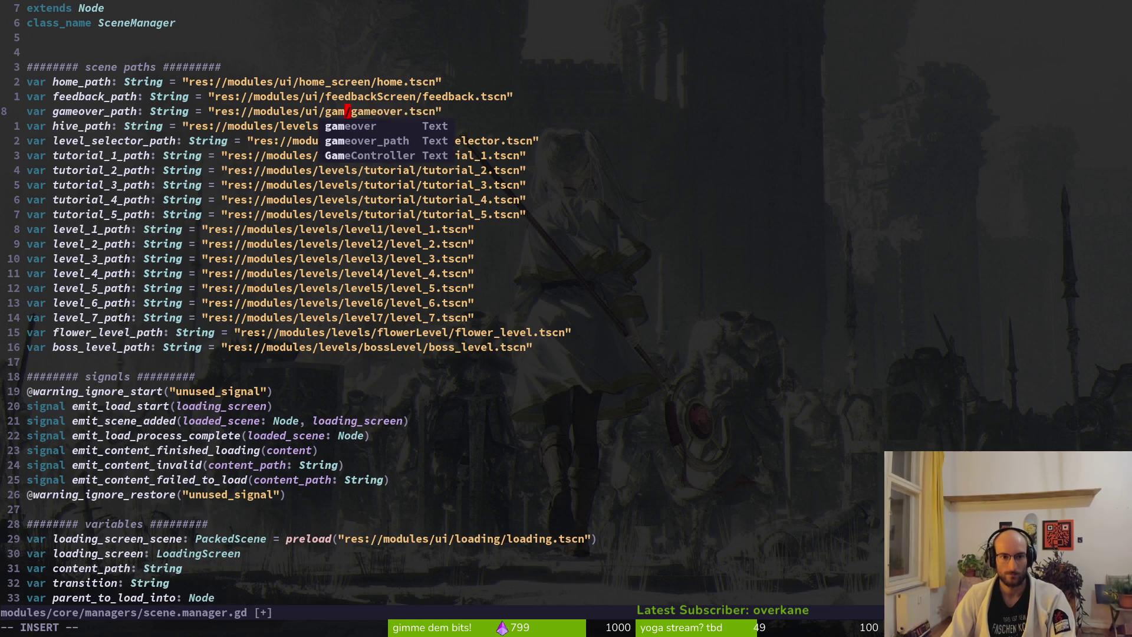
pyautogui.write('Screen')
pyautogui.press('Escape')
pyautogui.write(':w')
pyautogui.press('Return')
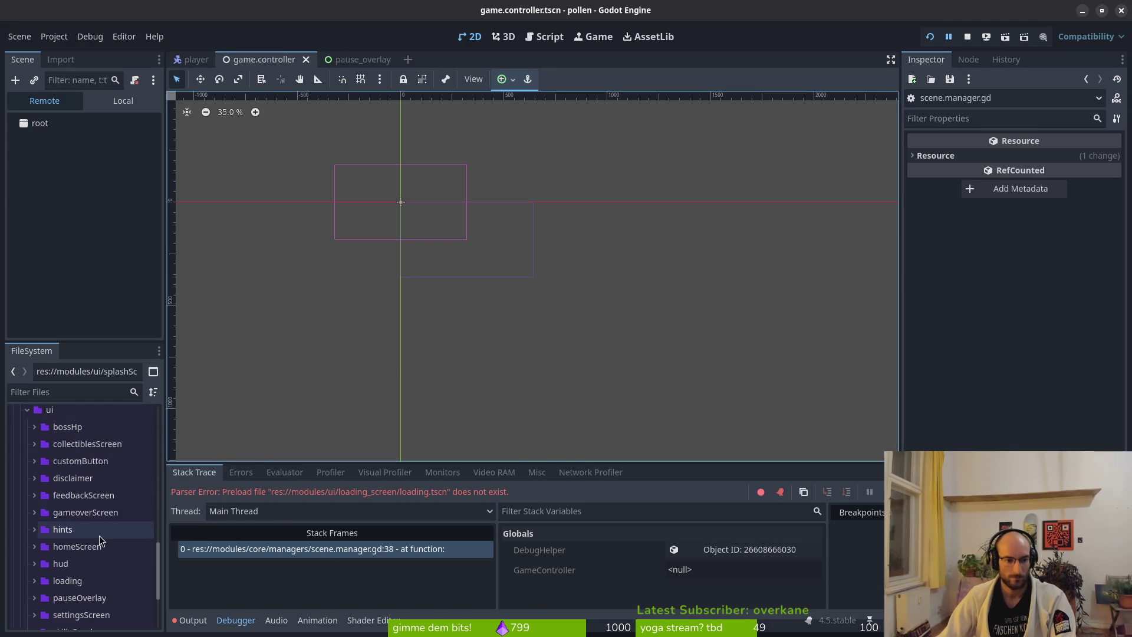
pyautogui.hotkey('alt', 'Tab')
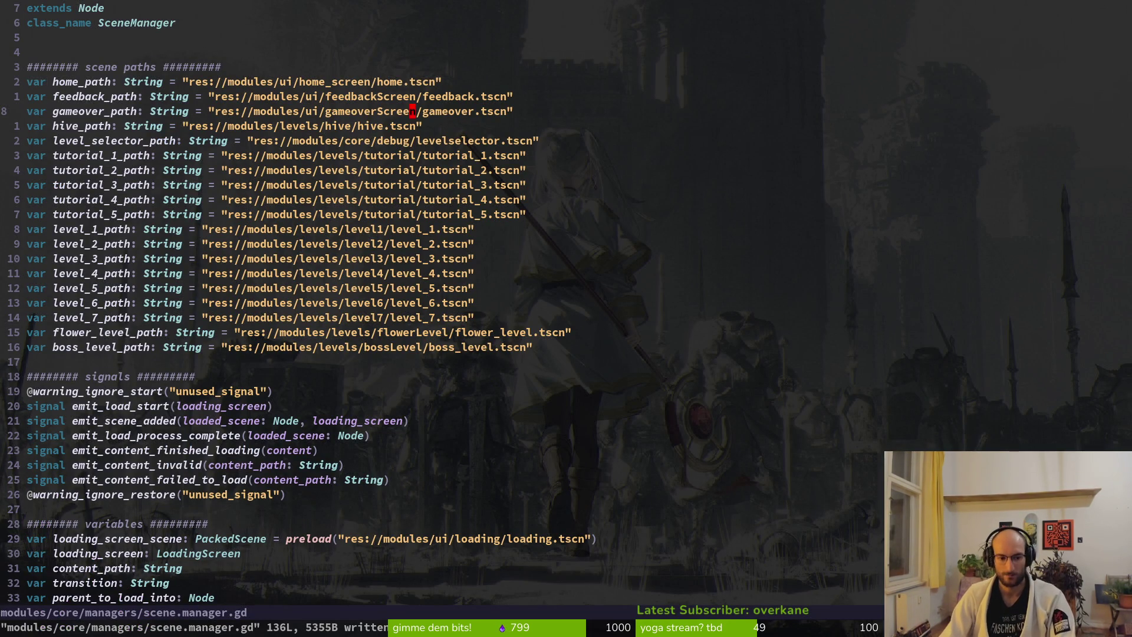
pyautogui.press('space')
# Step: Grep the project for '_screen' and open feedback.gd at its line 10 home_screen match
pyautogui.write('fg_screen')
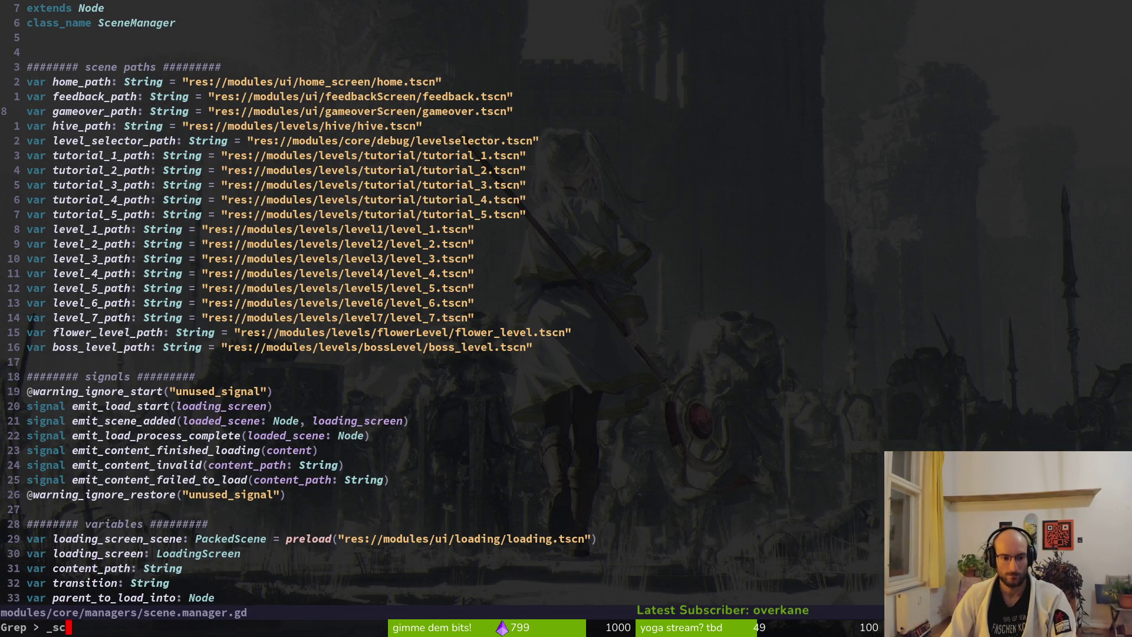
pyautogui.press('Return')
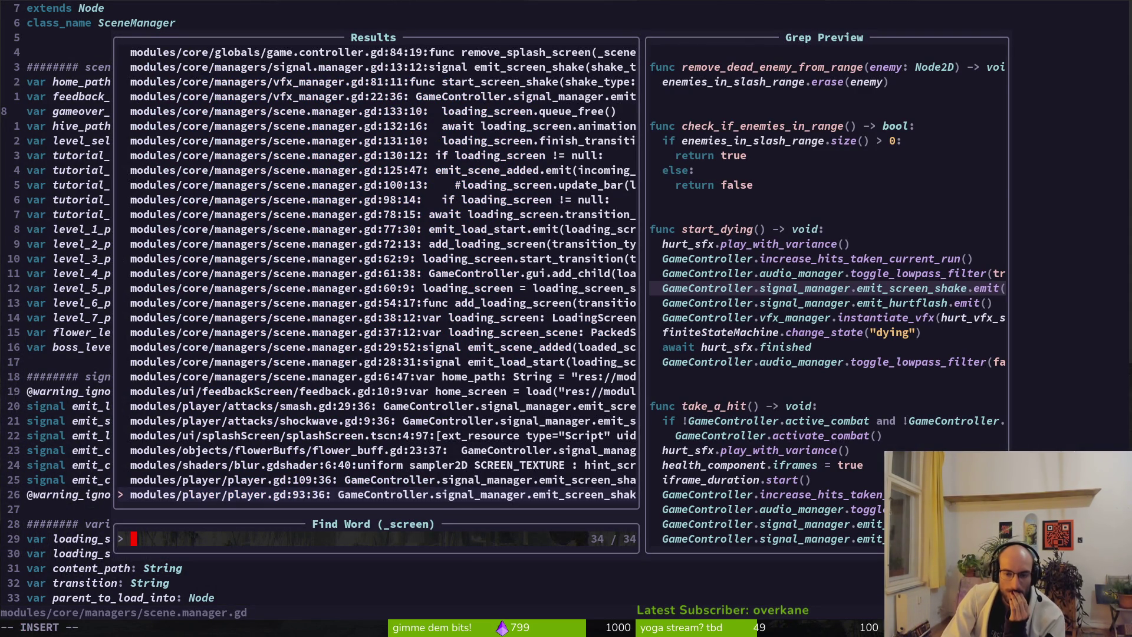
pyautogui.press('Up')
pyautogui.press('Up')
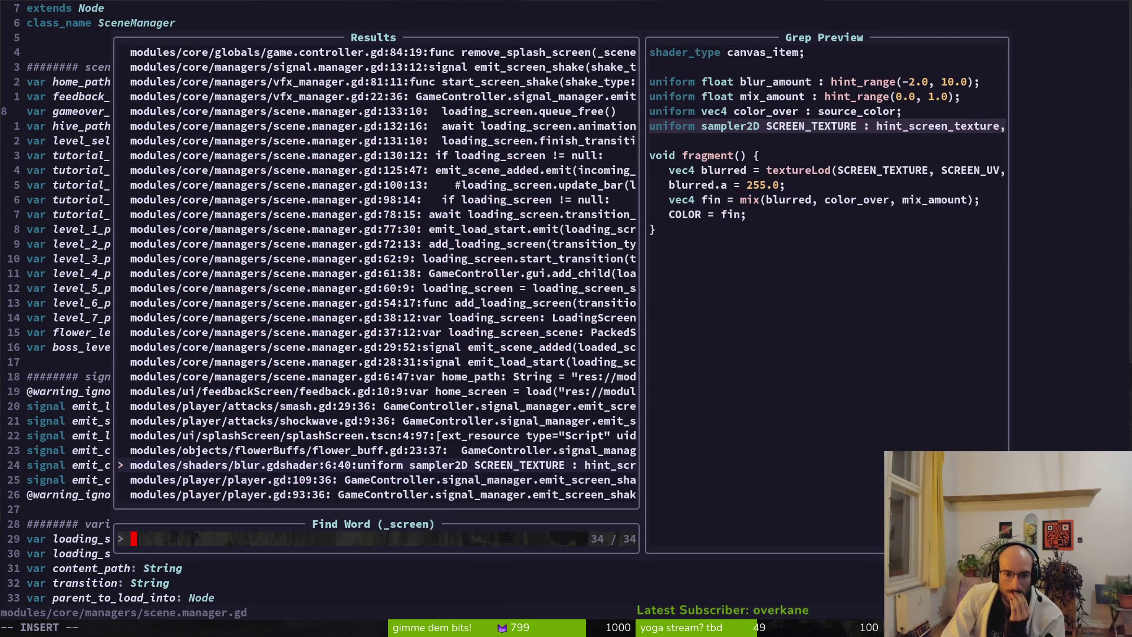
pyautogui.press('Up')
pyautogui.press('Up')
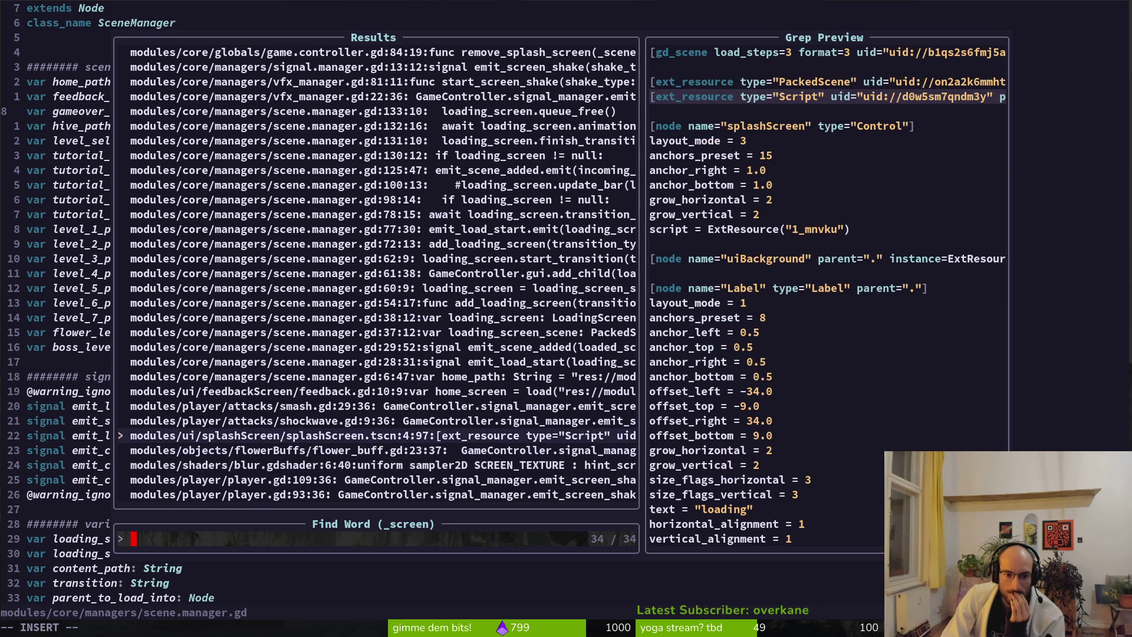
pyautogui.press('Up')
pyautogui.press('Up')
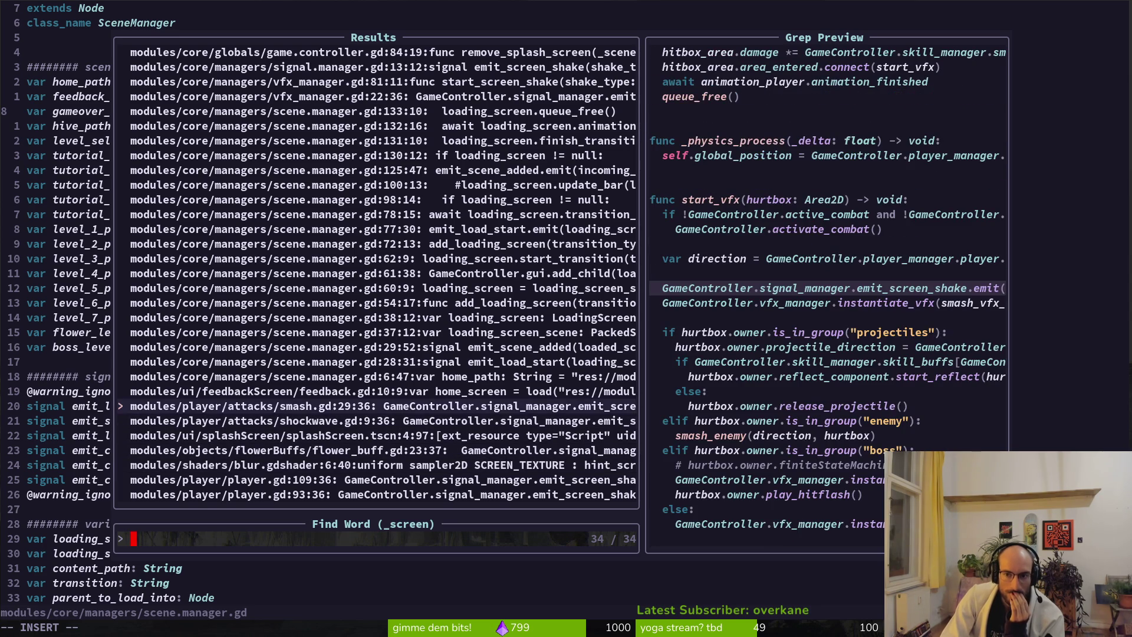
pyautogui.press('Up')
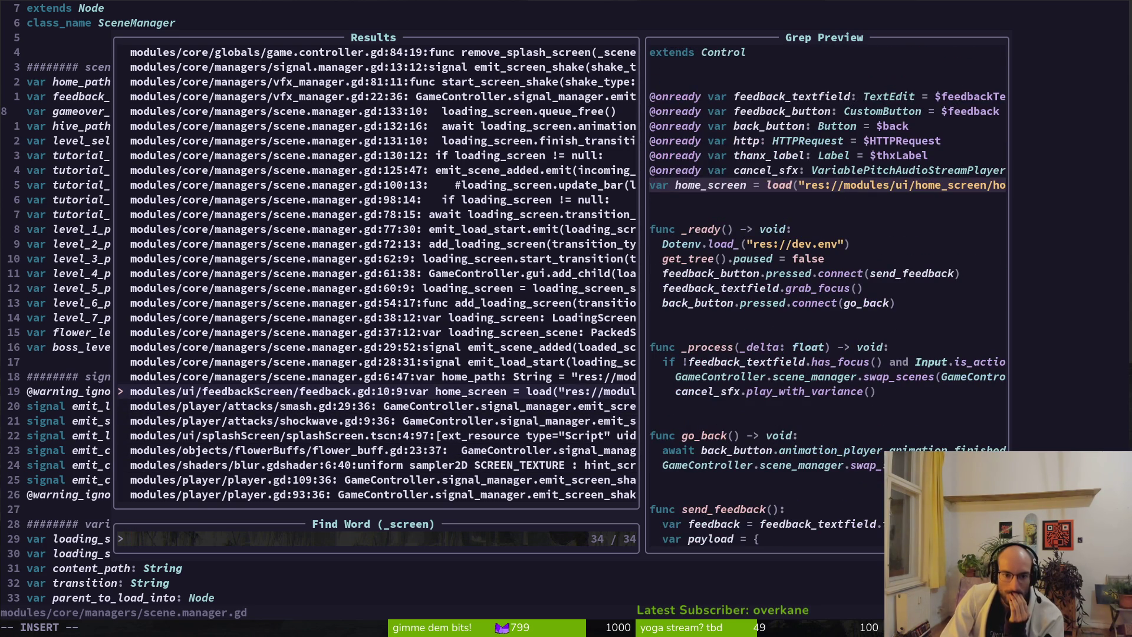
pyautogui.press('Return')
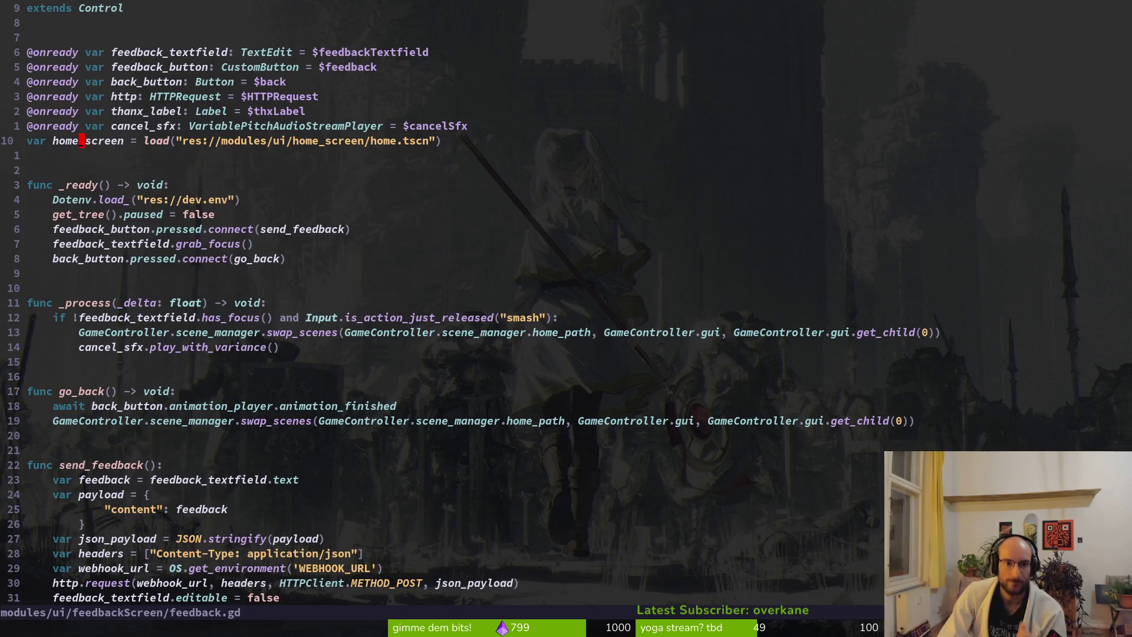
# Step: Change the home_screen folder in feedback.gd's load path to homeScreen and save
pyautogui.press('w')
pyautogui.press('w')
pyautogui.press('w')
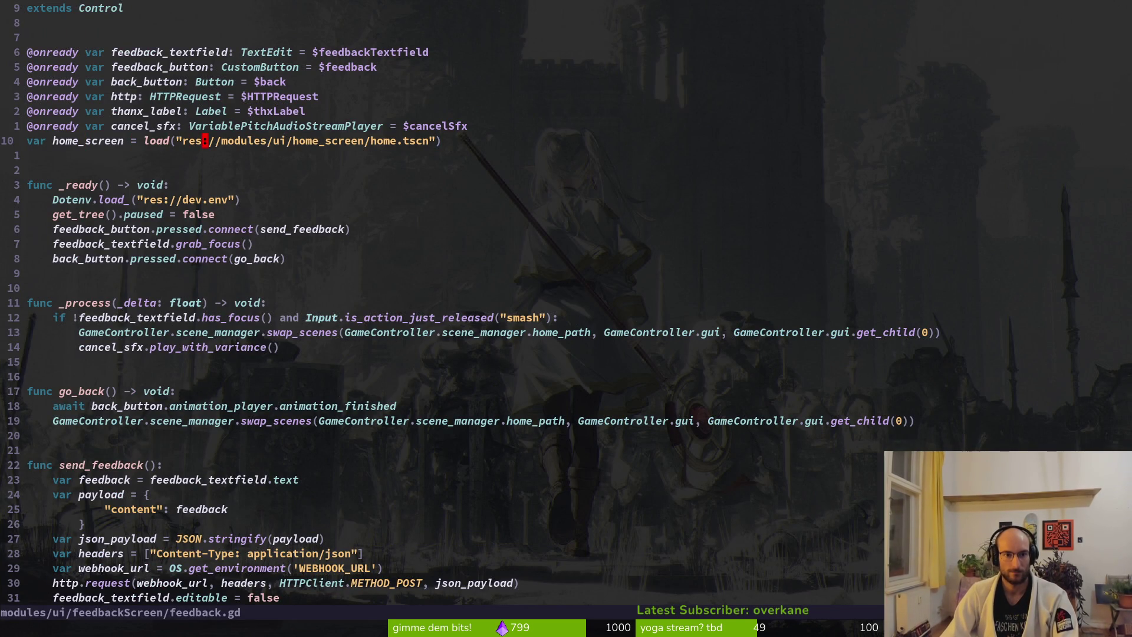
pyautogui.write('wwcwhome')
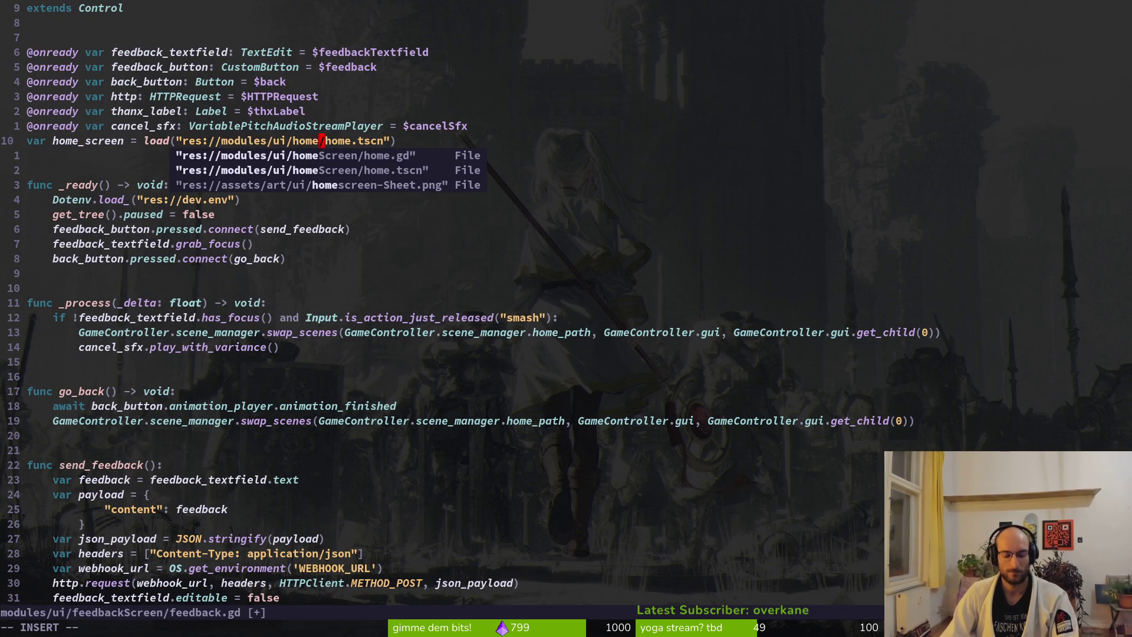
pyautogui.press('Tab')
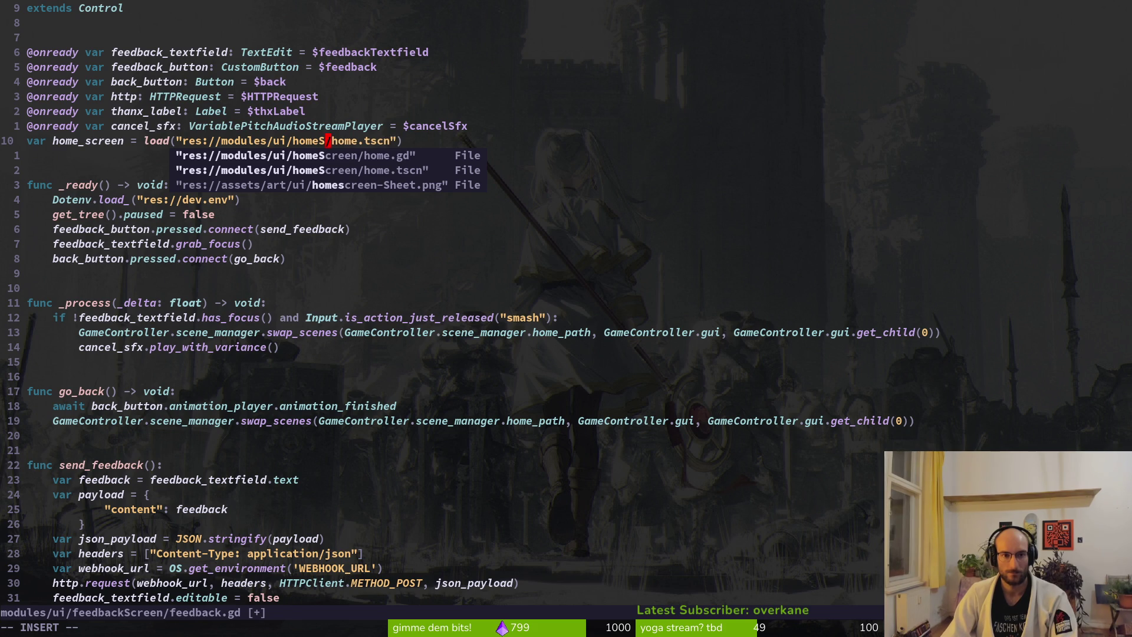
pyautogui.press('Escape')
pyautogui.write(':w')
pyautogui.press('Return')
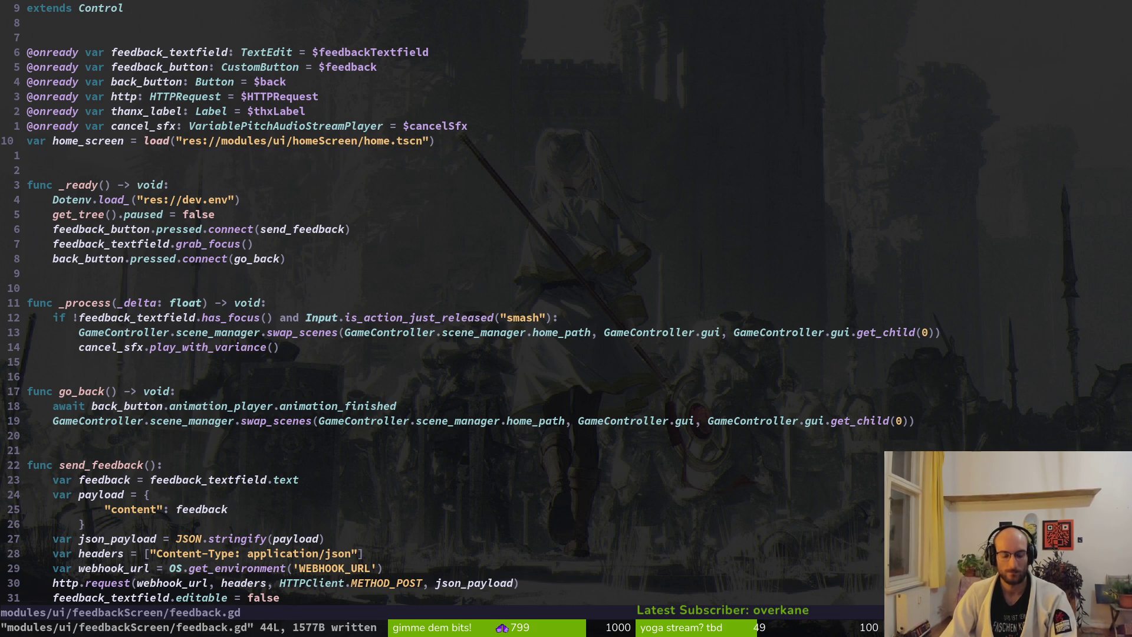
pyautogui.press('l')
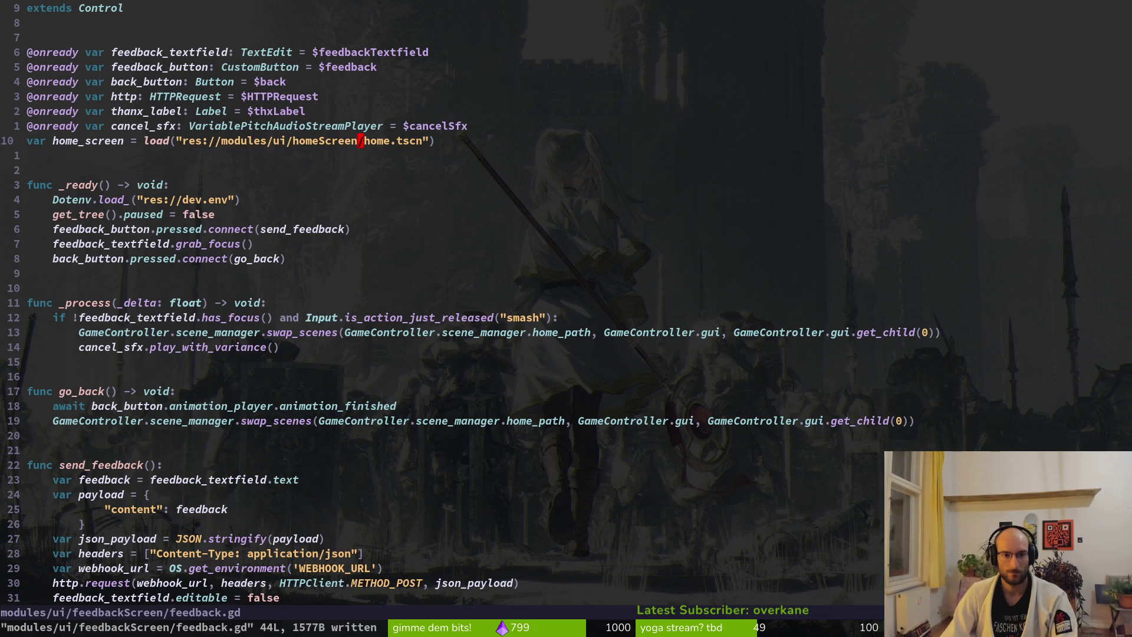
# Step: Grep the project for 'home_screen' and save feedback.gd at its line 10 match
pyautogui.press('space')
pyautogui.write('ghome_scree')
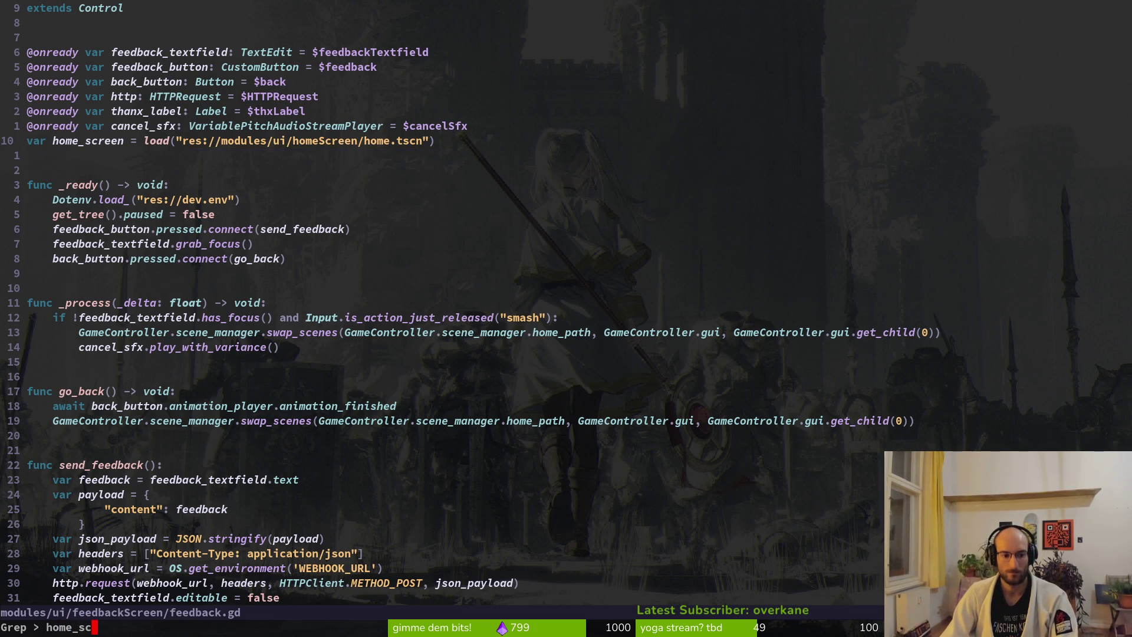
pyautogui.write('n')
pyautogui.press('Return')
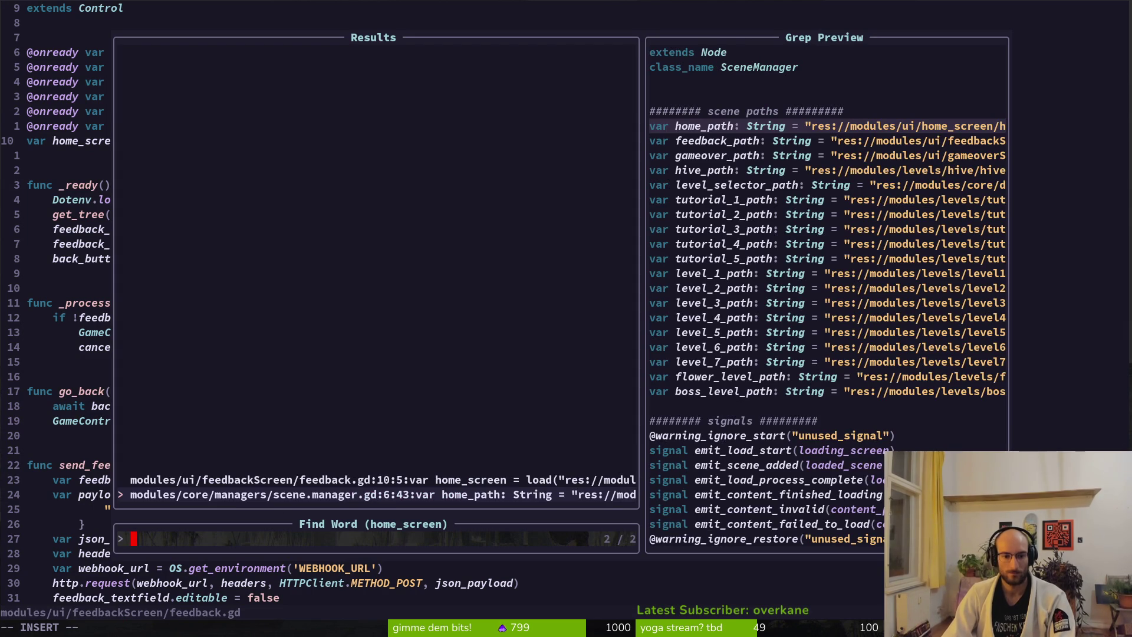
pyautogui.press('Up')
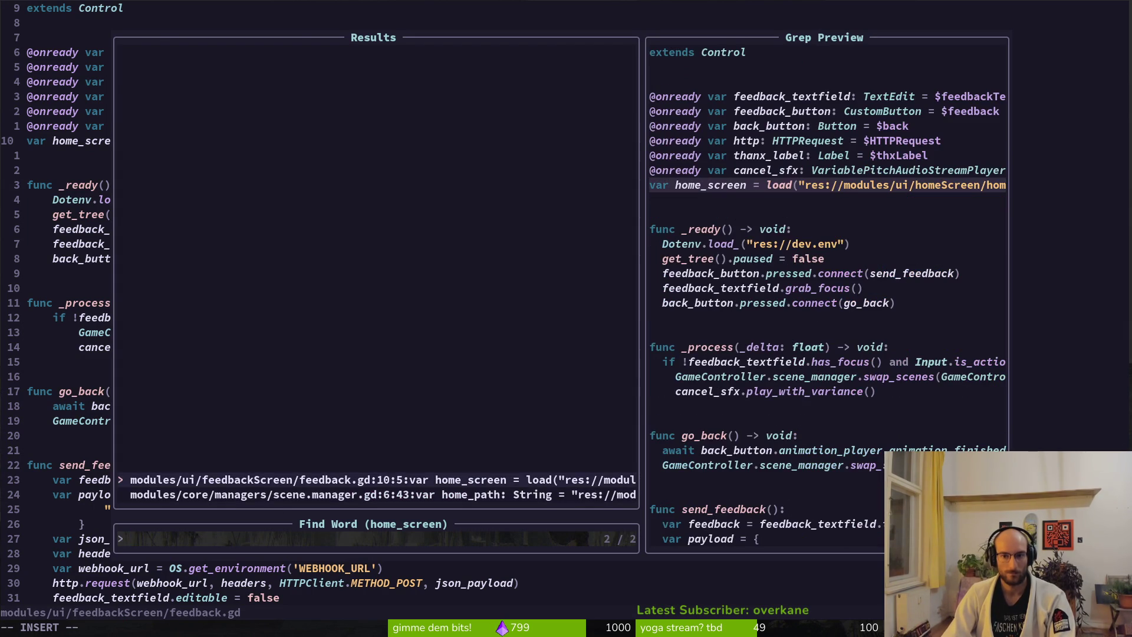
pyautogui.press('Return')
pyautogui.write(':w')
pyautogui.press('Return')
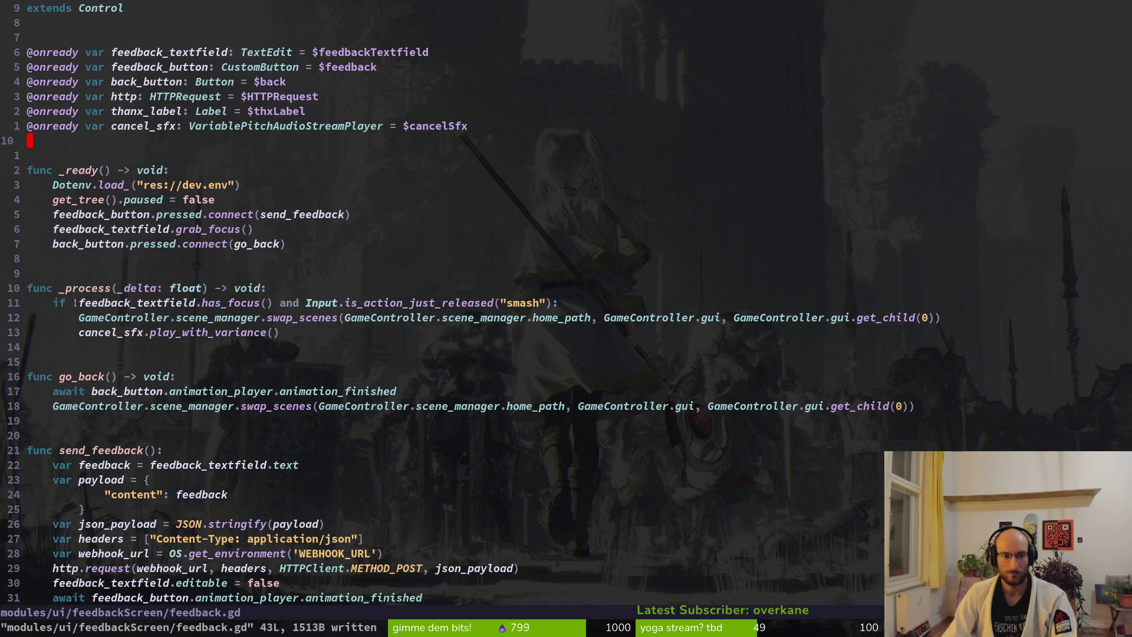
# Step: Set home_path in scene.manager.gd to the homeScreen folder and save
pyautogui.hotkey('ctrl', '^')
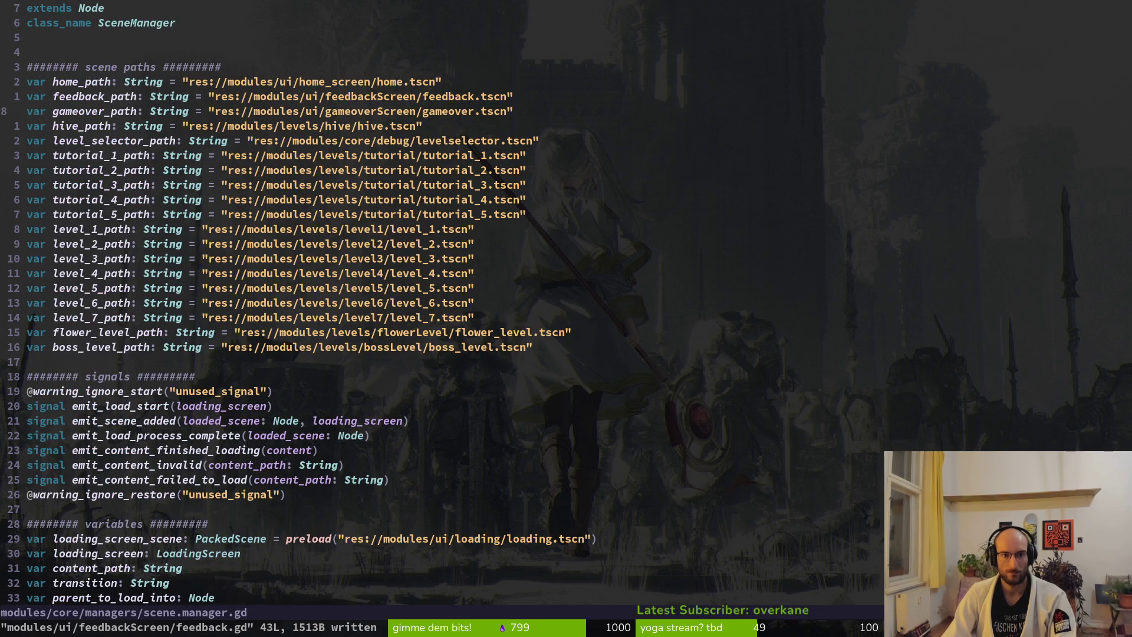
pyautogui.press('k')
pyautogui.press('k')
pyautogui.press('b')
pyautogui.press('b')
pyautogui.press('b')
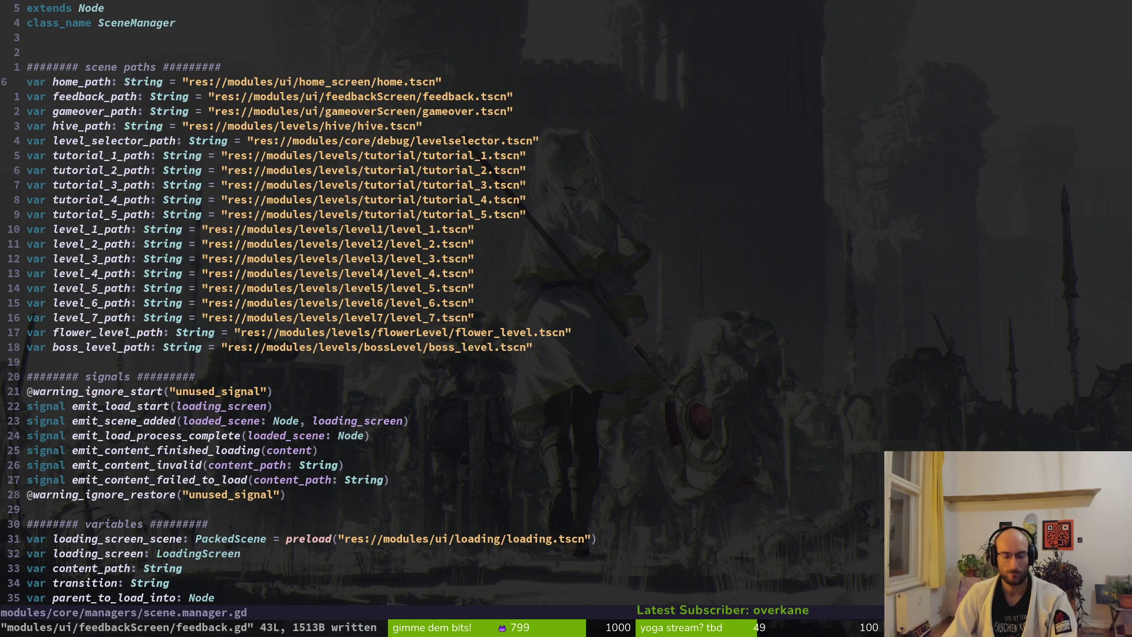
pyautogui.write('cwhome')
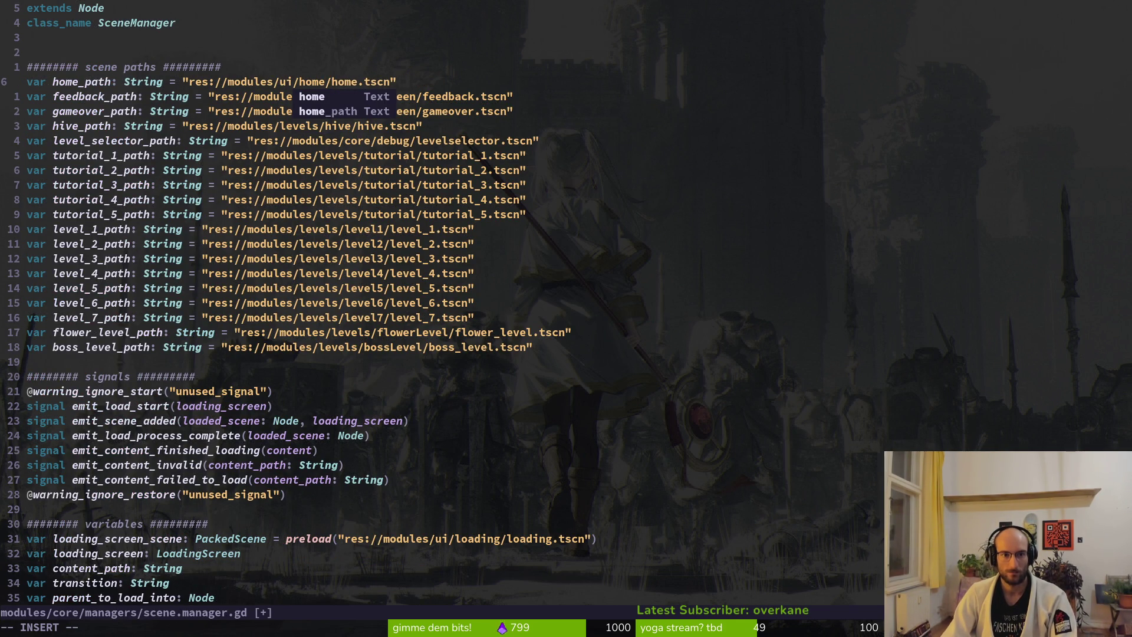
pyautogui.write('Screen')
pyautogui.press('Escape')
pyautogui.write(':w')
pyautogui.press('Return')
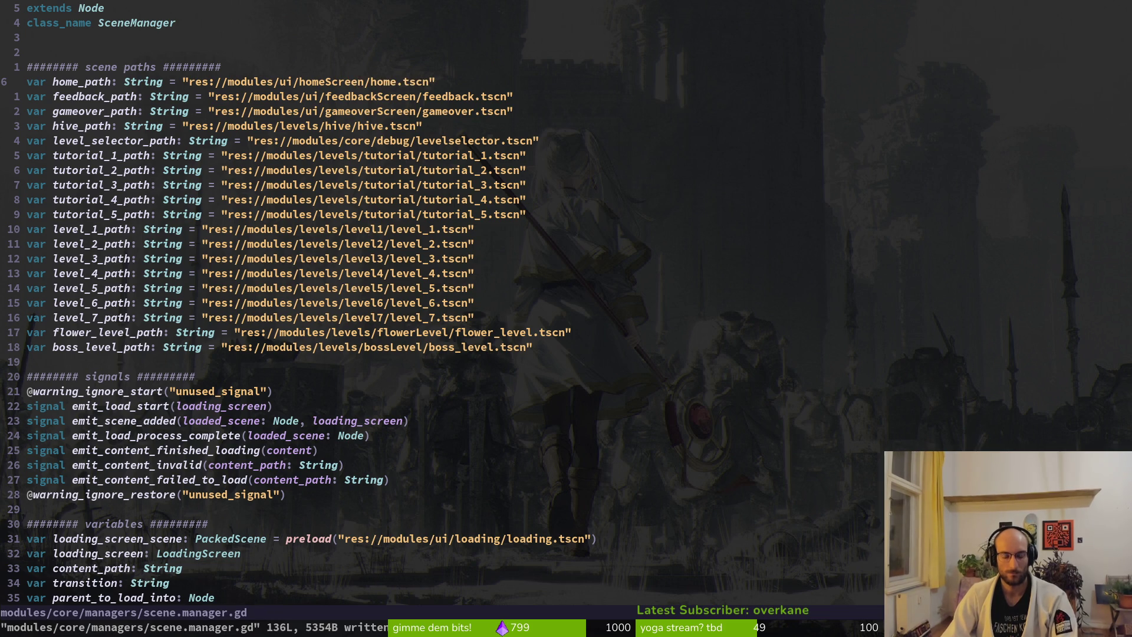
# Step: Search the whole project again for '_screen'
pyautogui.press('space')
pyautogui.write('g')
pyautogui.write('_scree')
pyautogui.write('n')
pyautogui.press('Return')
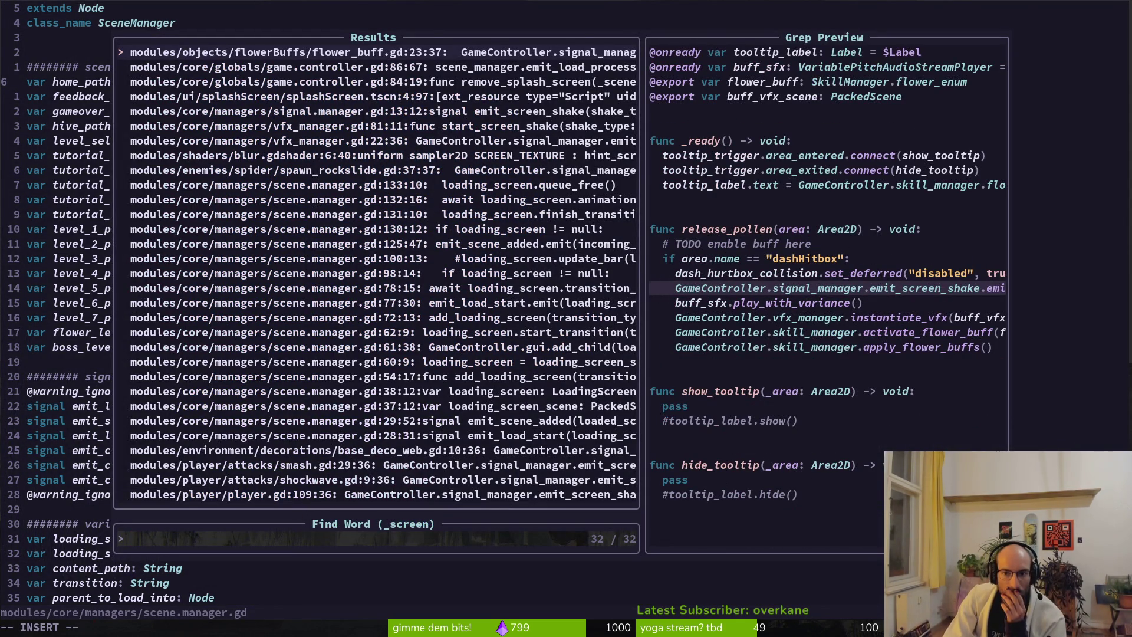
# Step: Preview each '_screen' match, from game.controller.gd through scene.manager.gd down to smash.gd
pyautogui.press('Down')
pyautogui.press('Down')
pyautogui.press('Up')
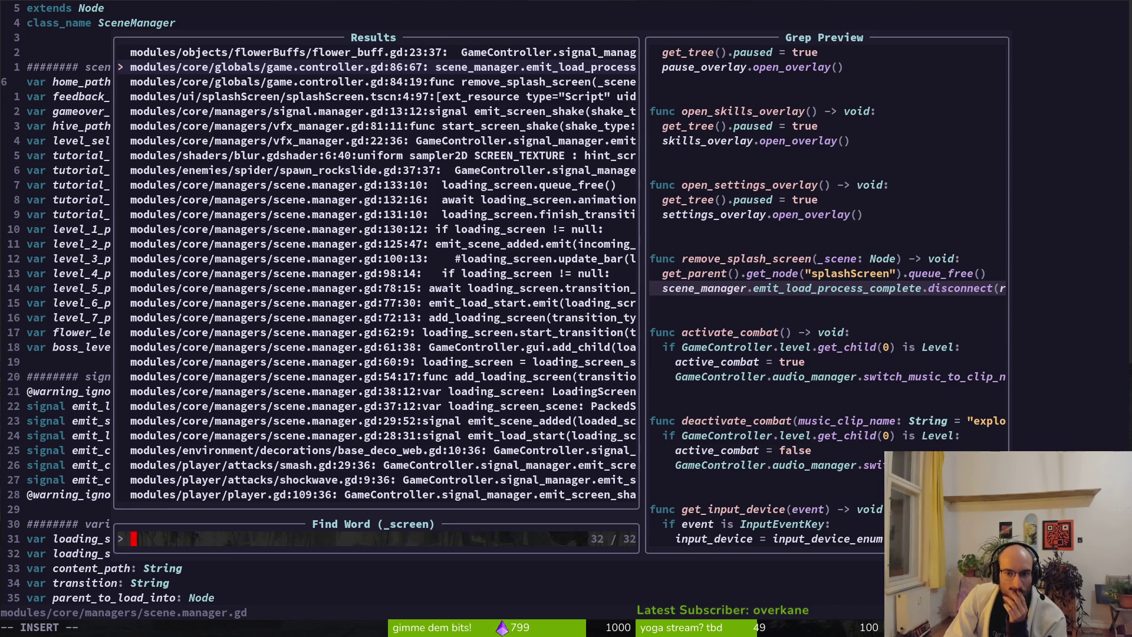
pyautogui.press('Down')
pyautogui.press('Down')
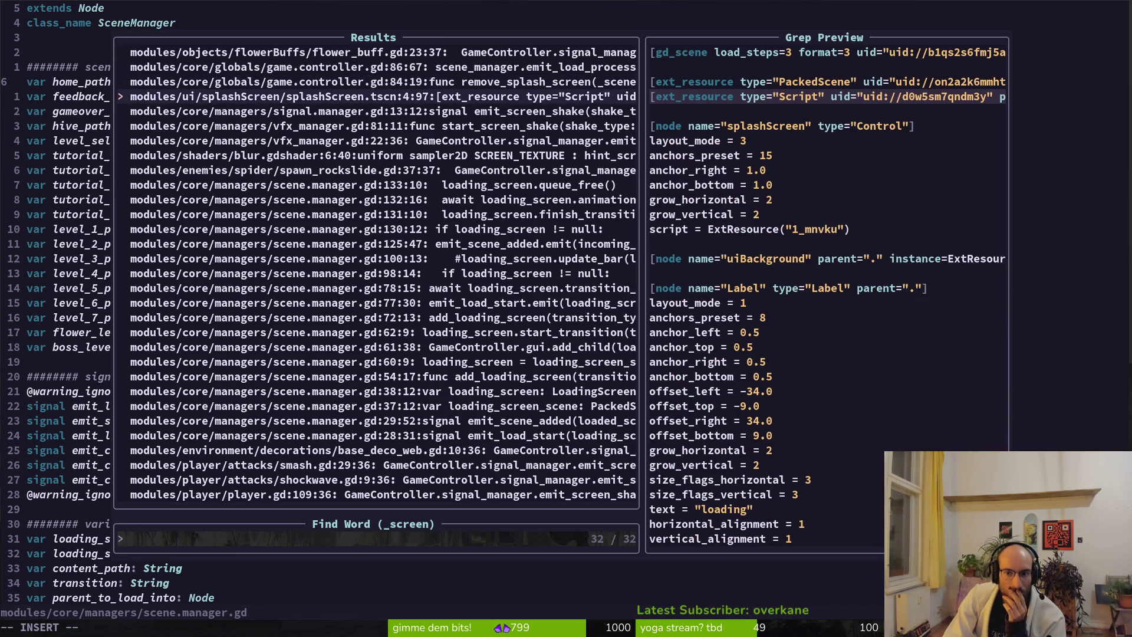
pyautogui.press('Down')
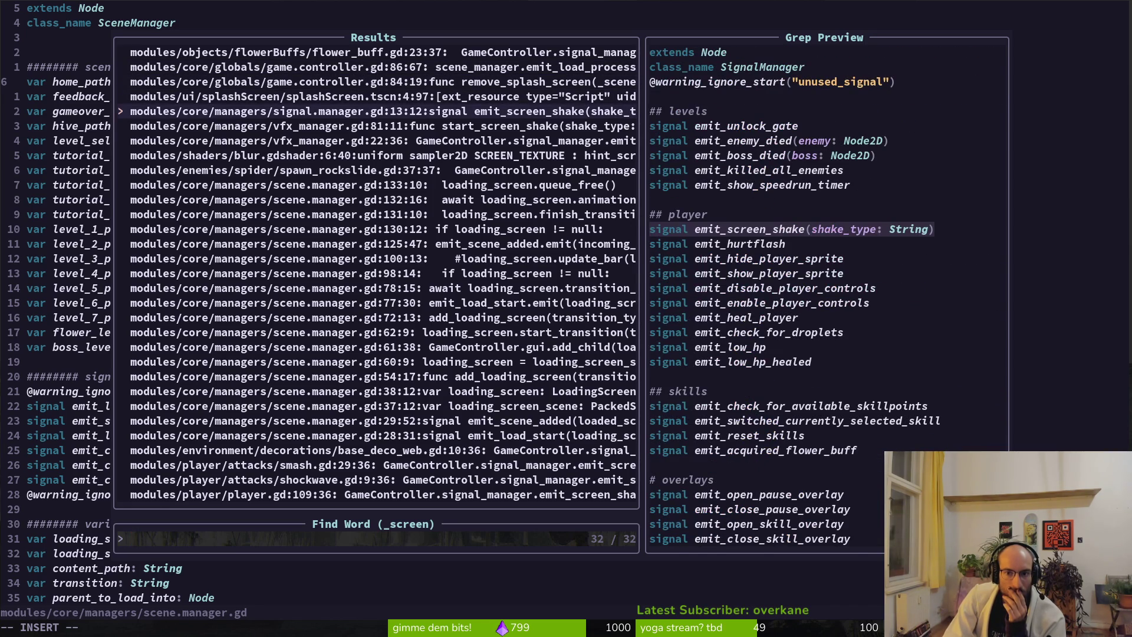
pyautogui.press('Down')
pyautogui.press('Down')
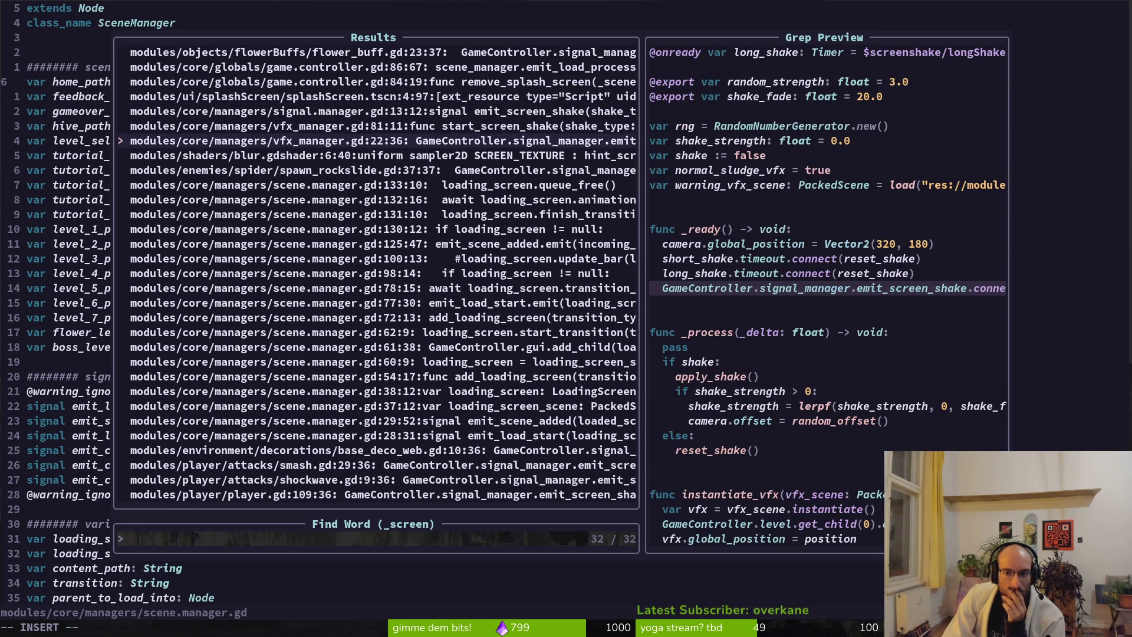
pyautogui.press('Down')
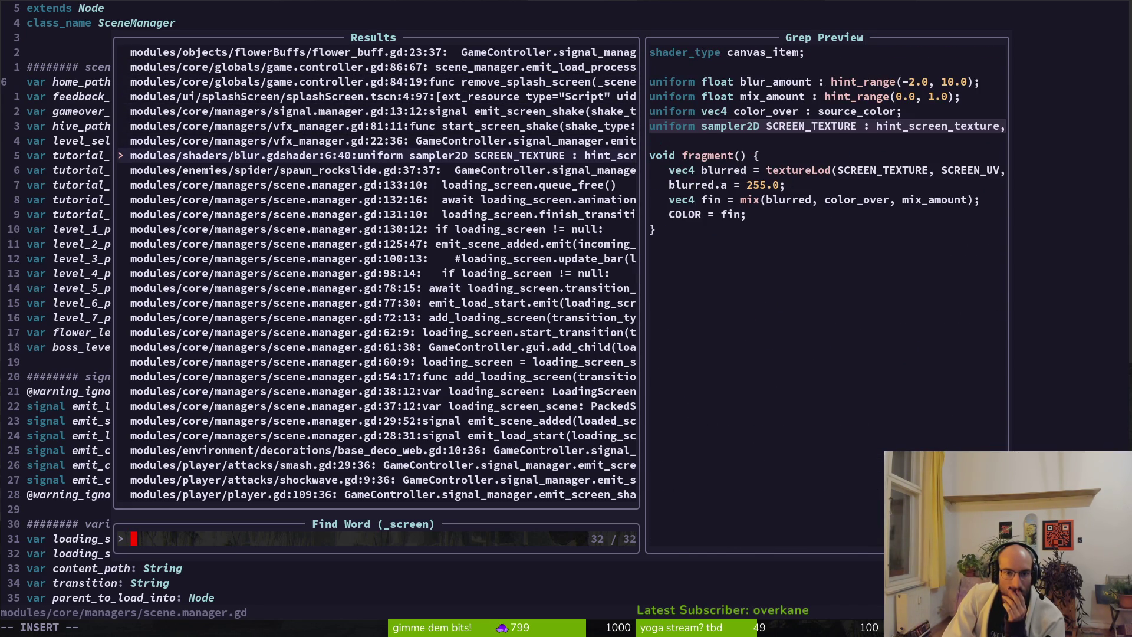
pyautogui.press('Down')
pyautogui.press('Down')
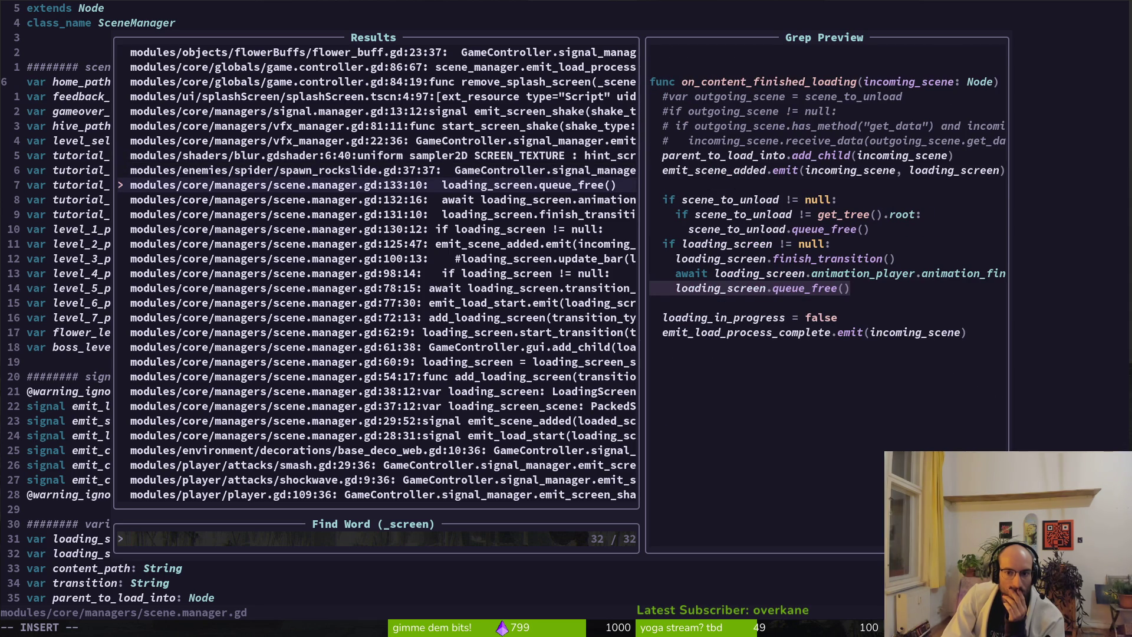
pyautogui.press('Down')
pyautogui.press('Down')
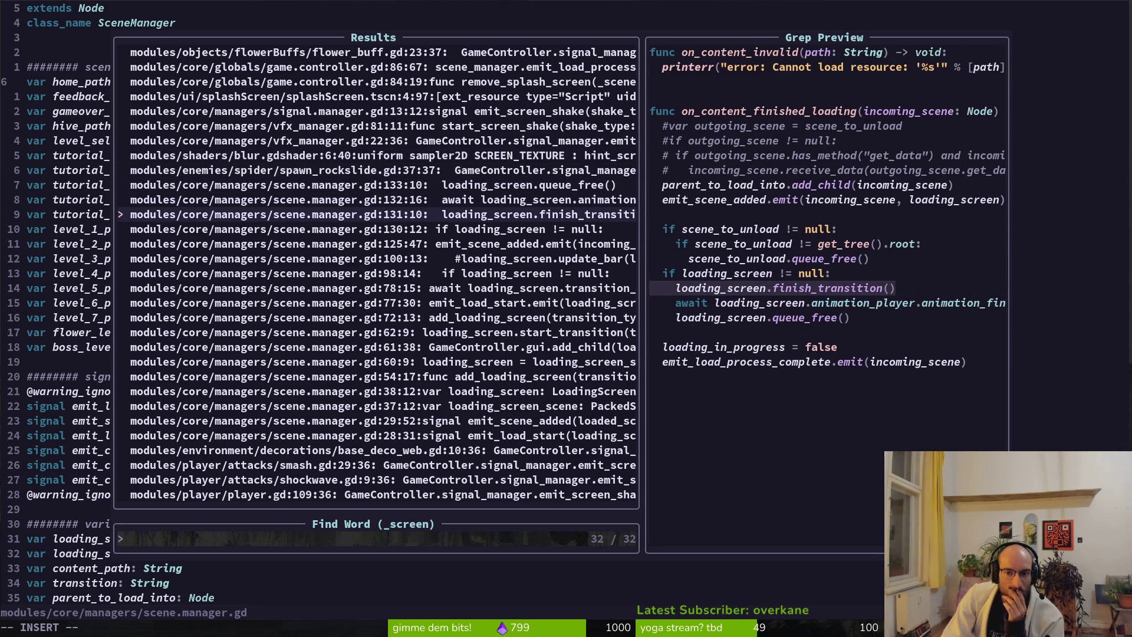
pyautogui.press('Down')
pyautogui.press('Down')
pyautogui.press('Down')
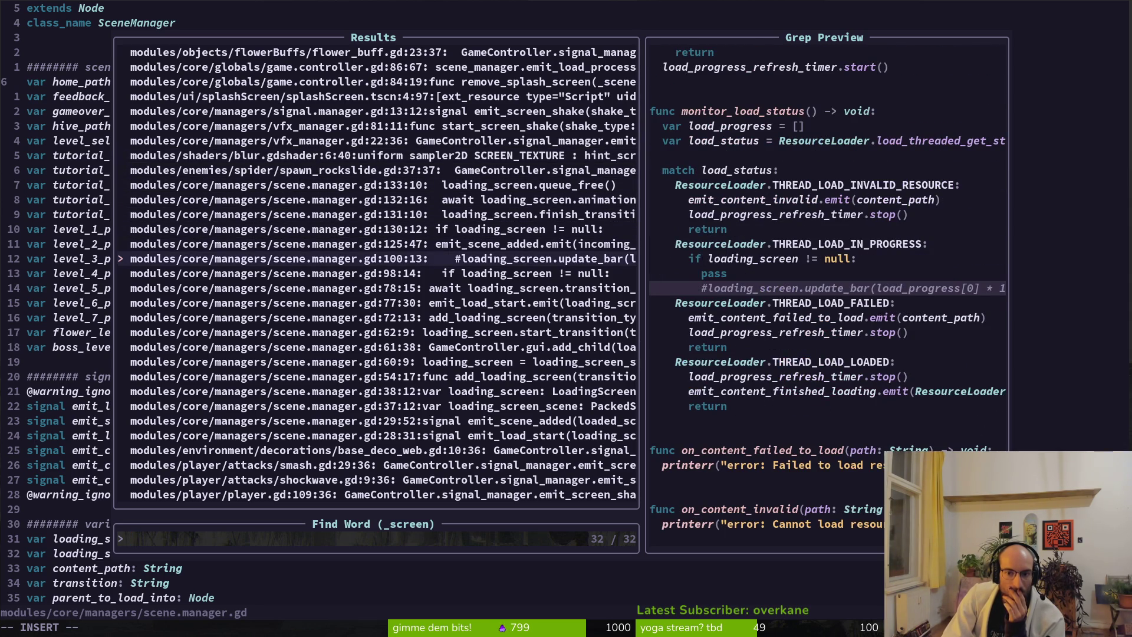
pyautogui.press('Down')
pyautogui.press('Down')
pyautogui.press('Down')
pyautogui.press('Down')
pyautogui.press('Down')
pyautogui.press('Down')
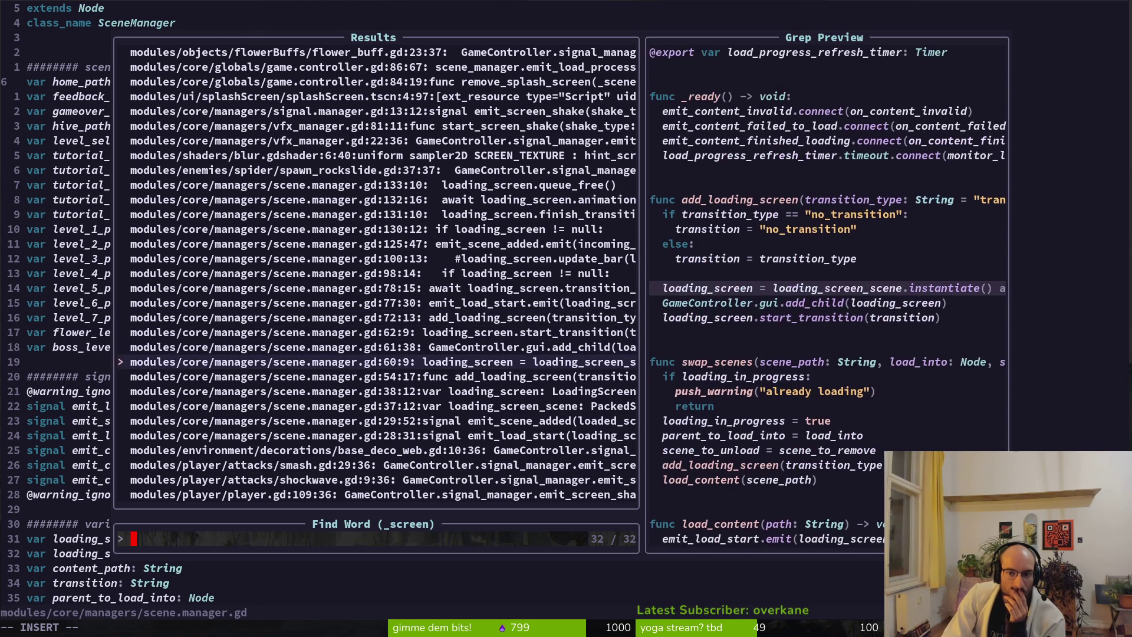
pyautogui.press('Down')
pyautogui.press('Down')
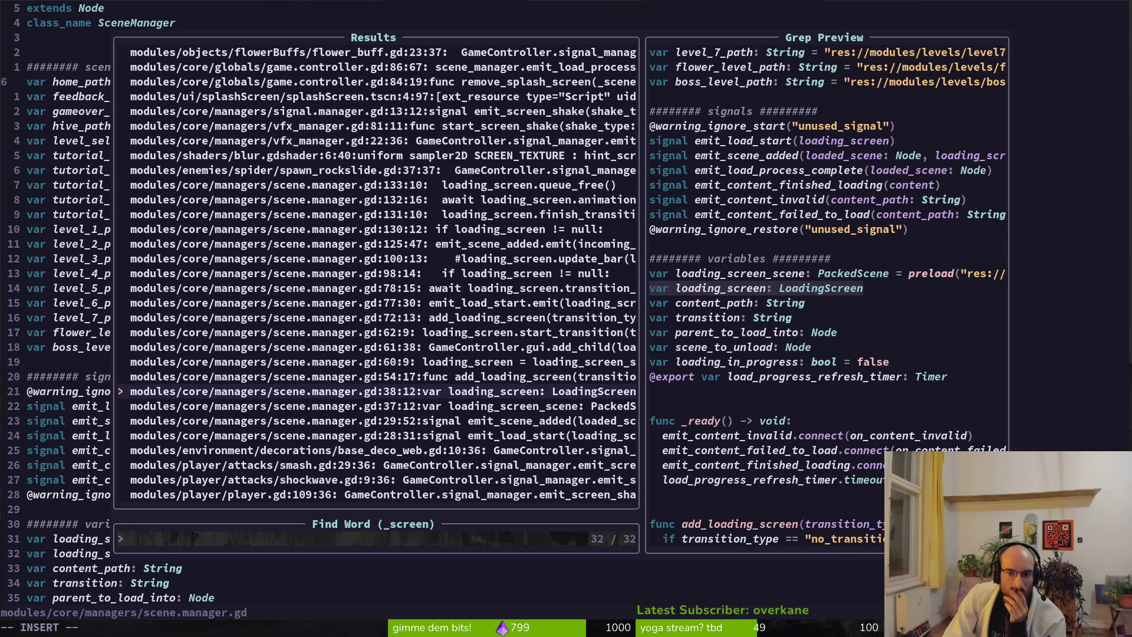
pyautogui.press('Down')
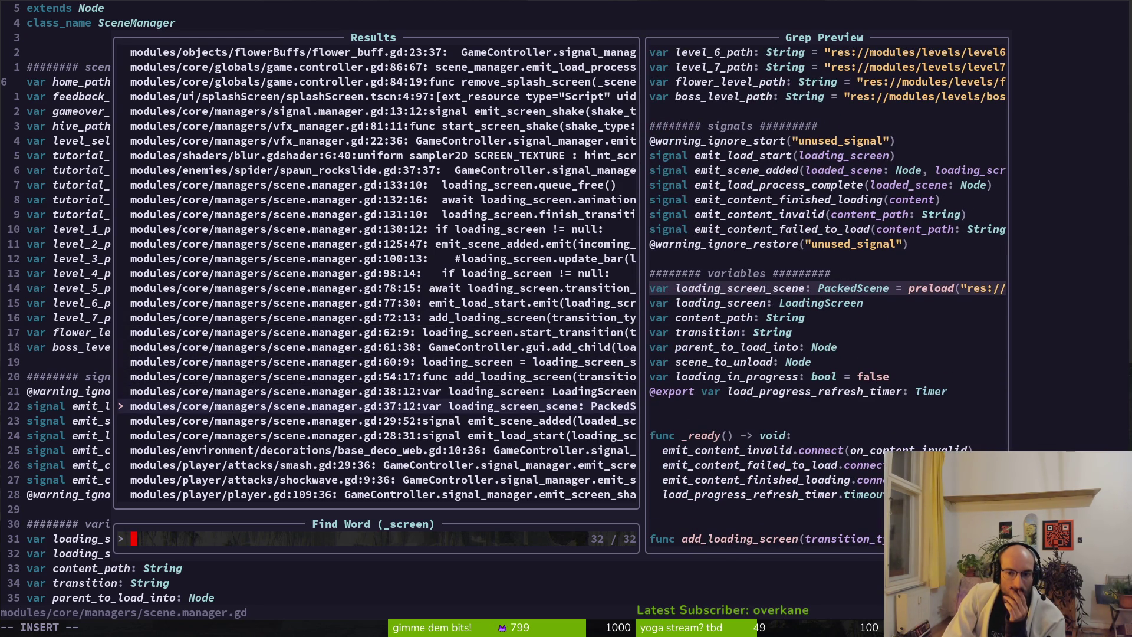
pyautogui.press('Down')
pyautogui.press('Down')
pyautogui.press('Down')
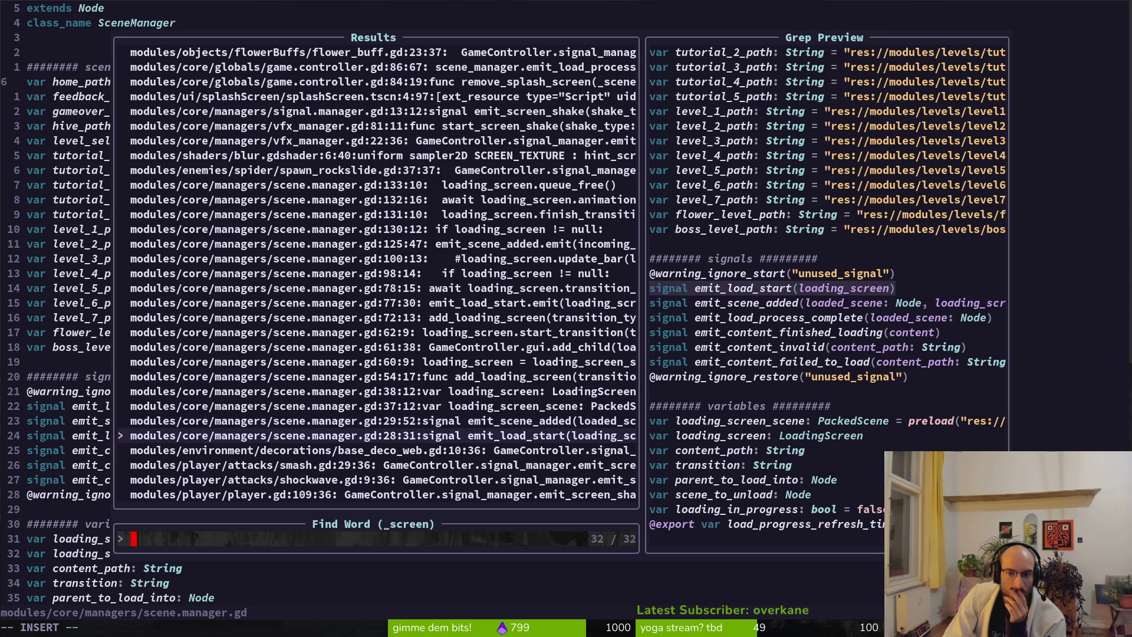
pyautogui.press('Down')
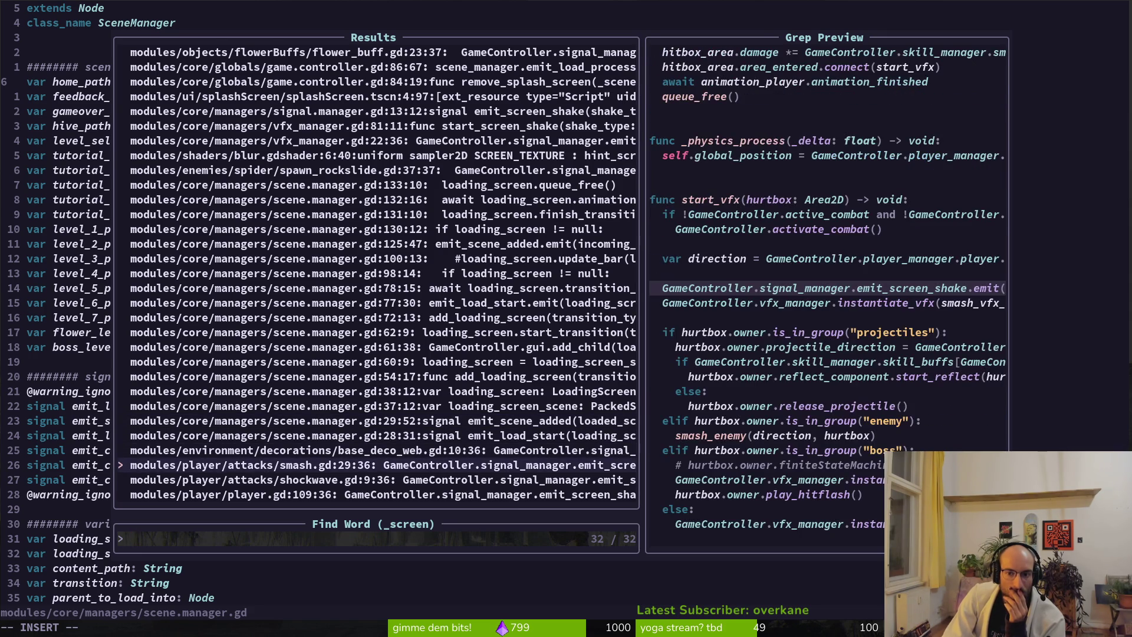
pyautogui.press('Down')
pyautogui.press('Down')
pyautogui.press('Down')
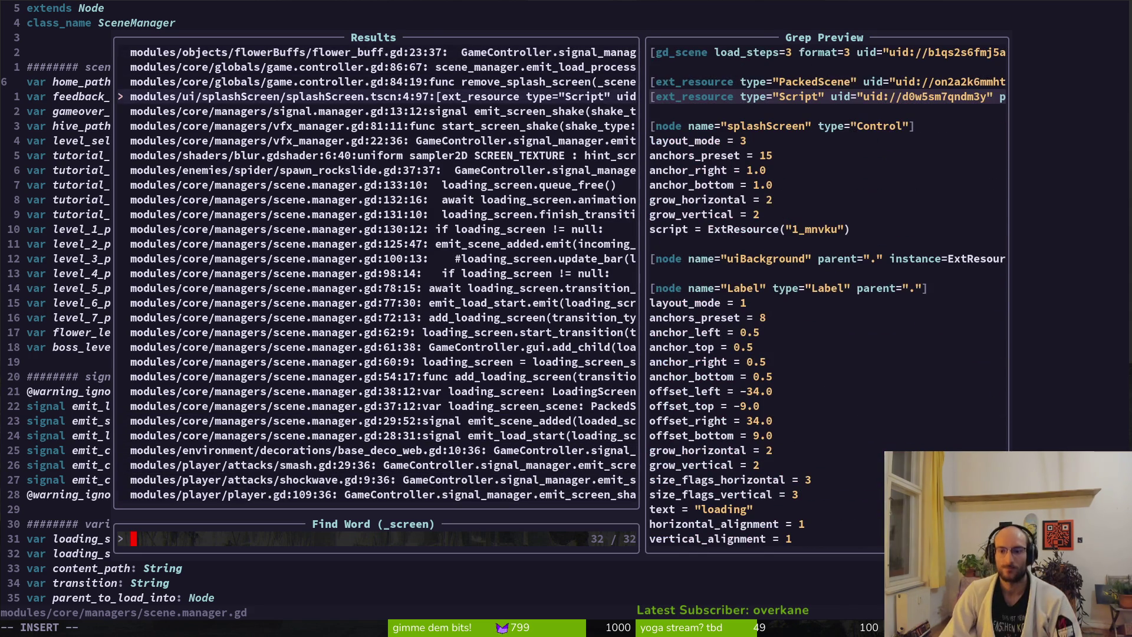
# Step: Close the search results, suspend Neovim, and run the game in Godot with F5
pyautogui.press('Escape')
pyautogui.hotkey('ctrl', 's')
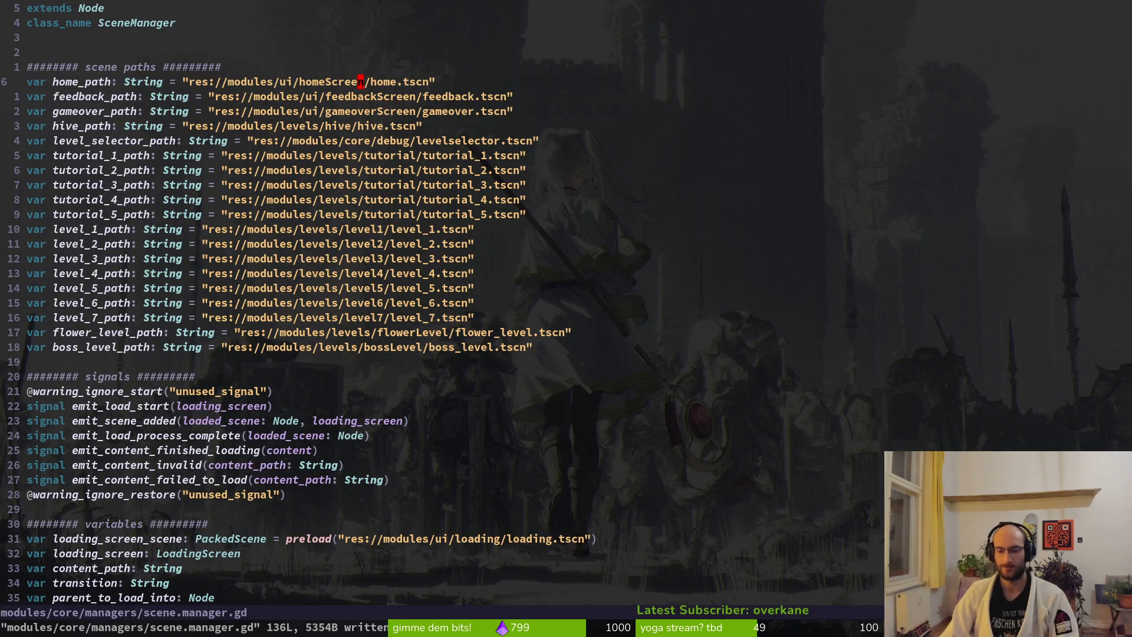
pyautogui.press('k')
pyautogui.press('k')
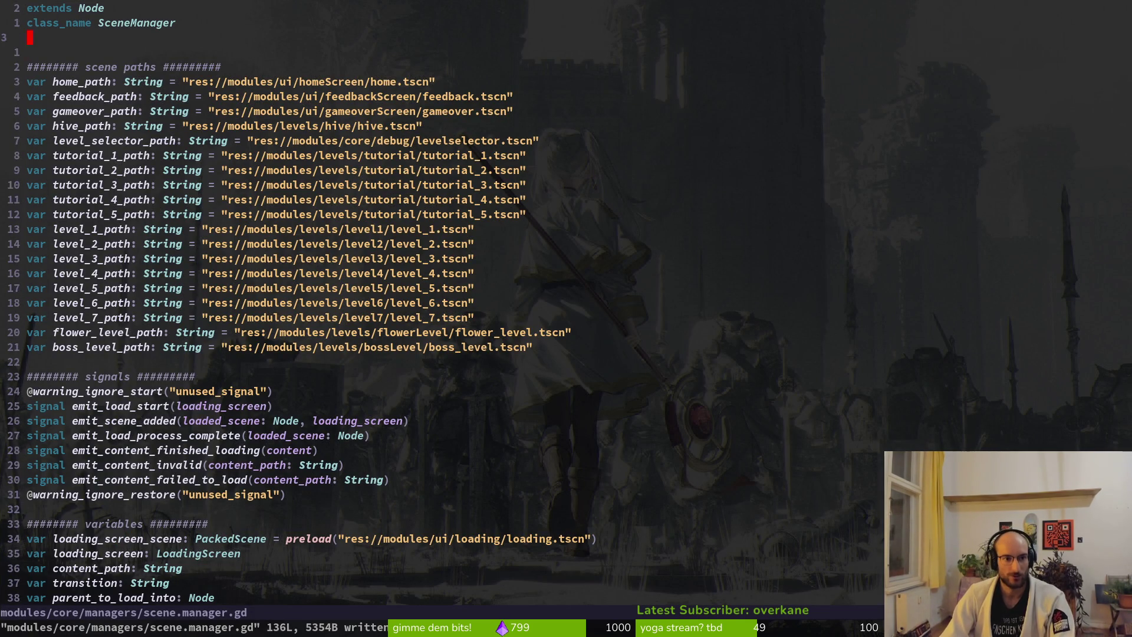
pyautogui.press('j')
pyautogui.press('j')
pyautogui.press('j')
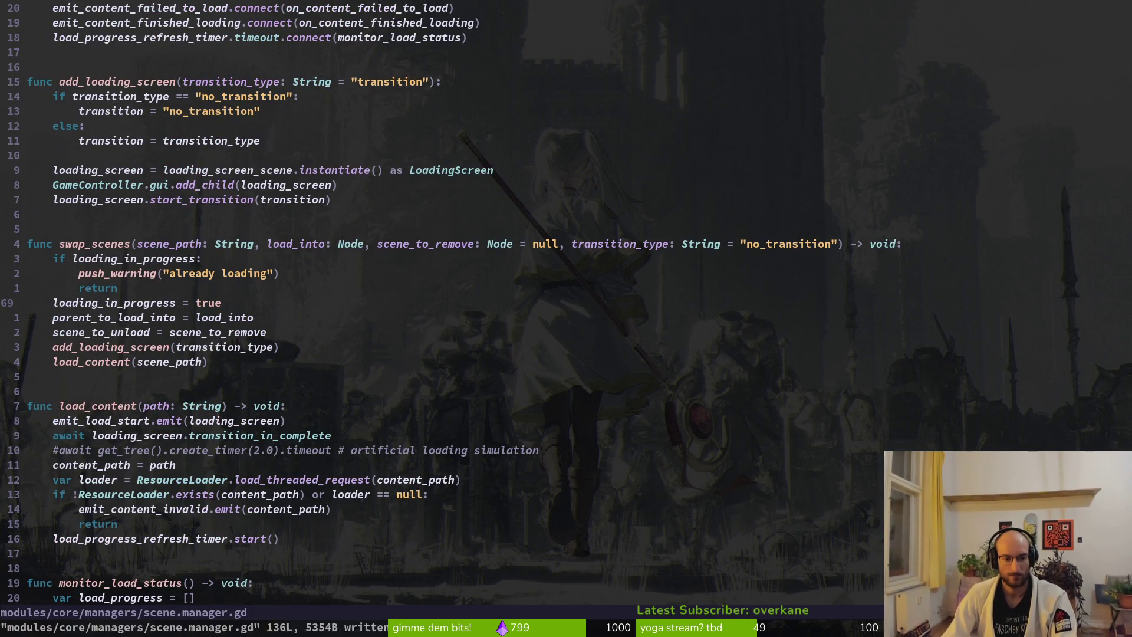
pyautogui.hotkey('ctrl', 'z')
pyautogui.hotkey('alt', 'Tab')
pyautogui.press('F5')
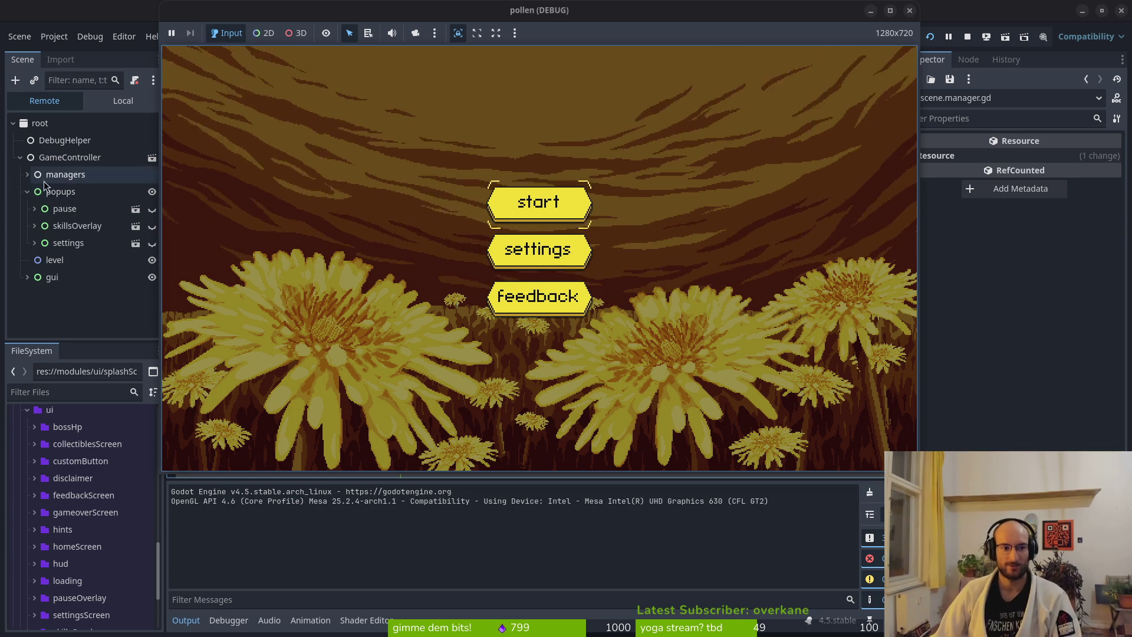
# Step: Expand the gui node in the running game's Remote scene tree, then go back to the terminal
pyautogui.click(27, 278)
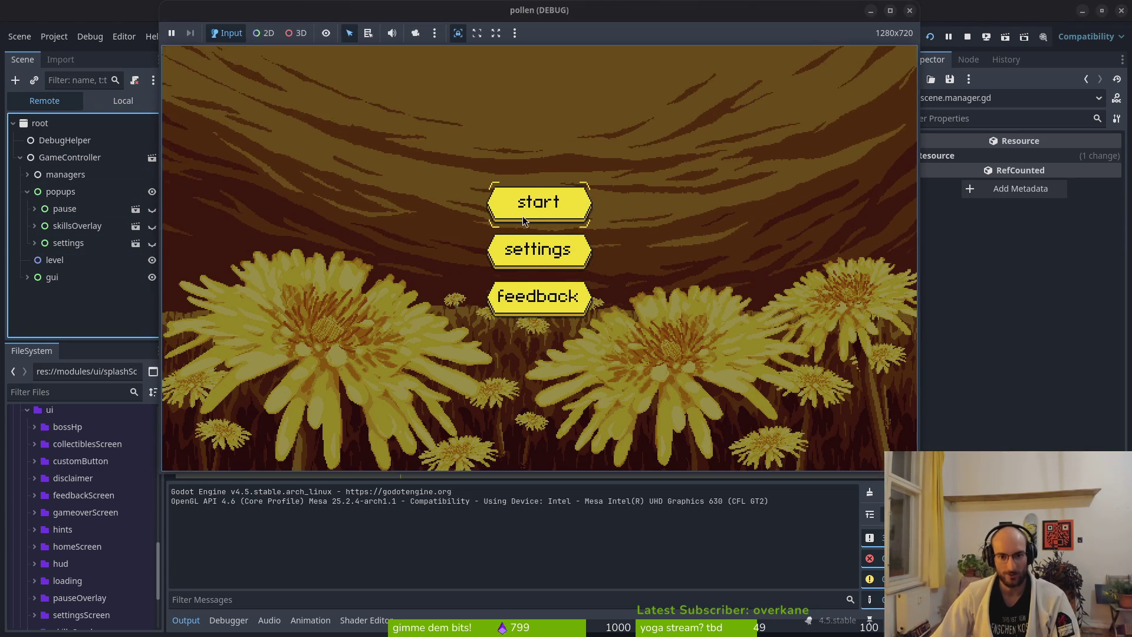
pyautogui.press('super+1')
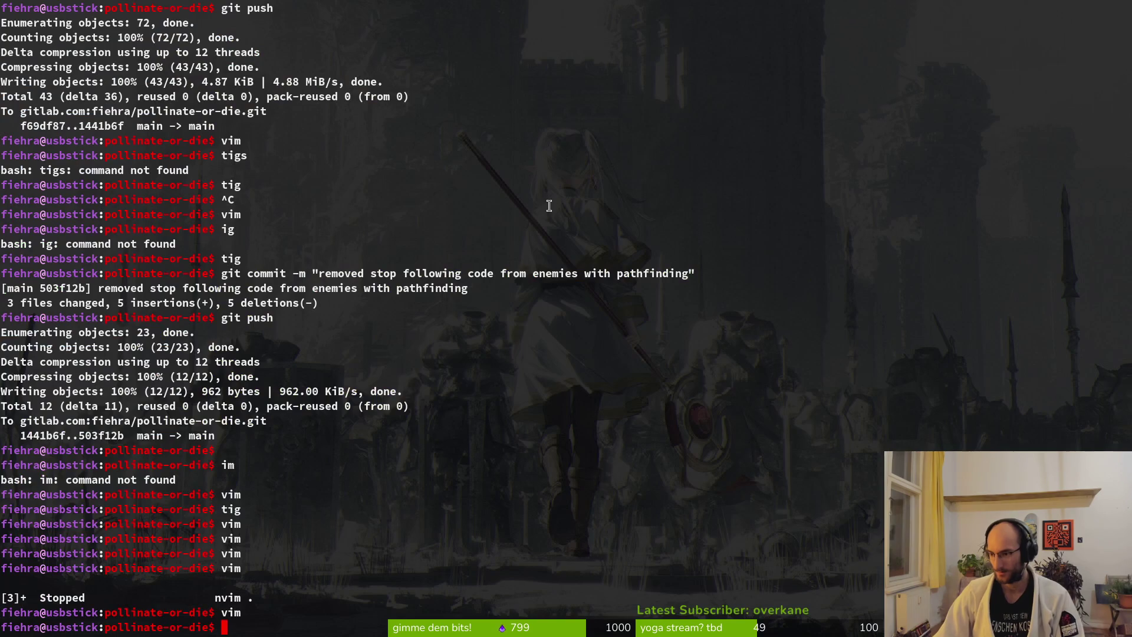
# Step: Launch Neovim in the project and open custom_button.gd through the file finder
pyautogui.press('Return')
pyautogui.write('vim')
pyautogui.press('Return')
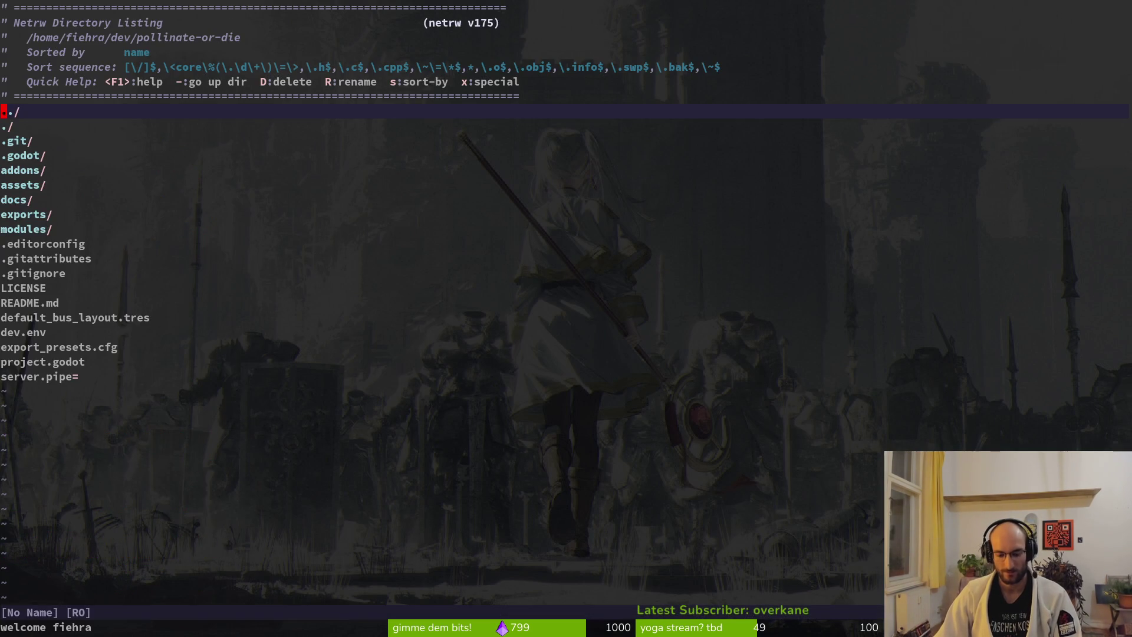
pyautogui.press('space')
pyautogui.write('pf')
pyautogui.write('custb')
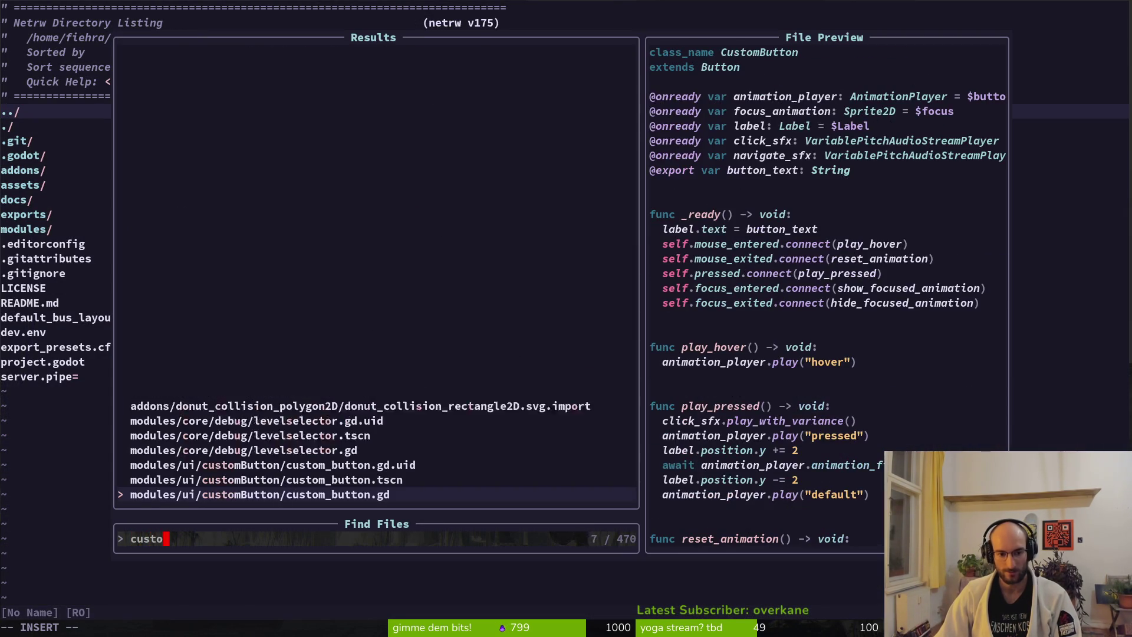
pyautogui.press('Return')
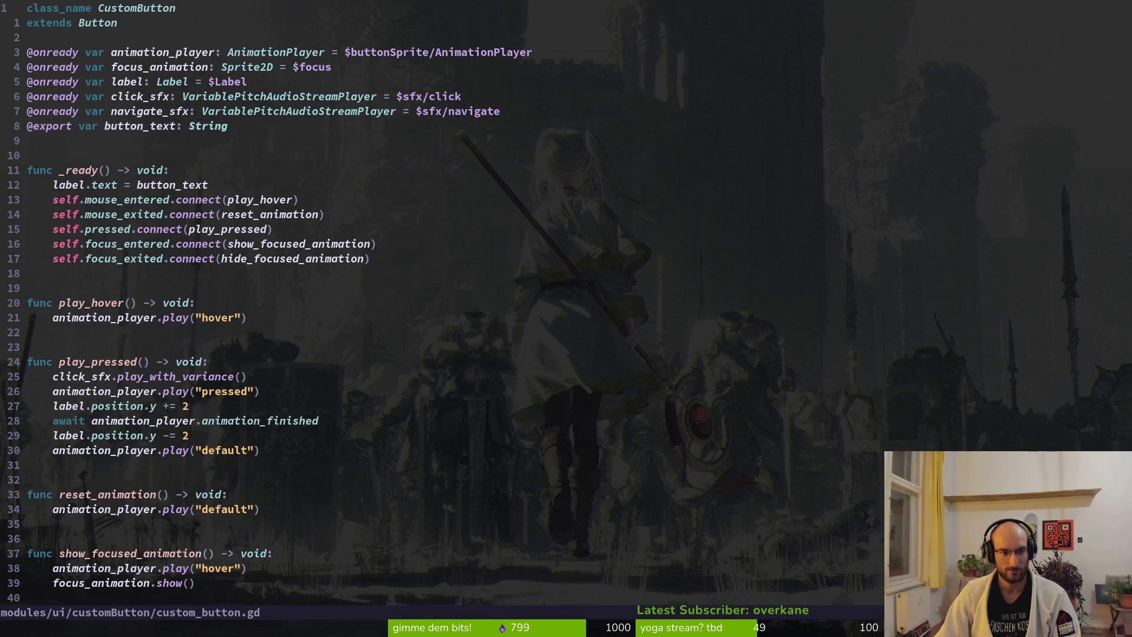
# Step: Comment out the navigate_sfx line in hide_focused_animation and save the file
pyautogui.hotkey('ctrl', 'd')
pyautogui.hotkey('ctrl', 'd')
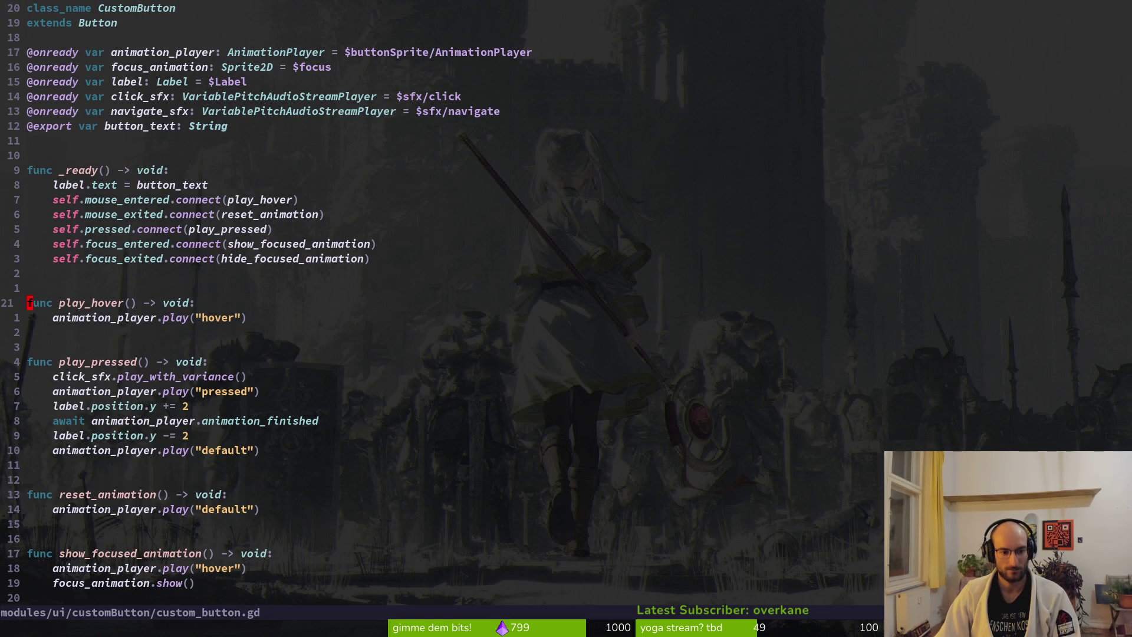
pyautogui.press('j')
pyautogui.press('j')
pyautogui.press('j')
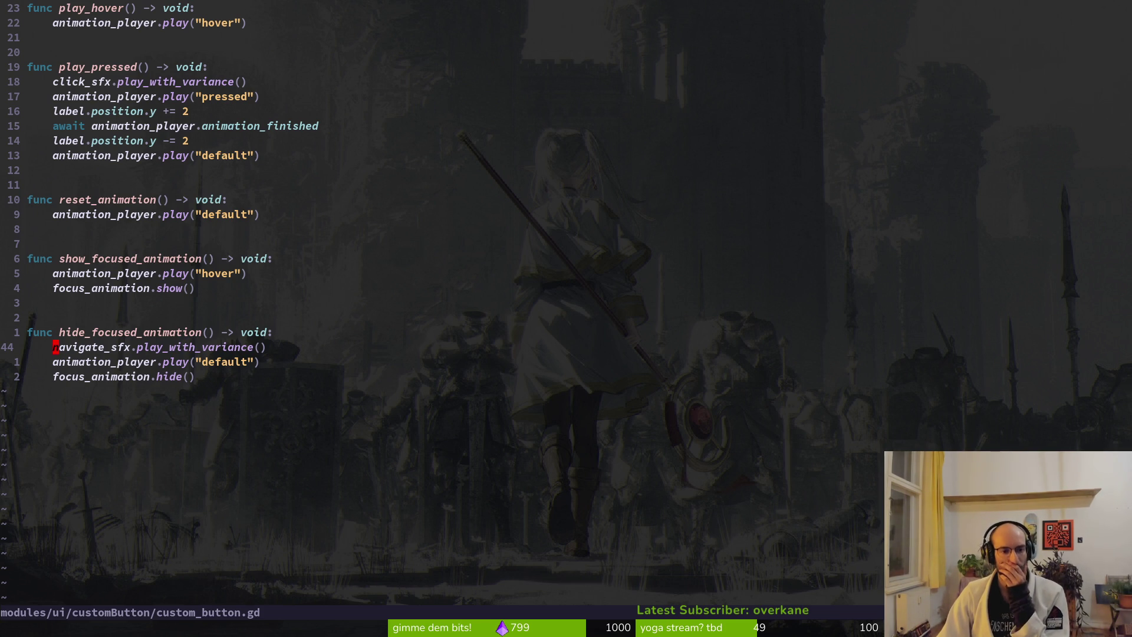
pyautogui.write('i')
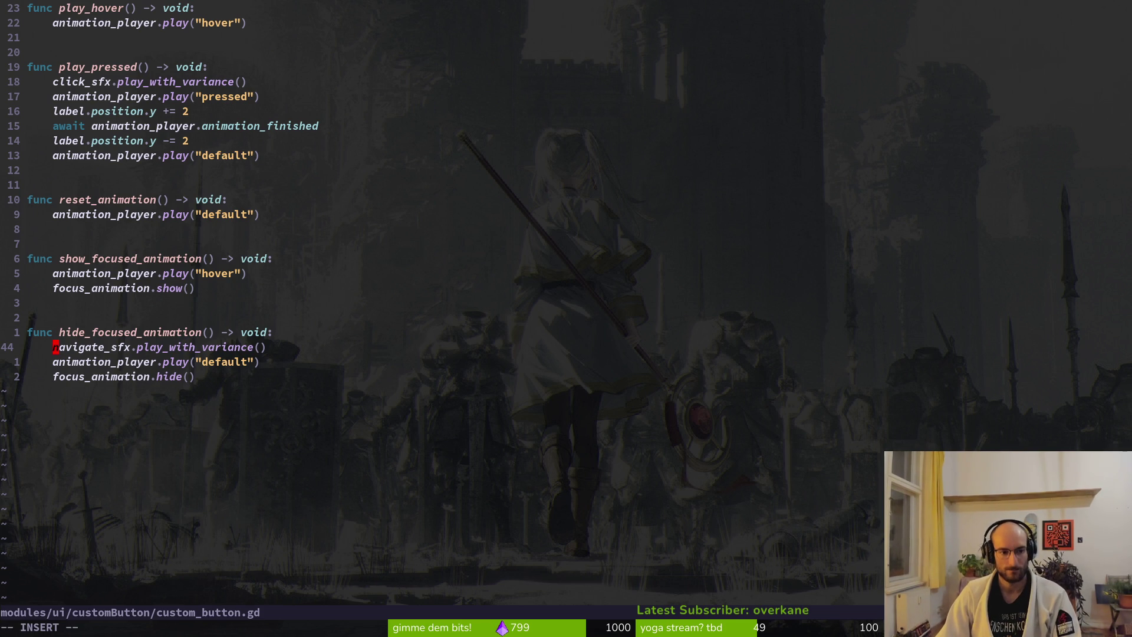
pyautogui.write('#')
pyautogui.press('Escape')
pyautogui.write(':write')
pyautogui.press('Return')
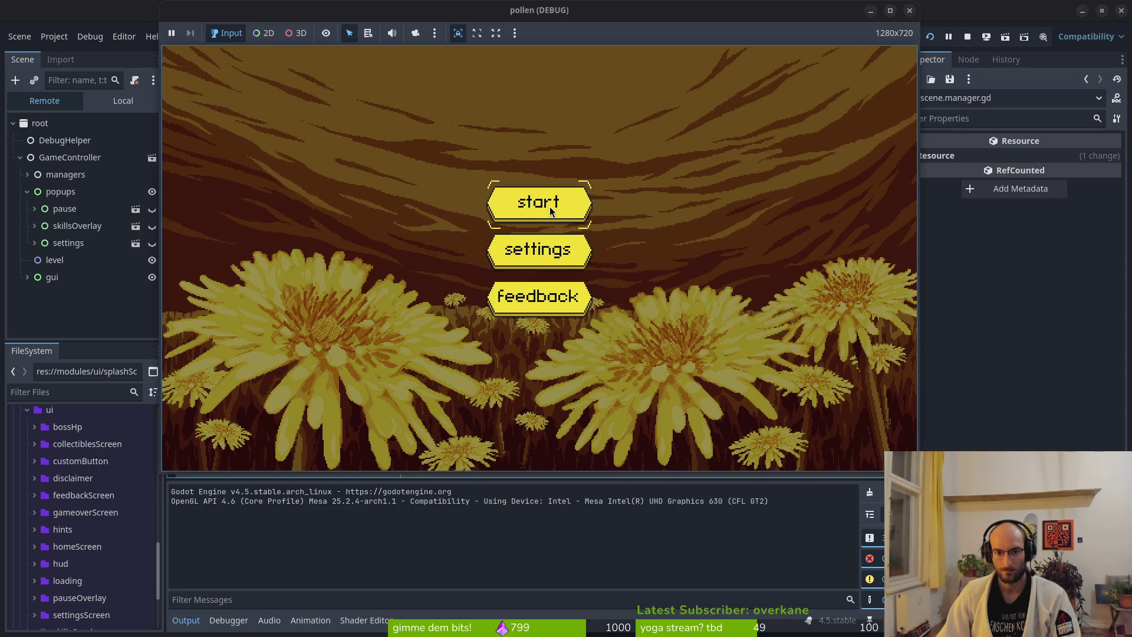
# Step: After testing, undo the comment to restore navigate_sfx and save custom_button.gd
pyautogui.hotkey('alt', 'Tab')
pyautogui.write('u')
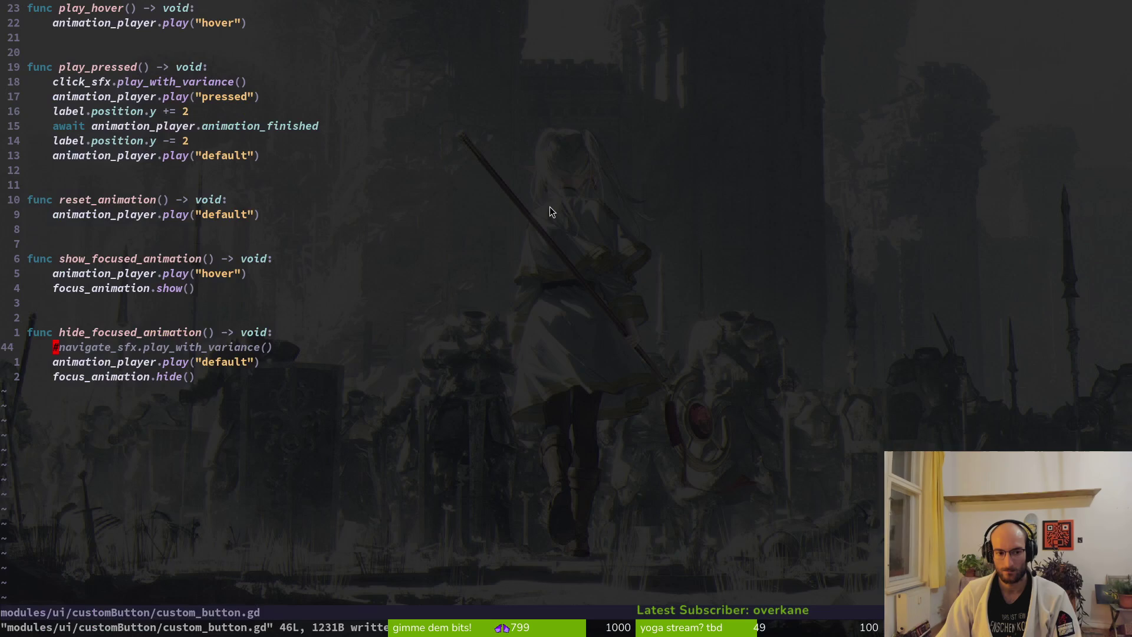
pyautogui.write(':w')
pyautogui.press('Return')
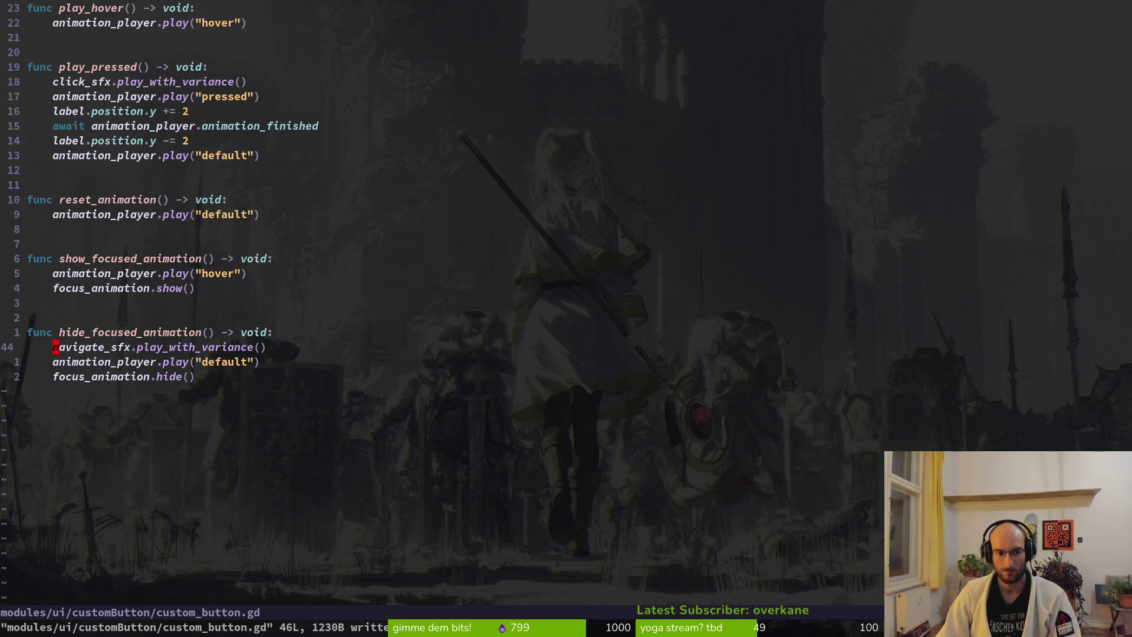
# Step: Yank focus_entered from the _ready connection line and grep the whole project for it
pyautogui.hotkey('ctrl', 'u')
pyautogui.press('k')
pyautogui.press('k')
pyautogui.press('k')
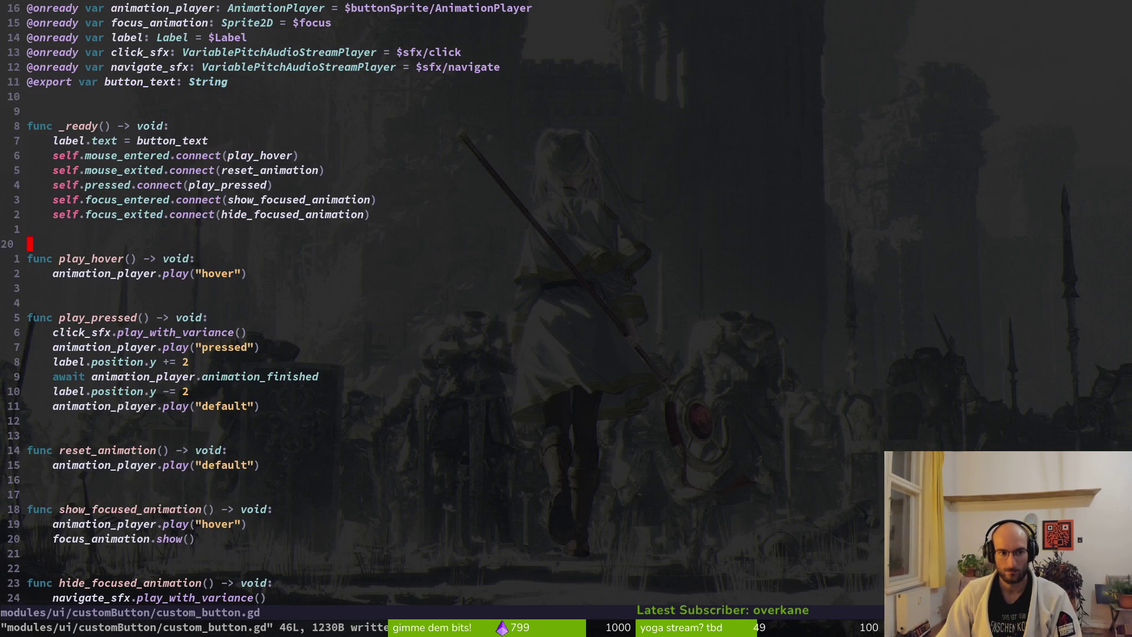
pyautogui.press('v')
pyautogui.press('e')
pyautogui.write('yfocus_entered')
pyautogui.press('Return')
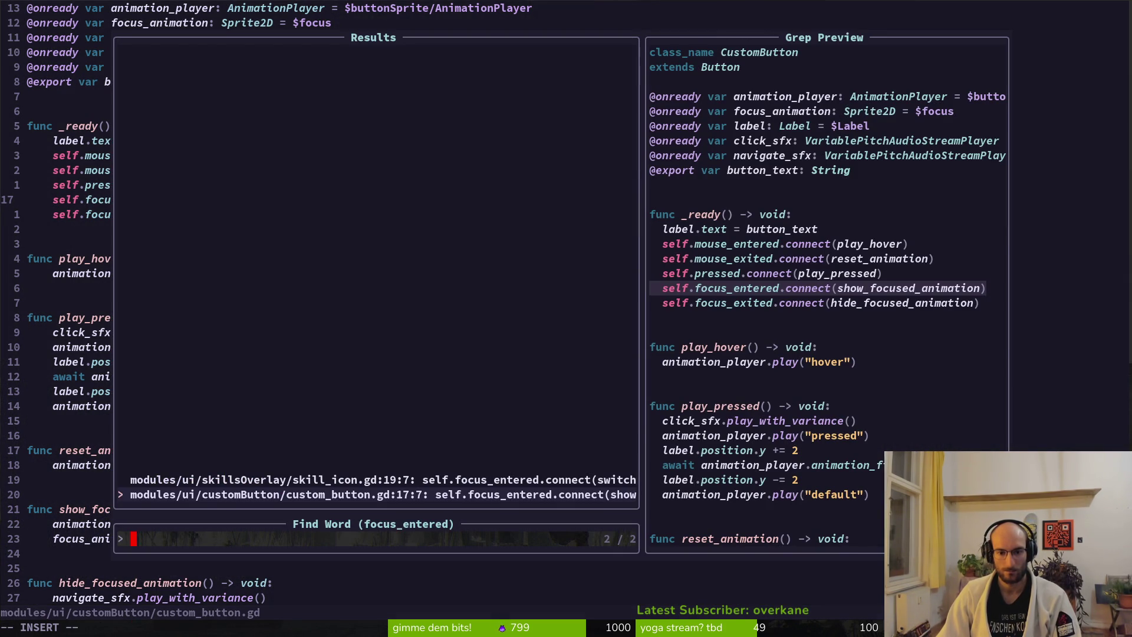
# Step: Preview both focus_entered matches, open skill_icon.gd at its match, and switch to Godot
pyautogui.press('Up')
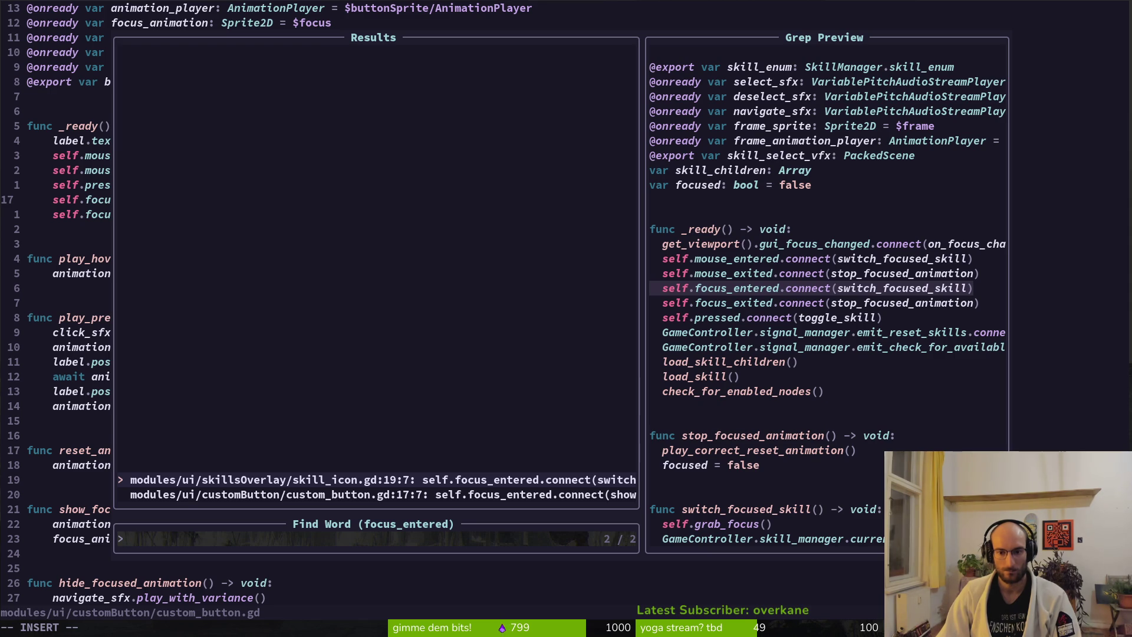
pyautogui.press('Down')
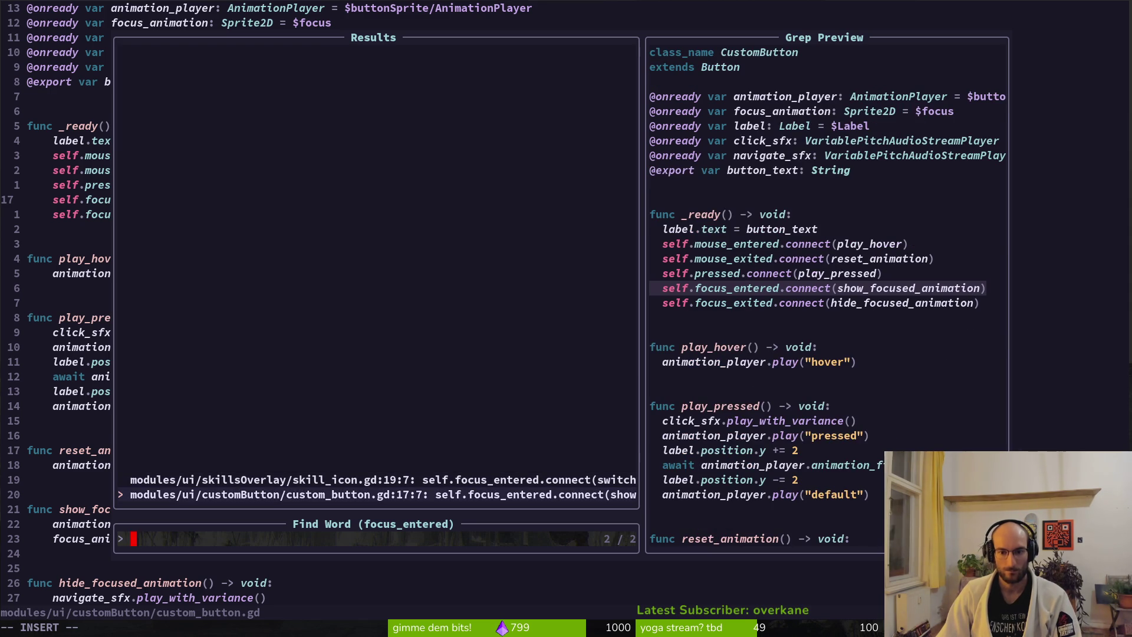
pyautogui.press('Up')
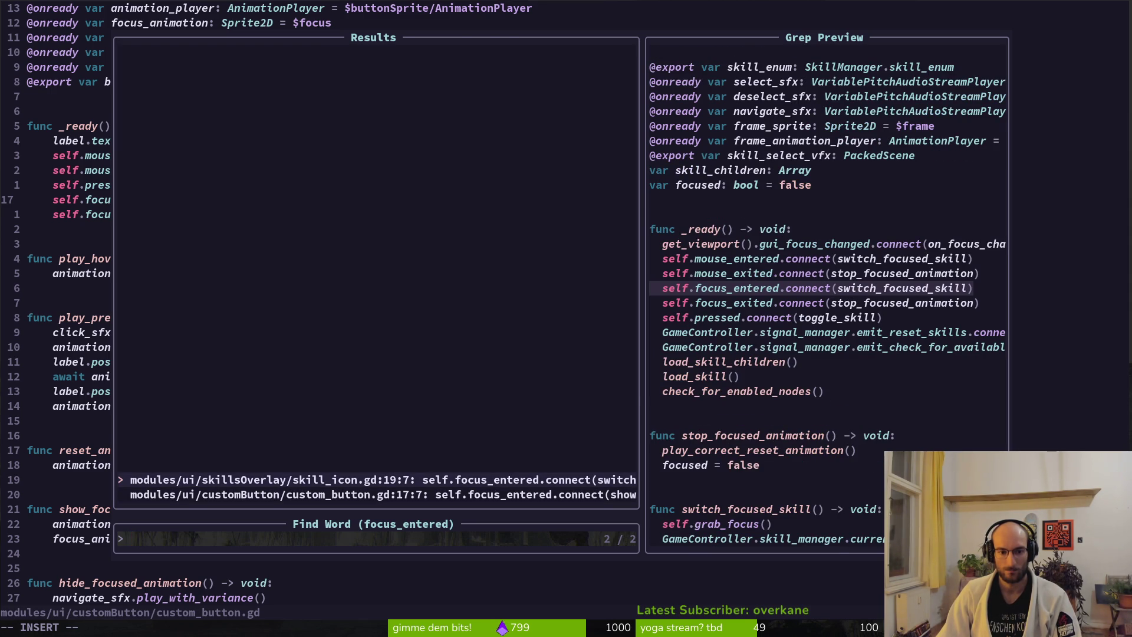
pyautogui.press('Return')
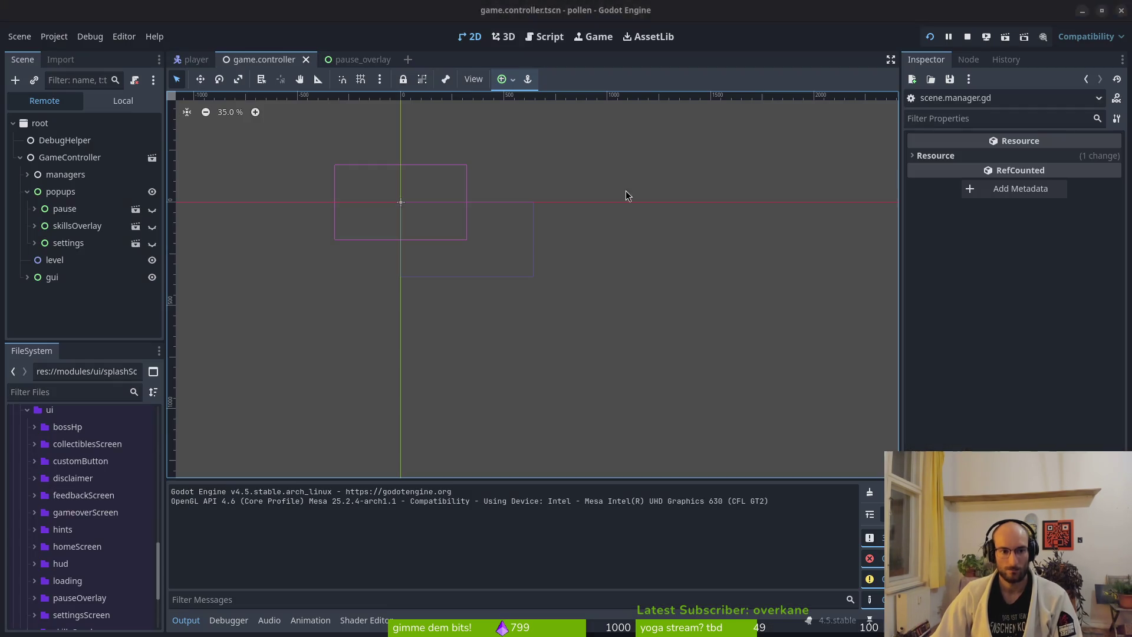
pyautogui.hotkey('alt', 'Tab')
# Step: Inspect the remote skillsOverlay node and the local pause node, then start a new game
pyautogui.click(68, 228)
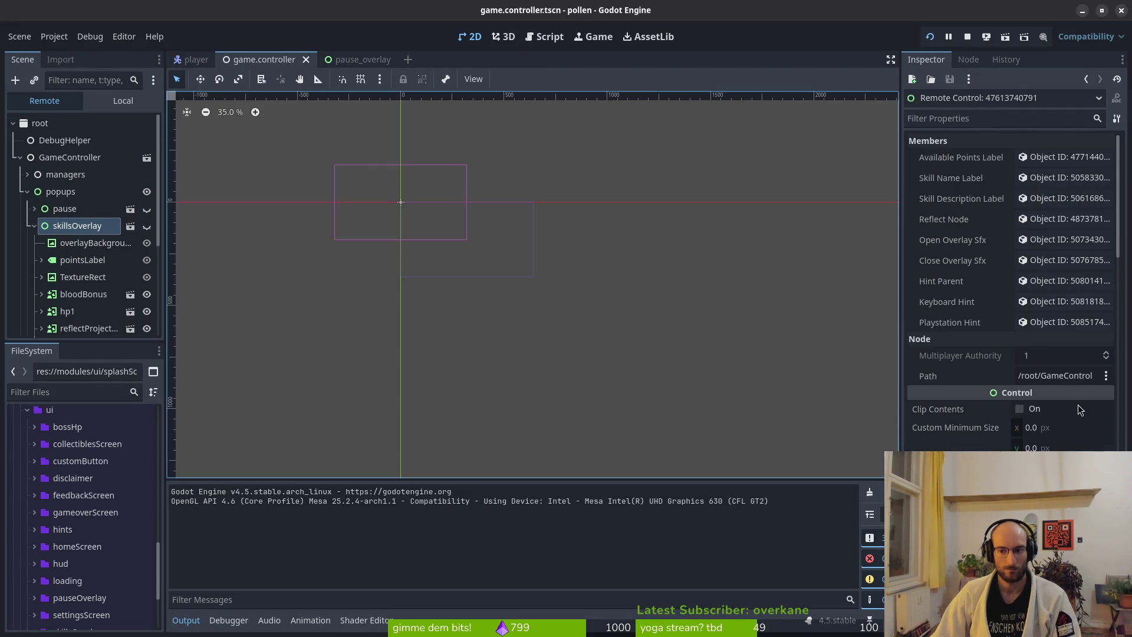
pyautogui.click(123, 101)
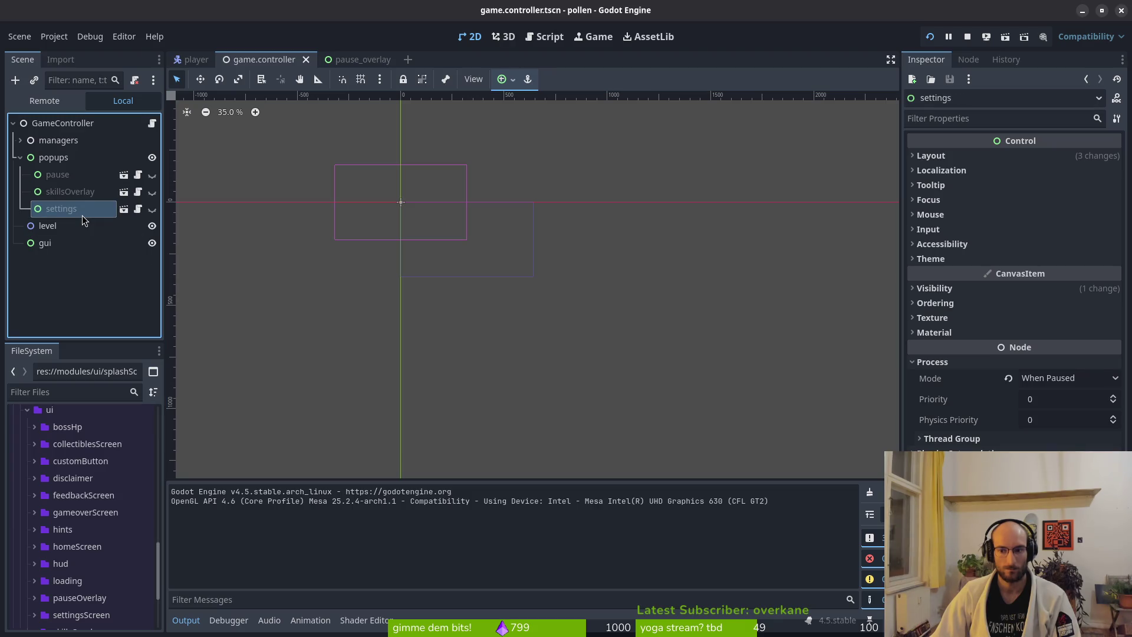
pyautogui.click(75, 179)
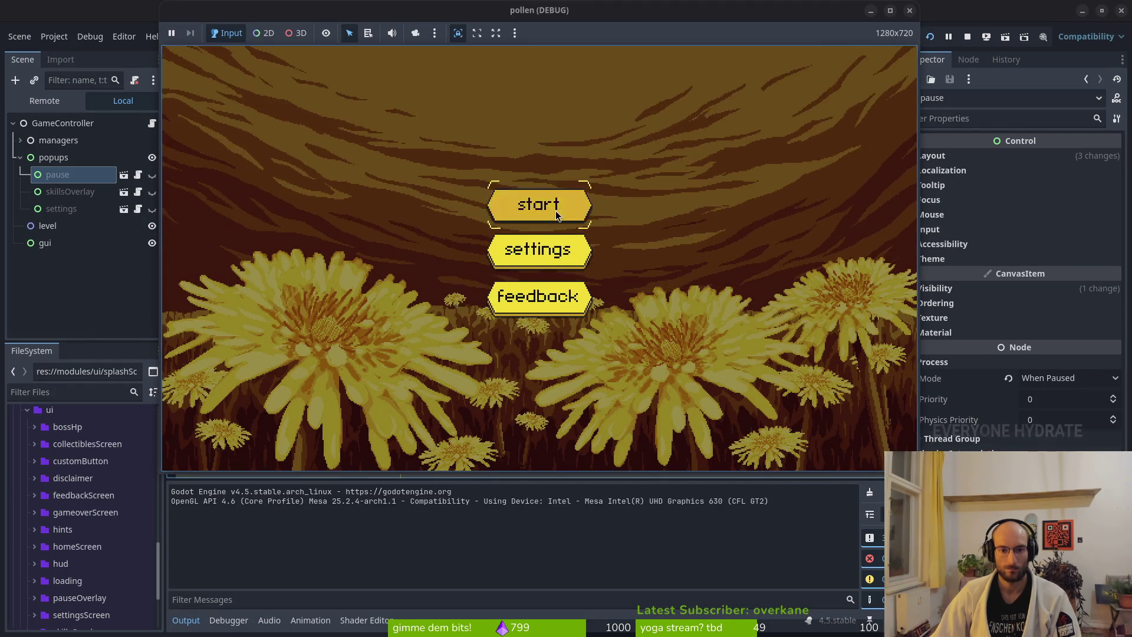
pyautogui.click(557, 215)
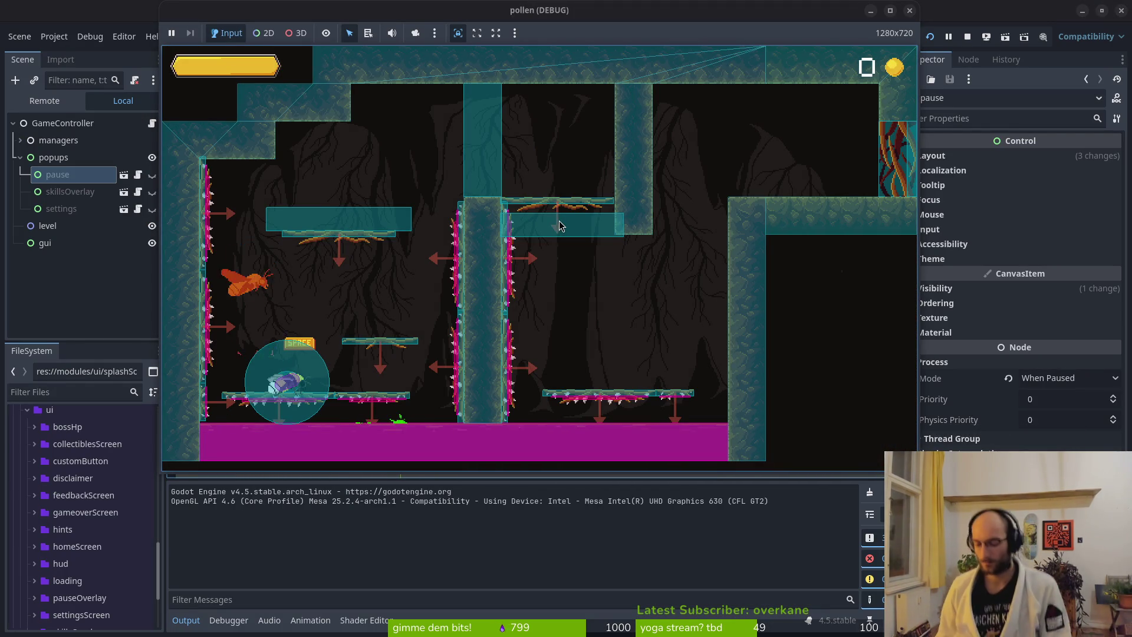
# Step: Walk right, open the skills overlay in-game, then stop the running game
pyautogui.press('d')
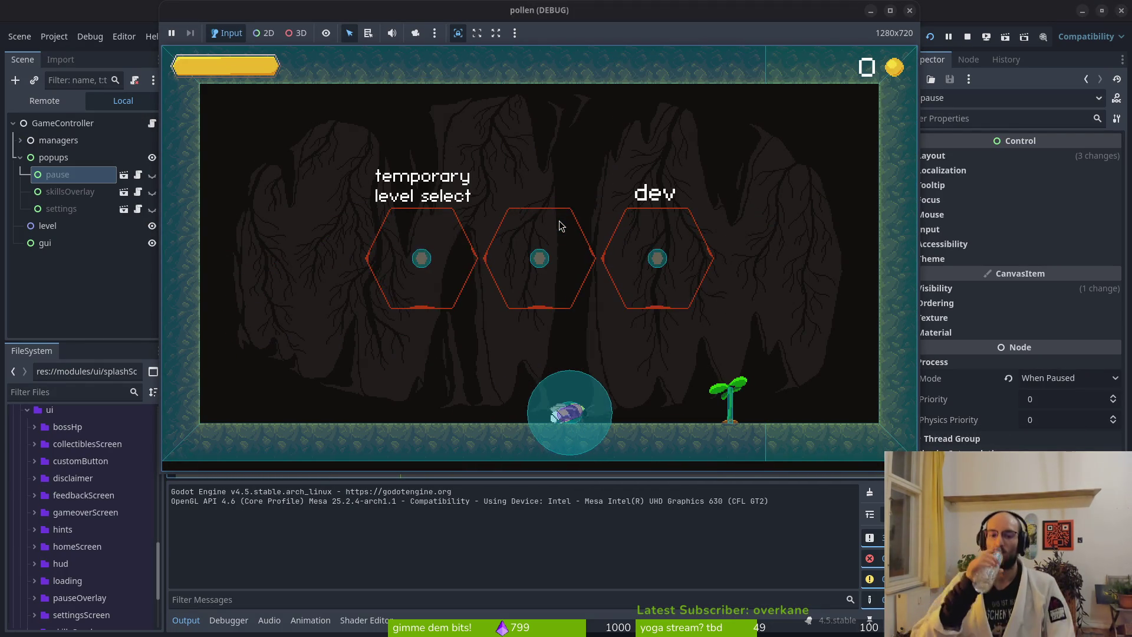
pyautogui.press('Tab')
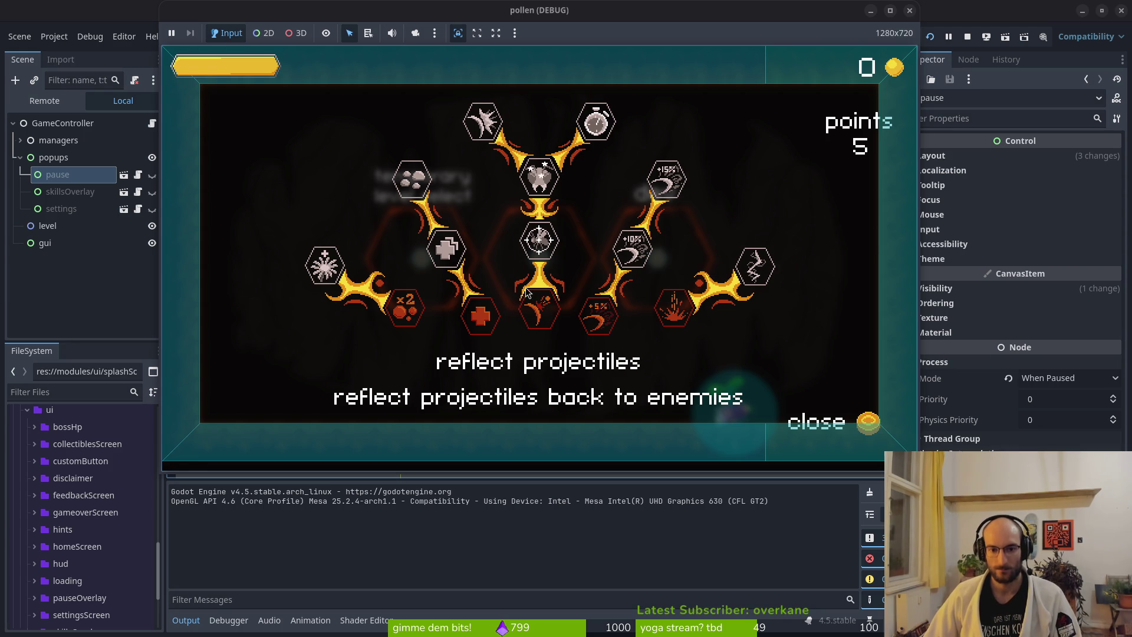
pyautogui.click(909, 10)
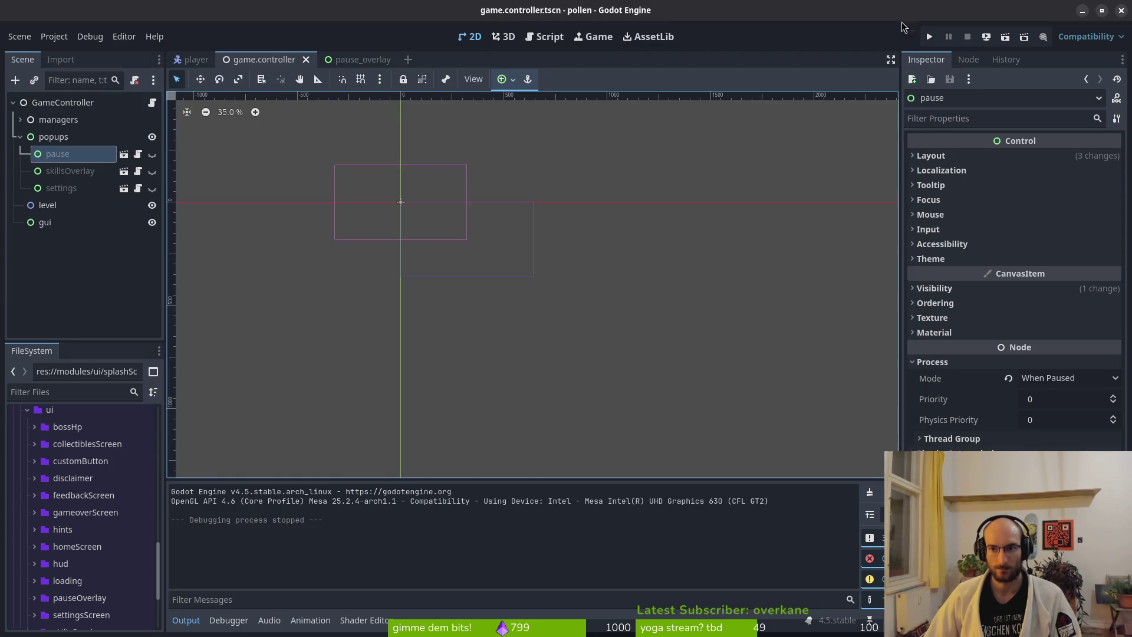
pyautogui.hotkey('alt', 'Tab')
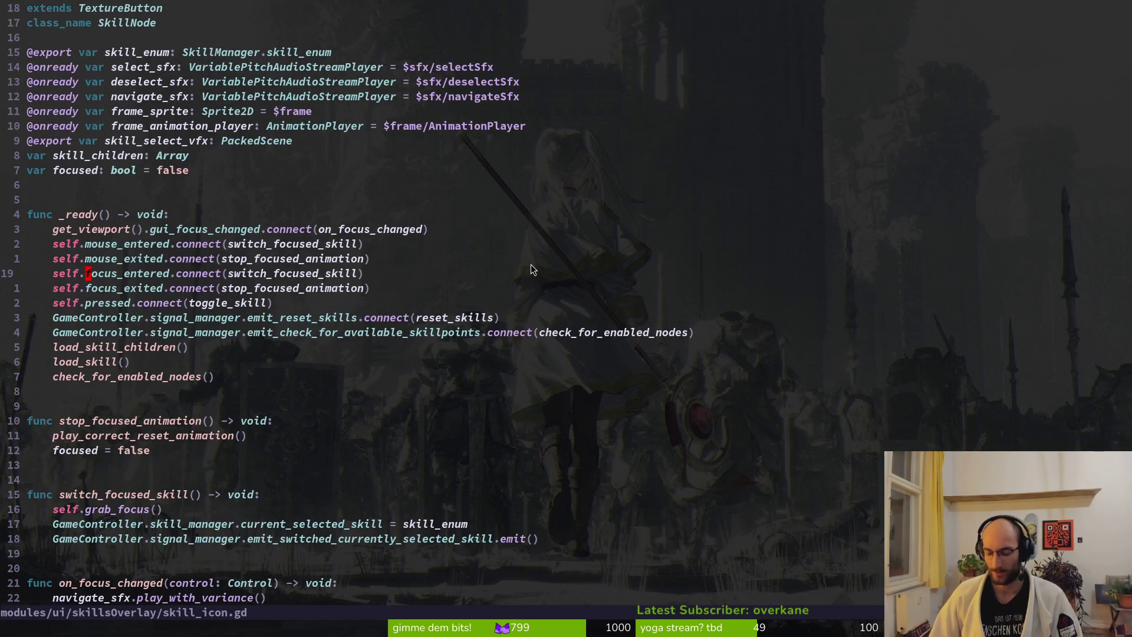
pyautogui.hotkey('alt', 'Tab')
# Step: Relaunch the game with F5, skip past the tutorial title and resume play
pyautogui.press('F5')
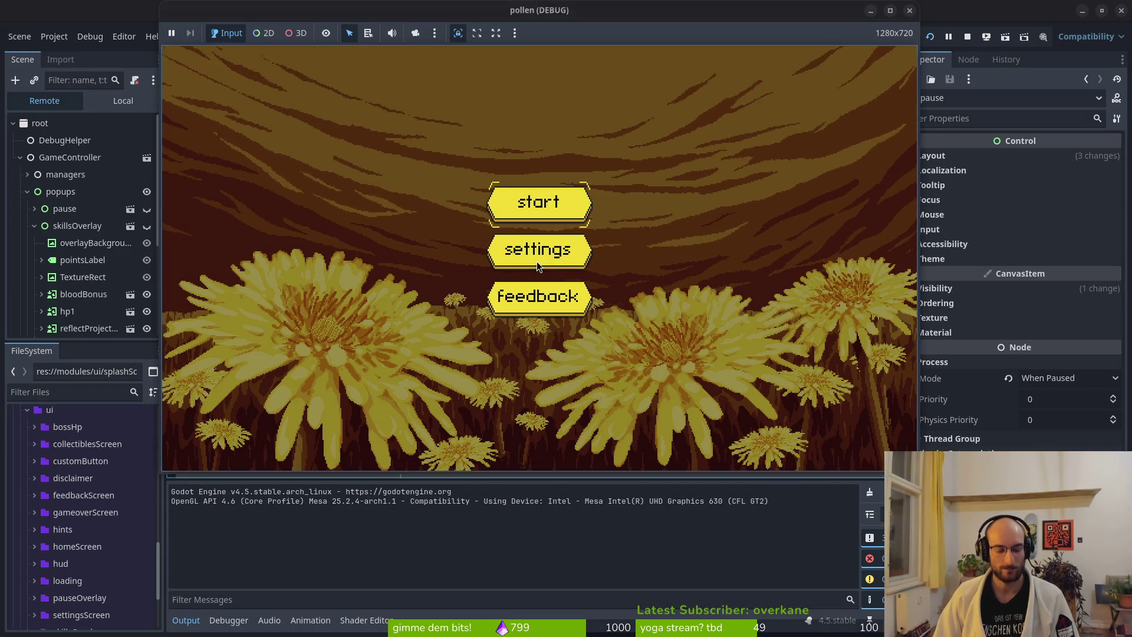
pyautogui.press('Return')
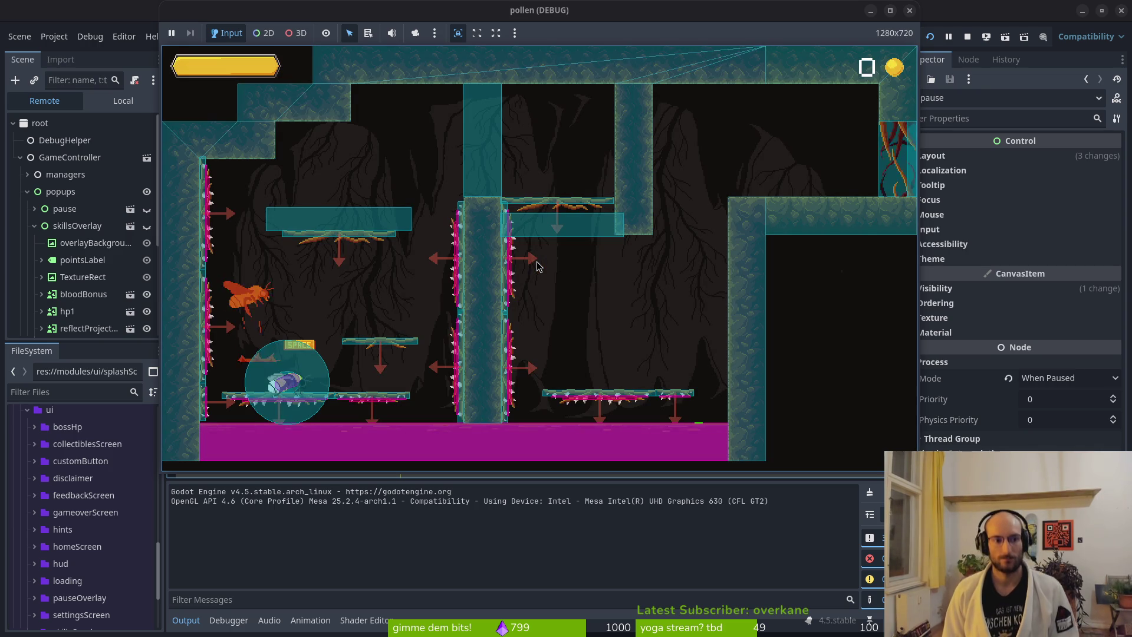
pyautogui.press('Escape')
pyautogui.click(536, 262)
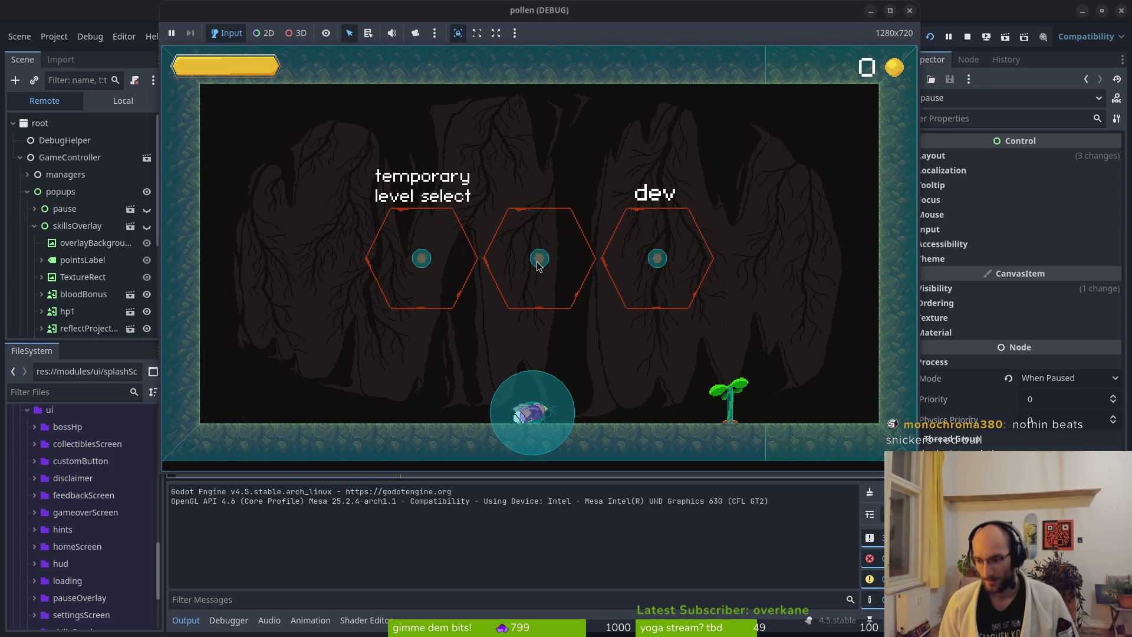
# Step: Browse the skill tree to reflect projectiles, then view the debugger's Errors list
pyautogui.press('d')
pyautogui.press('d')
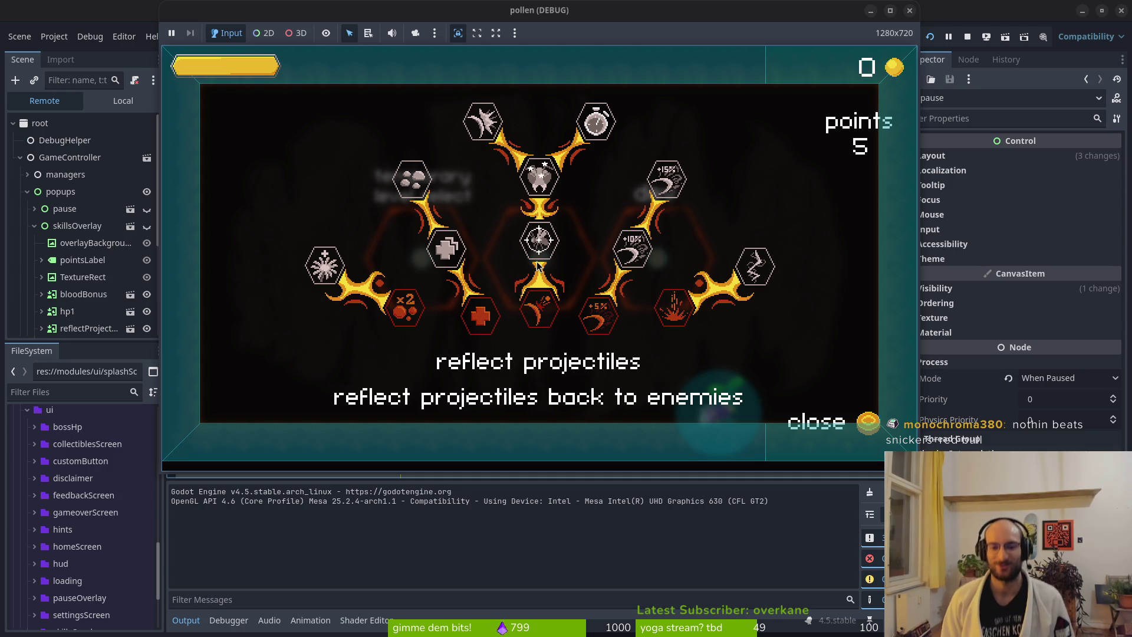
pyautogui.press('Right')
pyautogui.press('Left')
pyautogui.press('Left')
pyautogui.press('Right')
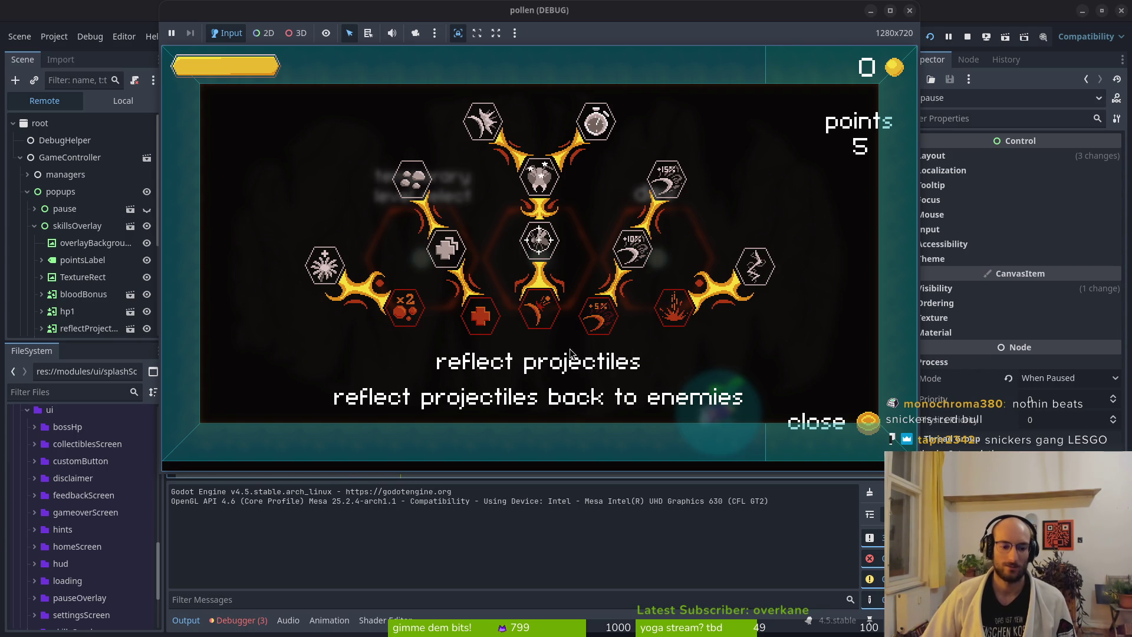
pyautogui.click(237, 620)
pyautogui.click(250, 471)
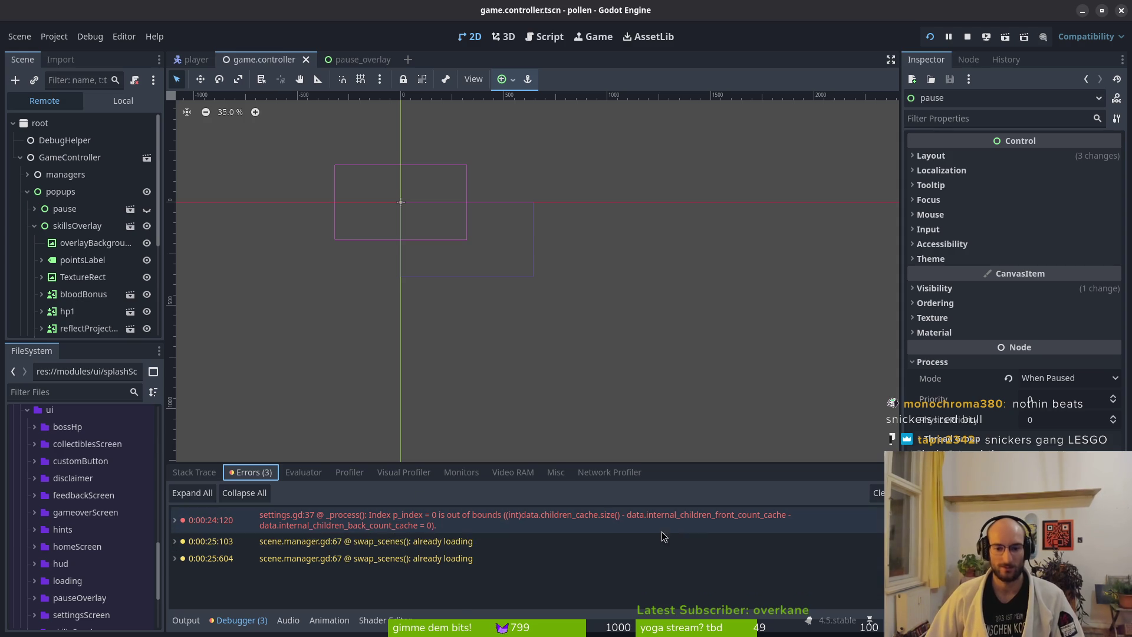
pyautogui.hotkey('alt', 'Tab')
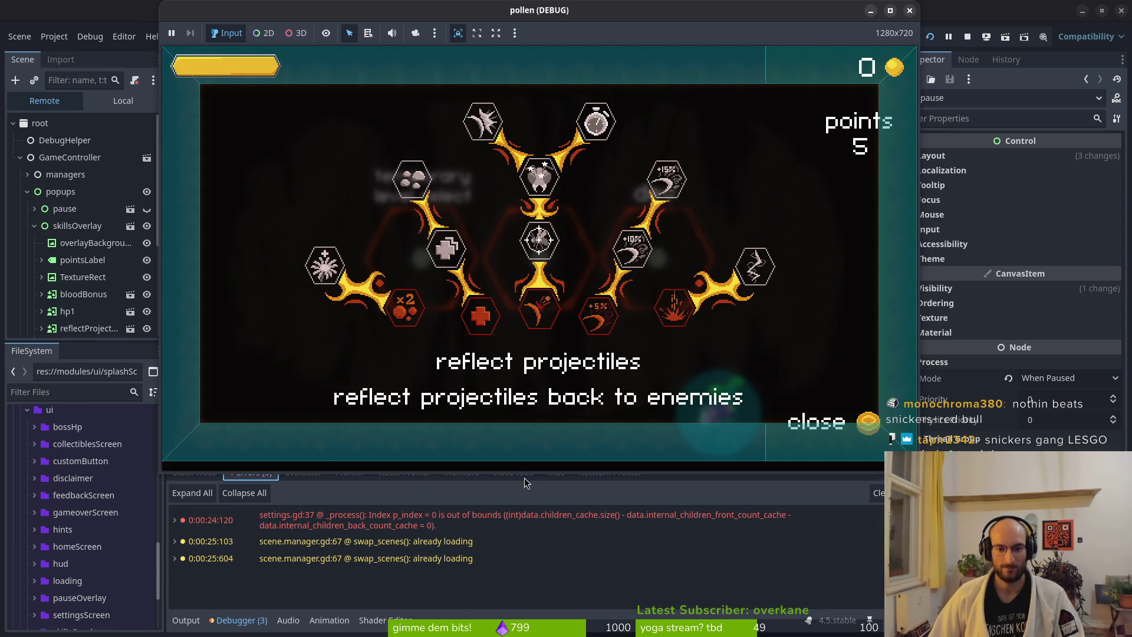
pyautogui.hotkey('alt', 'Tab')
pyautogui.hotkey('alt', 'Tab')
pyautogui.hotkey('alt', 'Tab')
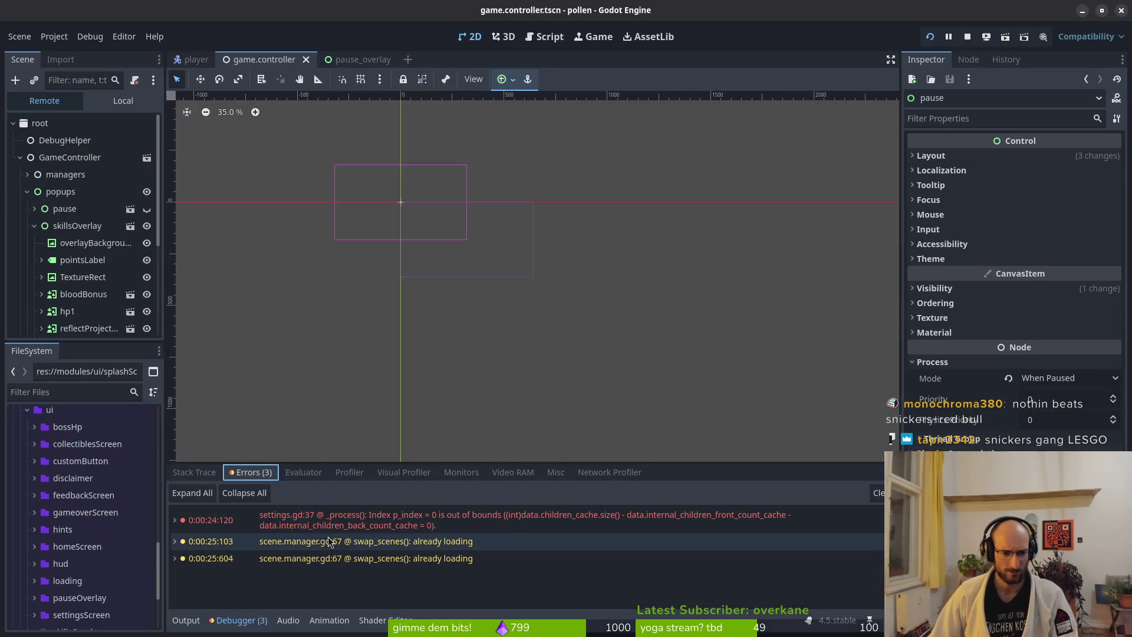
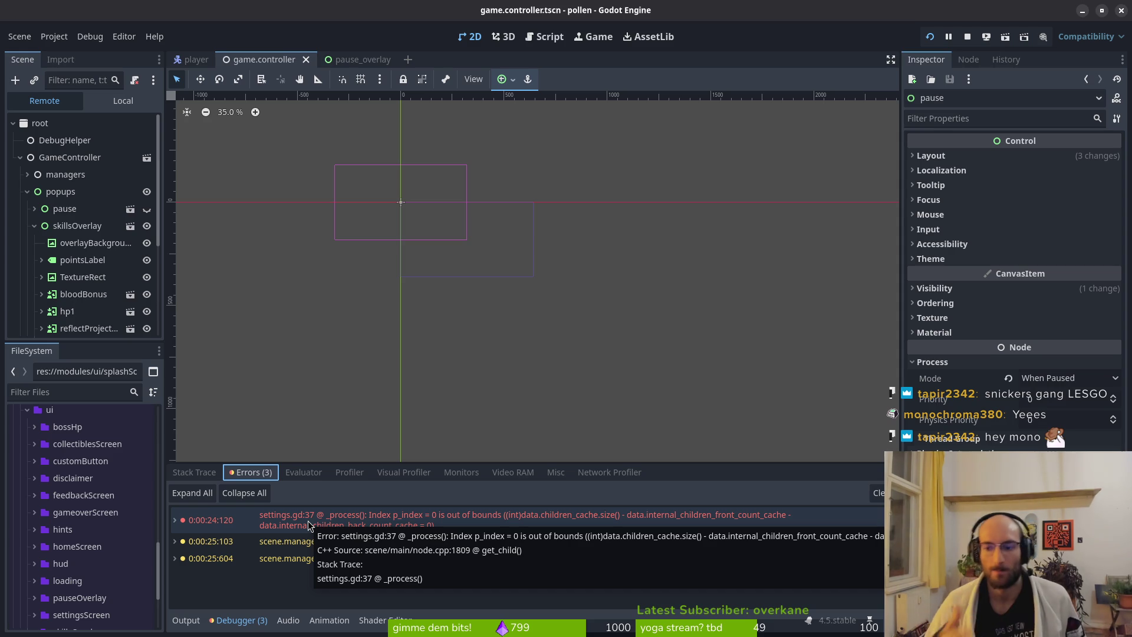
# Step: Stop the running game and set the pause popup's process mode to Disabled
pyautogui.click(33, 228)
pyautogui.press('F8')
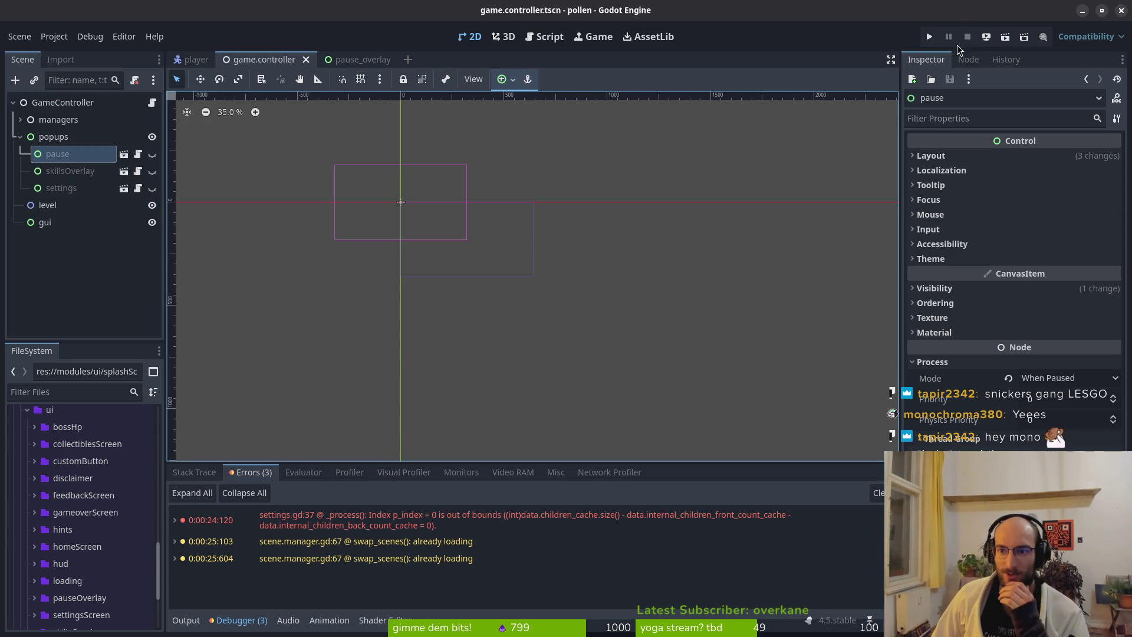
pyautogui.click(1046, 378)
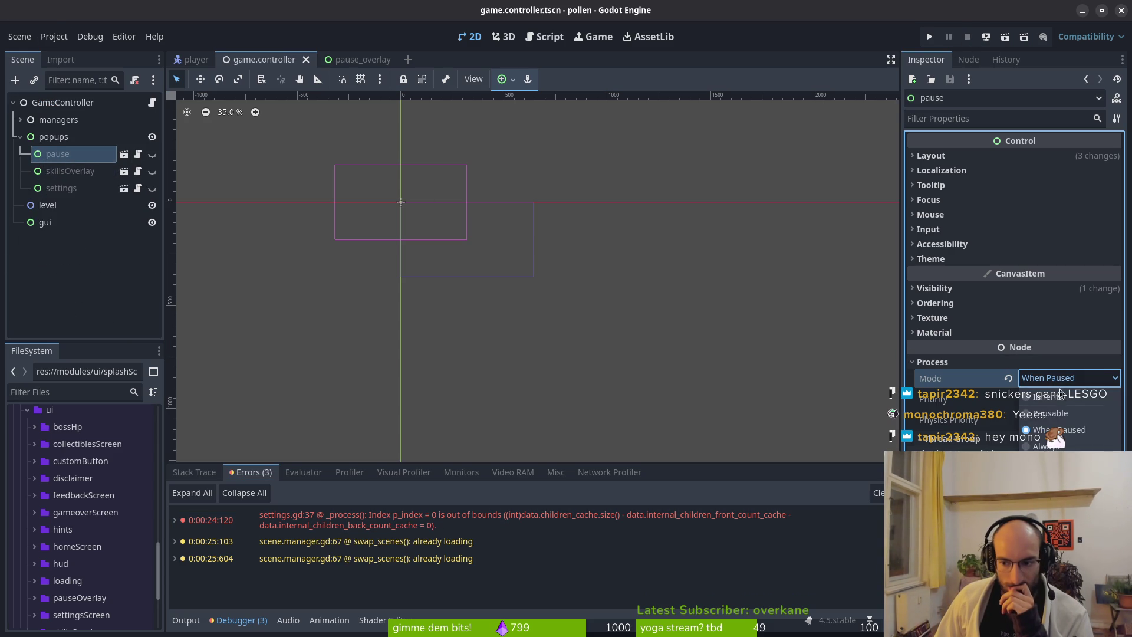
pyautogui.click(1080, 418)
pyautogui.click(70, 171)
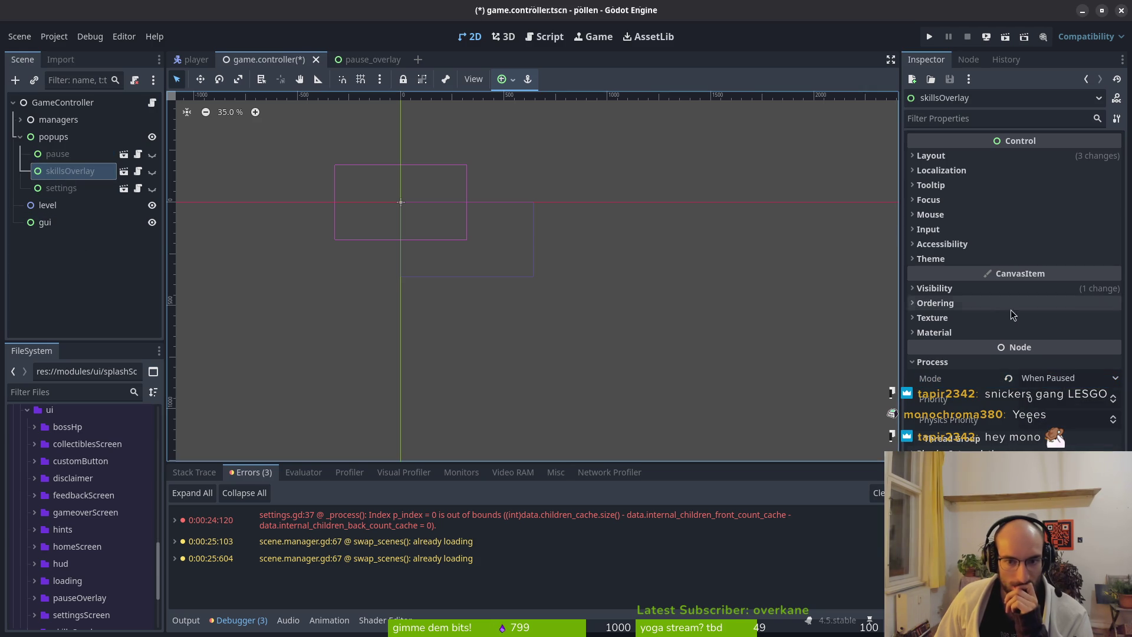
pyautogui.click(1047, 378)
pyautogui.click(1079, 418)
# Step: Set the settings popup's process mode to Disabled and save the game controller scene
pyautogui.click(61, 188)
pyautogui.click(1087, 380)
pyautogui.click(1085, 444)
pyautogui.hotkey('ctrl', 's')
# Step: Verify the pause node's process mode, then return to the external code editor
pyautogui.hotkey('alt', 'Tab')
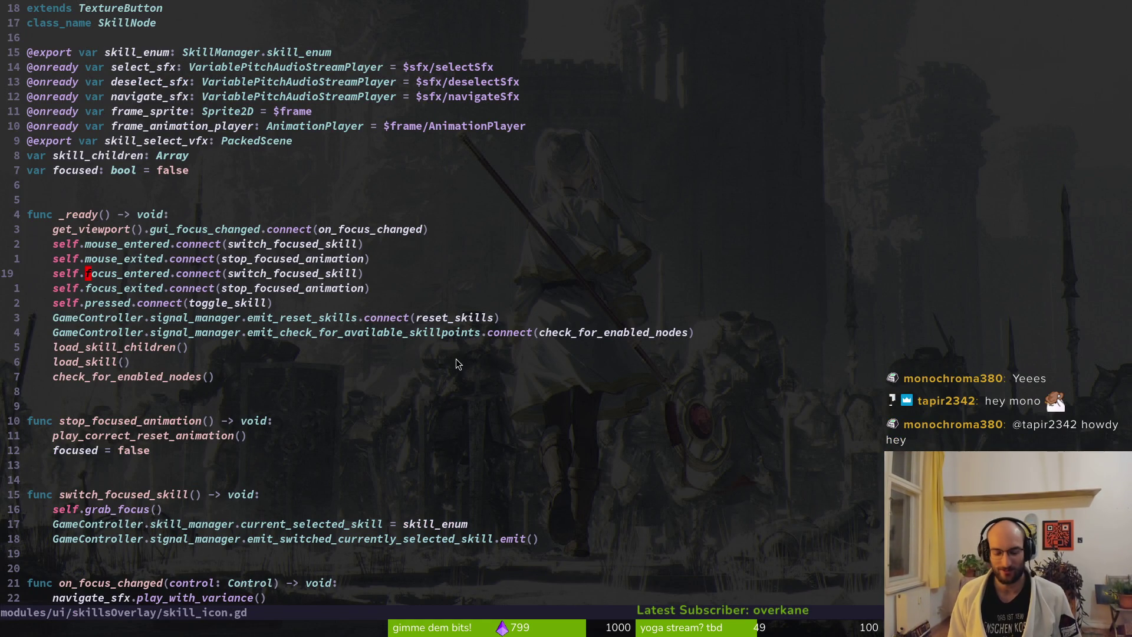
pyautogui.hotkey('alt', 'Tab')
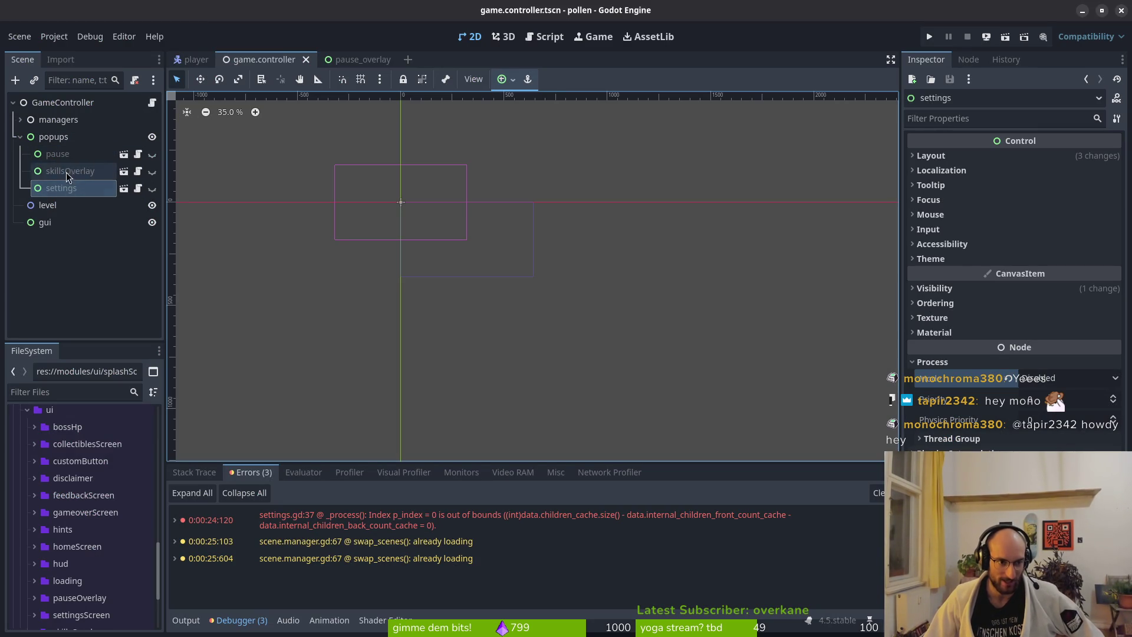
pyautogui.click(57, 154)
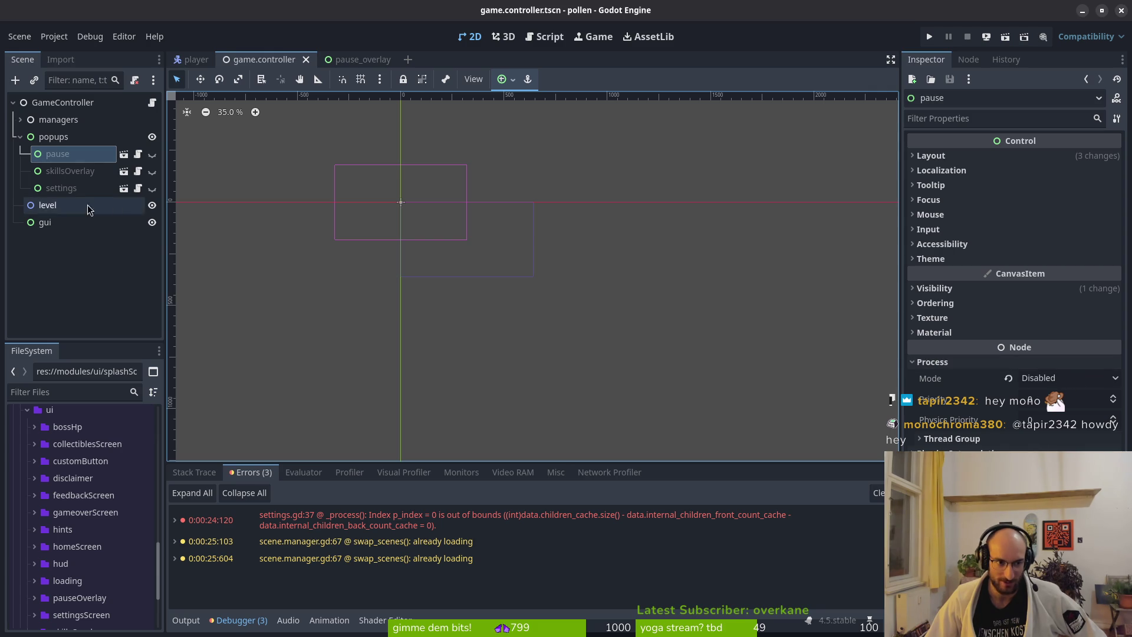
pyautogui.hotkey('alt', 'Tab')
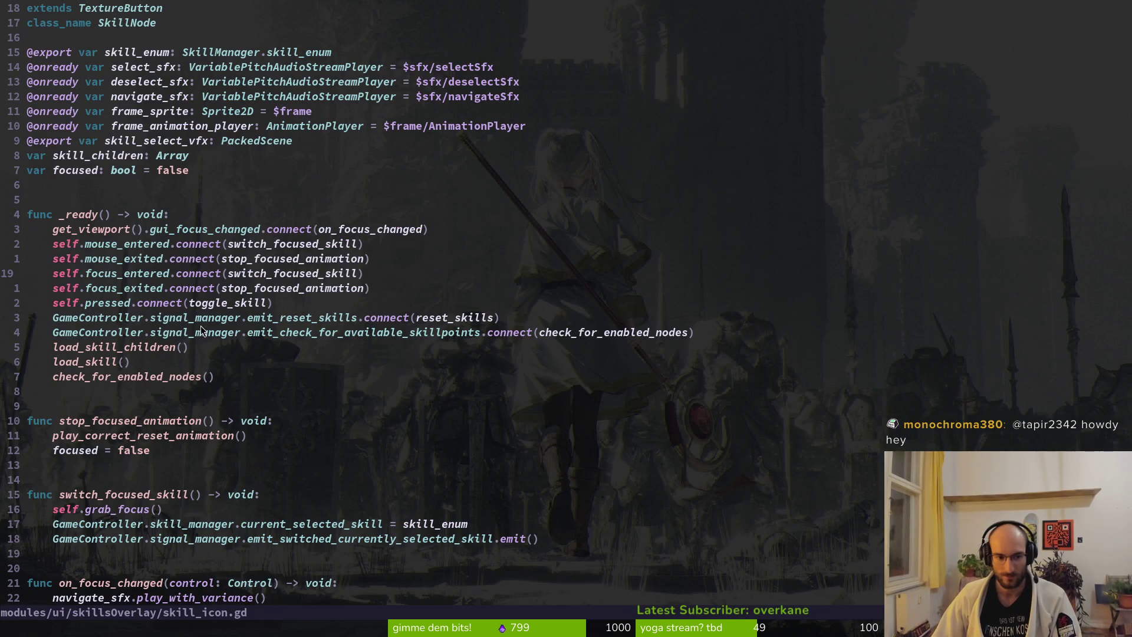
# Step: Open pause_overlay.gd and then skills_overlay.gd with the Telescope file finder
pyautogui.press('space')
pyautogui.press('f')
pyautogui.press('f')
pyautogui.write('pause')
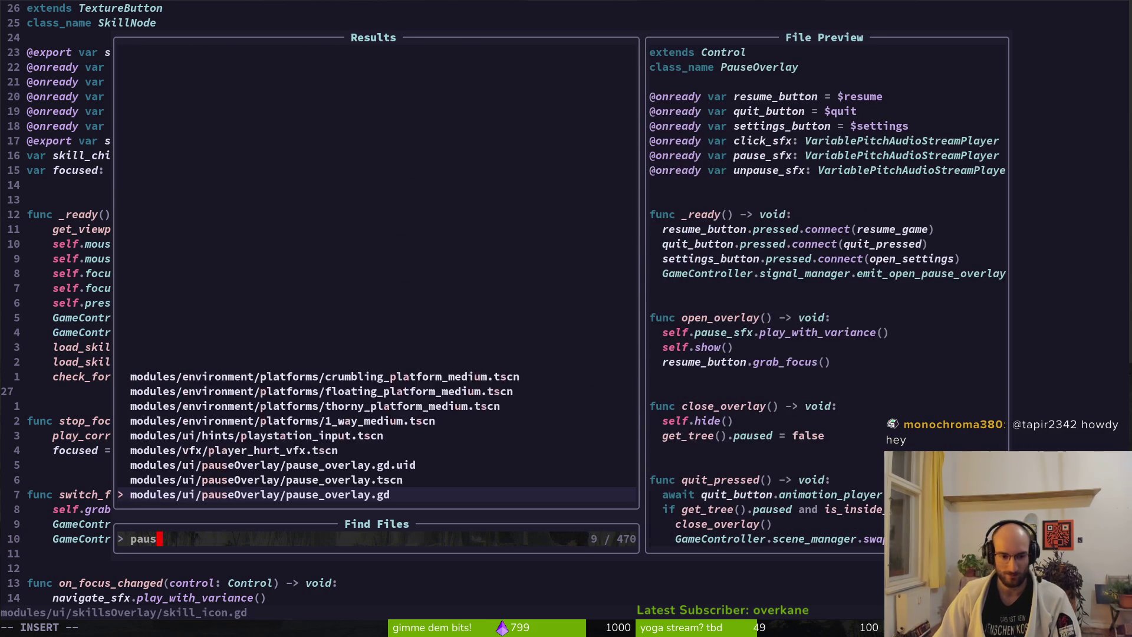
pyautogui.press('Return')
pyautogui.press('space')
pyautogui.press('f')
pyautogui.press('f')
pyautogui.write('gaje')
pyautogui.press('Escape')
pyautogui.press('space')
pyautogui.press('f')
pyautogui.press('f')
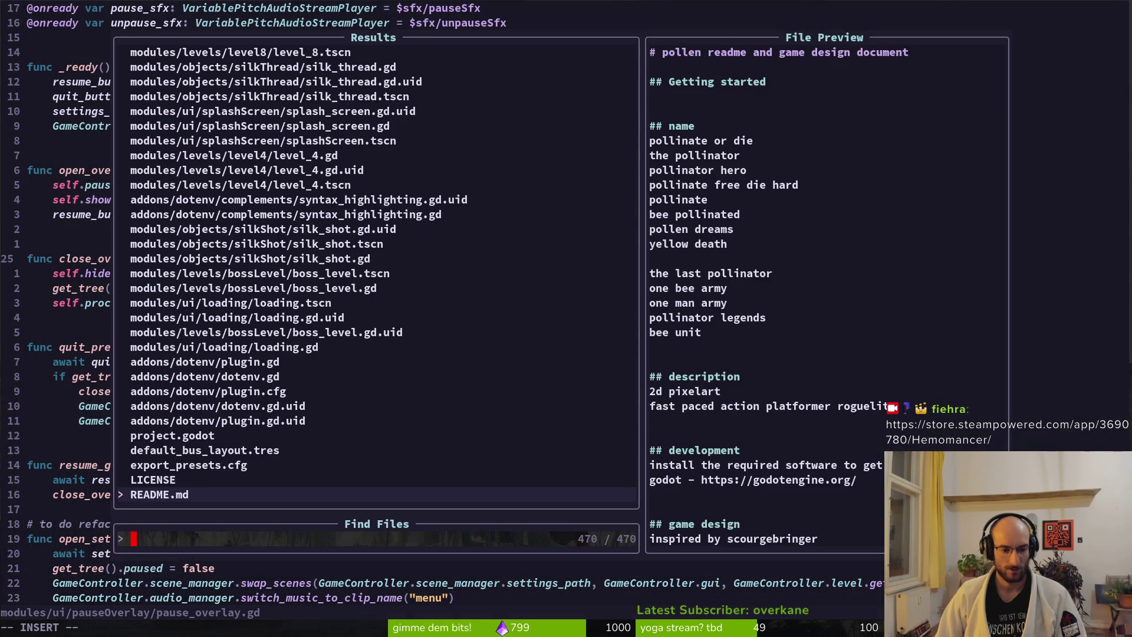
pyautogui.write('skills_ov')
pyautogui.press('Return')
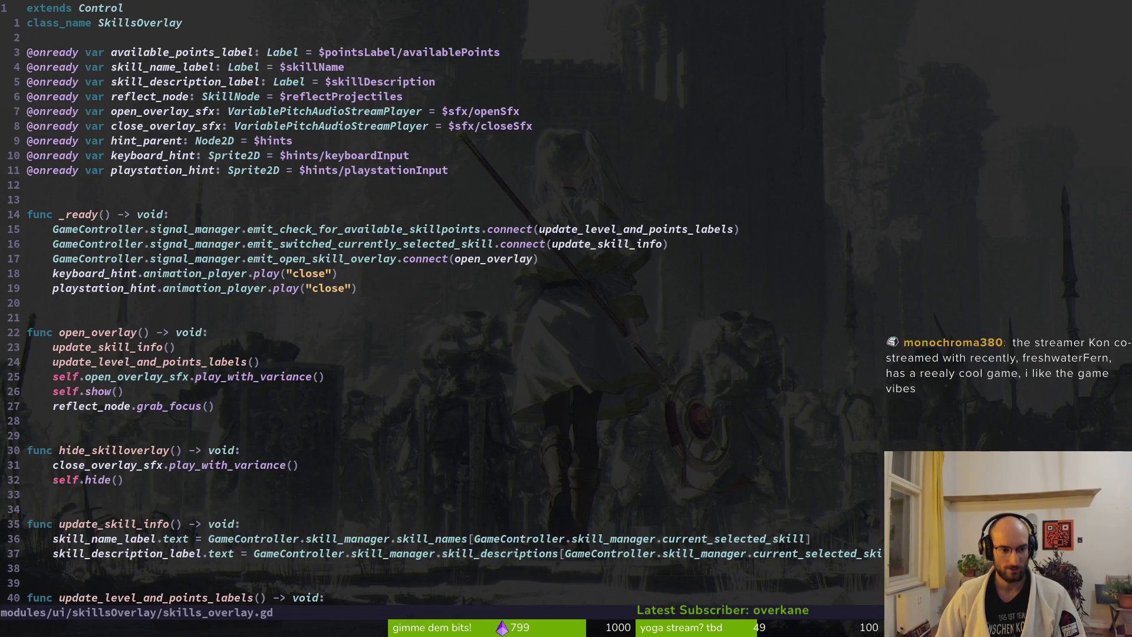
# Step: Paste the process-mode-disabled line into hide_skilloverlay, placing it below self.hide()
pyautogui.click(29, 450)
pyautogui.press('p')
pyautogui.hotkey('shift', 'v')
pyautogui.press('y')
pyautogui.hotkey('ctrl', 'o')
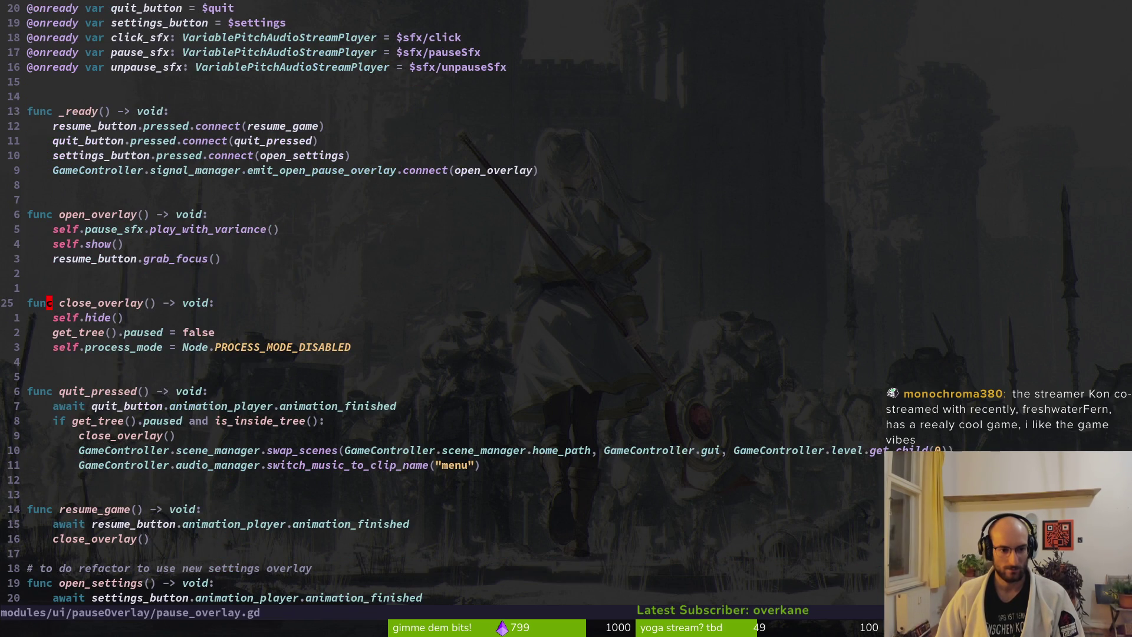
pyautogui.hotkey('ctrl', 'i')
pyautogui.hotkey('shift', 'v')
pyautogui.press('J')
pyautogui.press('J')
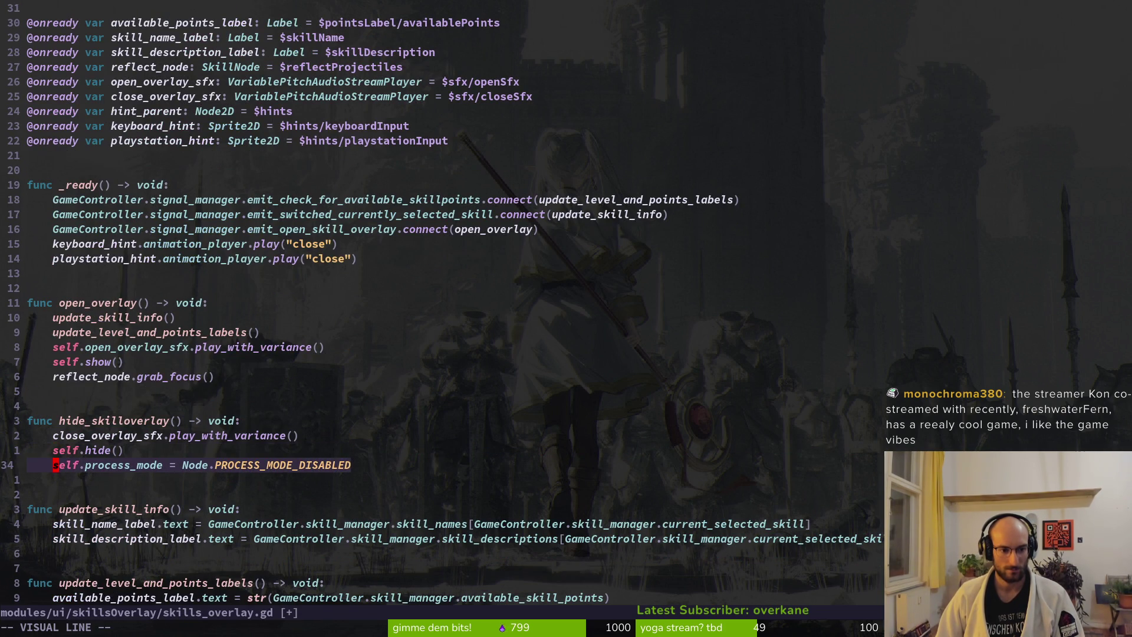
pyautogui.press('Escape')
pyautogui.hotkey('ctrl', 'o')
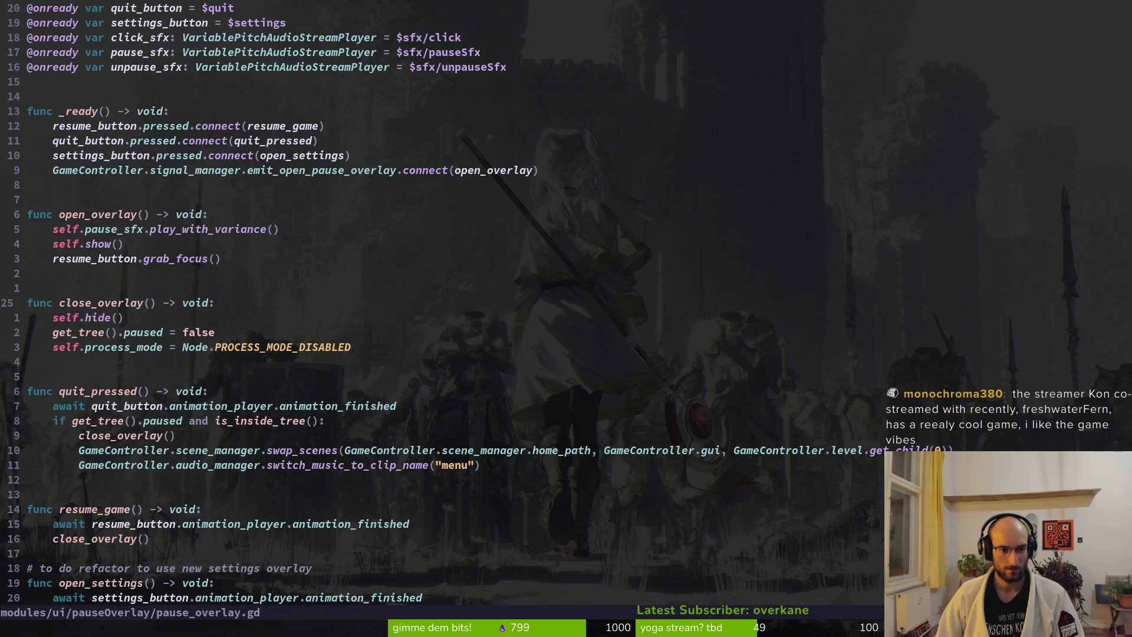
pyautogui.hotkey('ctrl', 'i')
# Step: Rename hide_skilloverlay to close_overlay and save skills_overlay.gd
pyautogui.press('k')
pyautogui.press('k')
pyautogui.write('killoverlay() -> void:')
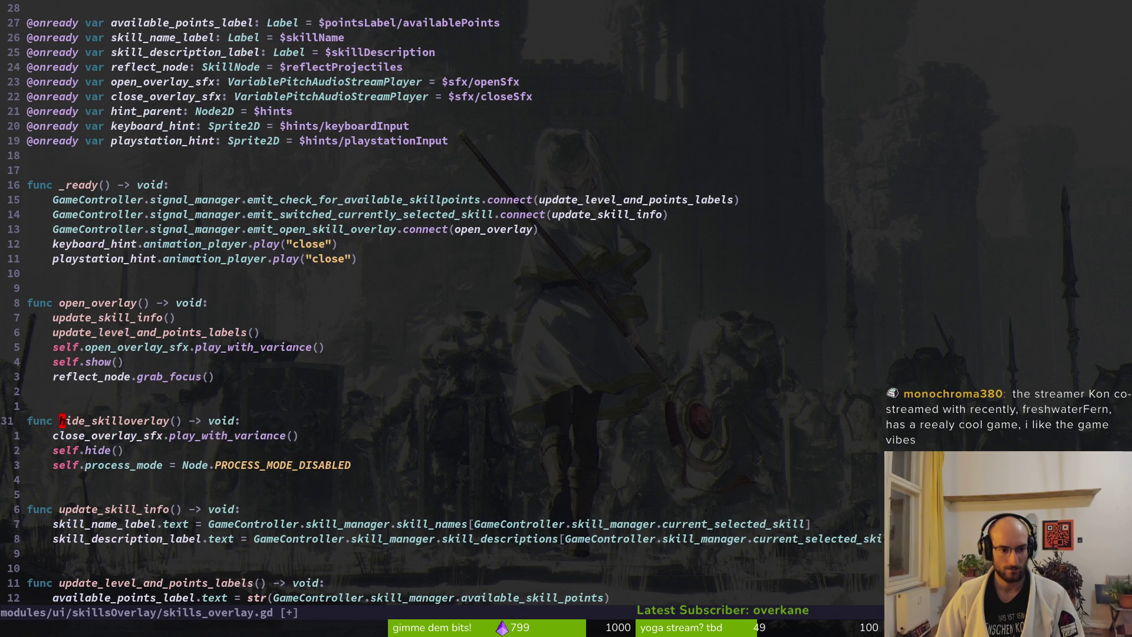
pyautogui.write('cwclose_overlay')
pyautogui.press('Escape')
pyautogui.write(':w')
pyautogui.press('Return')
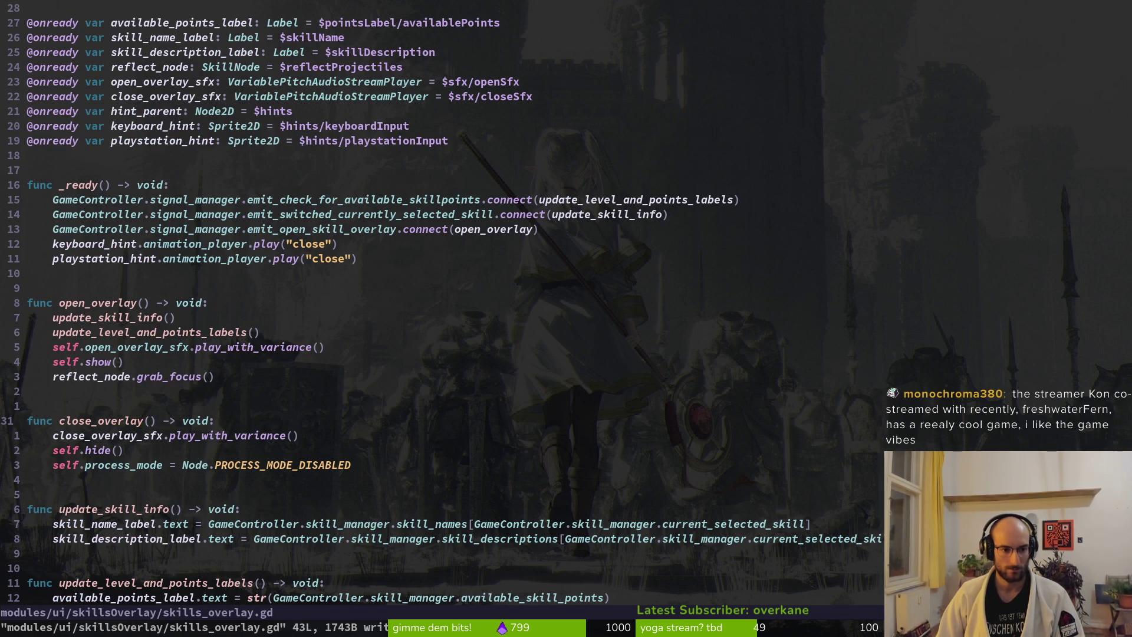
# Step: Copy the paused = false line from pause_overlay.gd into close_overlay and save
pyautogui.hotkey('ctrl', 'o')
pyautogui.press('j')
pyautogui.press('j')
pyautogui.hotkey('shift', 'v')
pyautogui.press('y')
pyautogui.hotkey('ctrl', 'o')
pyautogui.press('j')
pyautogui.press('j')
pyautogui.write('paused = false')
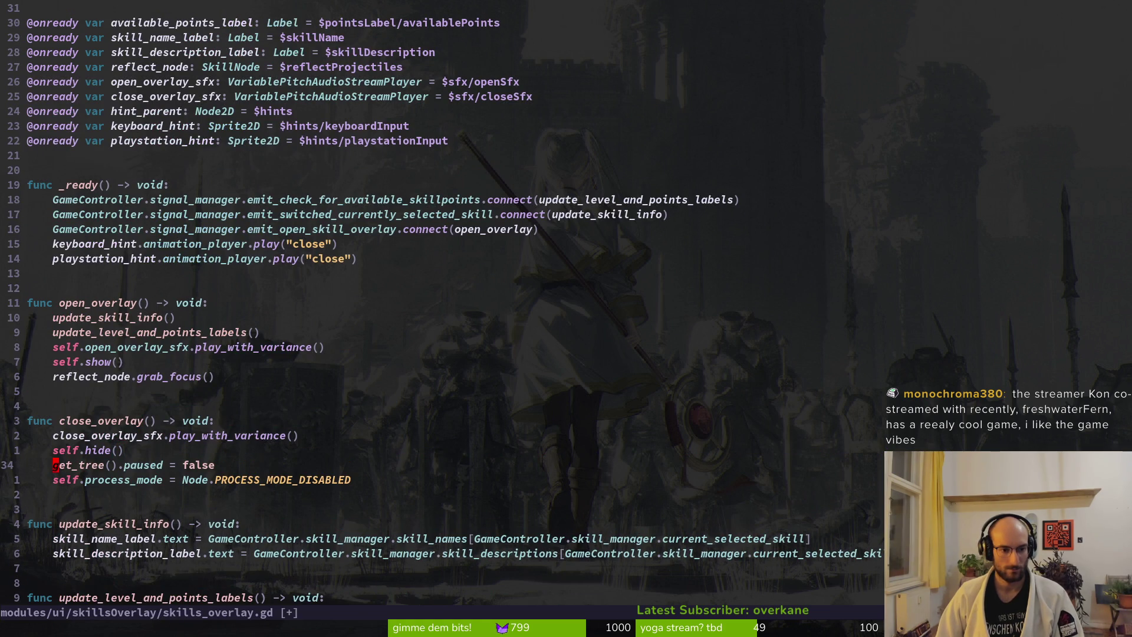
pyautogui.write(':w')
pyautogui.press('Return')
pyautogui.hotkey('ctrl', 'o')
pyautogui.press('k')
pyautogui.press('k')
pyautogui.press('k')
pyautogui.press('k')
pyautogui.press('k')
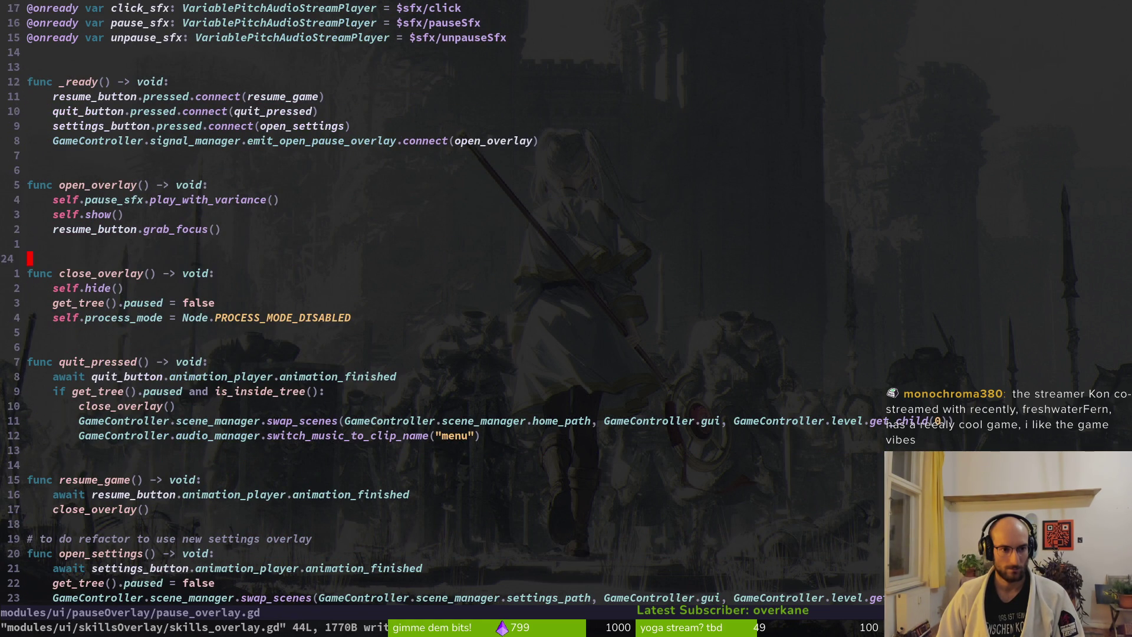
pyautogui.press('k')
pyautogui.press('k')
pyautogui.press('k')
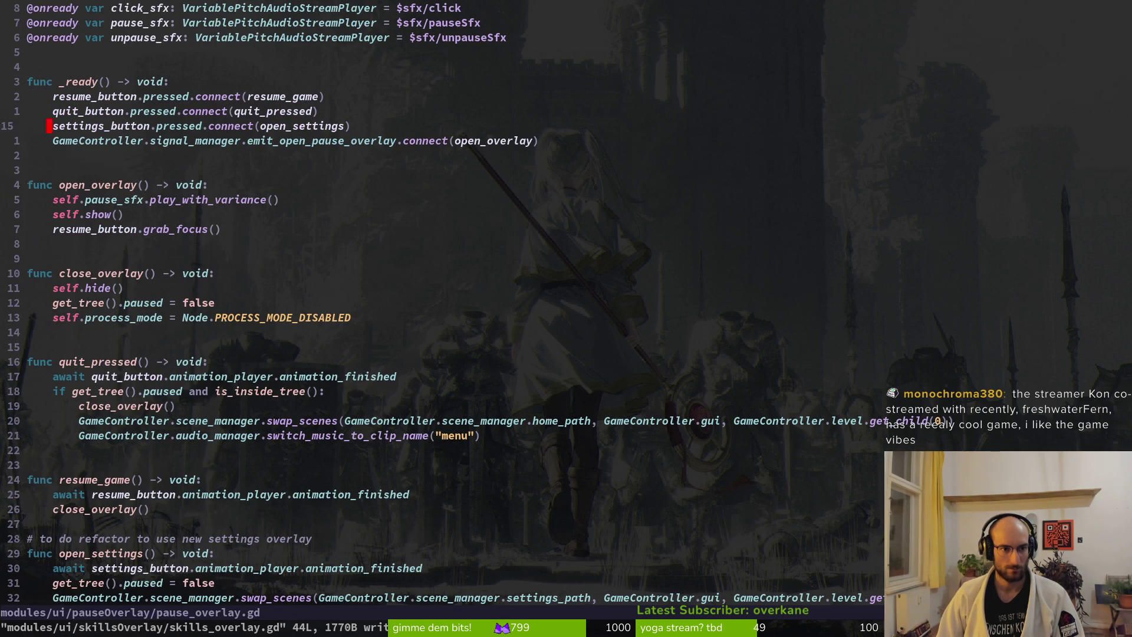
# Step: Add an unpause_sfx.play_with_variance() line above self.hide() in pause_overlay.gd's close_overlay
pyautogui.press('j')
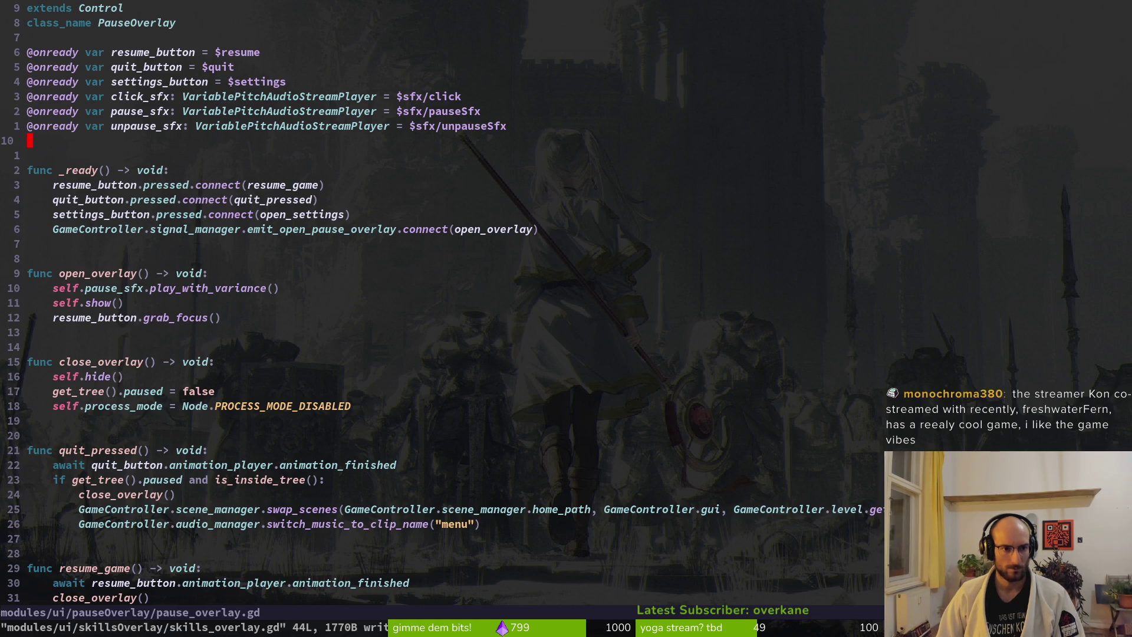
pyautogui.press('1')
pyautogui.press('3')
pyautogui.press('j')
pyautogui.press('8')
pyautogui.press('j')
pyautogui.press('j')
pyautogui.press('k')
pyautogui.press('k')
pyautogui.press('k')
pyautogui.press('k')
pyautogui.press('k')
pyautogui.press('k')
pyautogui.hotkey('shift', 'o')
pyautogui.write('unpause_sfx.pl')
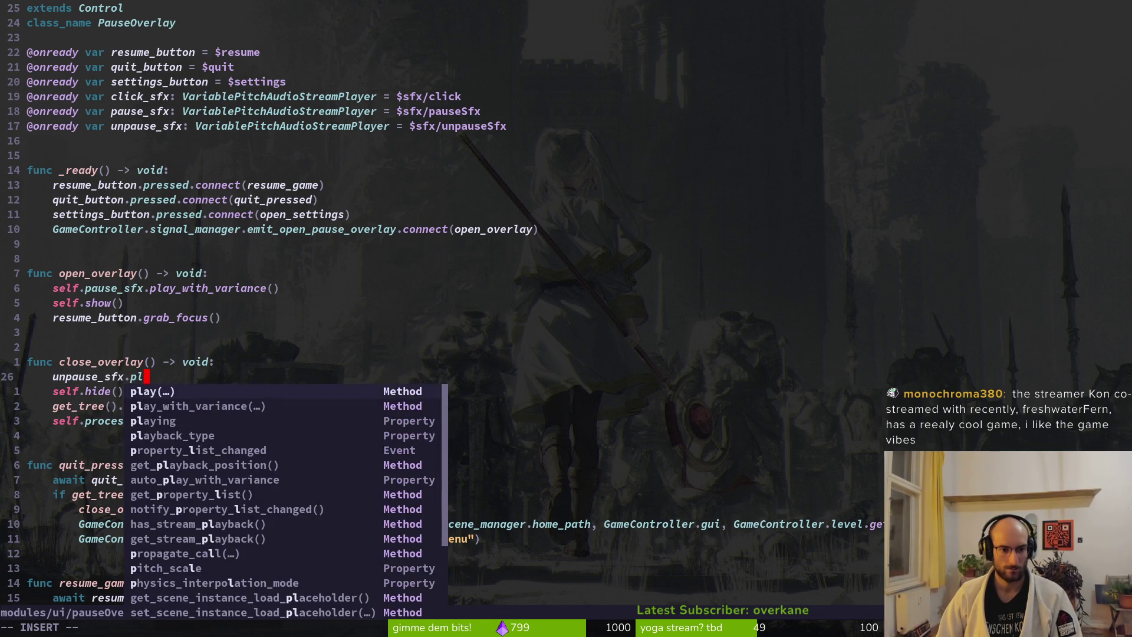
pyautogui.press('Tab')
pyautogui.press('Return')
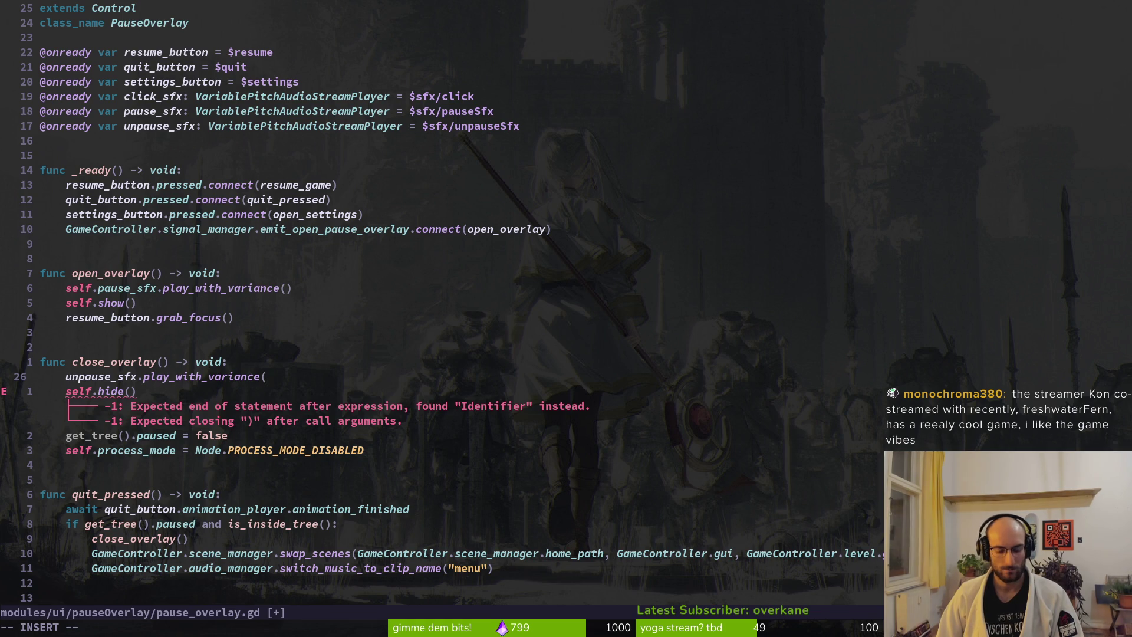
pyautogui.write(')')
pyautogui.press('Escape')
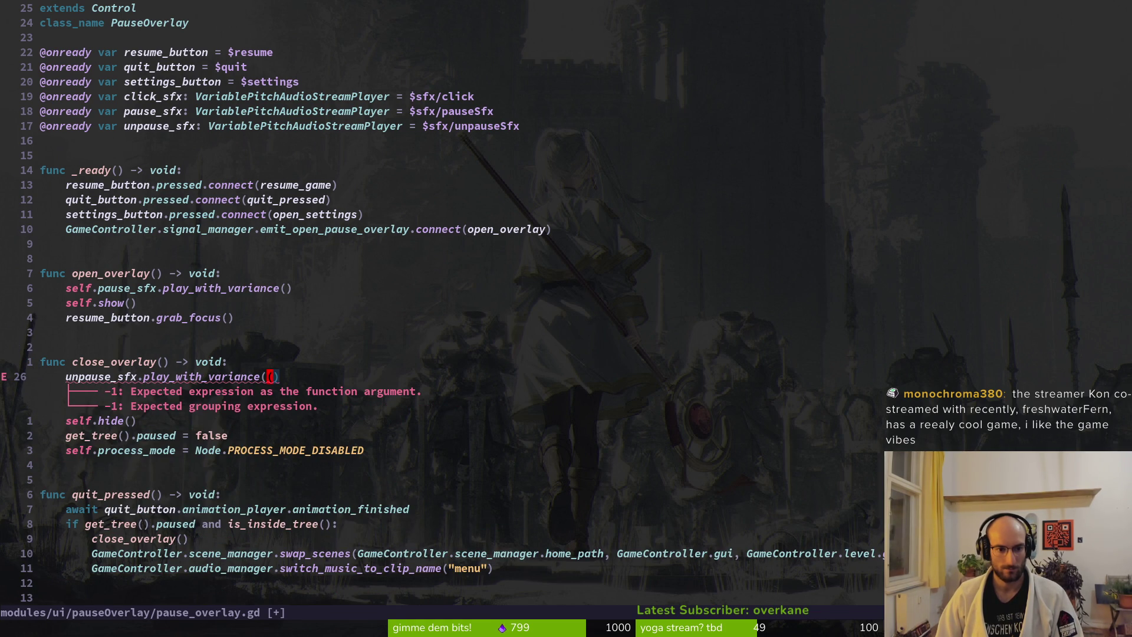
# Step: Save pause_overlay.gd, removing a stray blank line and an unfinished await line
pyautogui.press('a')
pyautogui.write(':w')
pyautogui.press('Return')
pyautogui.press('j')
pyautogui.press('j')
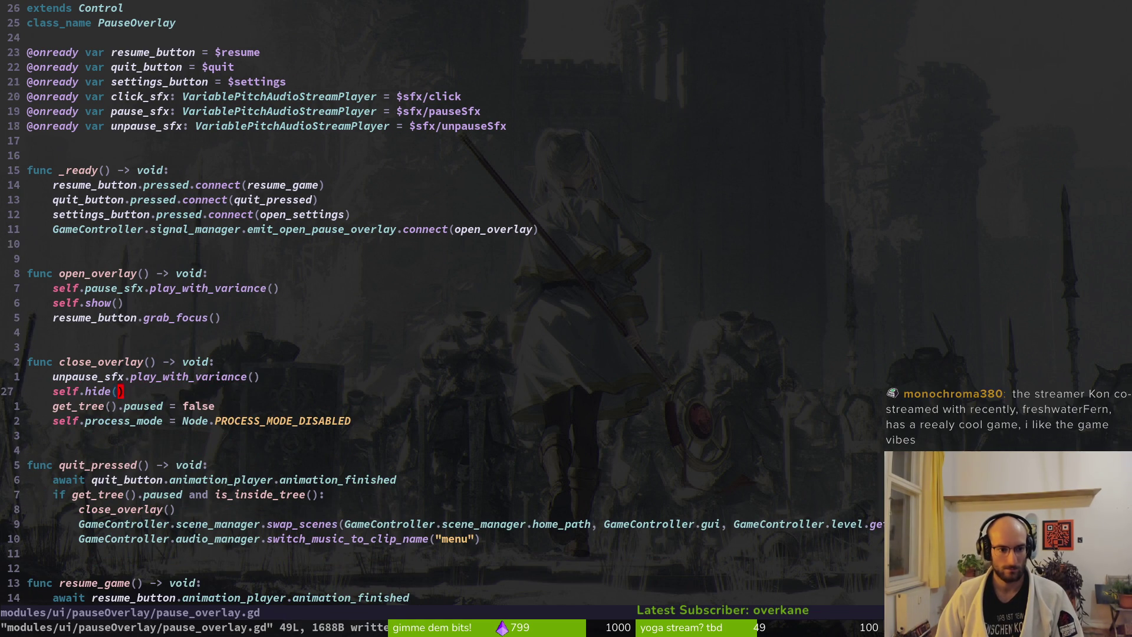
pyautogui.press('k')
pyautogui.press('j')
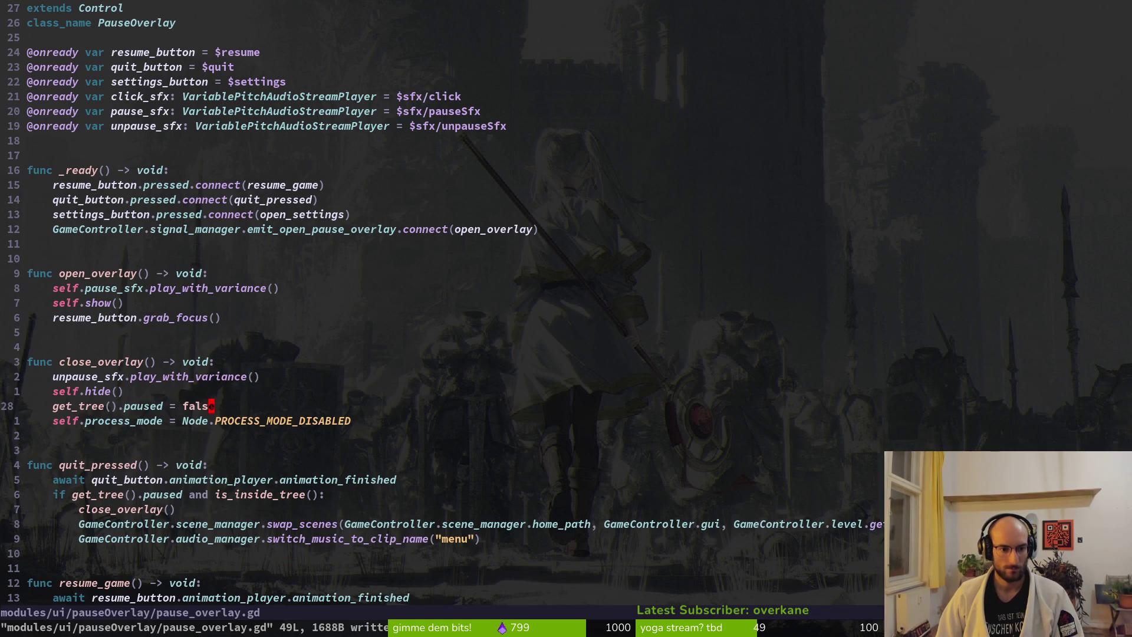
pyautogui.press('o')
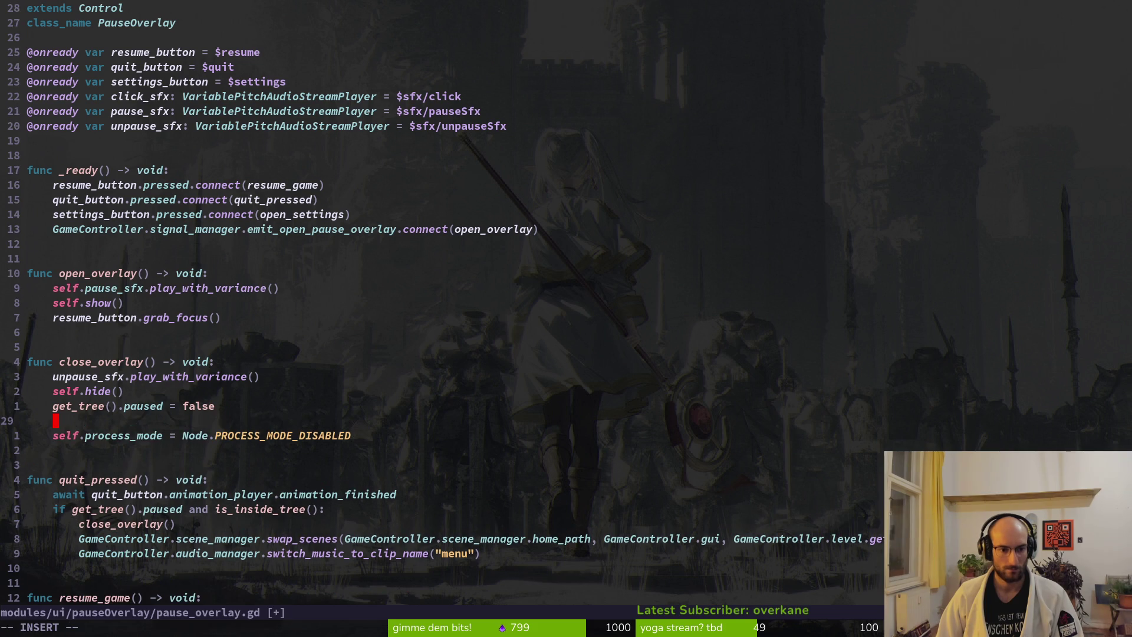
pyautogui.press('Escape')
pyautogui.press('d')
pyautogui.press('d')
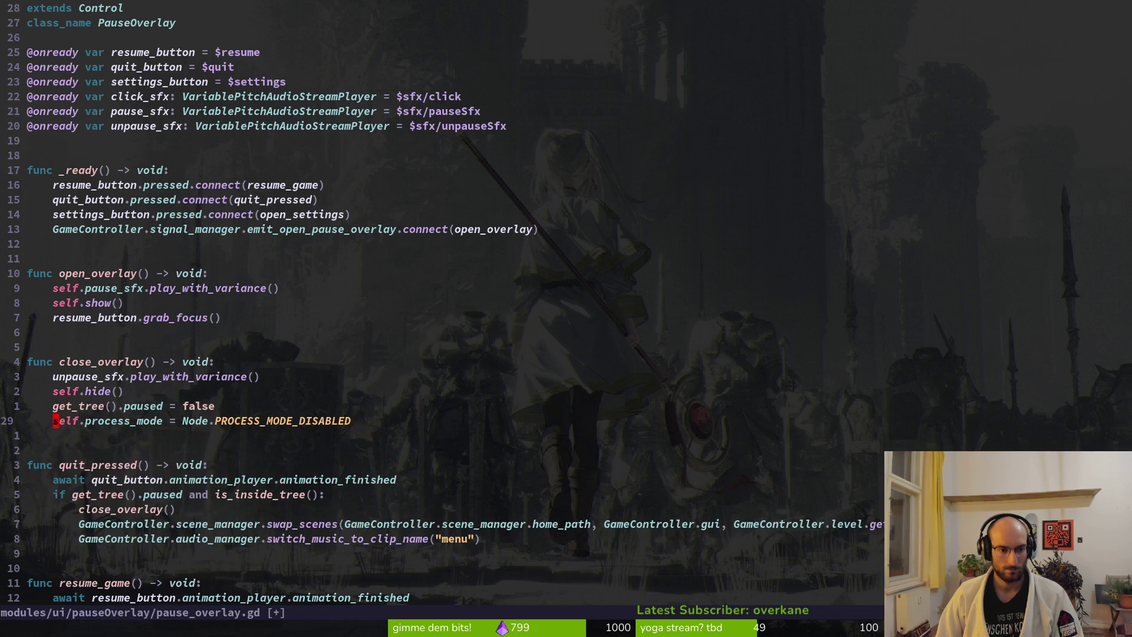
pyautogui.write(':w')
pyautogui.press('Return')
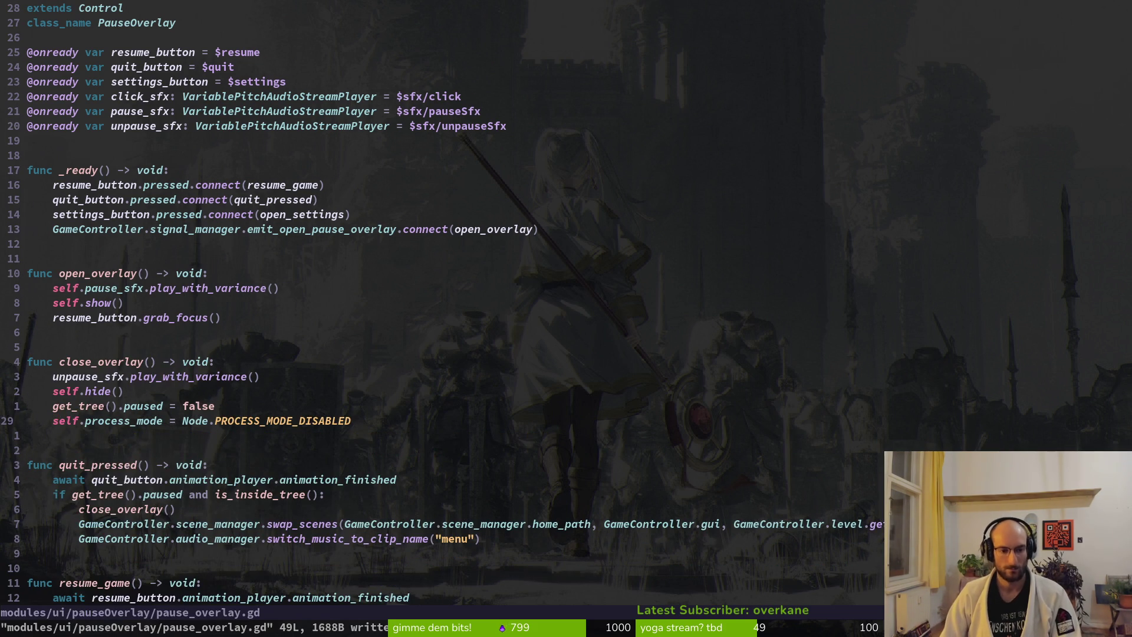
pyautogui.write('Oawait')
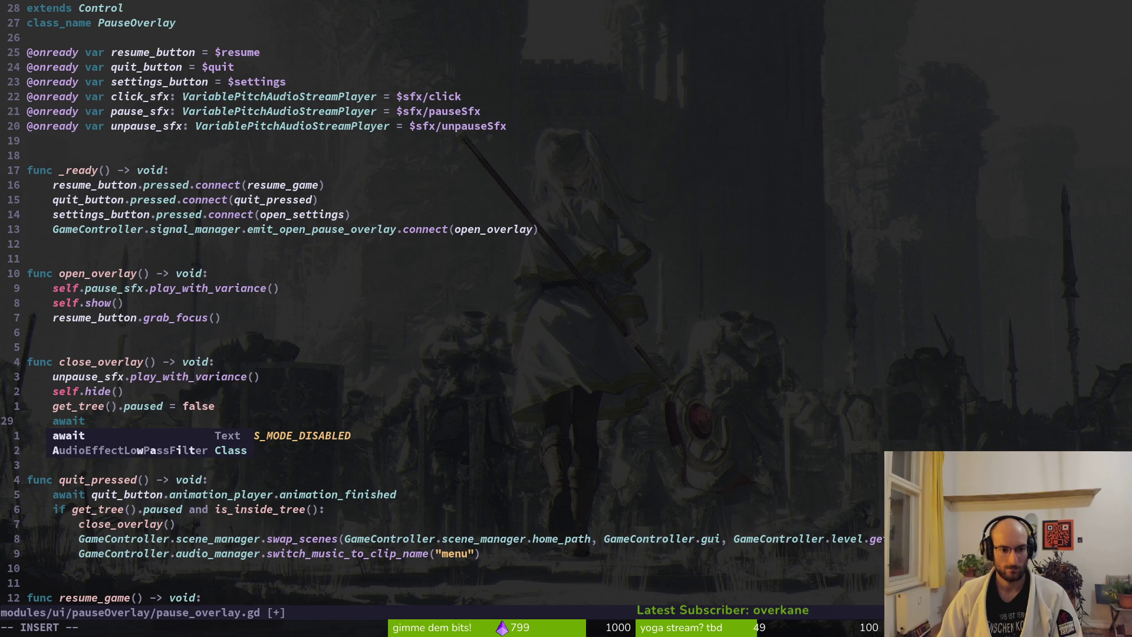
pyautogui.press('Escape')
pyautogui.press('d')
pyautogui.press('d')
pyautogui.write(':w')
pyautogui.press('Return')
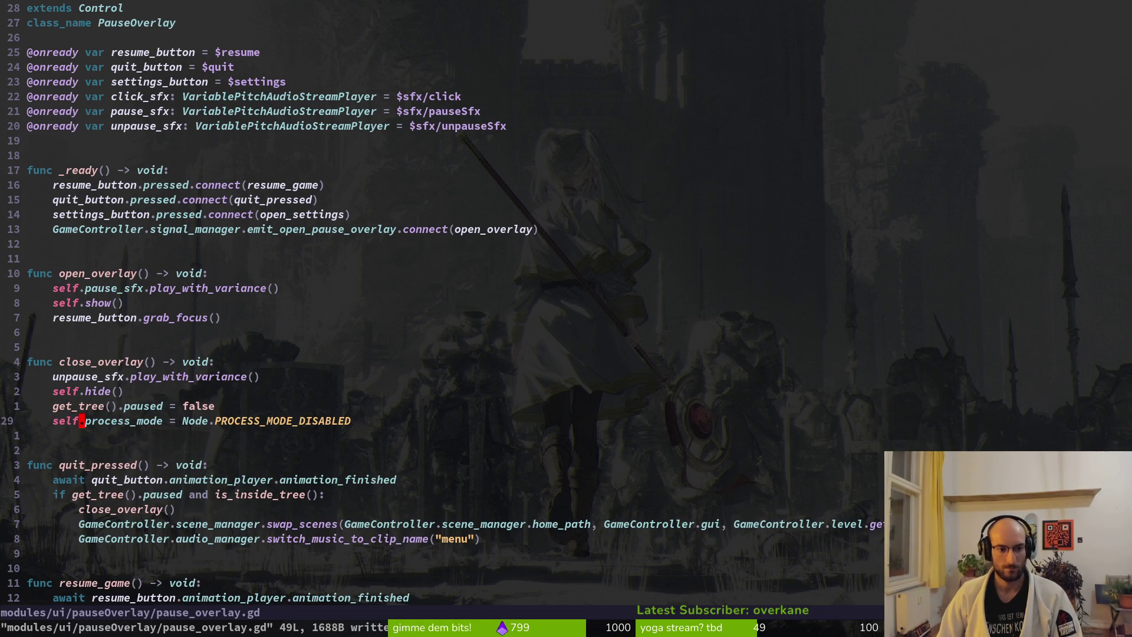
# Step: Select the unpause_sfx line, then bring up the project file finder
pyautogui.press('k')
pyautogui.press('k')
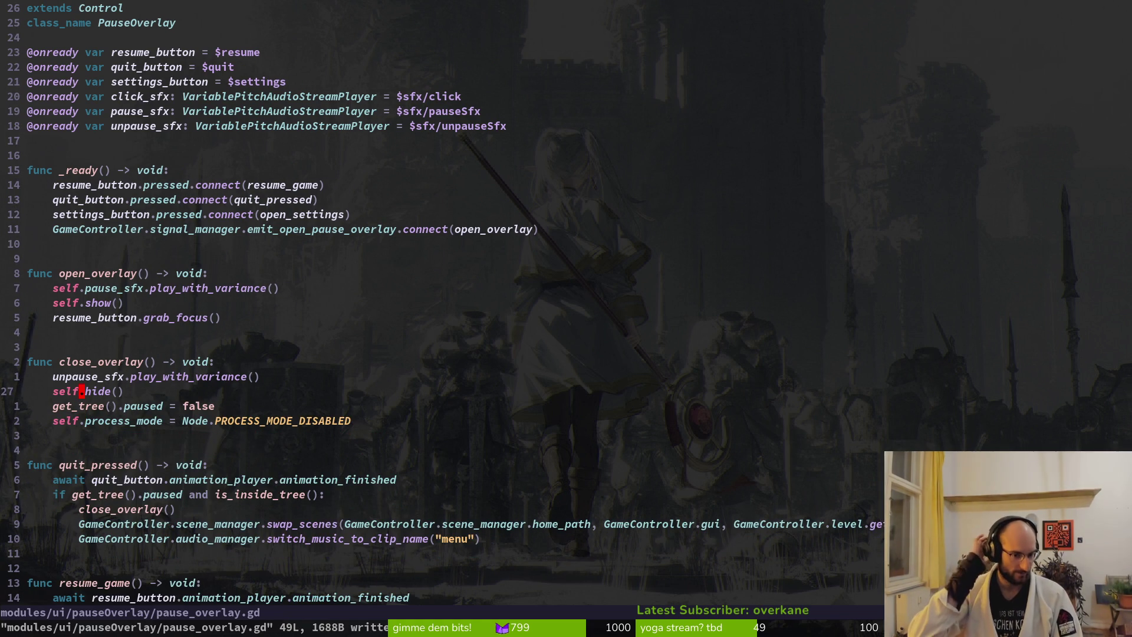
pyautogui.press('k')
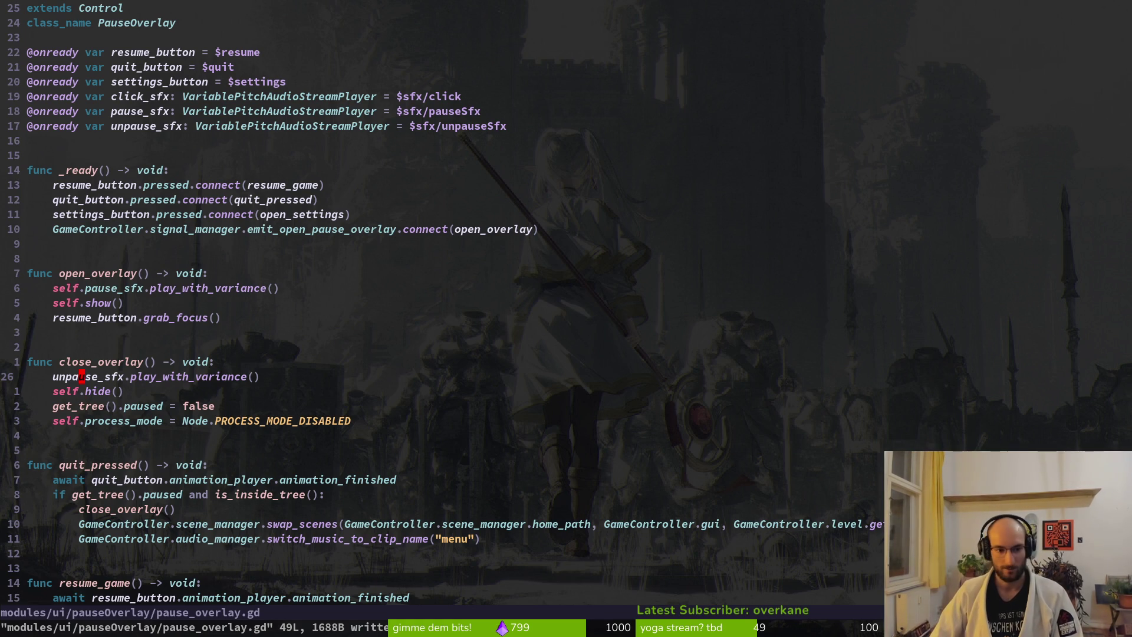
pyautogui.hotkey('shift', 'v')
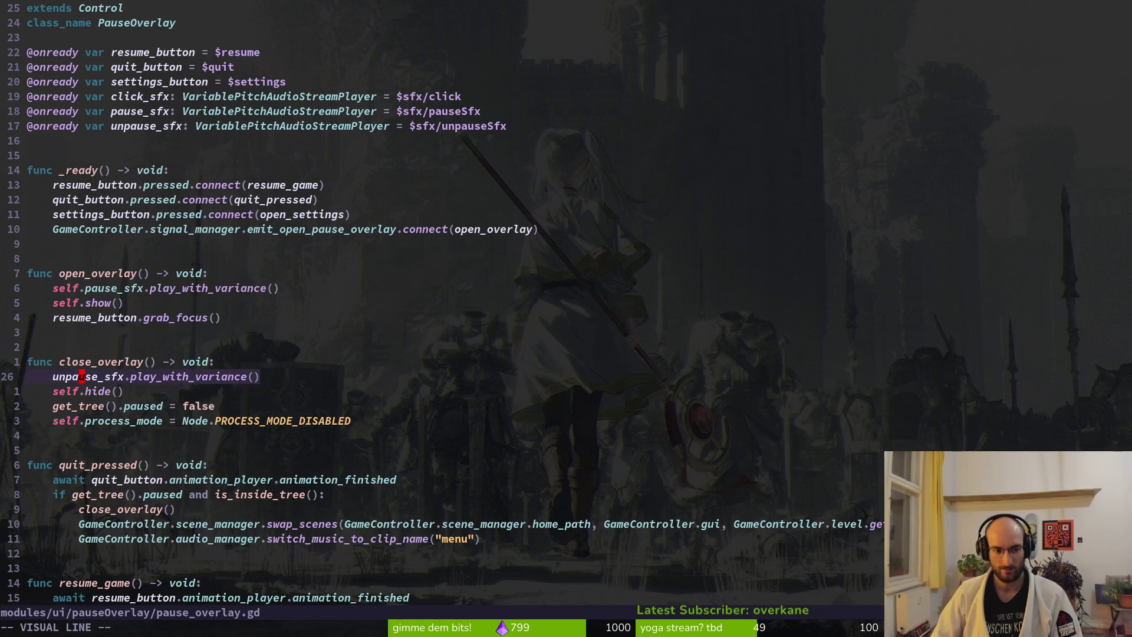
pyautogui.press('y')
pyautogui.press('space')
# Step: Open game.controller.gd and paste the pause_overlay process_mode line into open_skills_overlay and open_settings_overlay
pyautogui.press('f')
pyautogui.press('f')
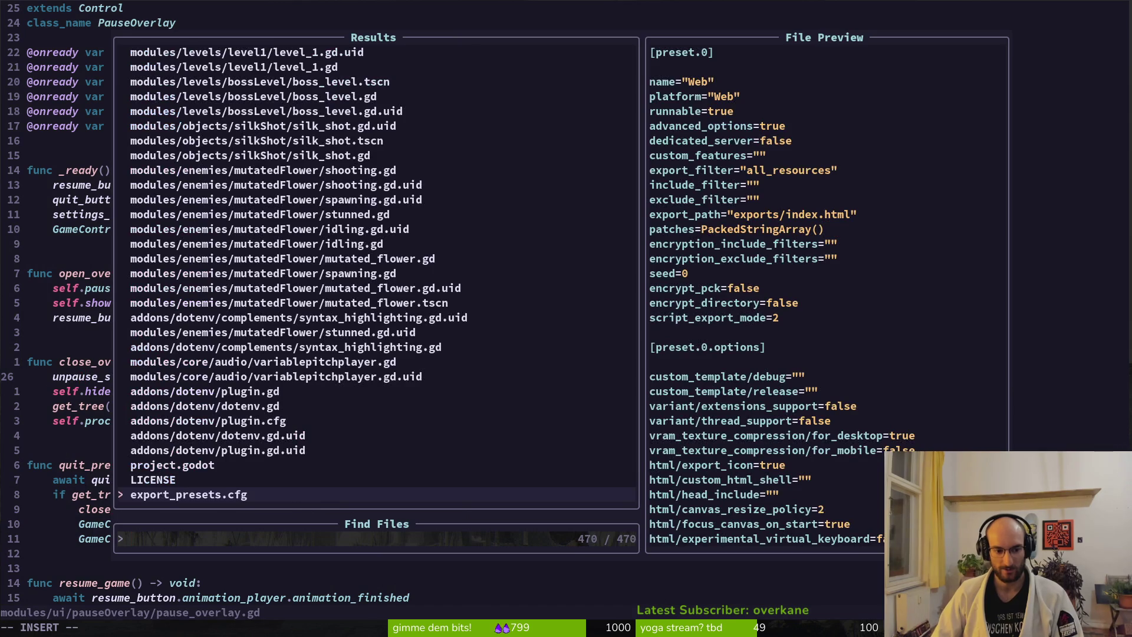
pyautogui.write('gamec')
pyautogui.press('Return')
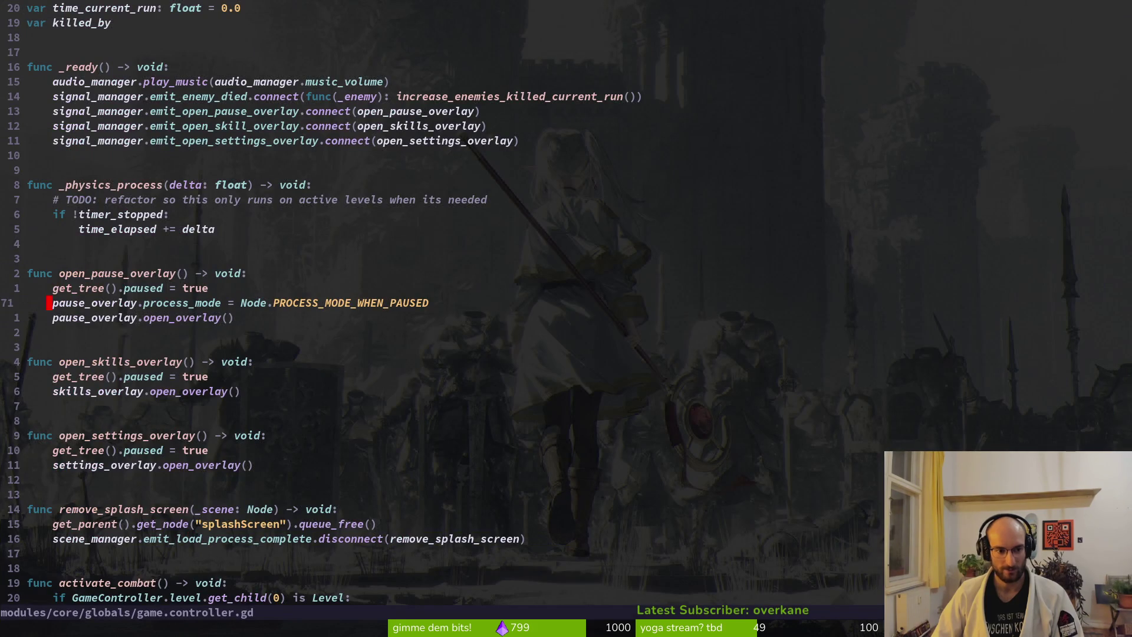
pyautogui.press('}')
pyautogui.press('}')
pyautogui.press('}')
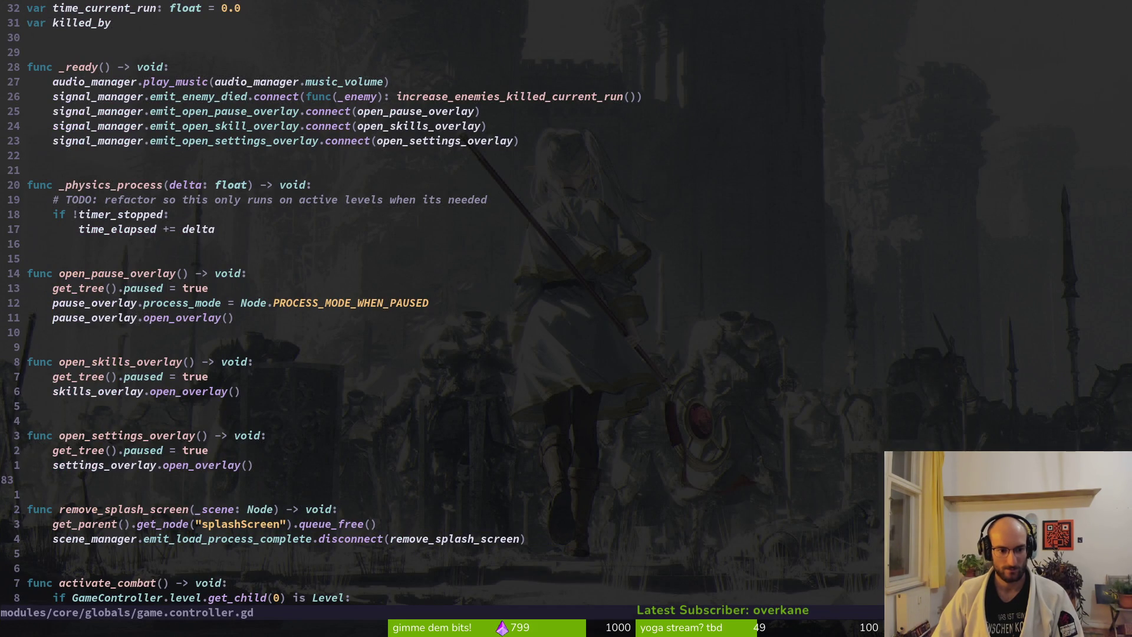
pyautogui.press('k')
pyautogui.press('k')
pyautogui.press('k')
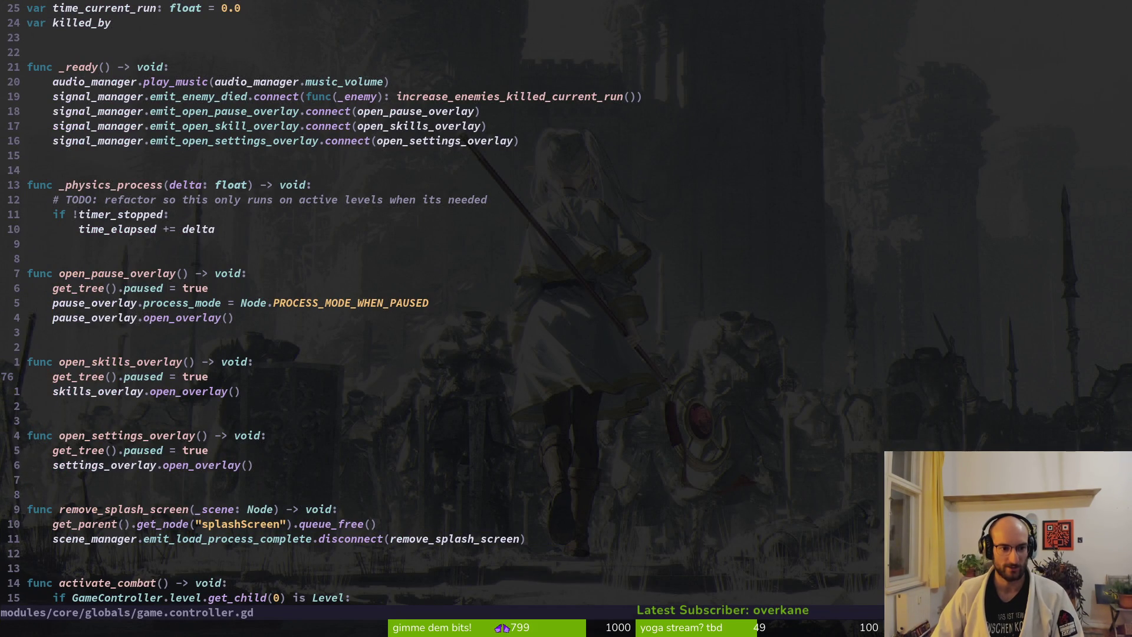
pyautogui.press('k')
pyautogui.press('k')
pyautogui.press('k')
pyautogui.press('j')
pyautogui.press('j')
pyautogui.press('j')
pyautogui.press('k')
pyautogui.press('j')
pyautogui.press('j')
pyautogui.press('j')
pyautogui.press('j')
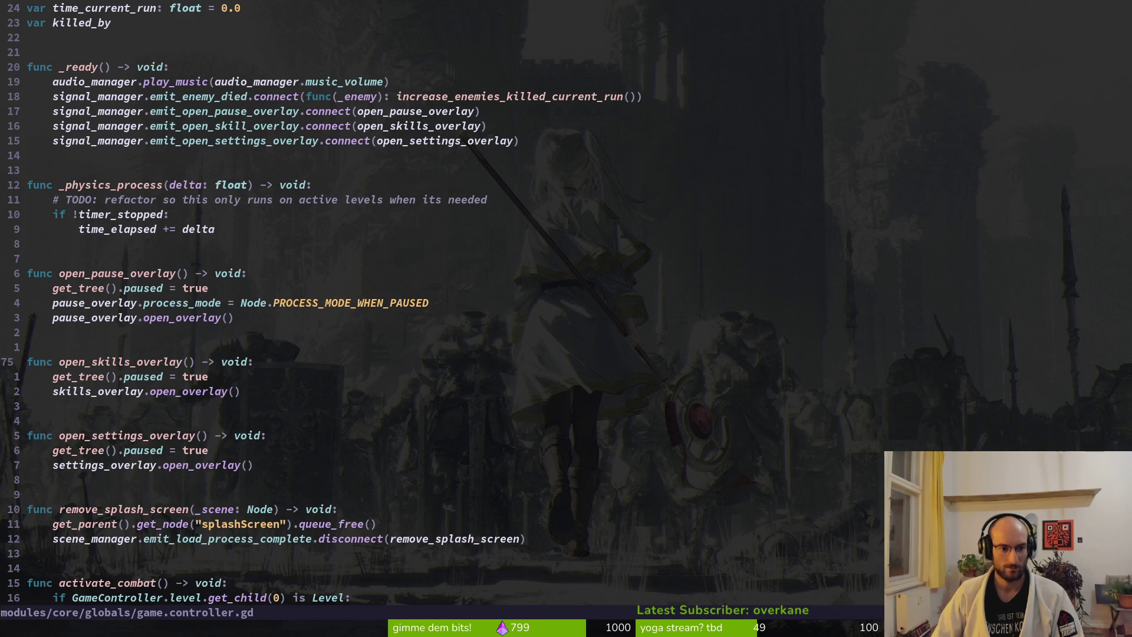
pyautogui.press('j')
pyautogui.press('p')
pyautogui.press('j')
pyautogui.press('j')
pyautogui.press('j')
pyautogui.press('j')
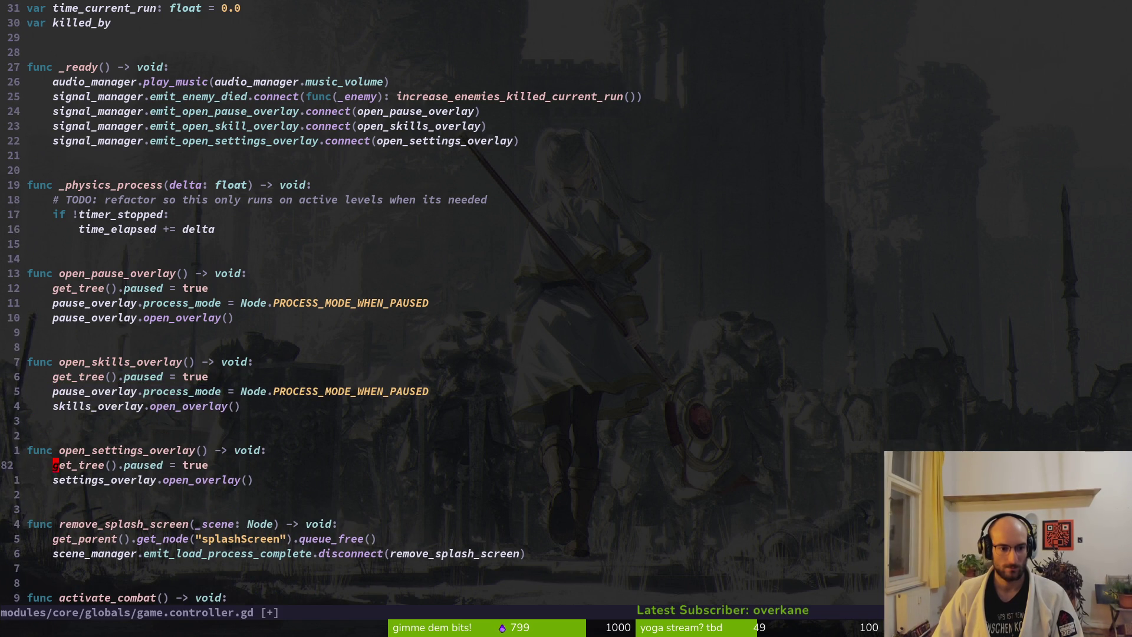
pyautogui.press('p')
pyautogui.press('Return')
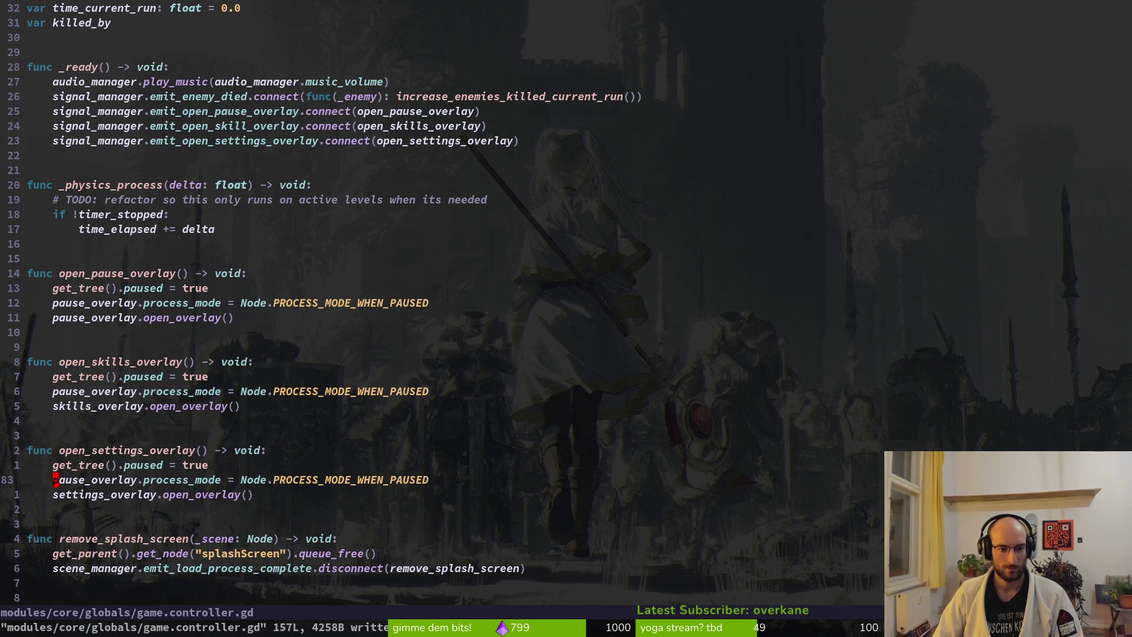
# Step: Change one pasted process_mode line to target settings_overlay
pyautogui.write('cwsed')
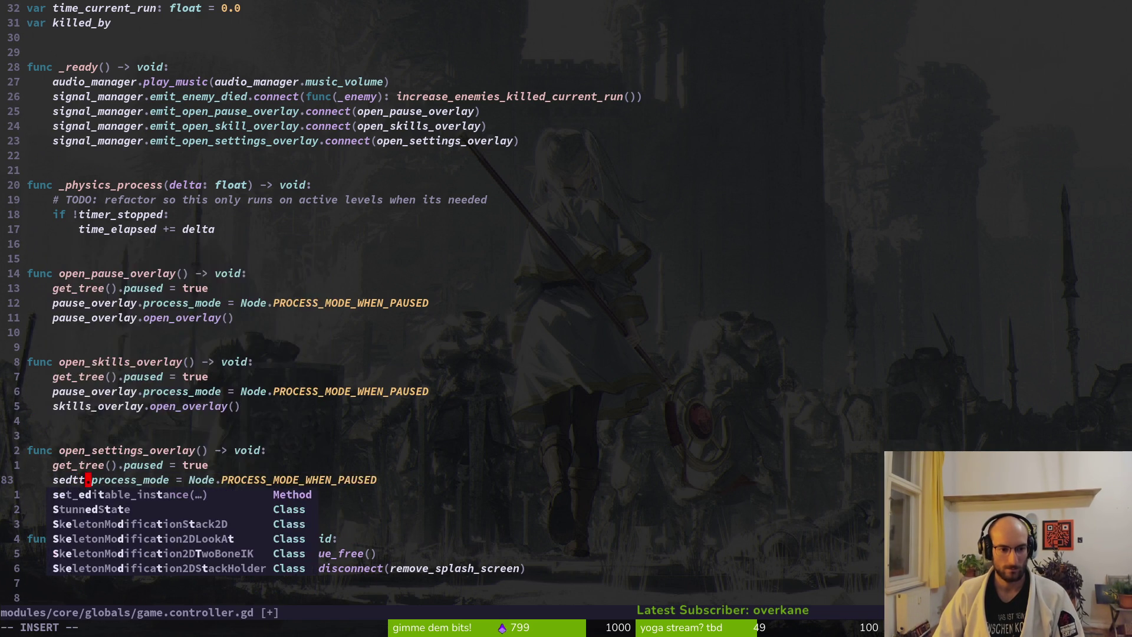
pyautogui.press('BackSpace')
pyautogui.write('ttino')
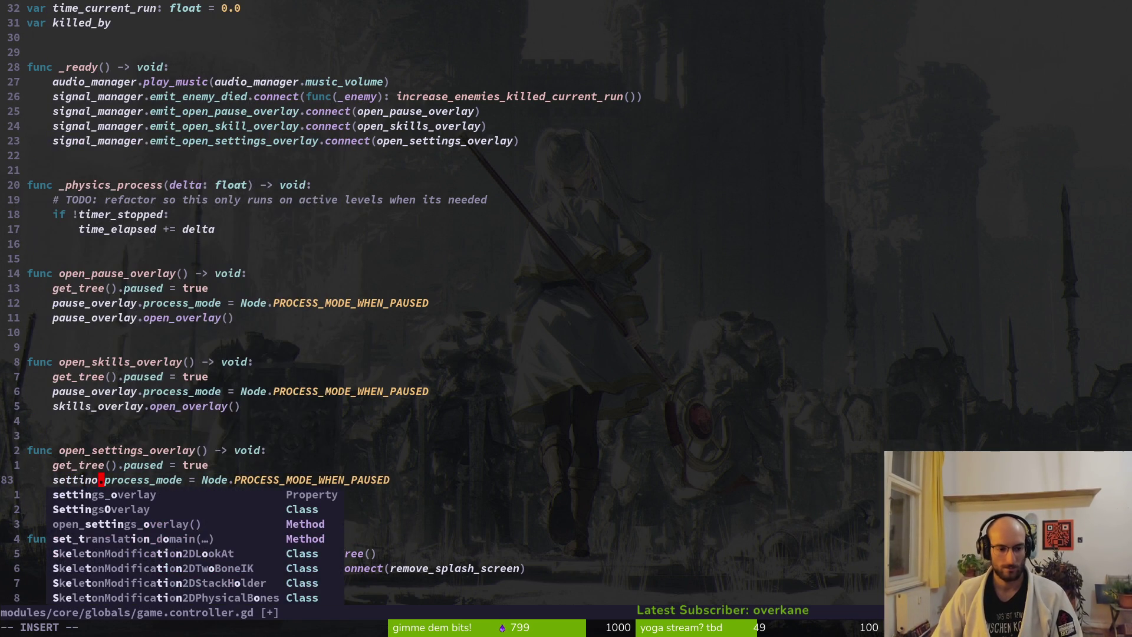
pyautogui.press('Tab')
pyautogui.press('Escape')
# Step: Point the other line at skills_overlay, save game.controller.gd, and run the game in Godot
pyautogui.press('k')
pyautogui.press('k')
pyautogui.press('k')
pyautogui.press('h')
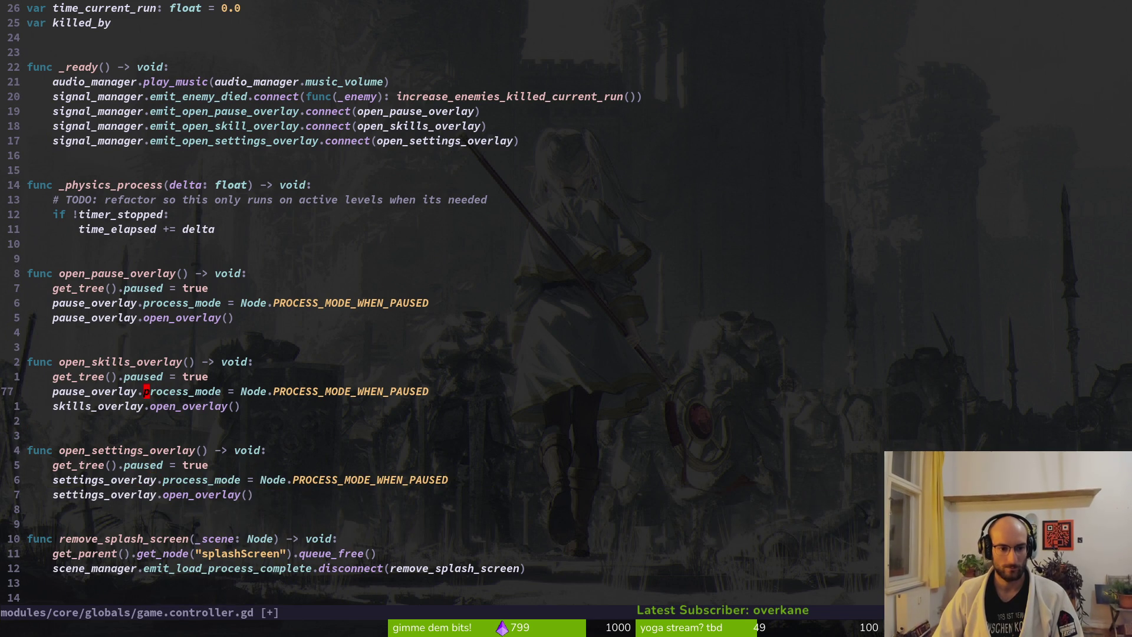
pyautogui.press('d')
pyautogui.press('j')
pyautogui.write('u')
pyautogui.write('sk')
pyautogui.press('Escape')
pyautogui.write('cwskil')
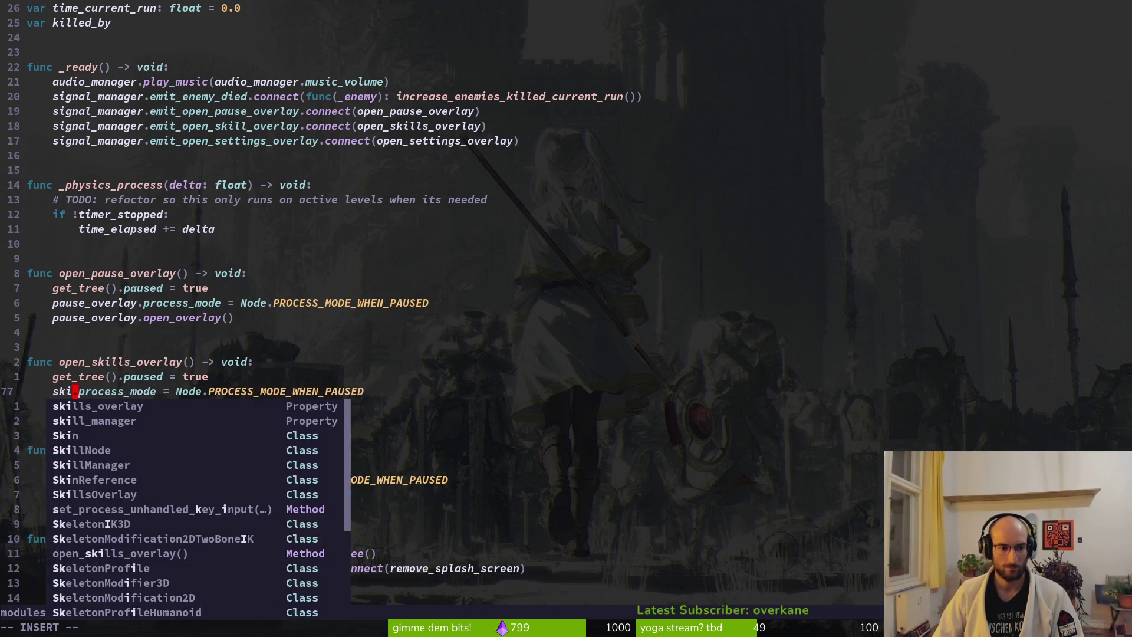
pyautogui.press('Tab')
pyautogui.press('Escape')
pyautogui.write(':w')
pyautogui.press('Return')
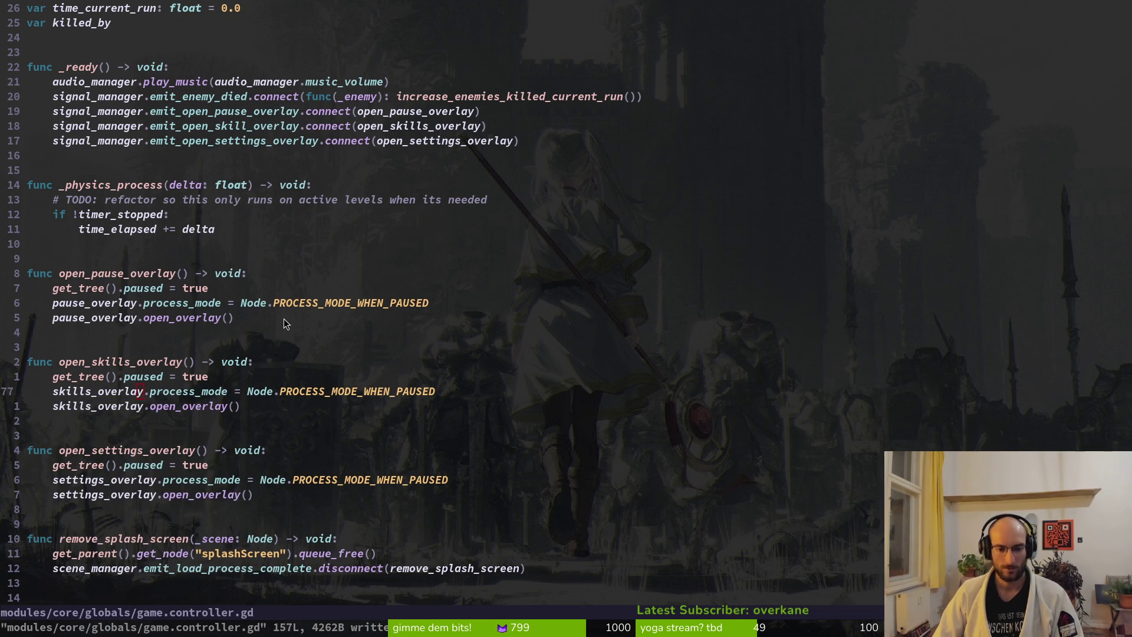
pyautogui.hotkey('alt', 'Tab')
pyautogui.press('F5')
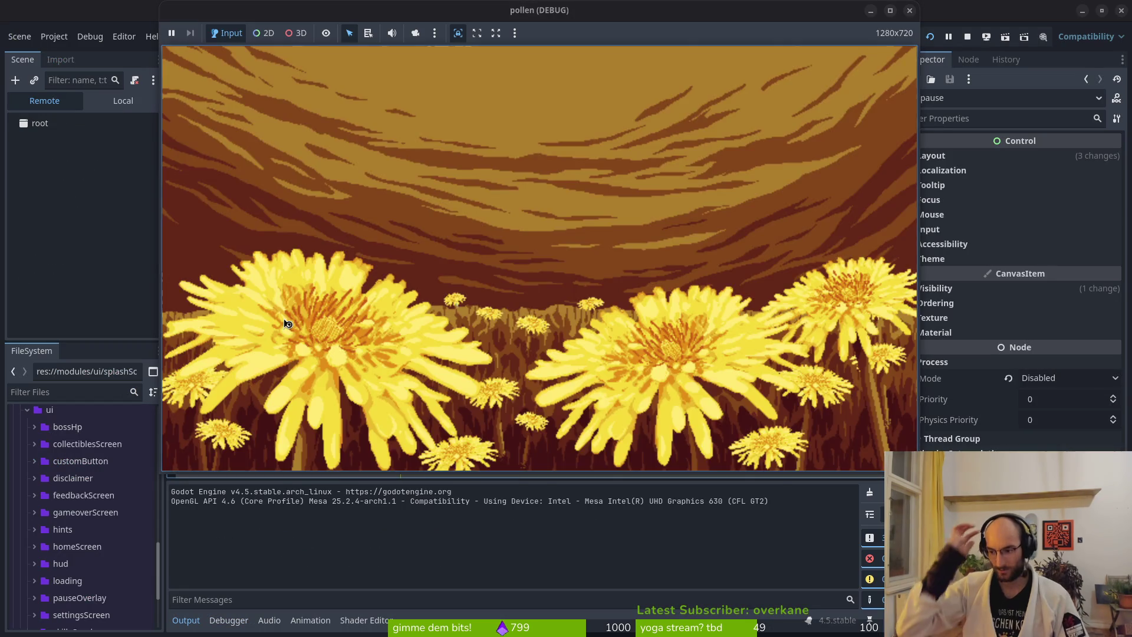
# Step: Start the game, open and close the pause menu, and walk the player to the sprout
pyautogui.press('Return')
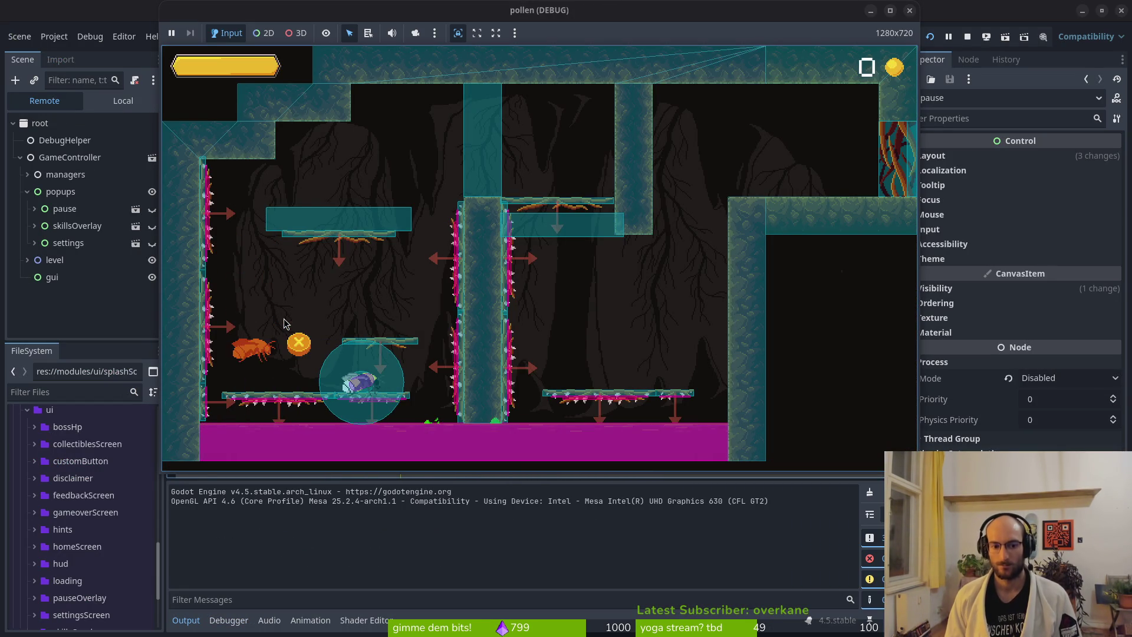
pyautogui.press('Escape')
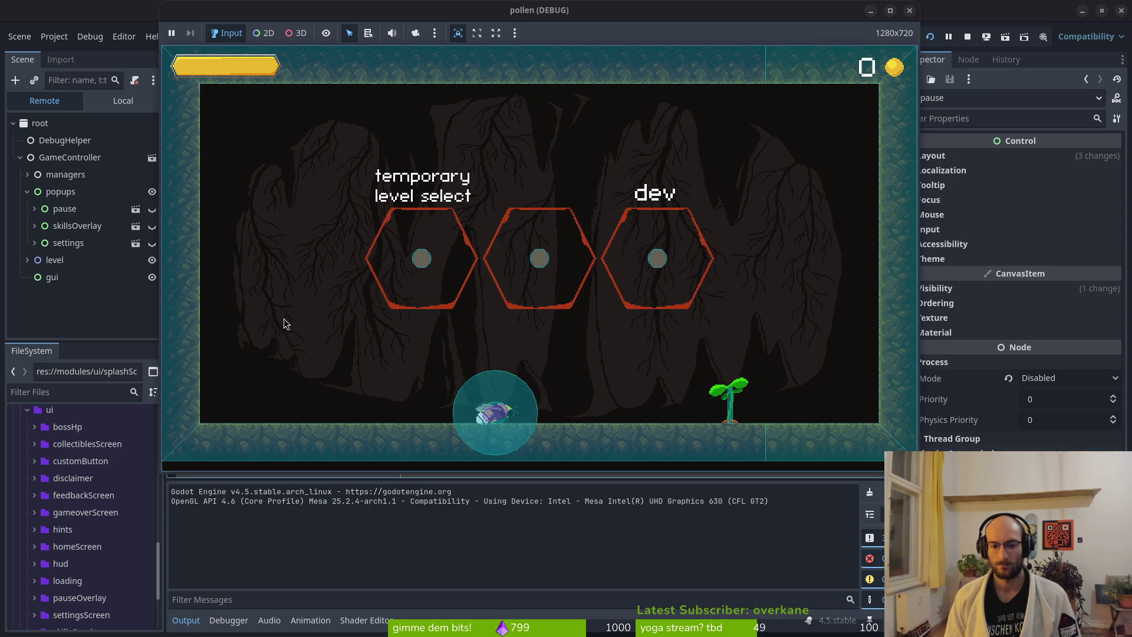
pyautogui.press('Escape')
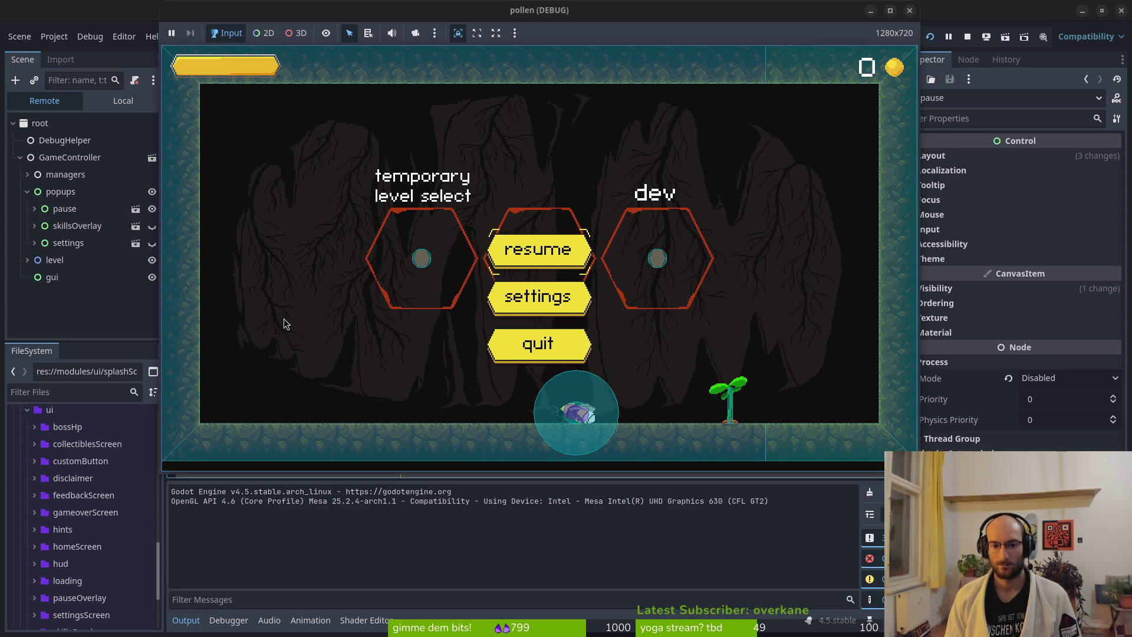
pyautogui.press('Escape')
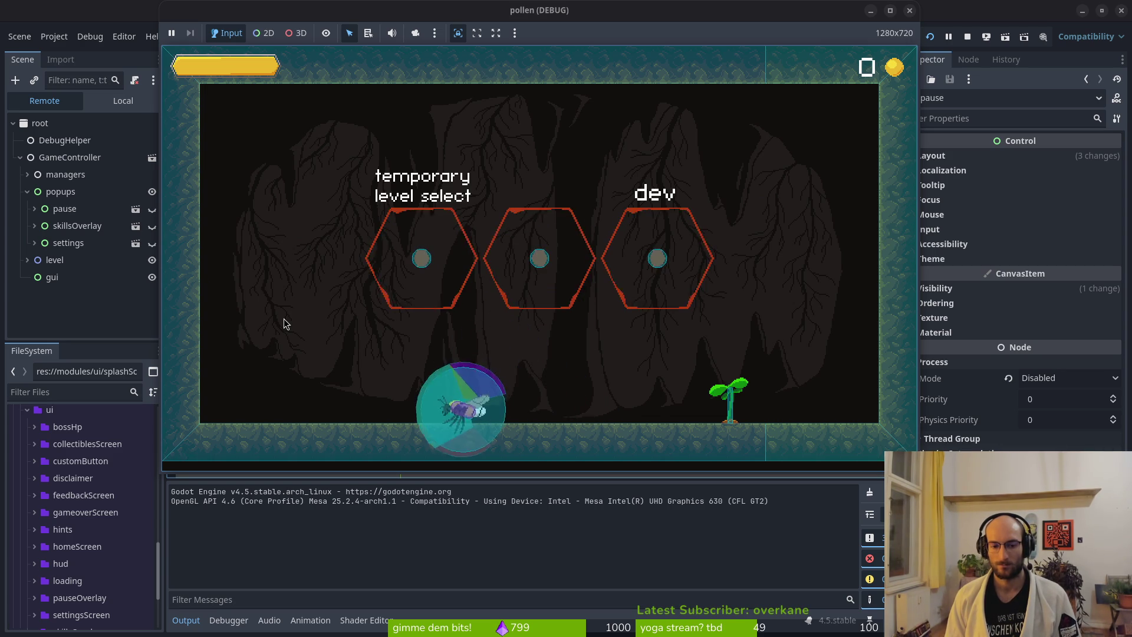
pyautogui.press('Right')
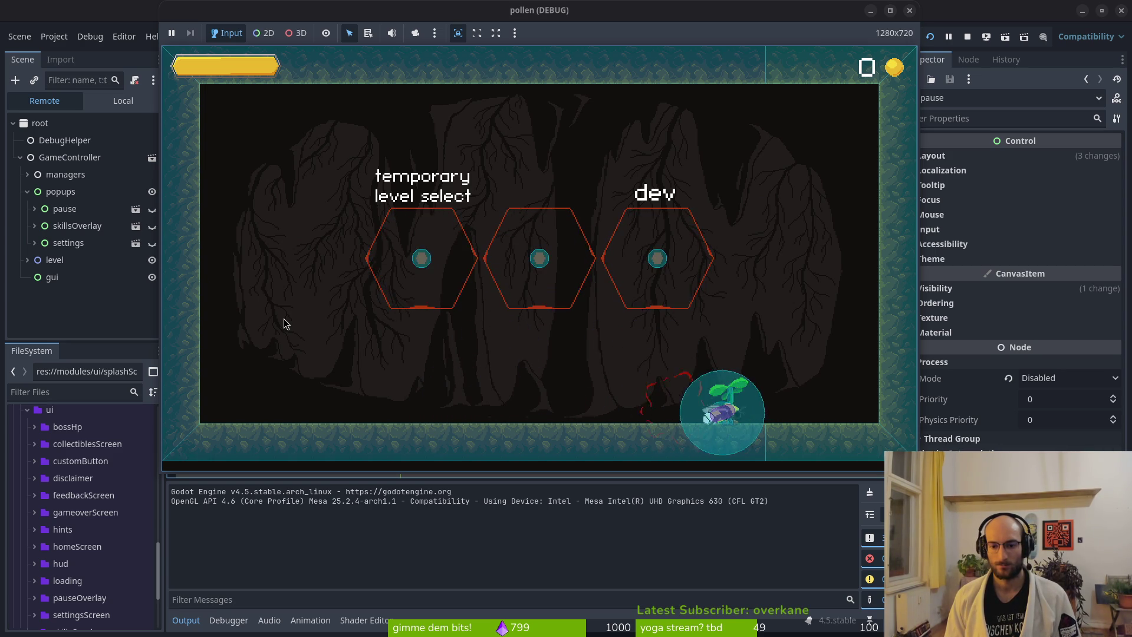
# Step: Buy the reflect projectiles skill in the skill tree, then stop the test run
pyautogui.press('Right')
pyautogui.press('Left')
pyautogui.press('Left')
pyautogui.press('Right')
pyautogui.press('Right')
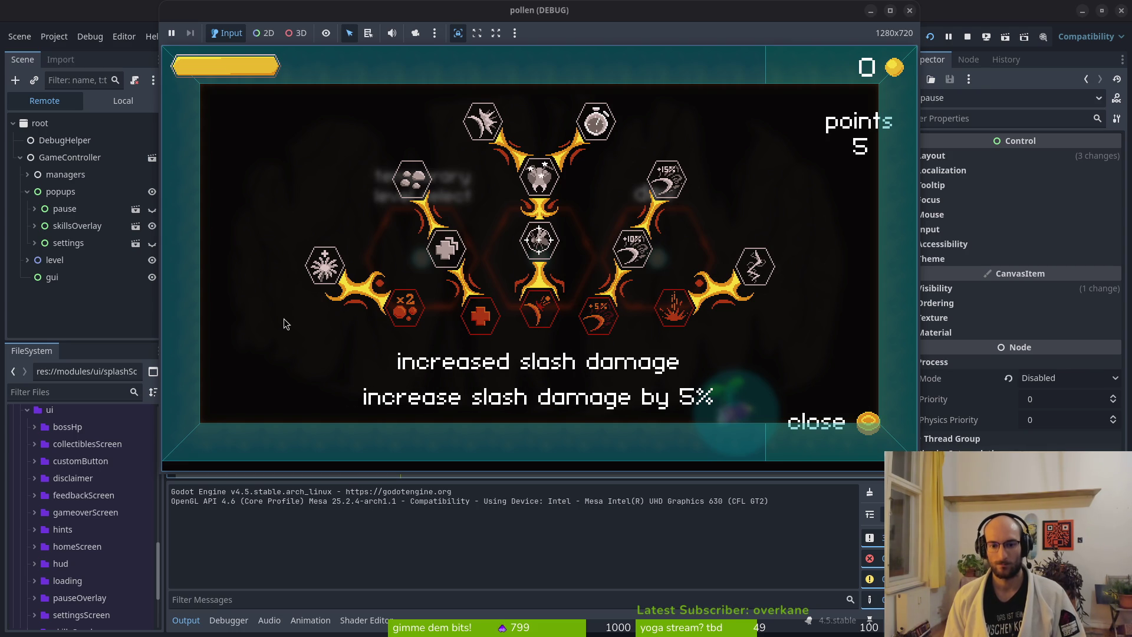
pyautogui.press('Left')
pyautogui.press('Left')
pyautogui.press('Right')
pyautogui.press('Right')
pyautogui.press('Left')
pyautogui.press('Return')
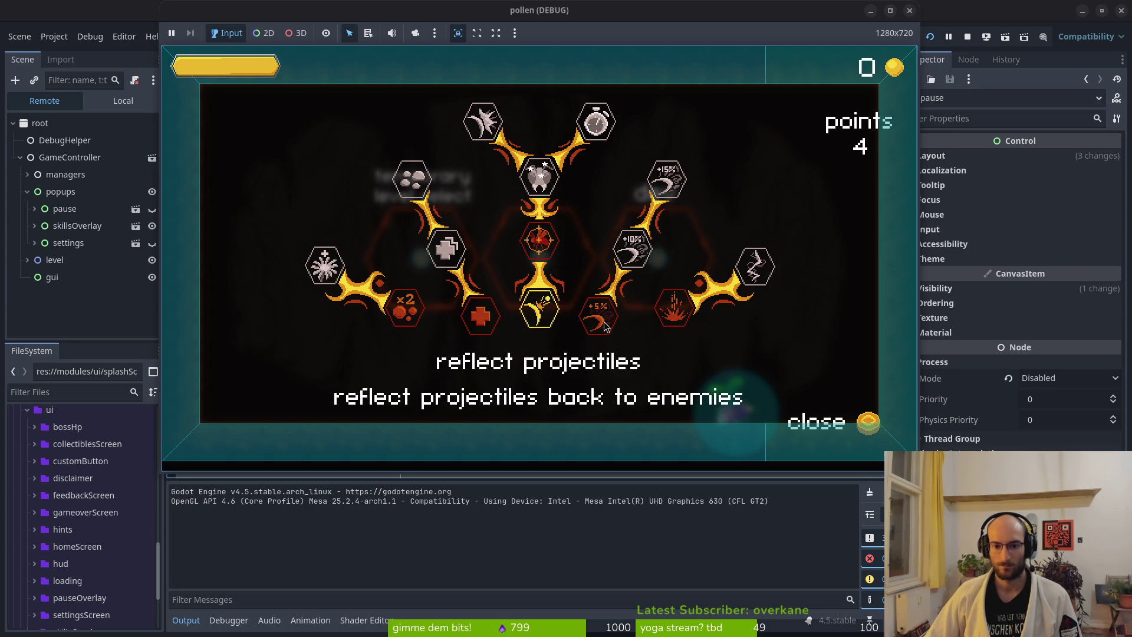
pyautogui.press('Right')
pyautogui.press('Left')
pyautogui.press('Left')
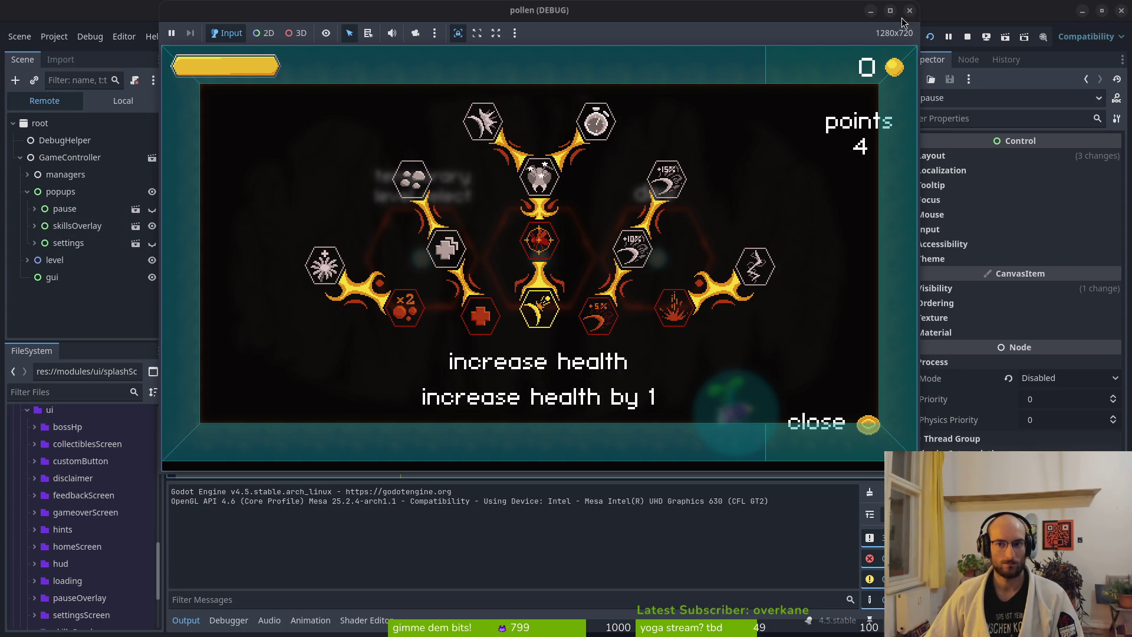
pyautogui.press('F8')
pyautogui.click(58, 192)
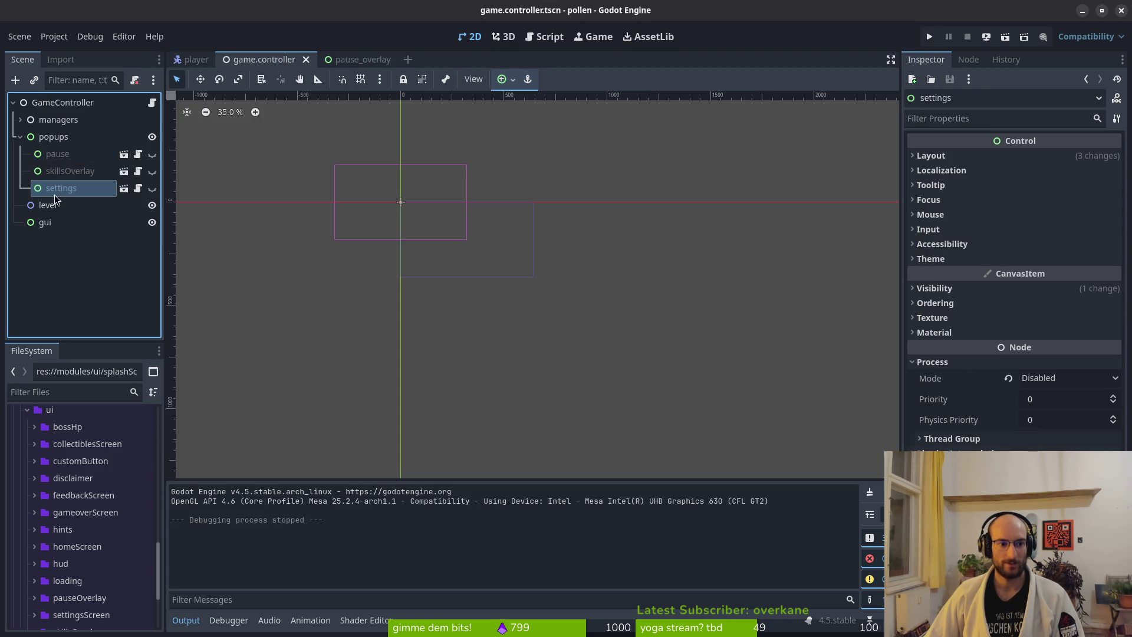
# Step: Move the settings popup above skillsOverlay under popups, then run the game and start it
pyautogui.moveTo(75, 170); pyautogui.dragTo(76, 168)
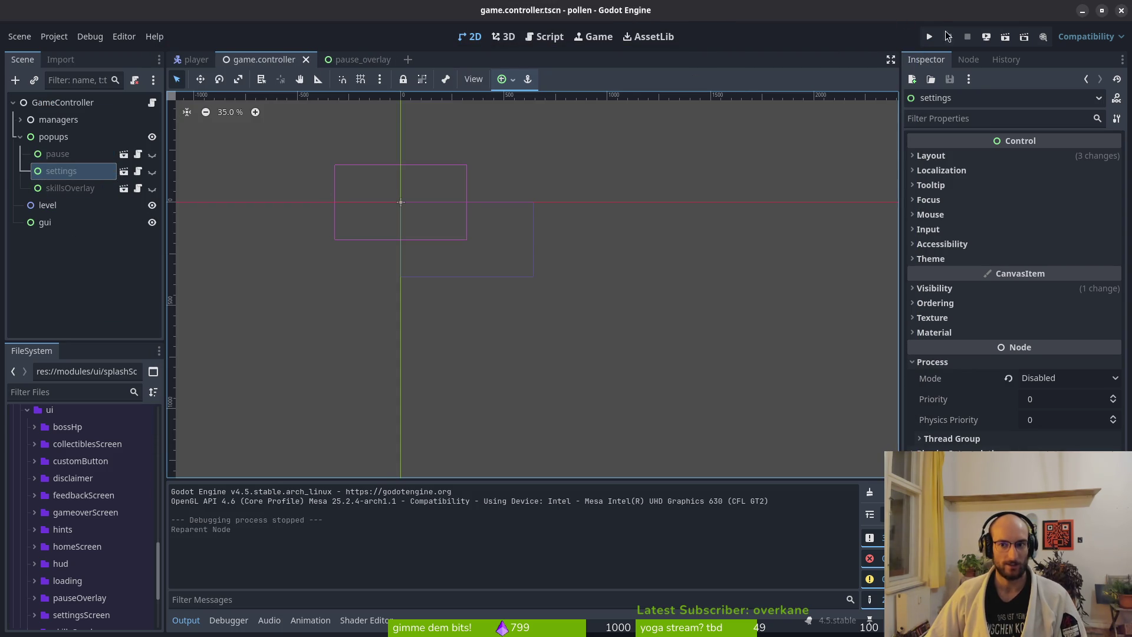
pyautogui.click(933, 37)
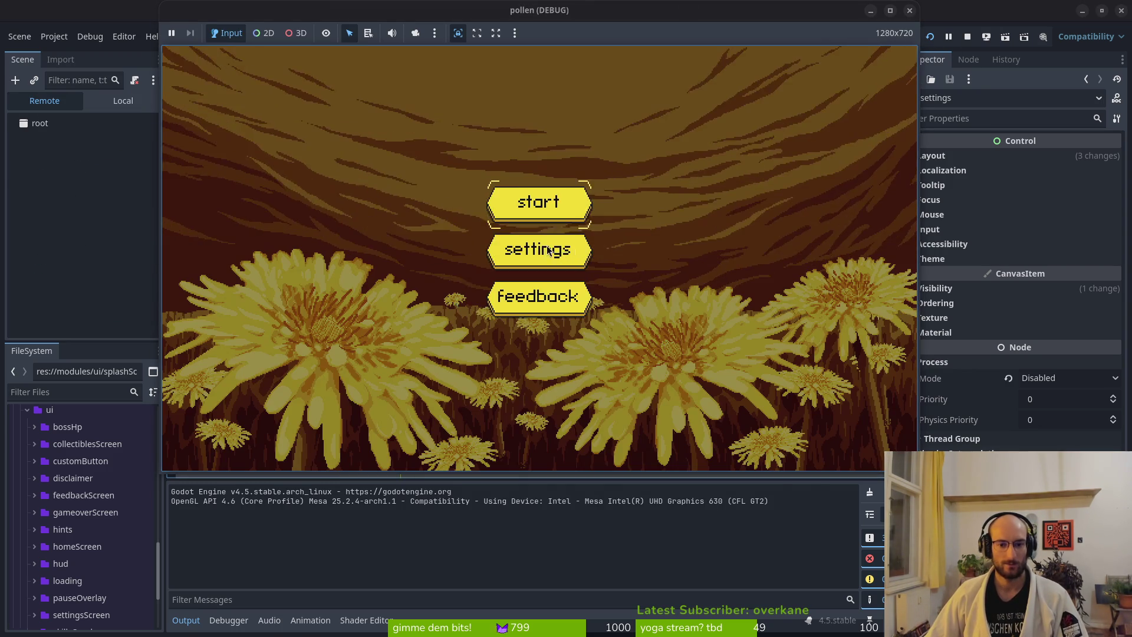
pyautogui.click(551, 205)
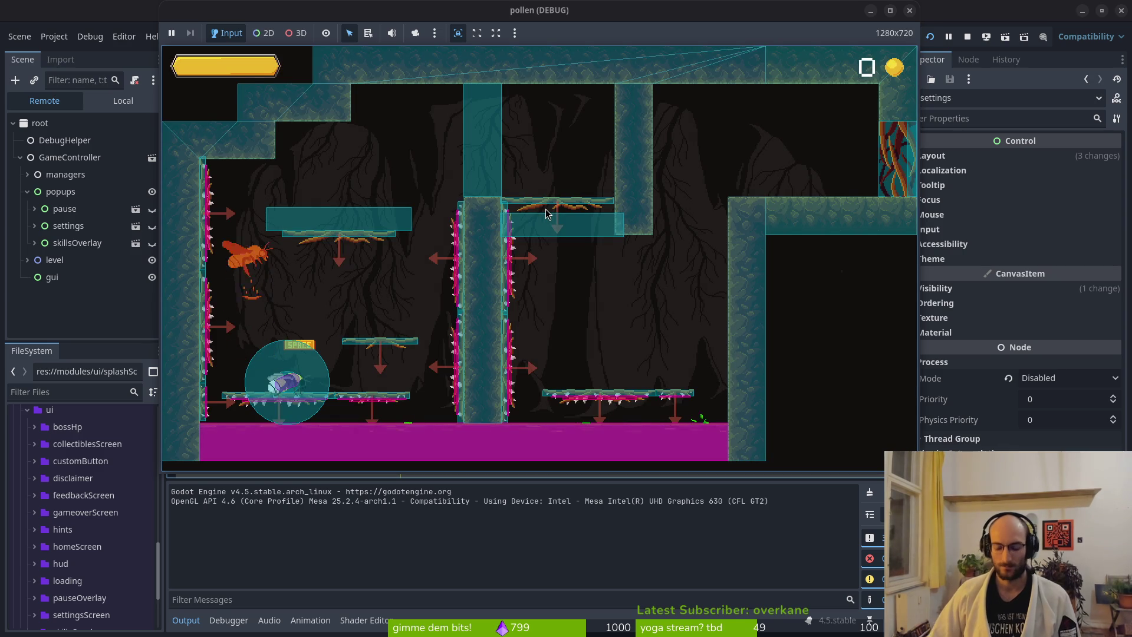
# Step: Walk right to the sprout, open the skills overlay, check the live popups node, then stop
pyautogui.press('d')
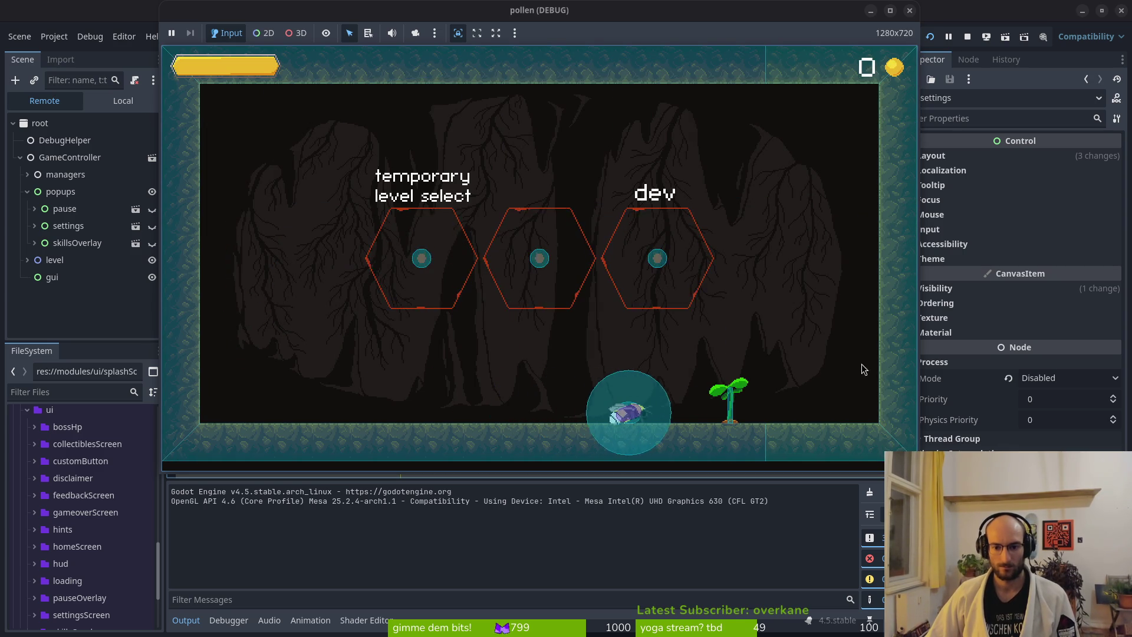
pyautogui.press('Tab')
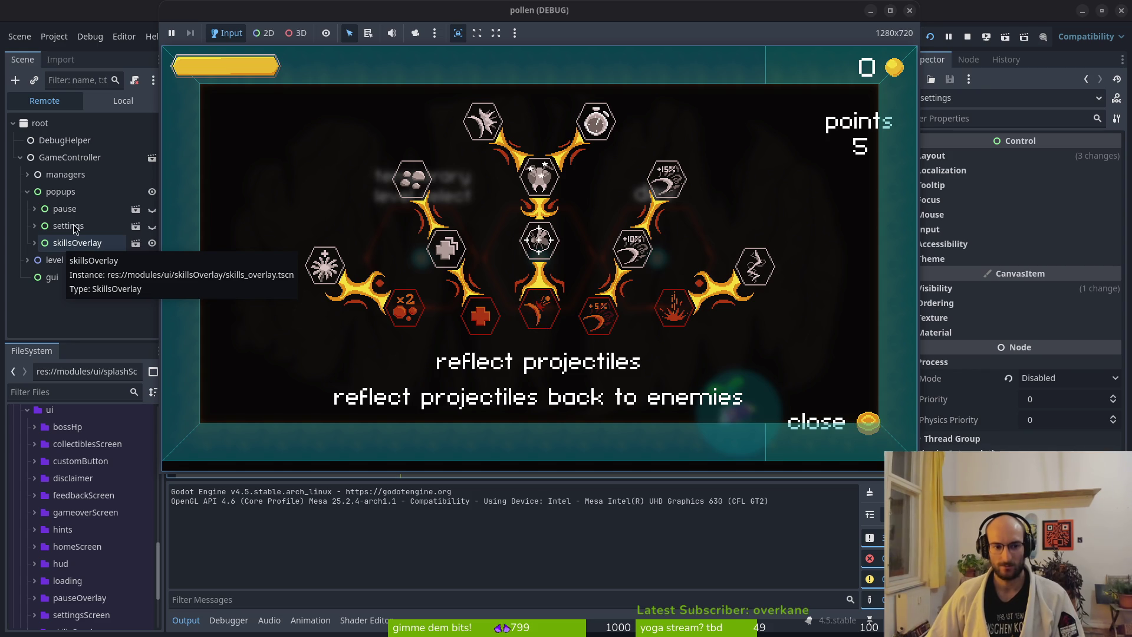
pyautogui.click(61, 193)
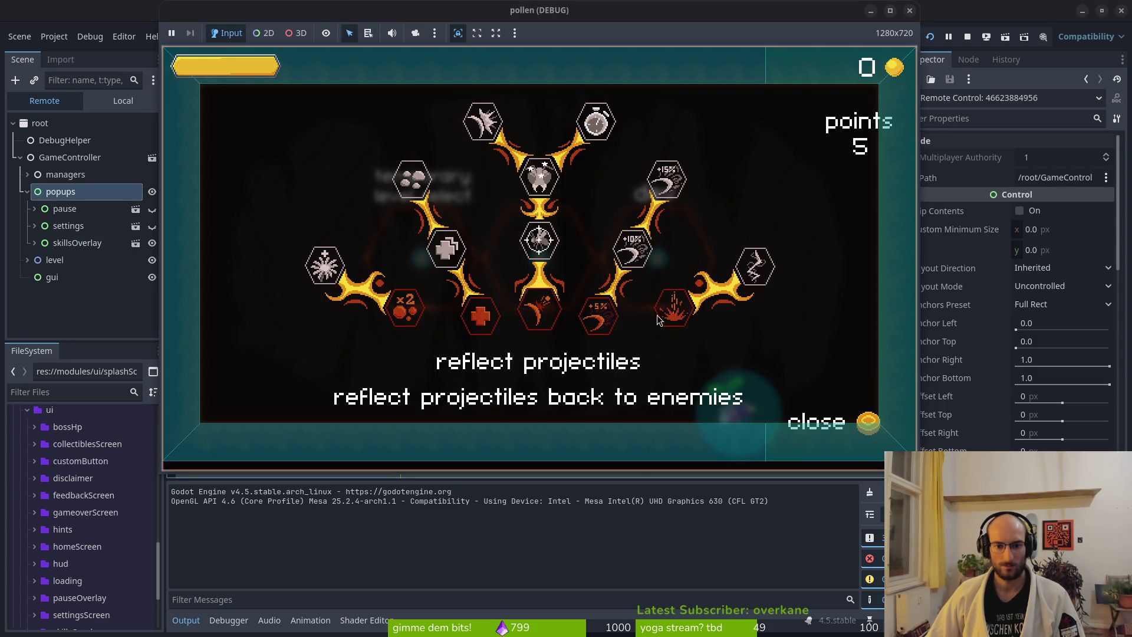
pyautogui.click(966, 37)
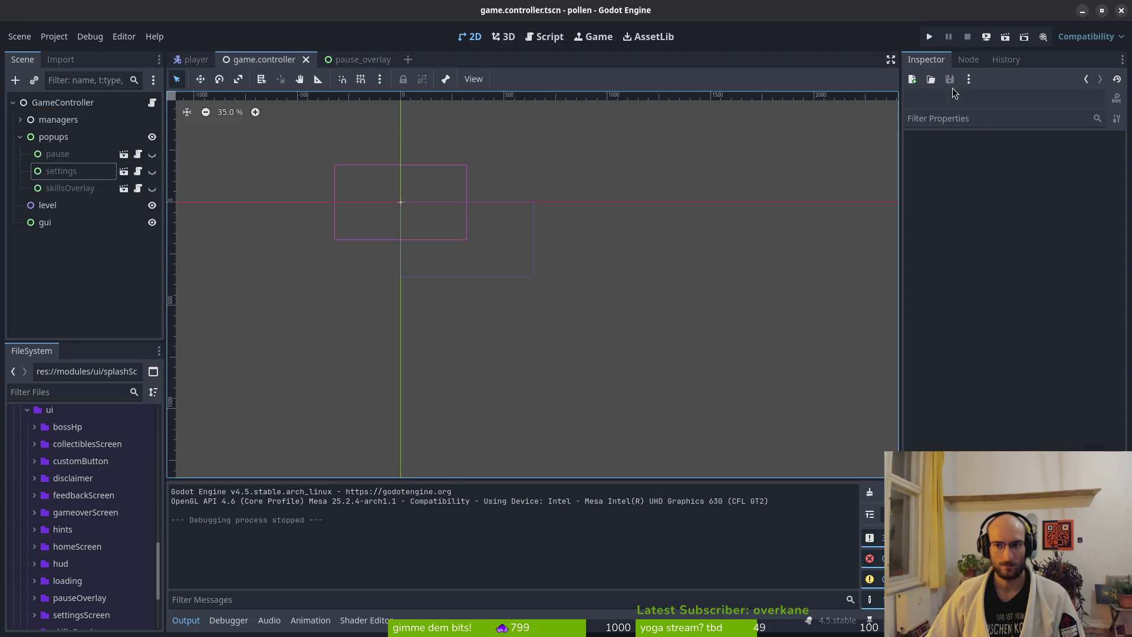
pyautogui.hotkey('alt', 'Tab')
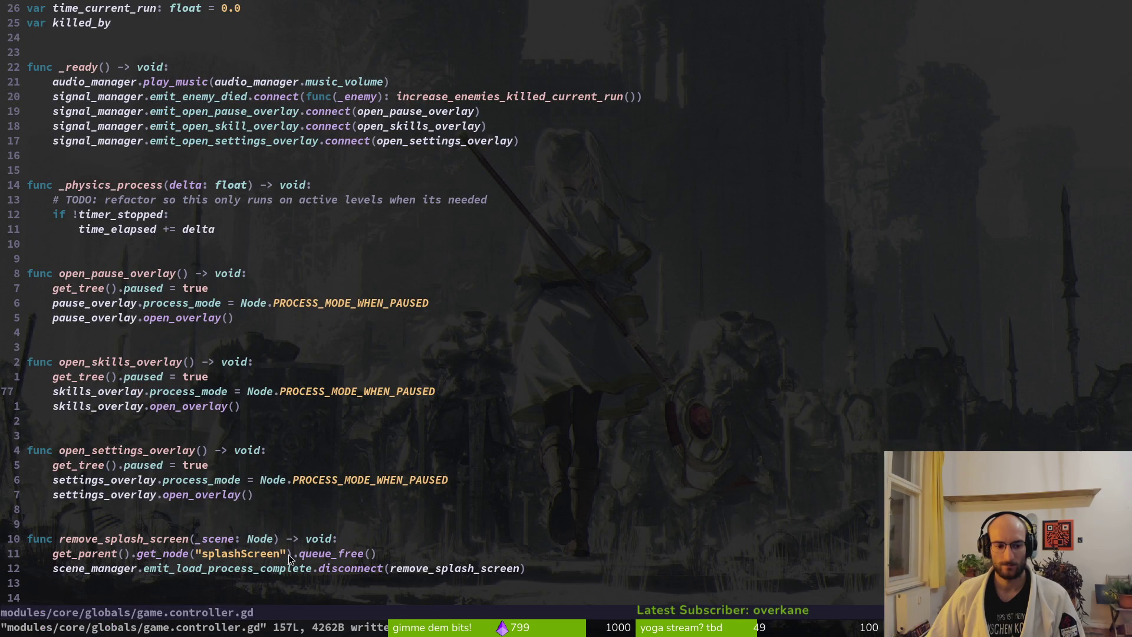
# Step: Open skills_overlay.gd and review the self.hide line in close_overlay
pyautogui.press('space')
pyautogui.press('f')
pyautogui.press('f')
pyautogui.write('skills')
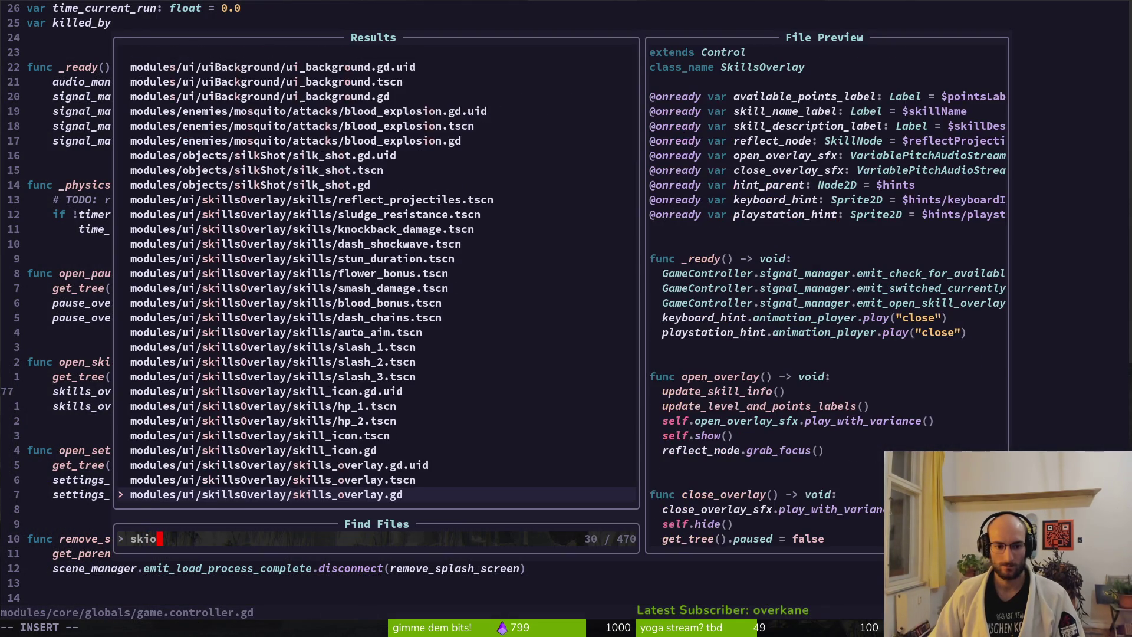
pyautogui.press('Return')
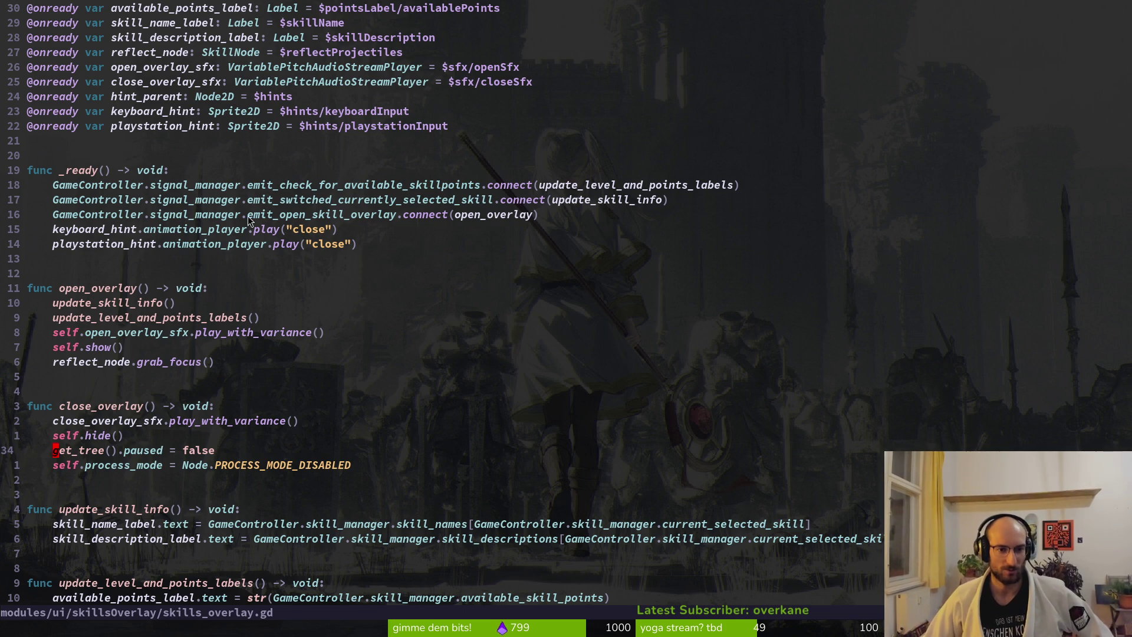
pyautogui.scroll(1, 234, 196)
pyautogui.press('k')
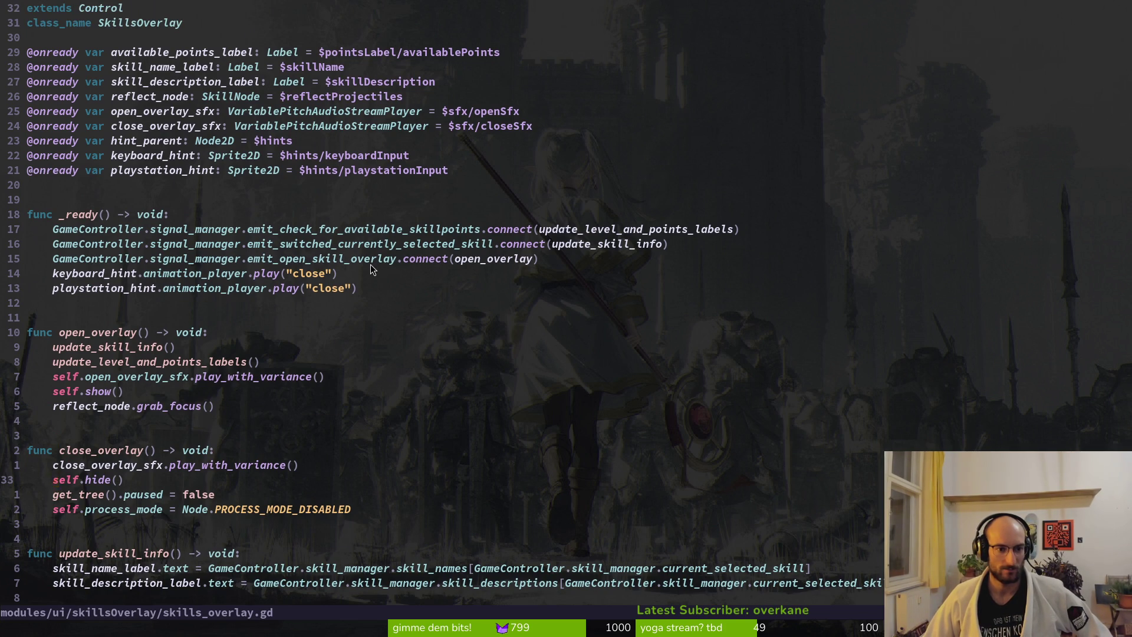
pyautogui.scroll(-4, 287, 253)
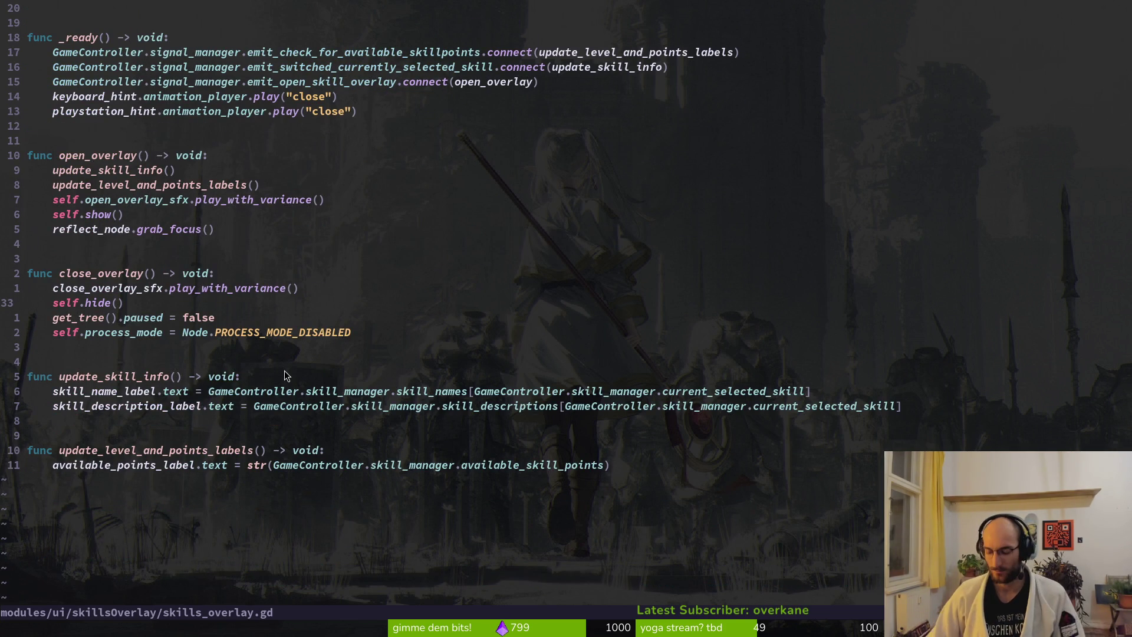
# Step: Open hud_canvas.gd, then skill_icon.gd, through the file finder
pyautogui.press('space')
pyautogui.press('f')
pyautogui.press('f')
pyautogui.write('hudcanv')
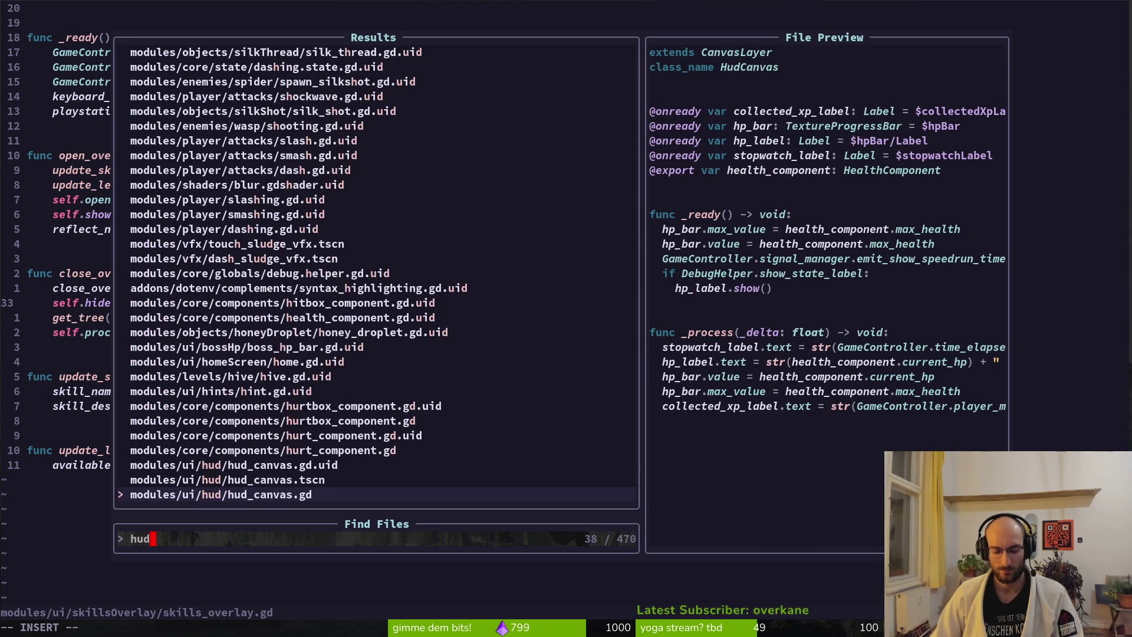
pyautogui.press('Return')
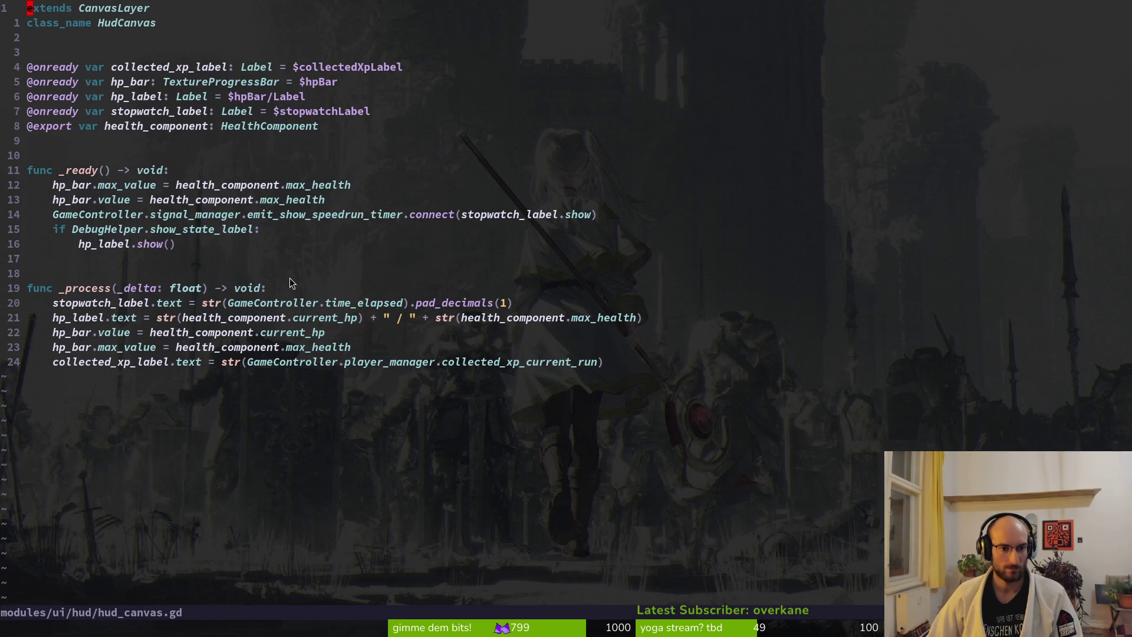
pyautogui.press('space')
pyautogui.press('f')
pyautogui.press('f')
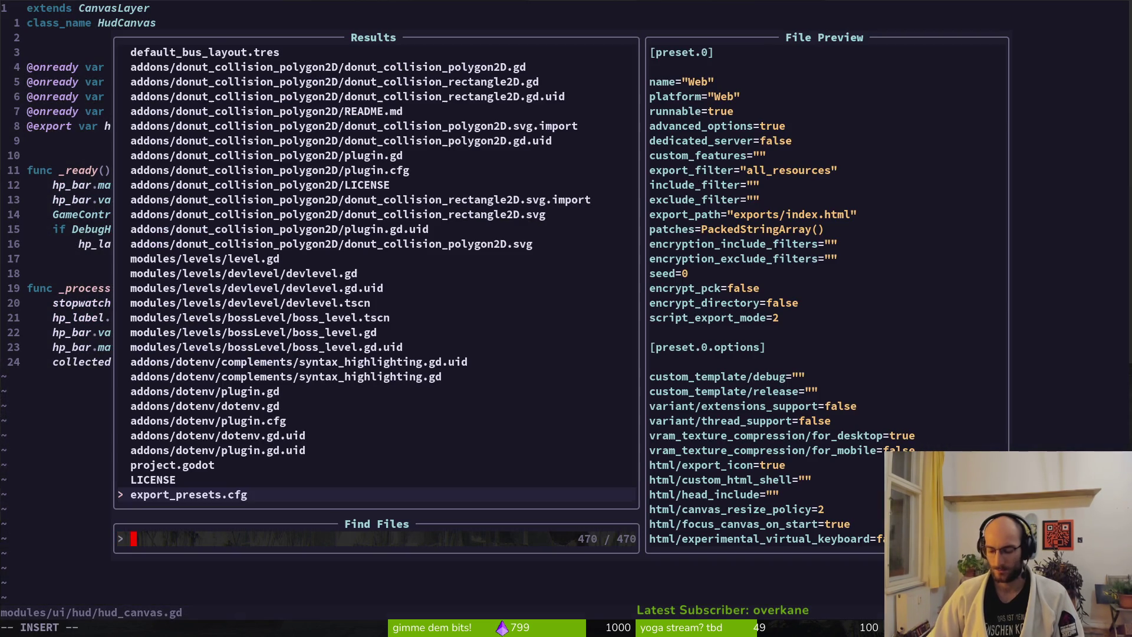
pyautogui.write('skii')
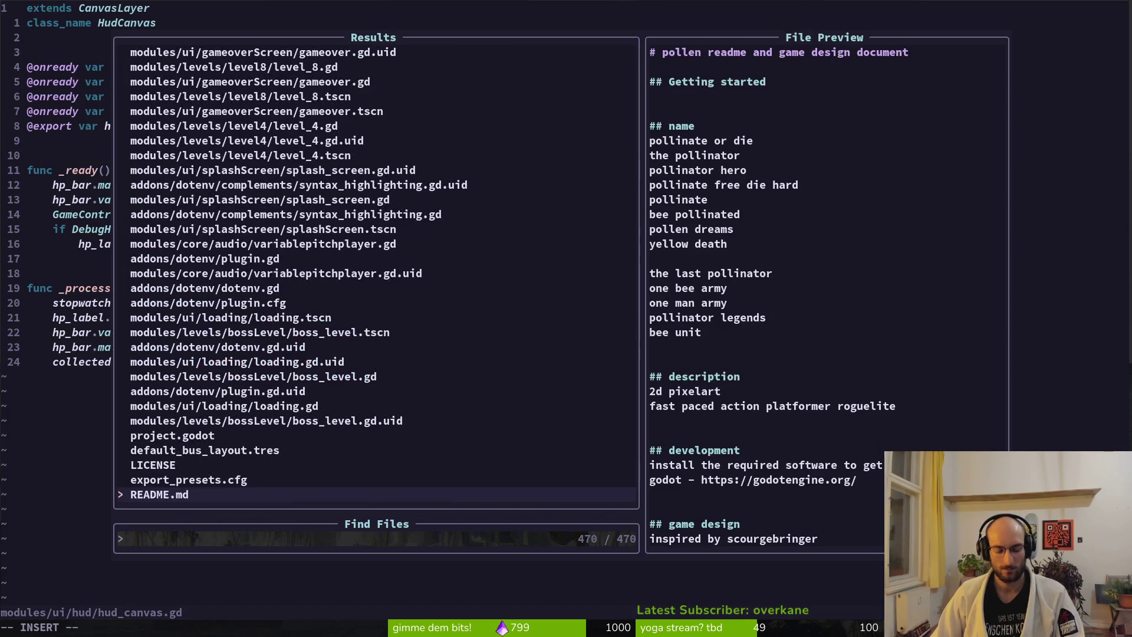
pyautogui.press('Return')
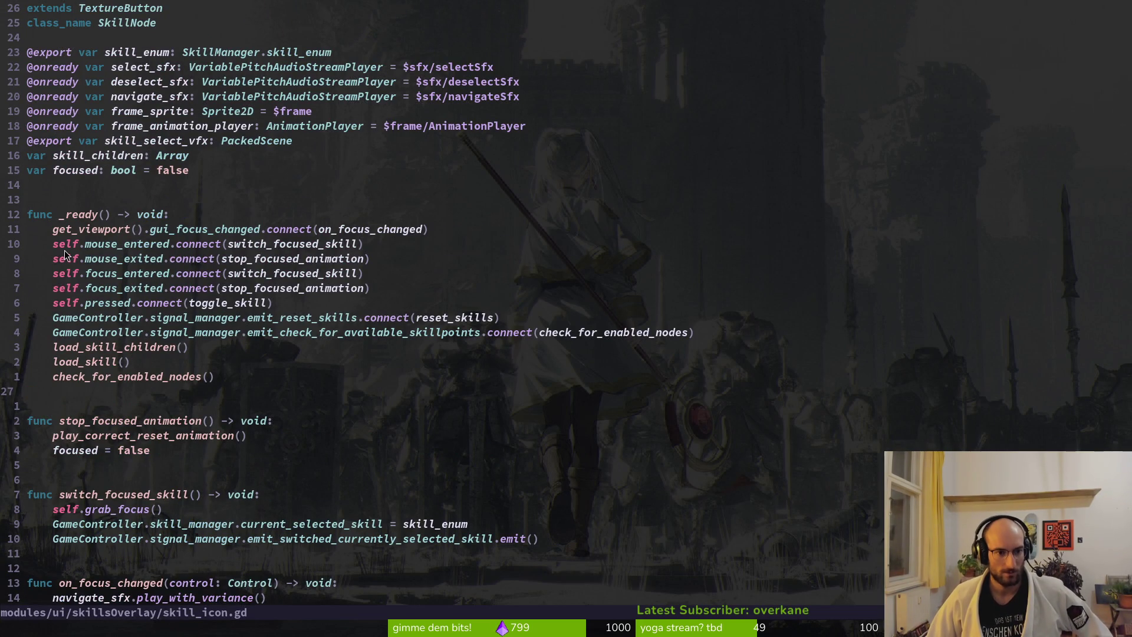
# Step: Insert a print_debug("focsing") line at the top of switch_focused_skill in skill_icon.gd
pyautogui.scroll(-2, 186, 482)
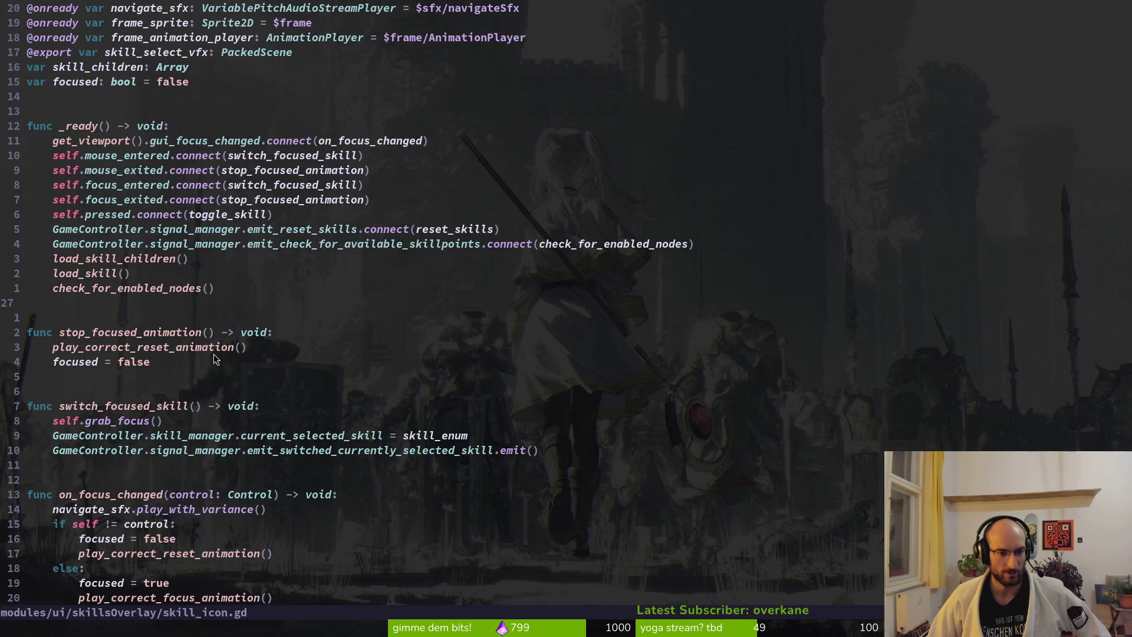
pyautogui.click(267, 409)
pyautogui.write('o')
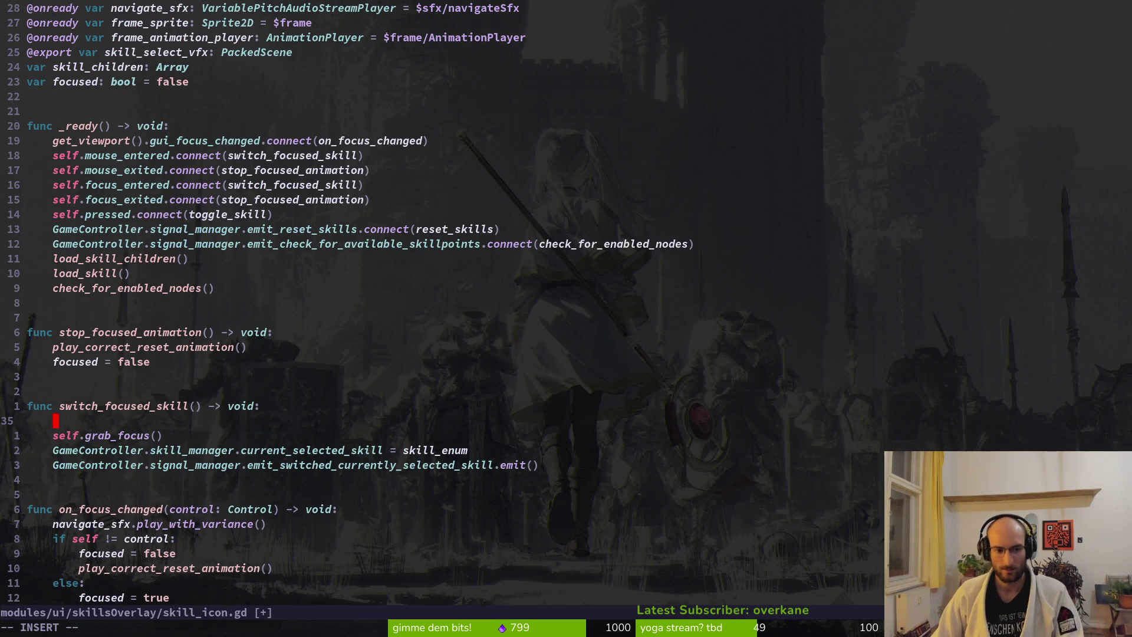
pyautogui.write('int_debug(')
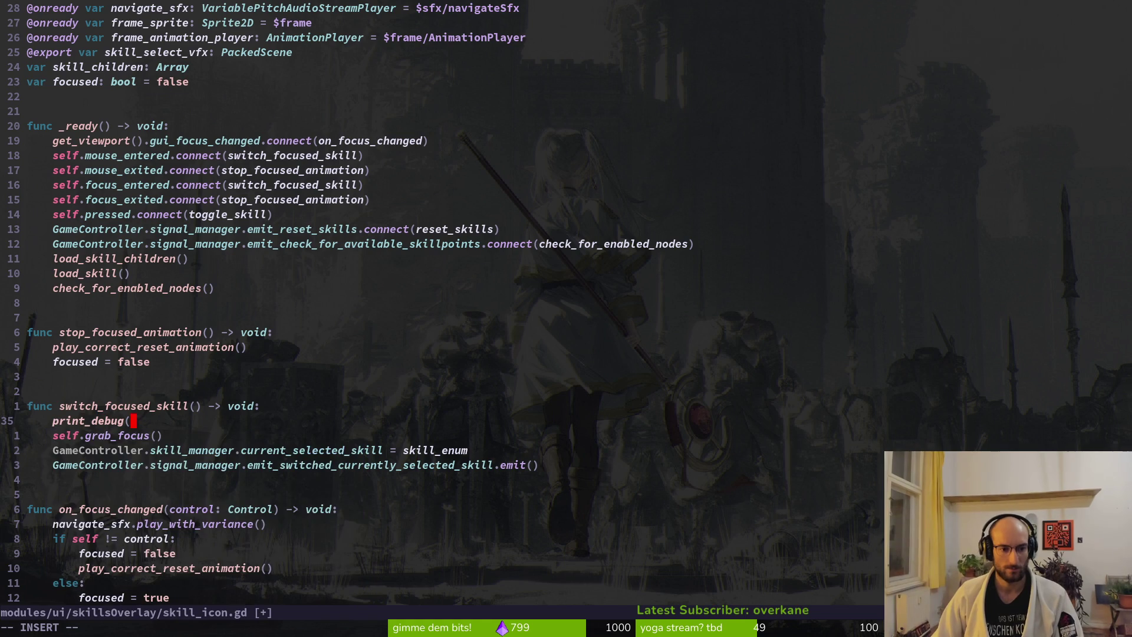
pyautogui.write('focsing"')
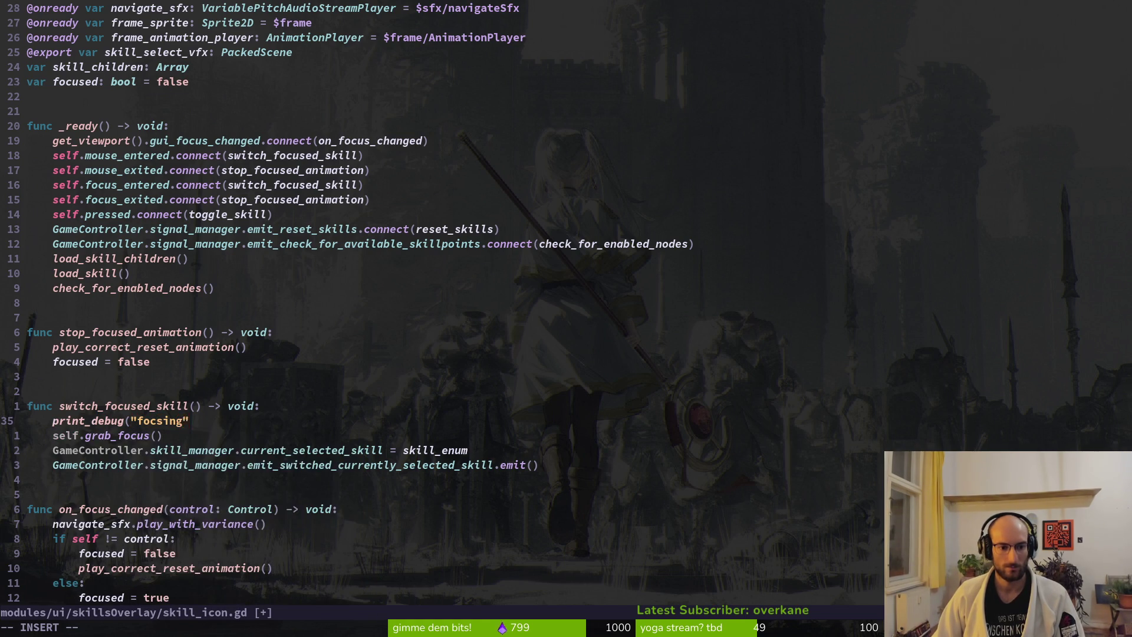
pyautogui.press('Return')
pyautogui.press('BackSpace')
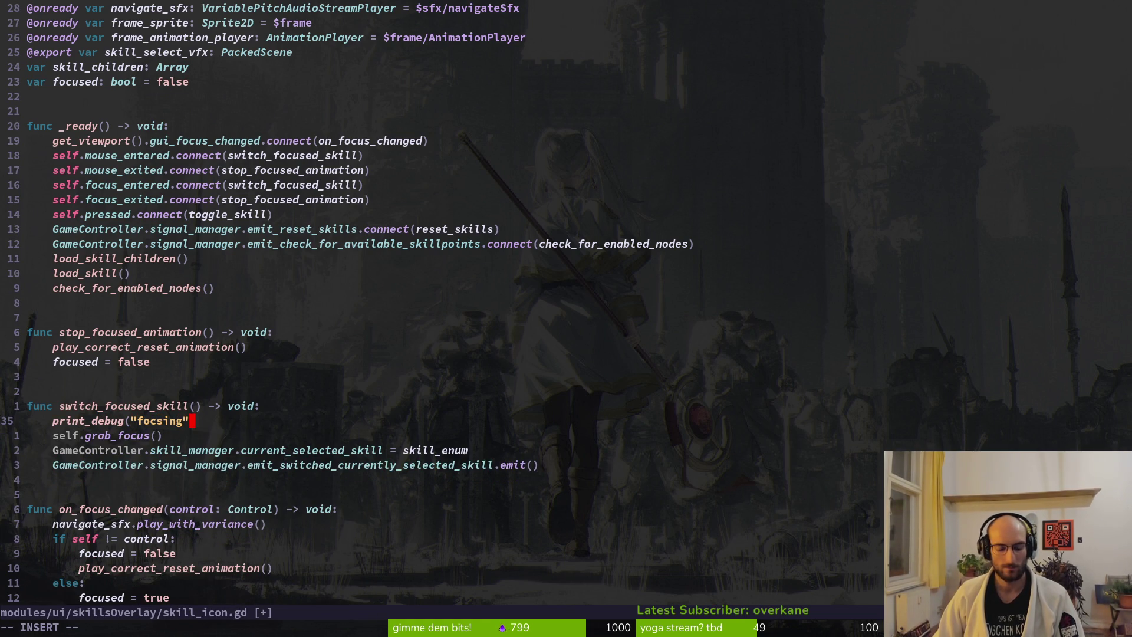
pyautogui.hotkey('alt', 'Tab')
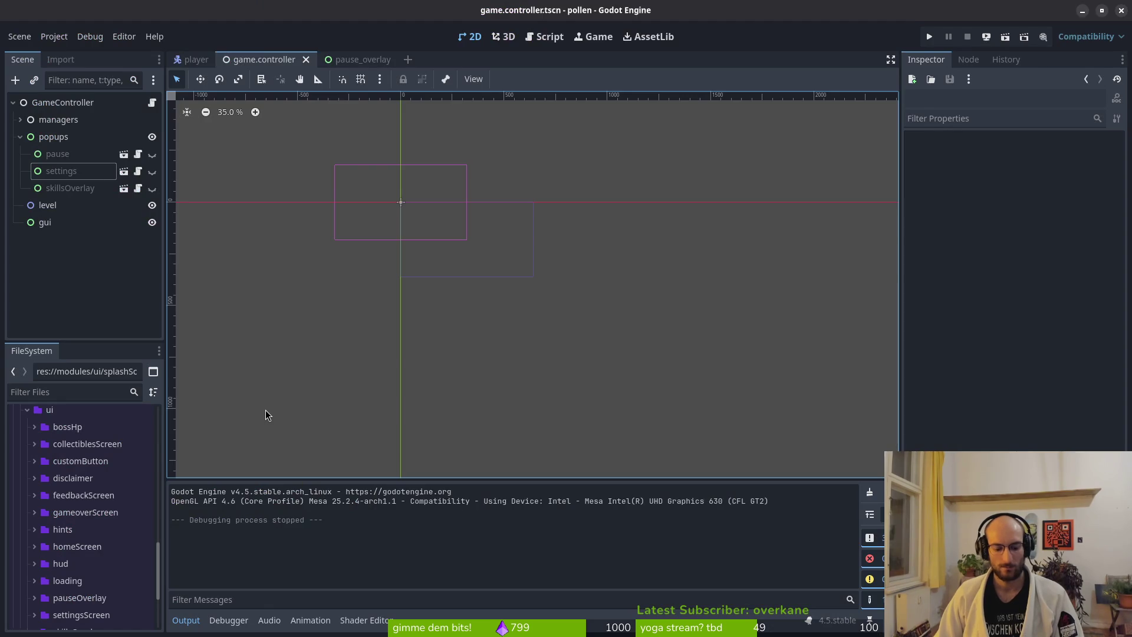
# Step: Run with F5, start the game, pause it, and select the live level node
pyautogui.press('F5')
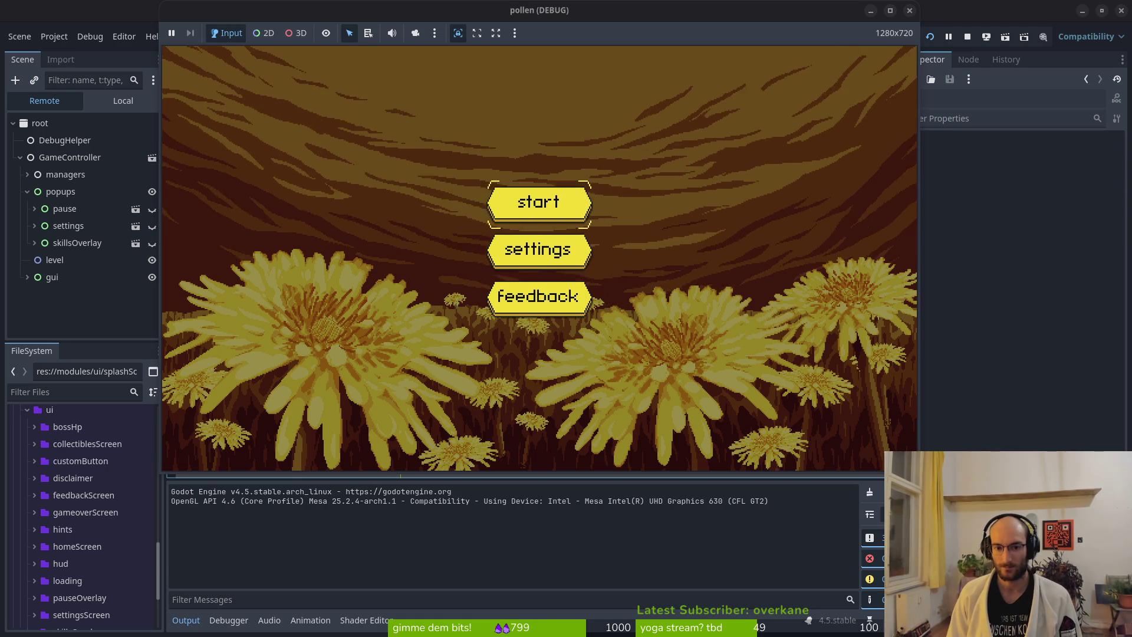
pyautogui.press('Return')
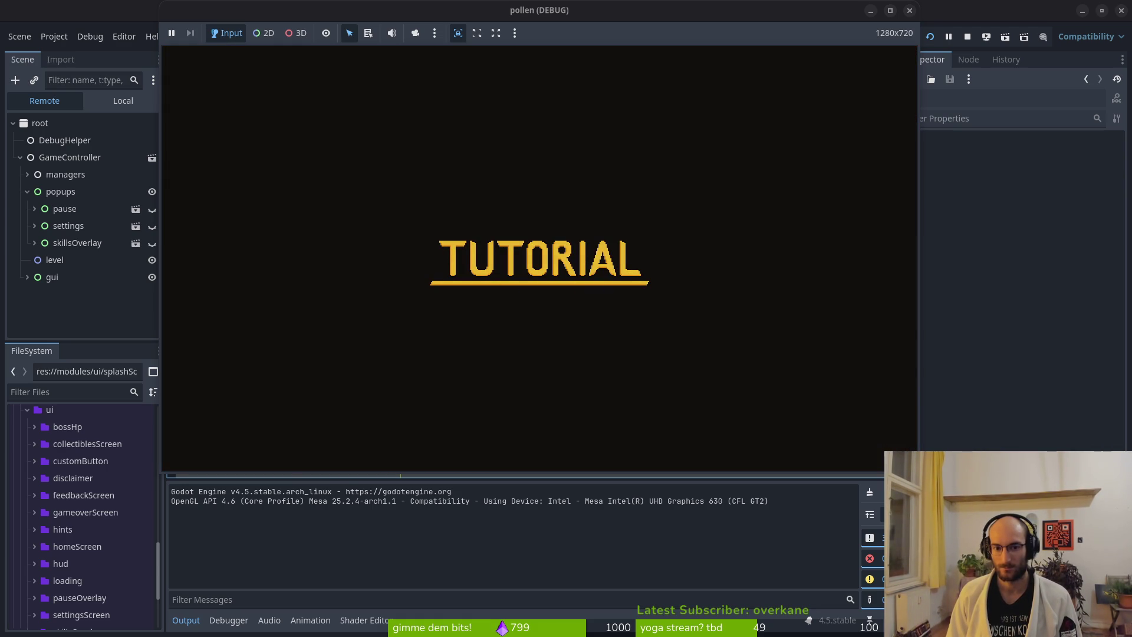
pyautogui.press('Escape')
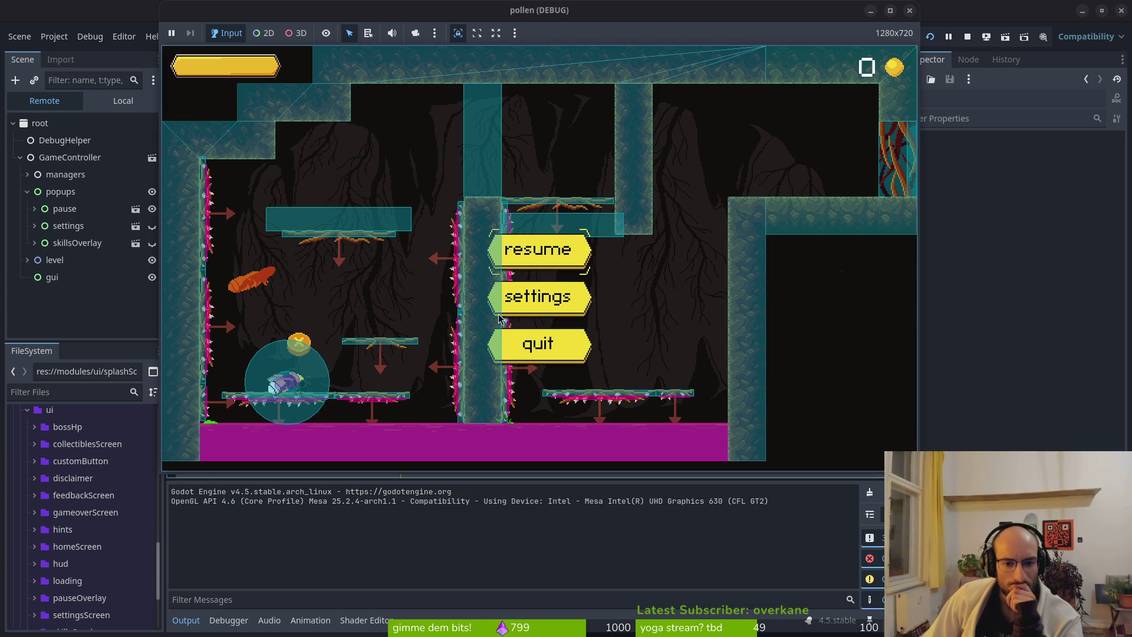
pyautogui.click(59, 269)
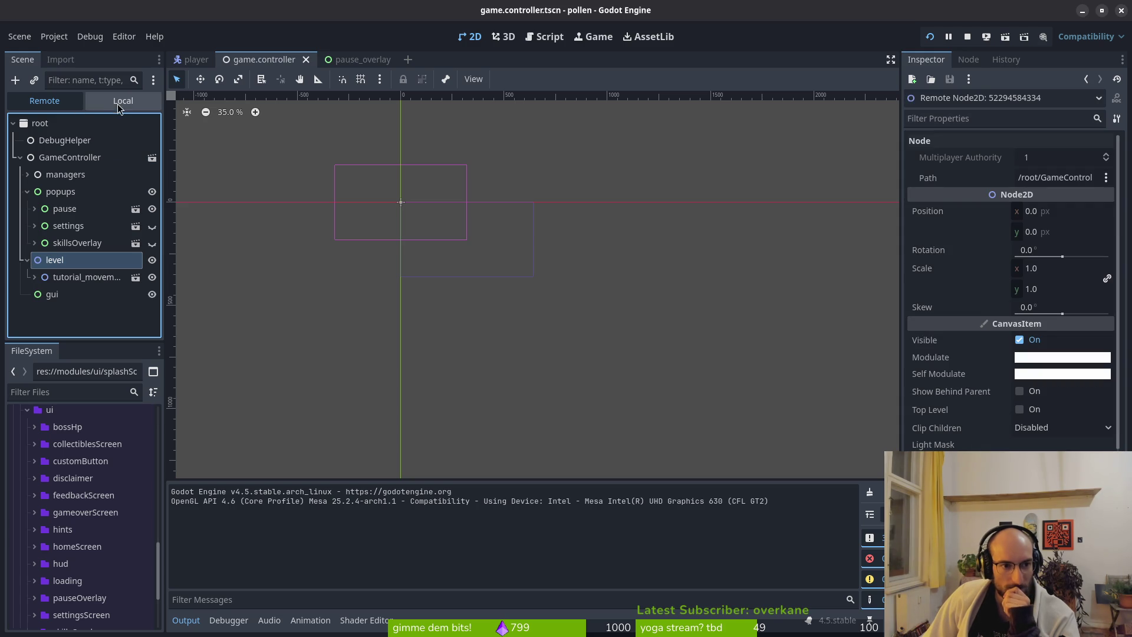
# Step: In the Local scene tree, move the popups node below gui
pyautogui.click(59, 175)
pyautogui.moveTo(44, 192)
pyautogui.mouseDown()
pyautogui.moveTo(75, 314)
pyautogui.moveTo(60, 310)
pyautogui.moveTo(71, 123)
pyautogui.mouseUp()
pyautogui.click(123, 100)
pyautogui.moveTo(58, 165)
pyautogui.mouseDown()
pyautogui.moveTo(61, 268)
pyautogui.moveTo(65, 256)
pyautogui.mouseUp()
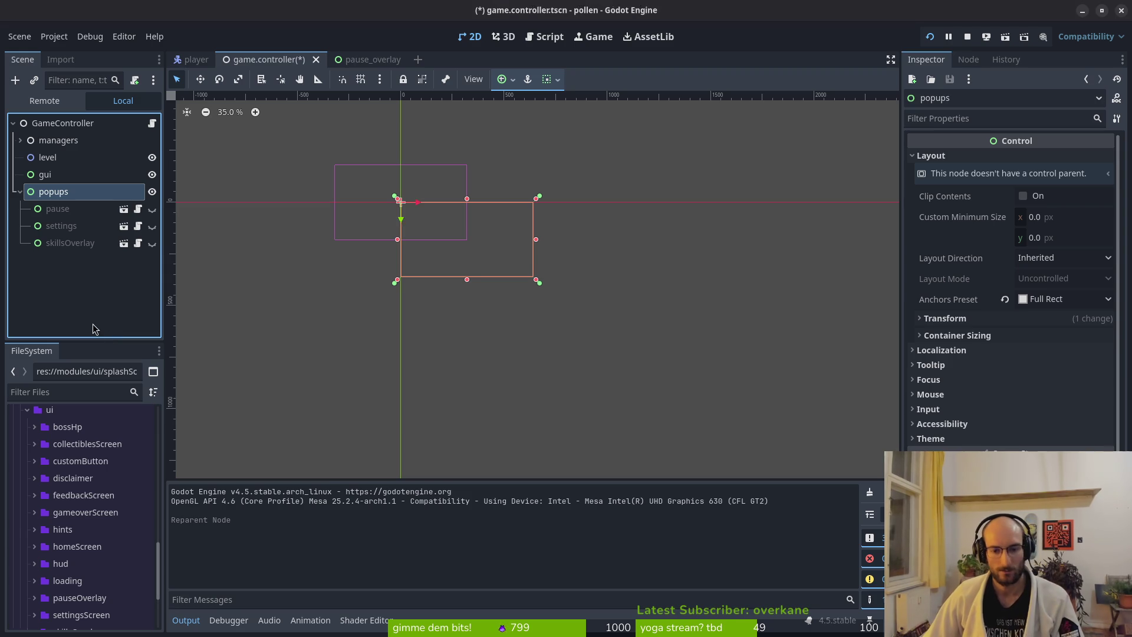
# Step: Run the game, toggle the pause menu, stop, then relaunch and inspect the live popups node
pyautogui.press('F5')
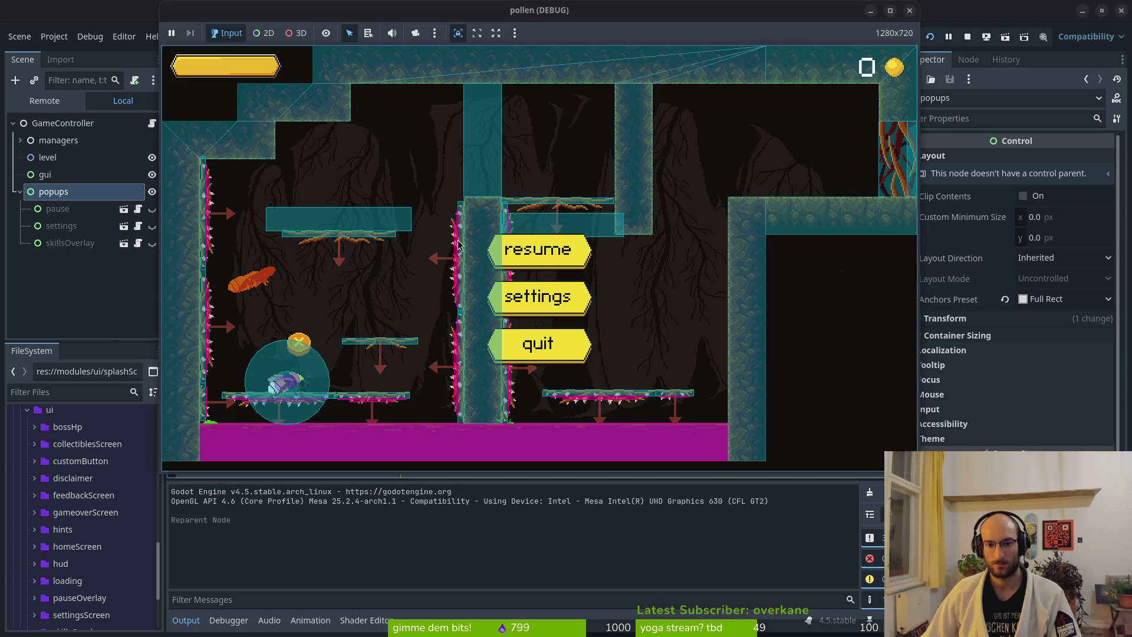
pyautogui.press('Escape')
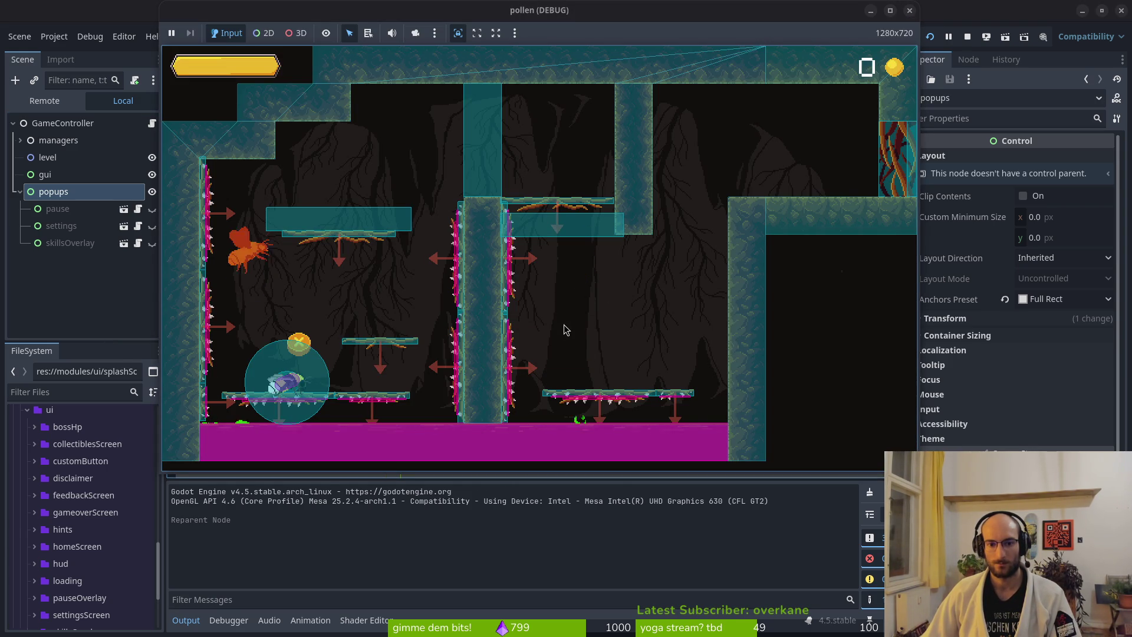
pyautogui.click(967, 40)
pyautogui.click(930, 37)
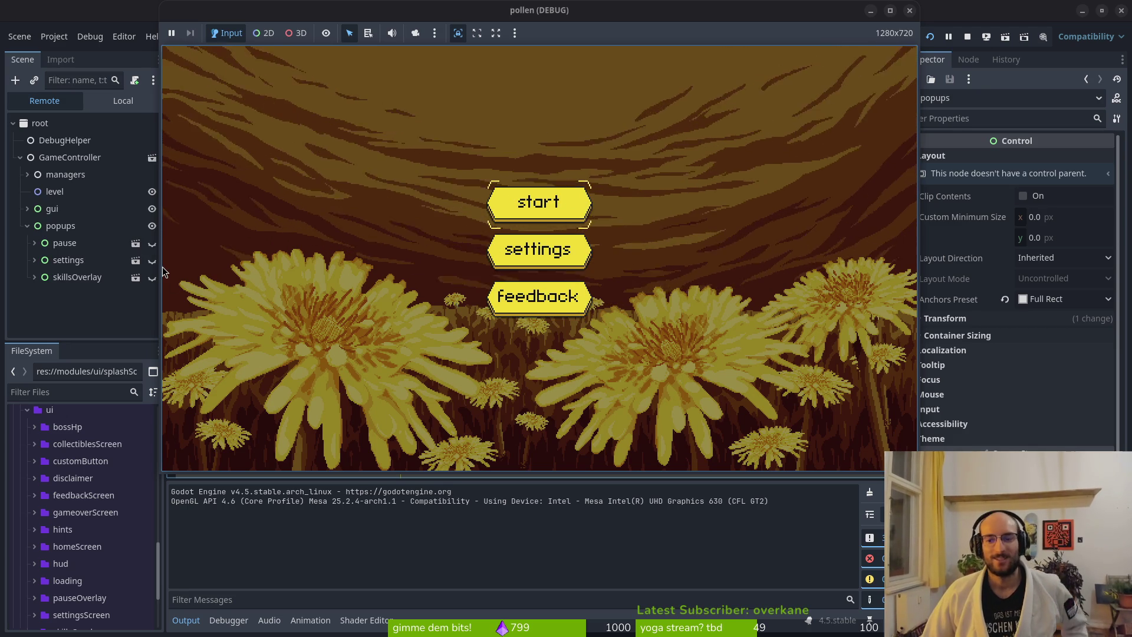
pyautogui.click(61, 226)
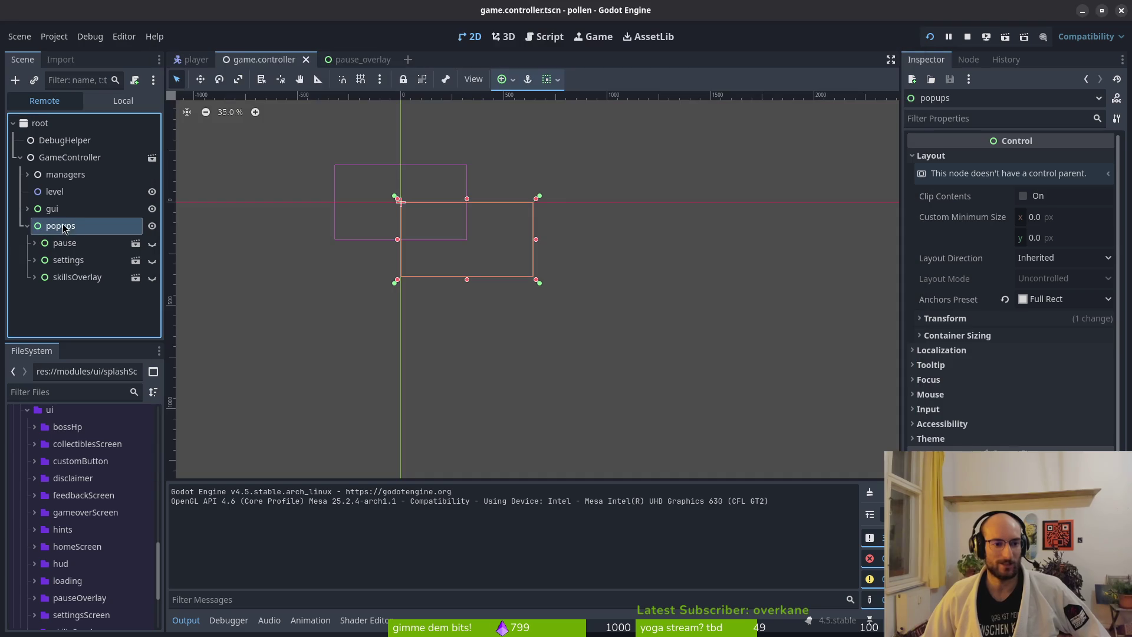
# Step: Expand the live pause node and review its properties in the Inspector
pyautogui.click(64, 243)
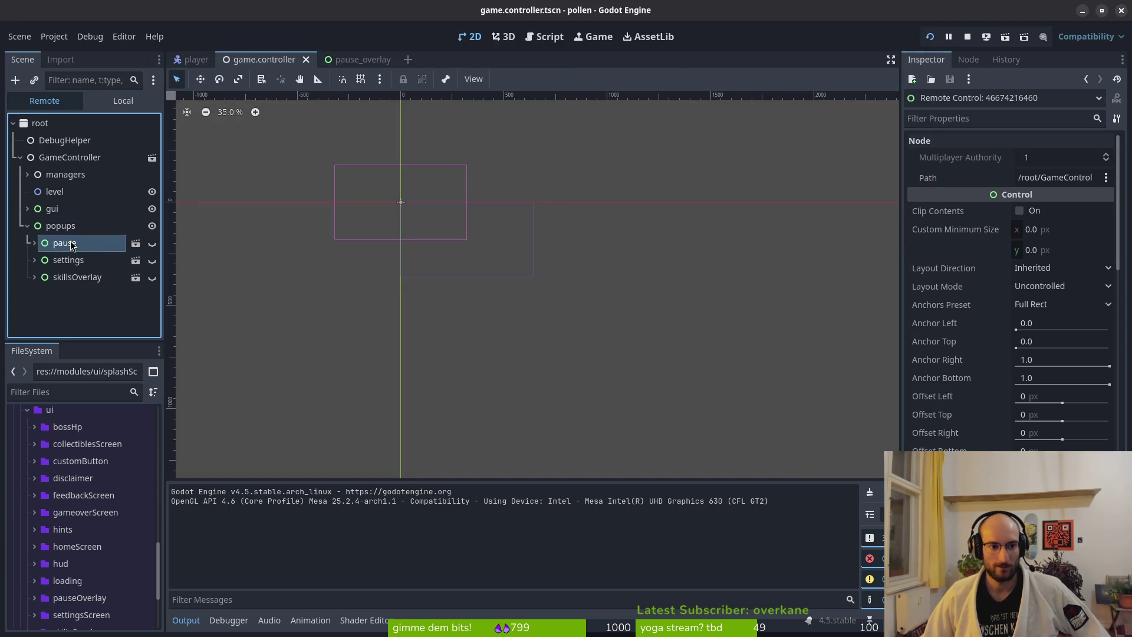
pyautogui.click(35, 243)
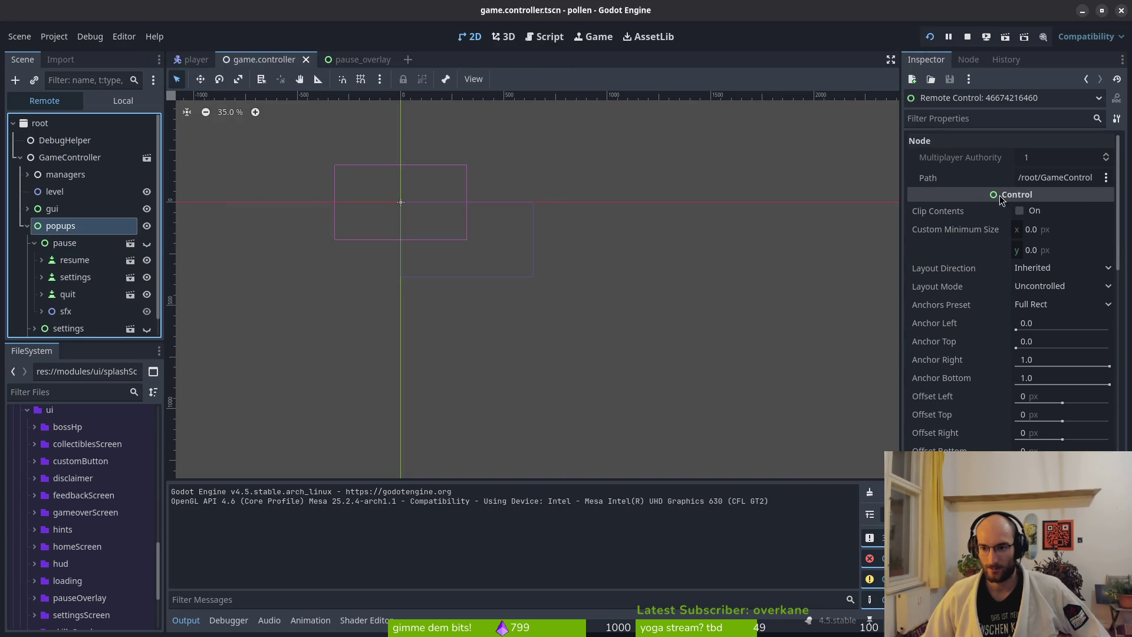
pyautogui.scroll(-15, 1024, 204)
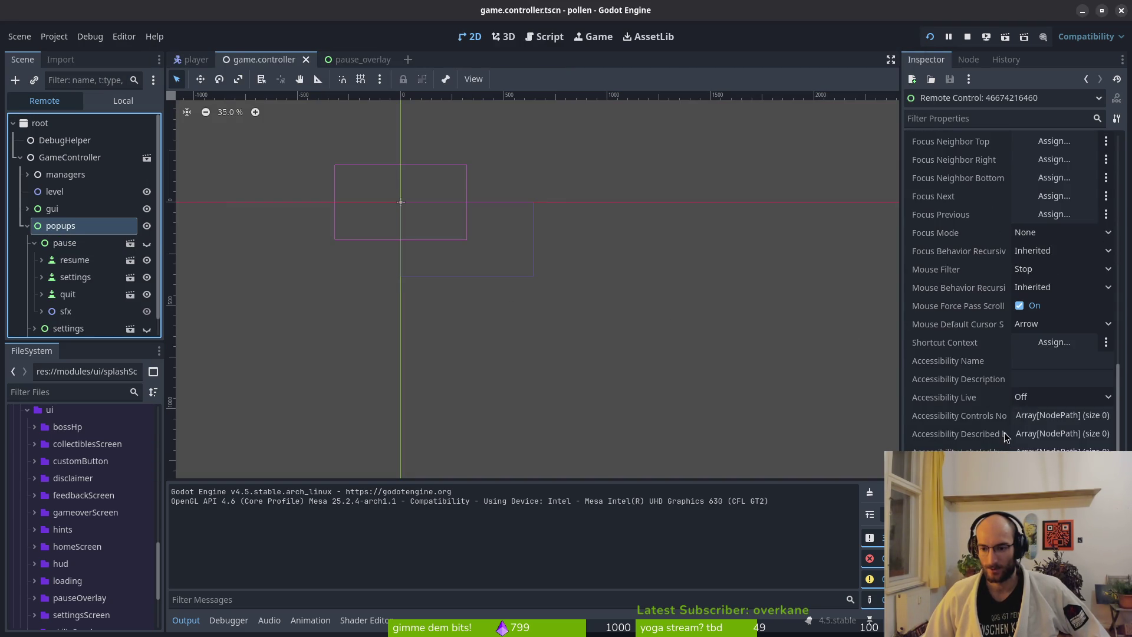
pyautogui.scroll(-3, 1008, 265)
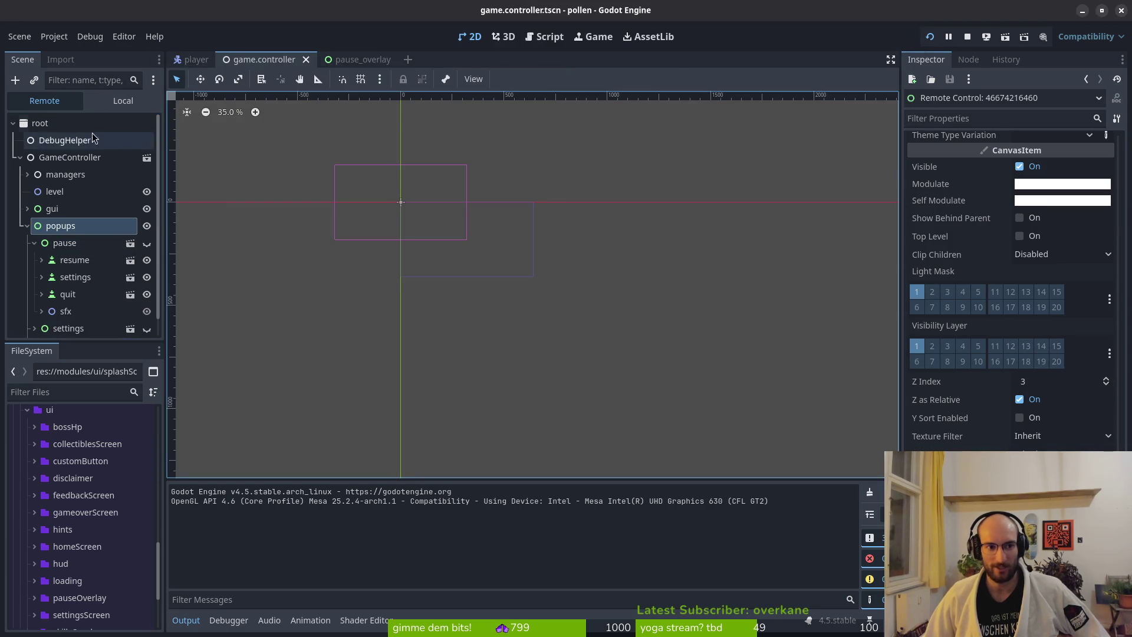
# Step: Set popups' mouse Filter to Pass (Propagate Up), then save and run with F5
pyautogui.click(122, 100)
pyautogui.click(42, 194)
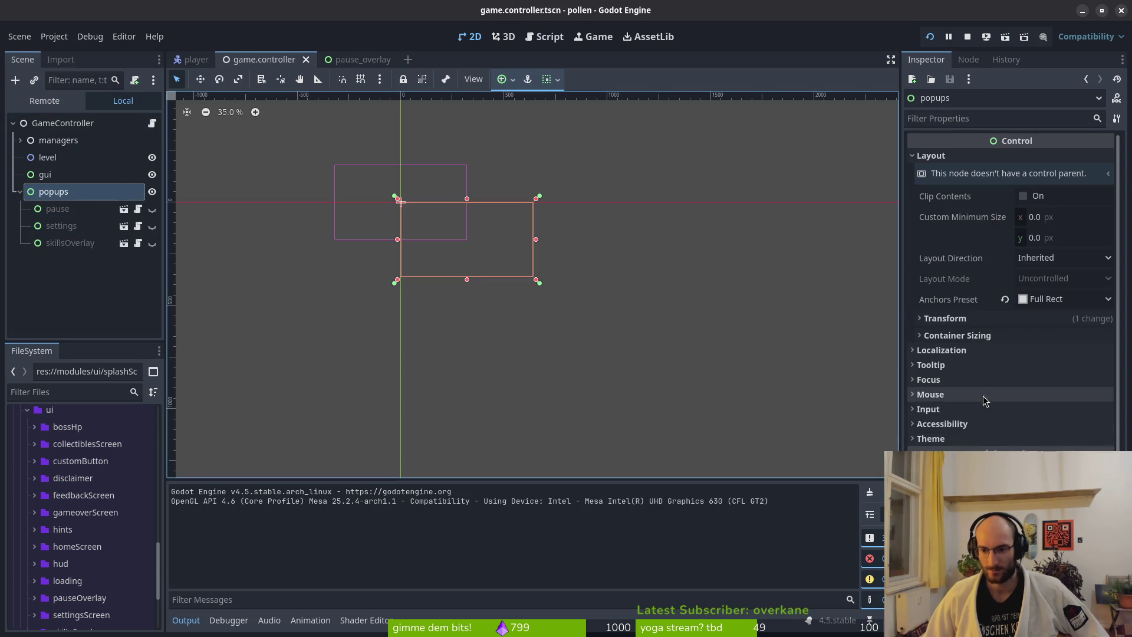
pyautogui.click(963, 393)
pyautogui.click(1066, 412)
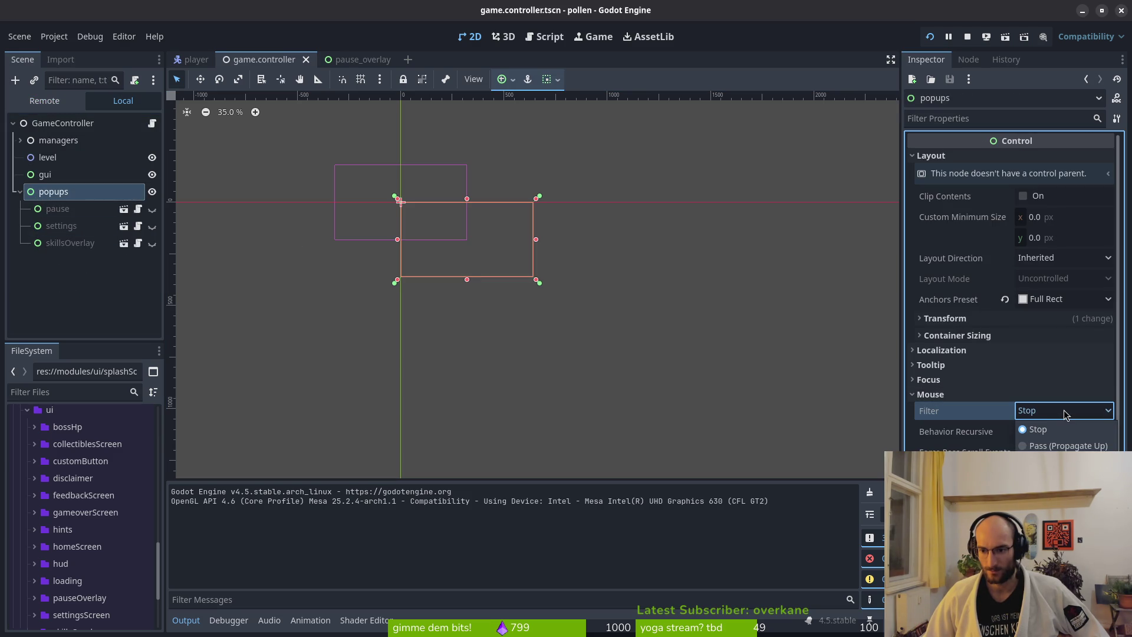
pyautogui.click(1061, 445)
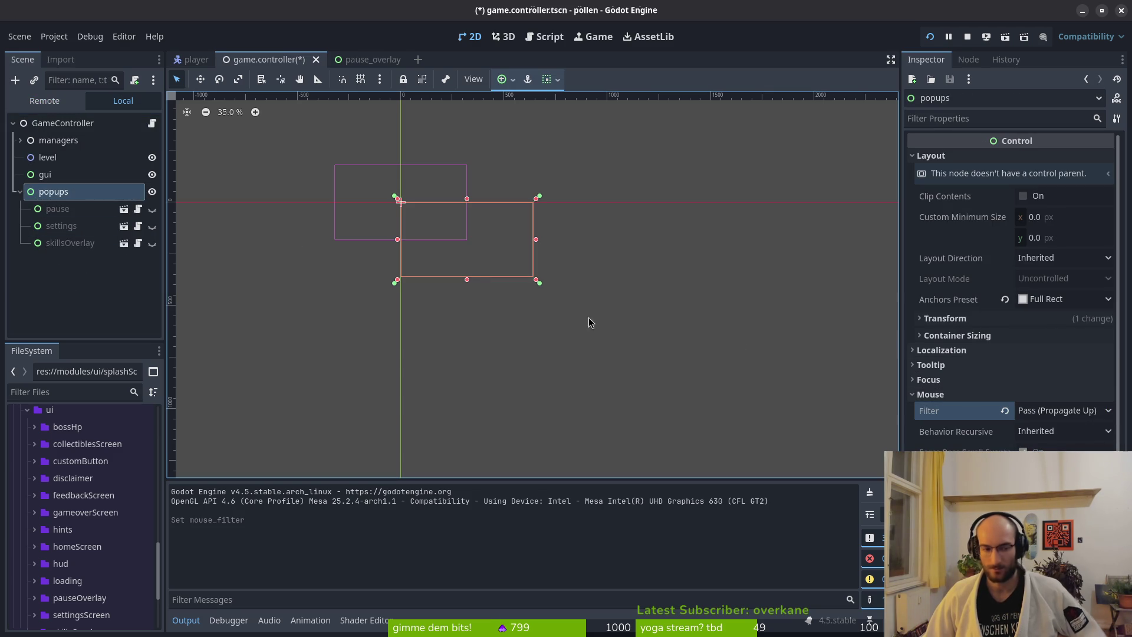
pyautogui.press('F5')
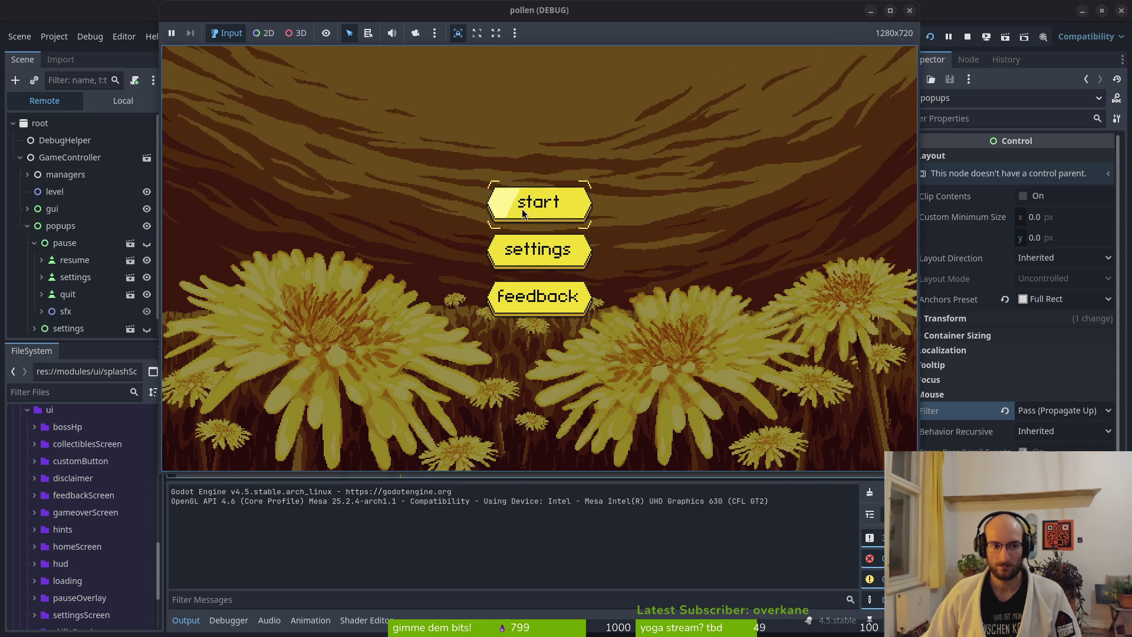
# Step: Collapse popups in the live Remote tree, return to the game, then stop it with F8
pyautogui.click(25, 230)
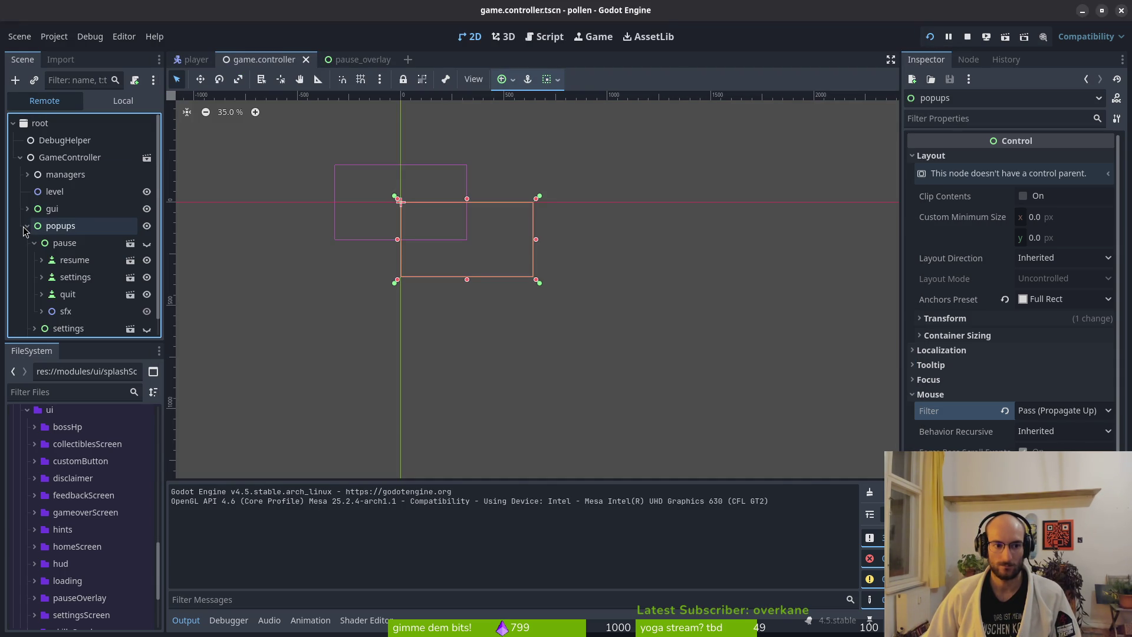
pyautogui.click(25, 229)
pyautogui.hotkey('alt', 'Tab')
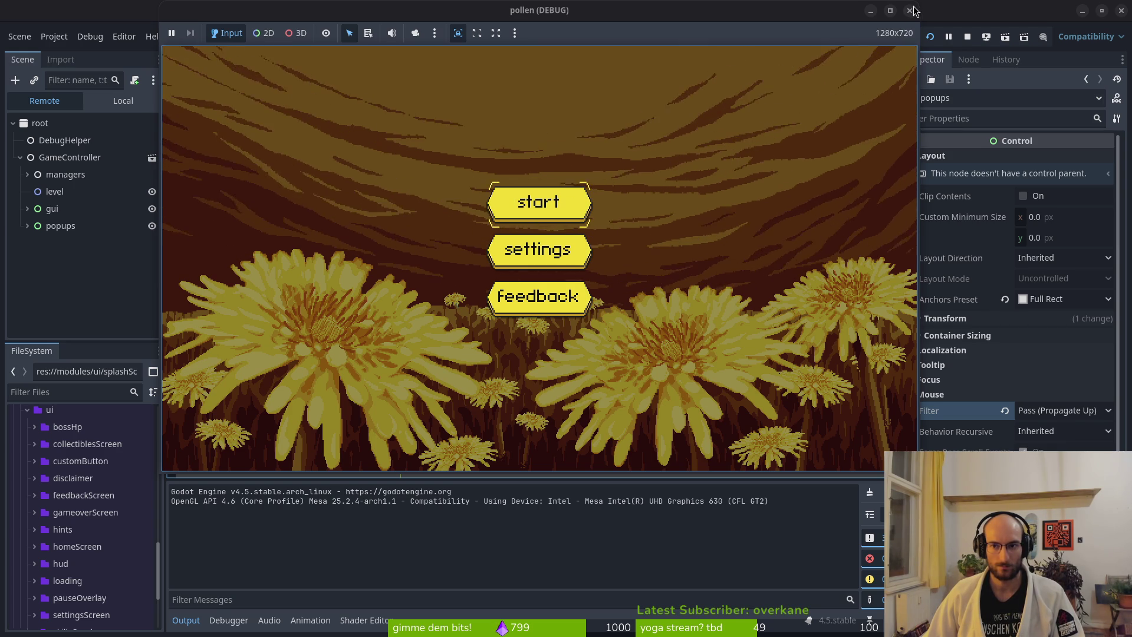
pyautogui.press('F8')
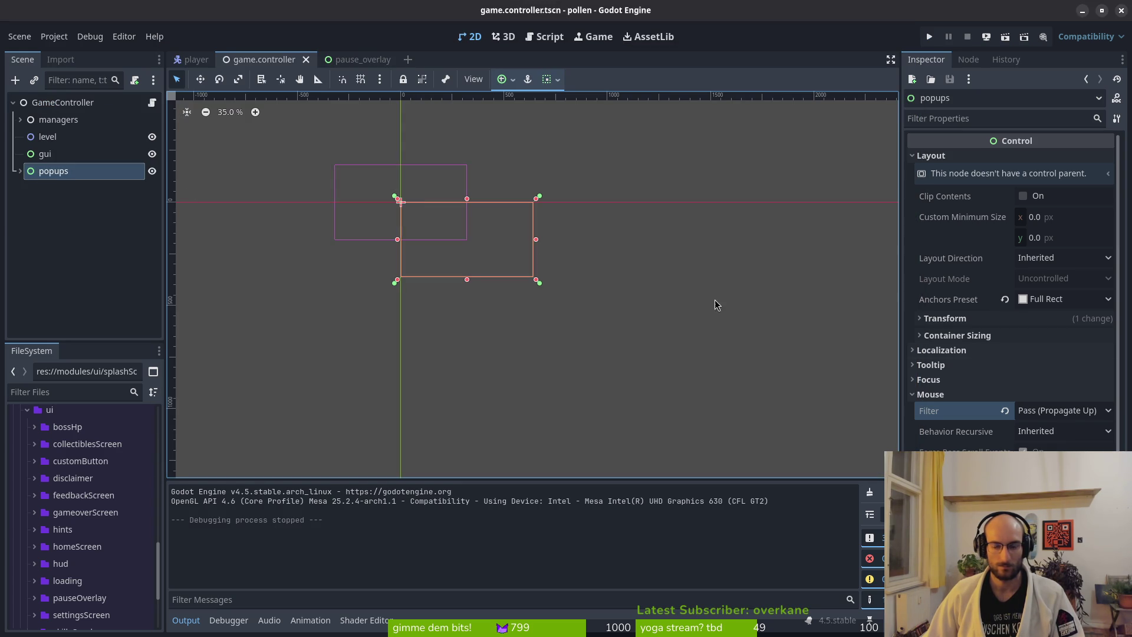
# Step: Compare the Inspector settings of the gui and popups nodes
pyautogui.click(1054, 433)
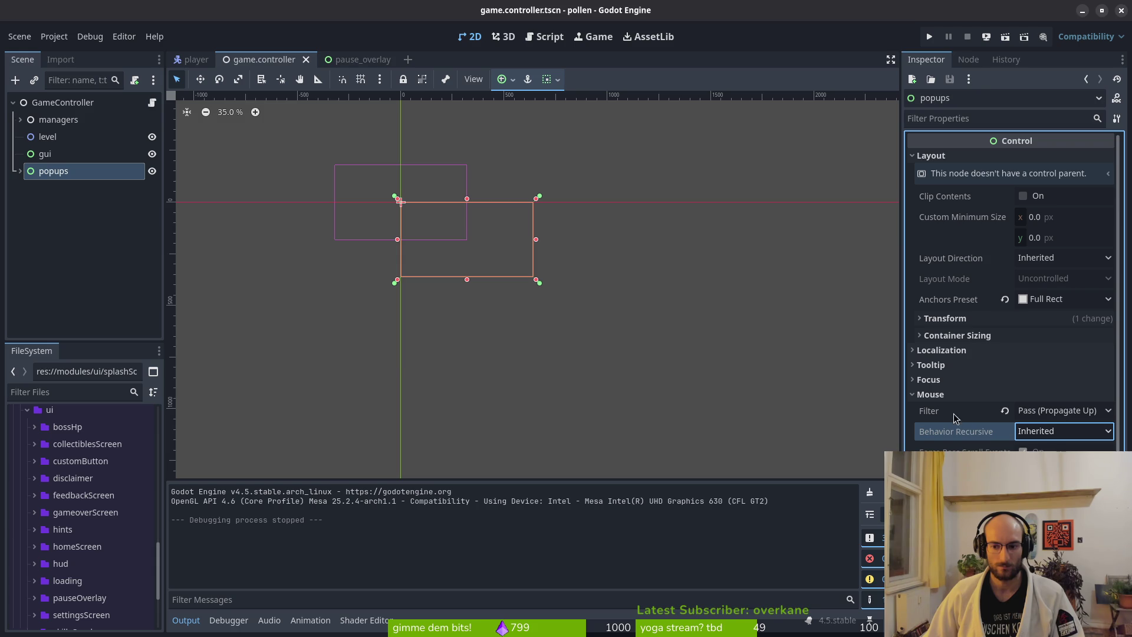
pyautogui.moveTo(968, 415)
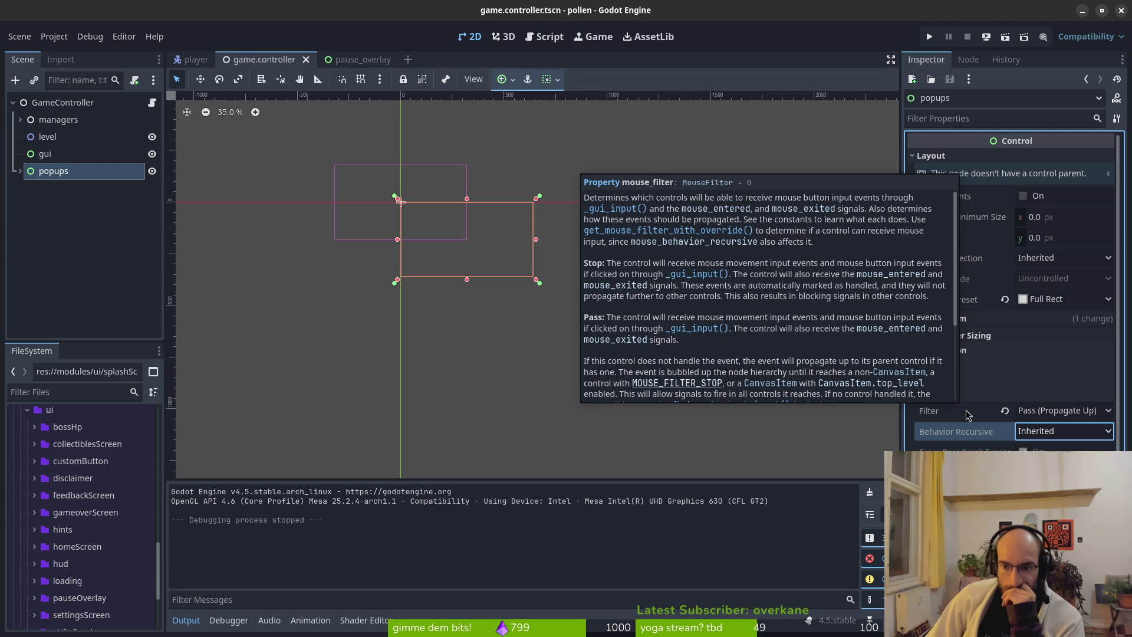
pyautogui.click(44, 154)
pyautogui.click(56, 172)
pyautogui.click(44, 154)
pyautogui.click(47, 172)
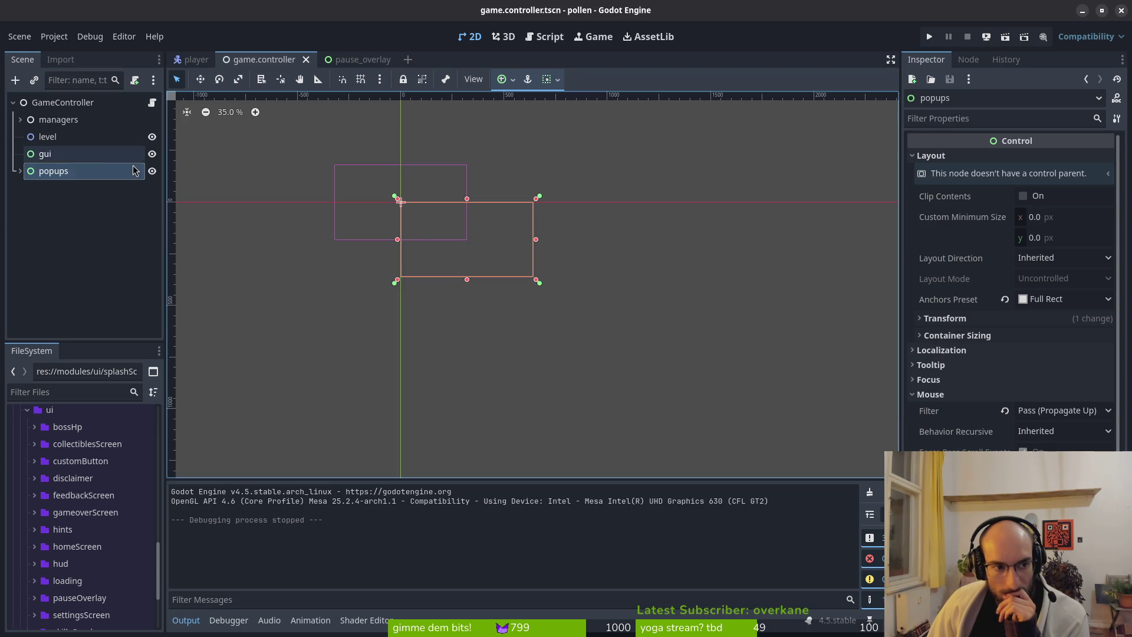
# Step: Set gui's mouse Filter to Pass (Propagate Up) and run the project
pyautogui.click(64, 154)
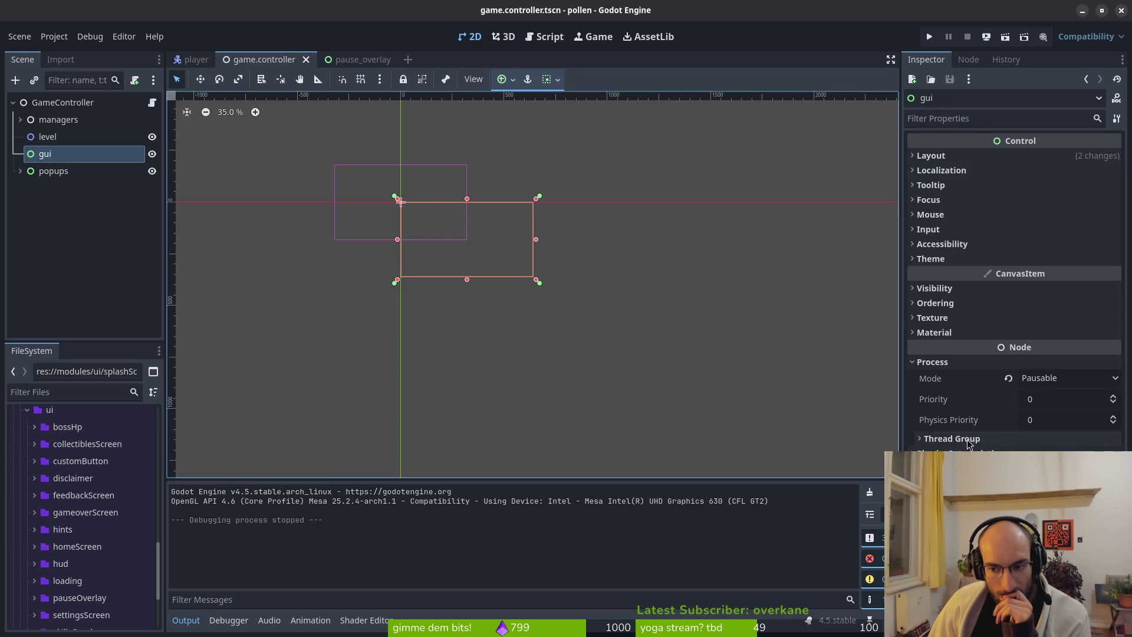
pyautogui.click(951, 216)
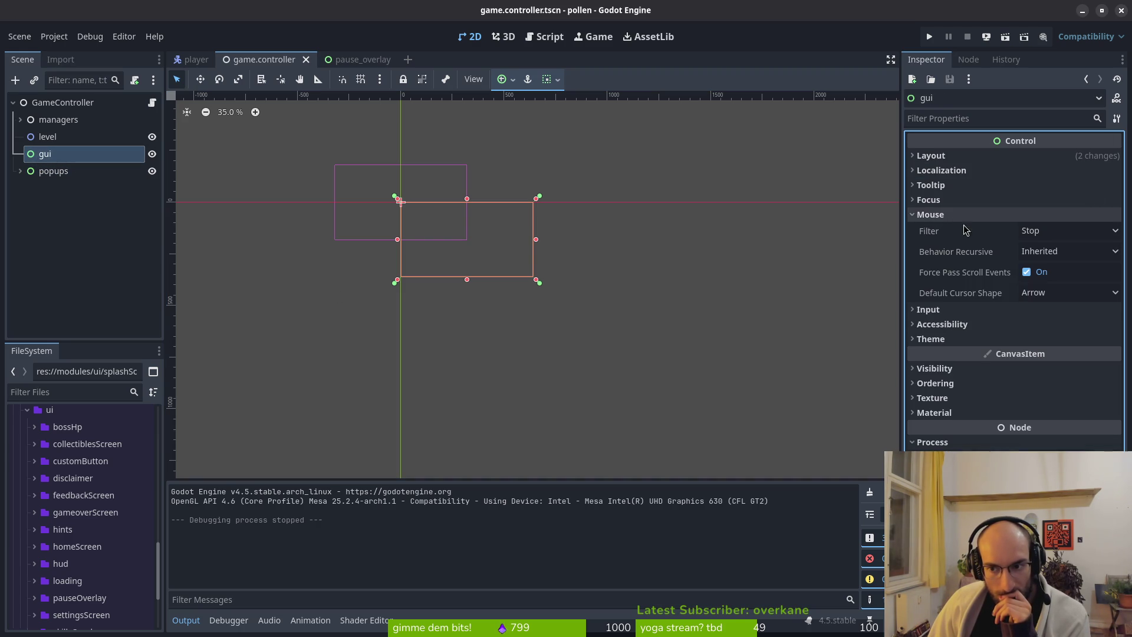
pyautogui.click(1054, 236)
pyautogui.click(1079, 260)
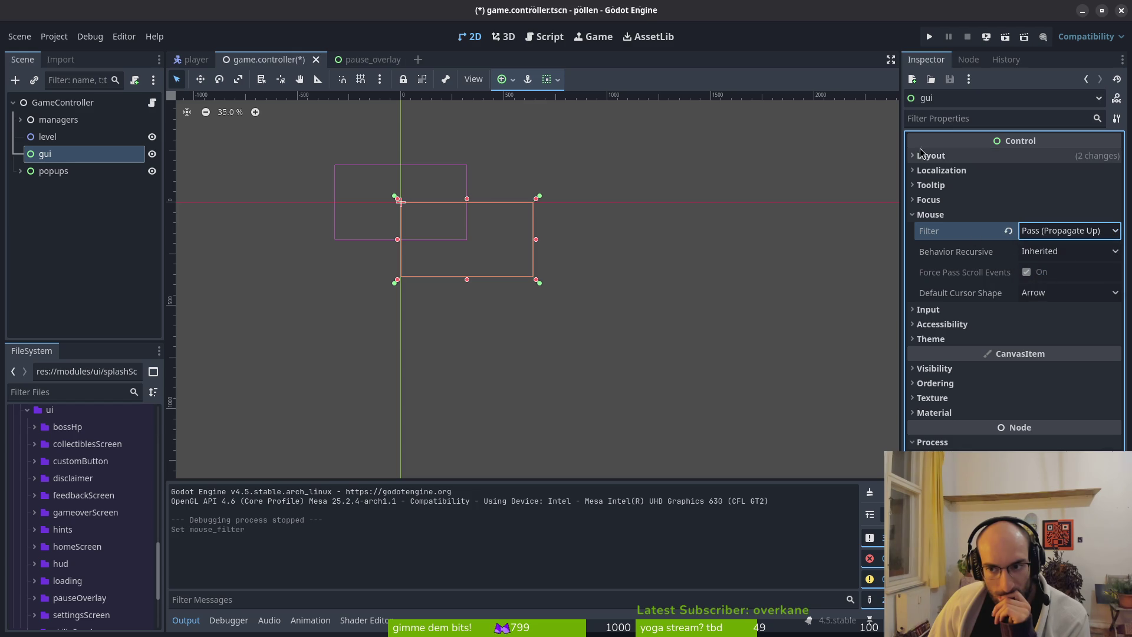
pyautogui.click(929, 37)
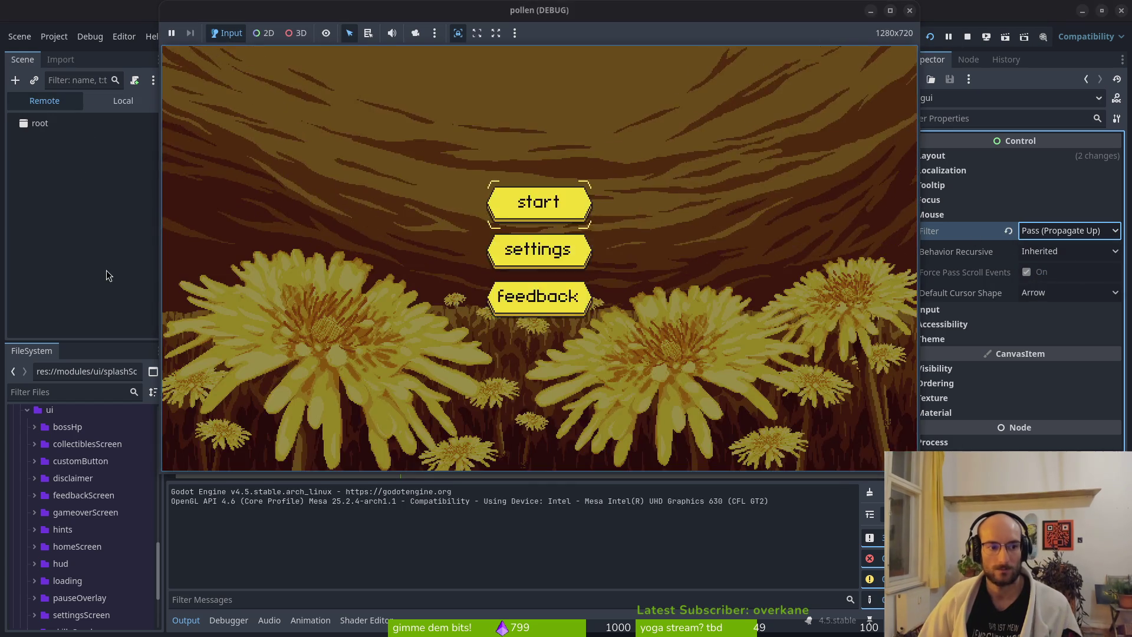
# Step: Stop the game, move popups above level, save with Ctrl+S, and rerun with F5
pyautogui.click(107, 275)
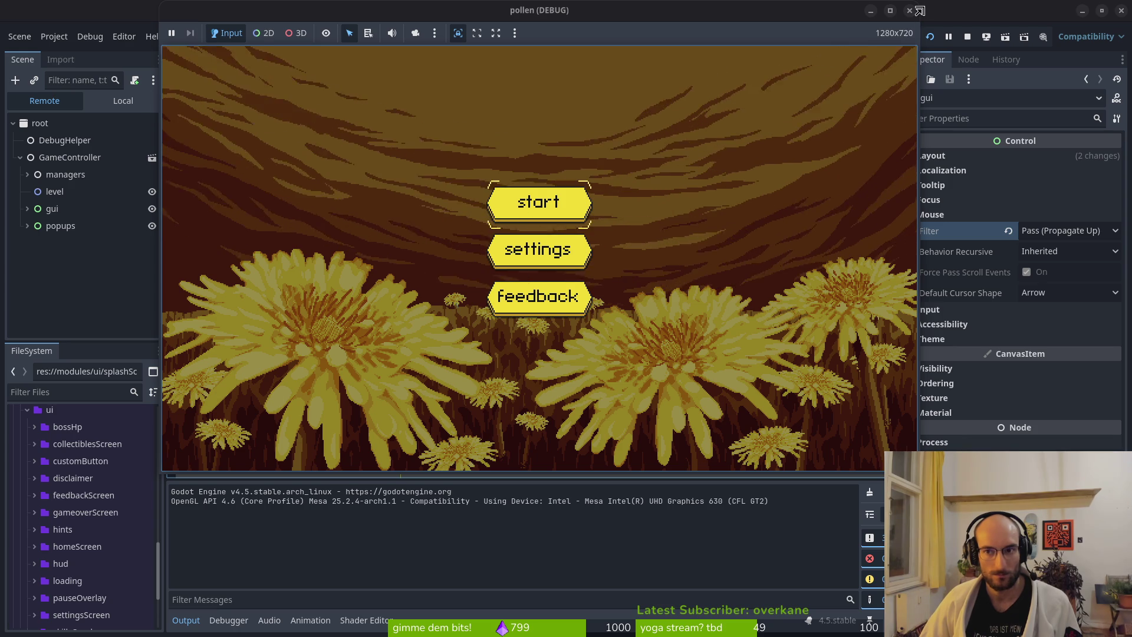
pyautogui.press('F8')
pyautogui.click(21, 171)
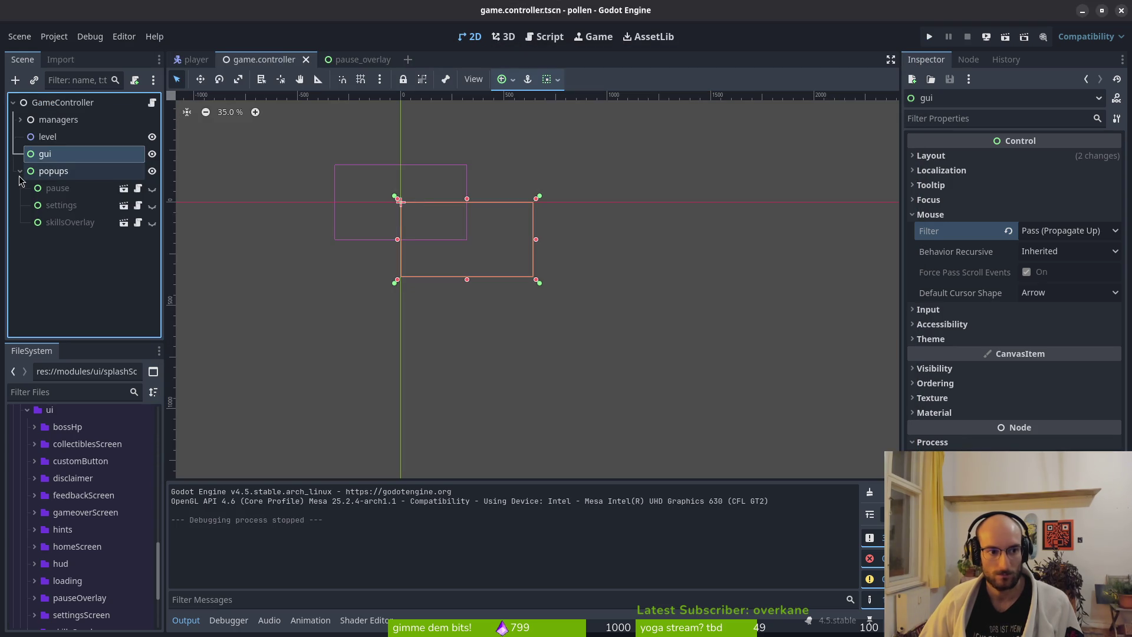
pyautogui.moveTo(48, 171); pyautogui.dragTo(69, 135)
pyautogui.hotkey('ctrl', 's')
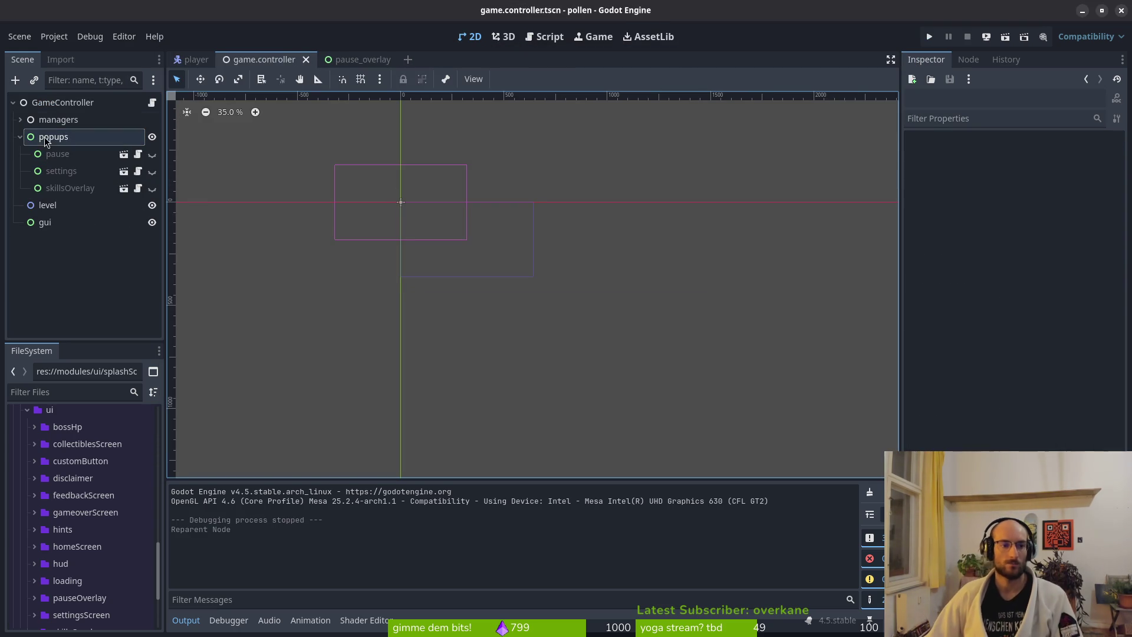
pyautogui.scroll(-4, 1011, 283)
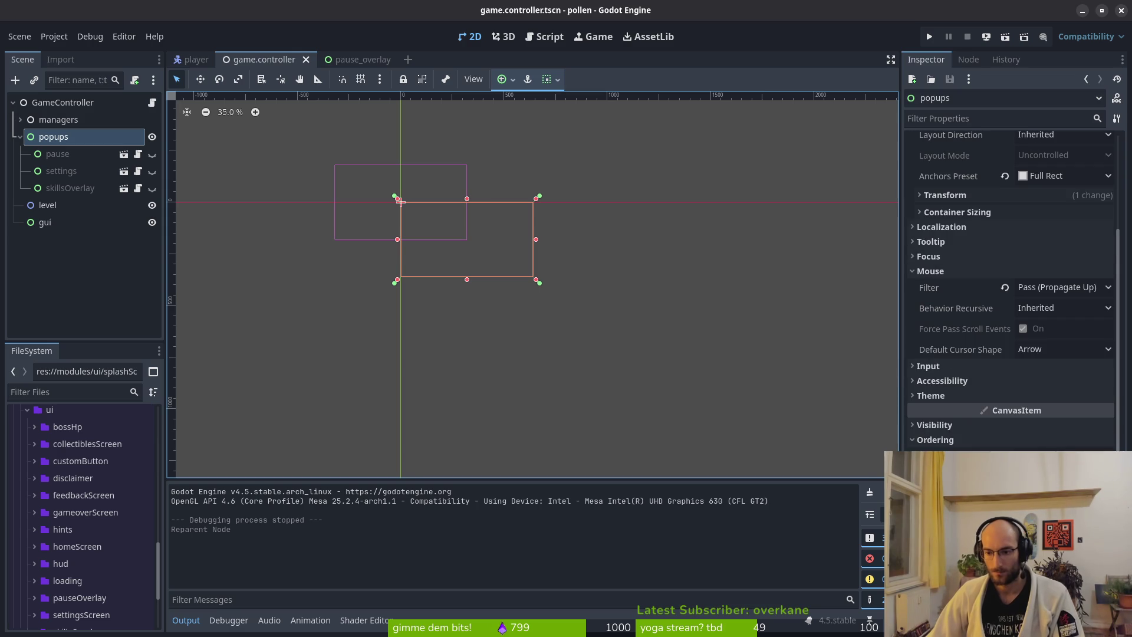
pyautogui.press('F5')
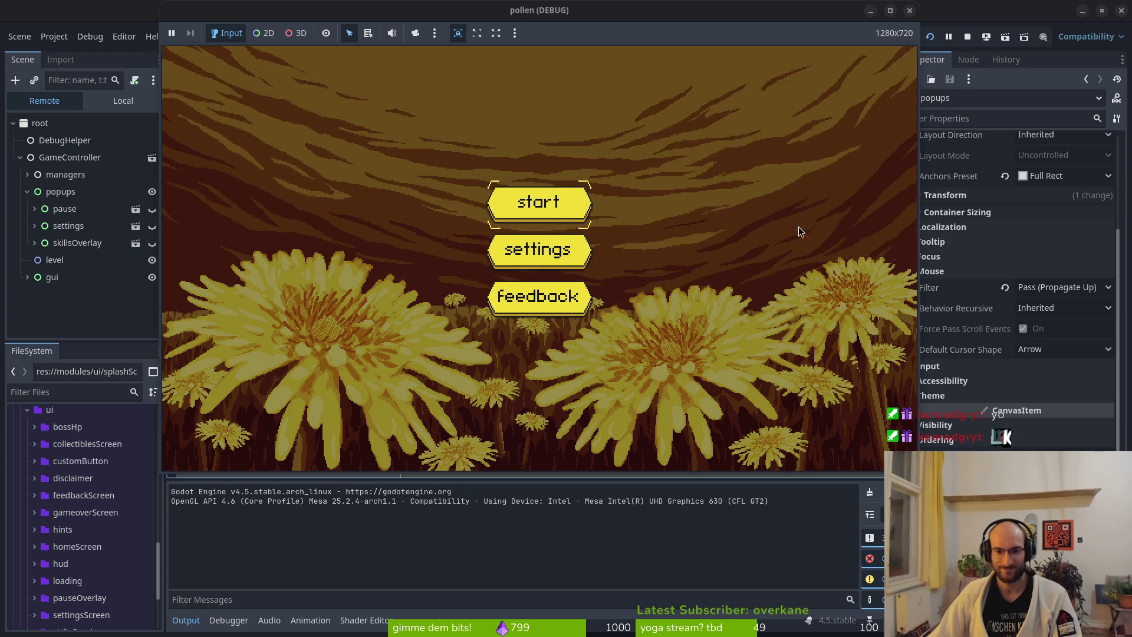
# Step: Start a new game, walk to the hive plant to open the skills overlay, then close the game
pyautogui.click(510, 212)
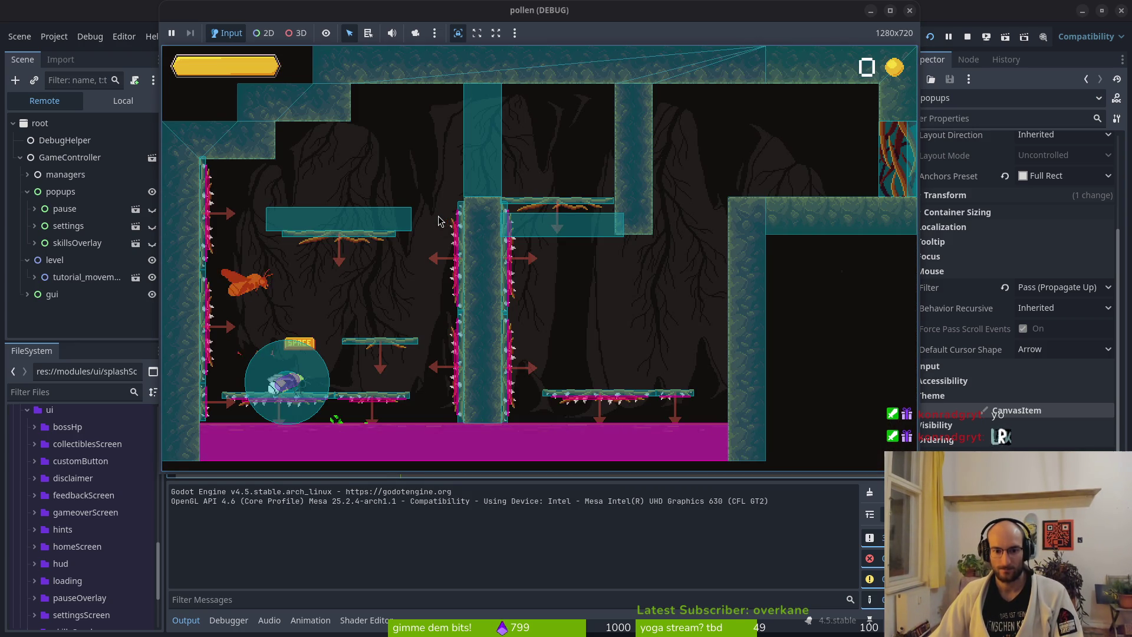
pyautogui.press('d')
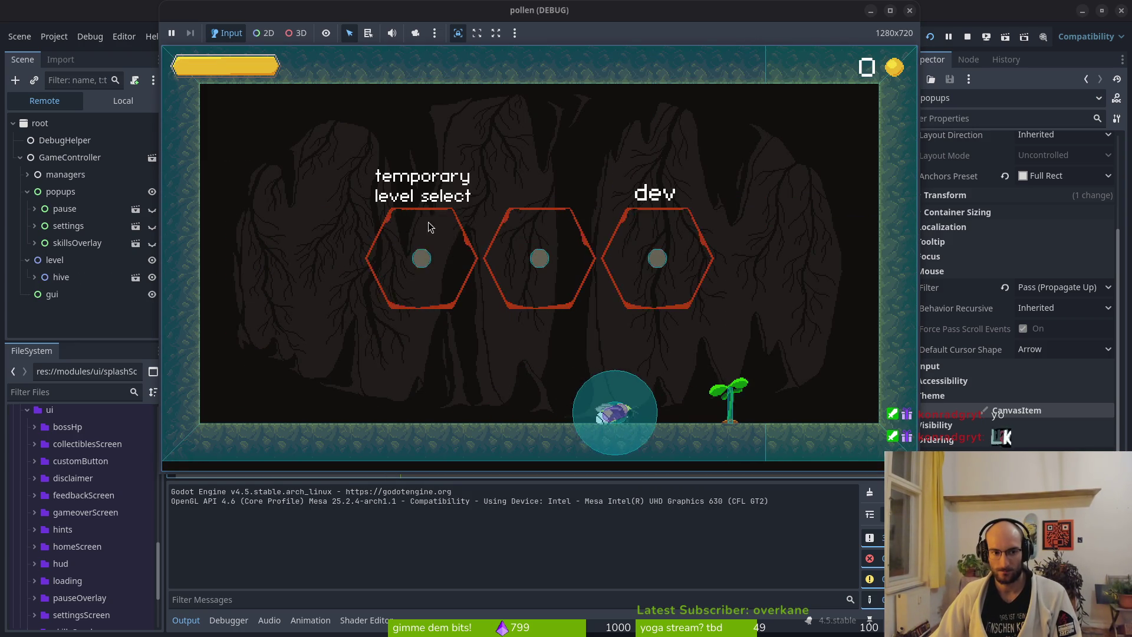
pyautogui.press('e')
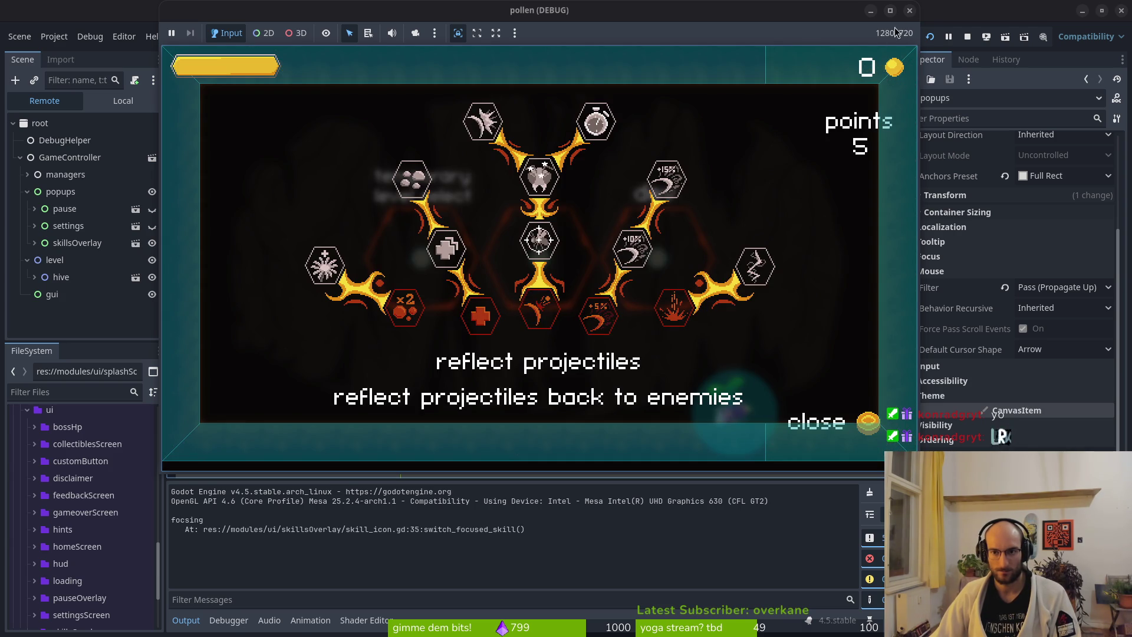
pyautogui.click(910, 11)
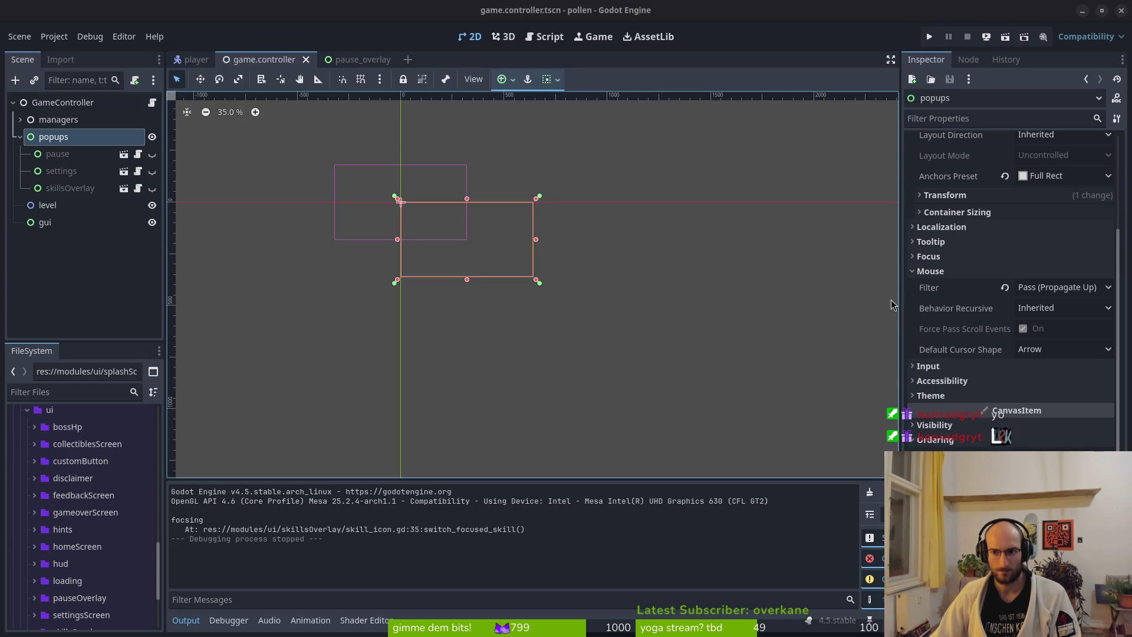
# Step: Revert the popups node's Mouse Filter to Stop and select the skillsOverlay node
pyautogui.click(1006, 288)
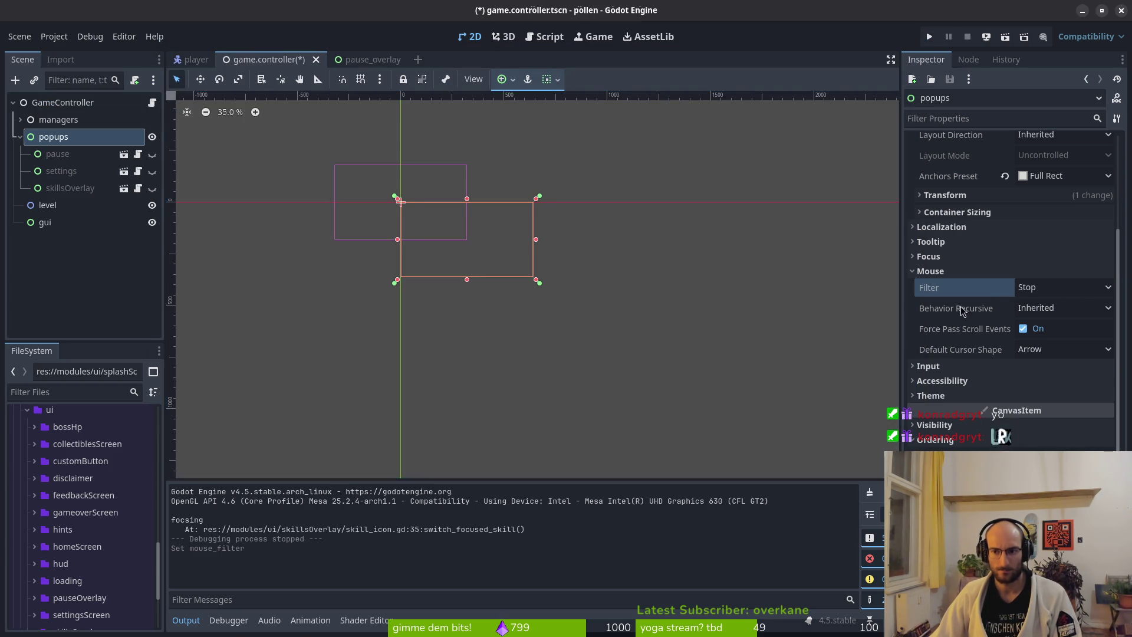
pyautogui.click(17, 141)
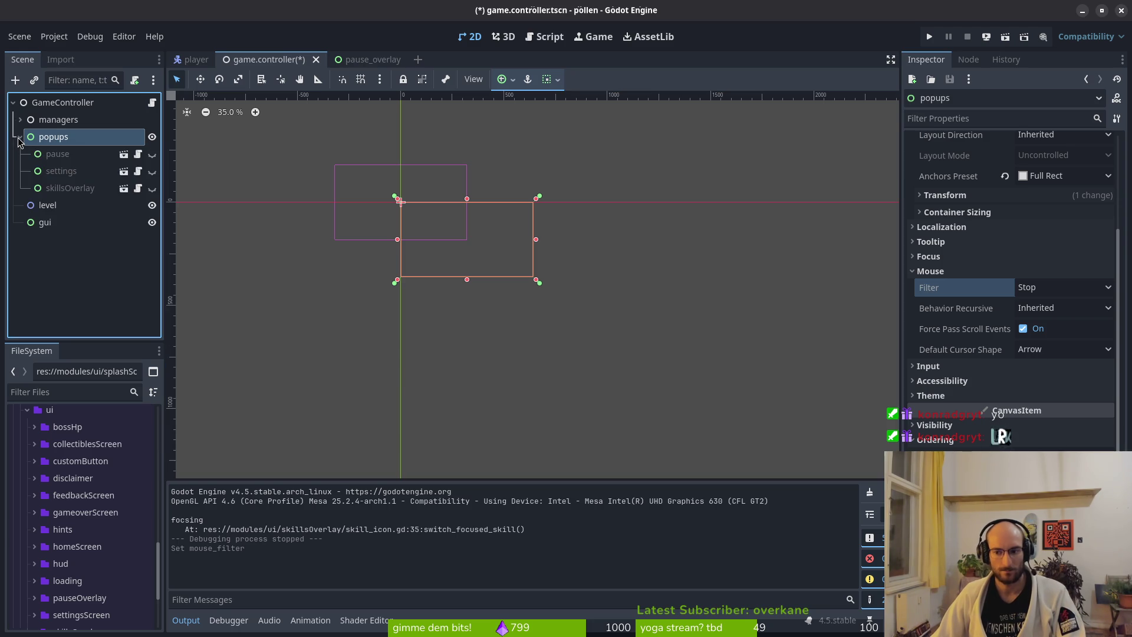
pyautogui.click(39, 208)
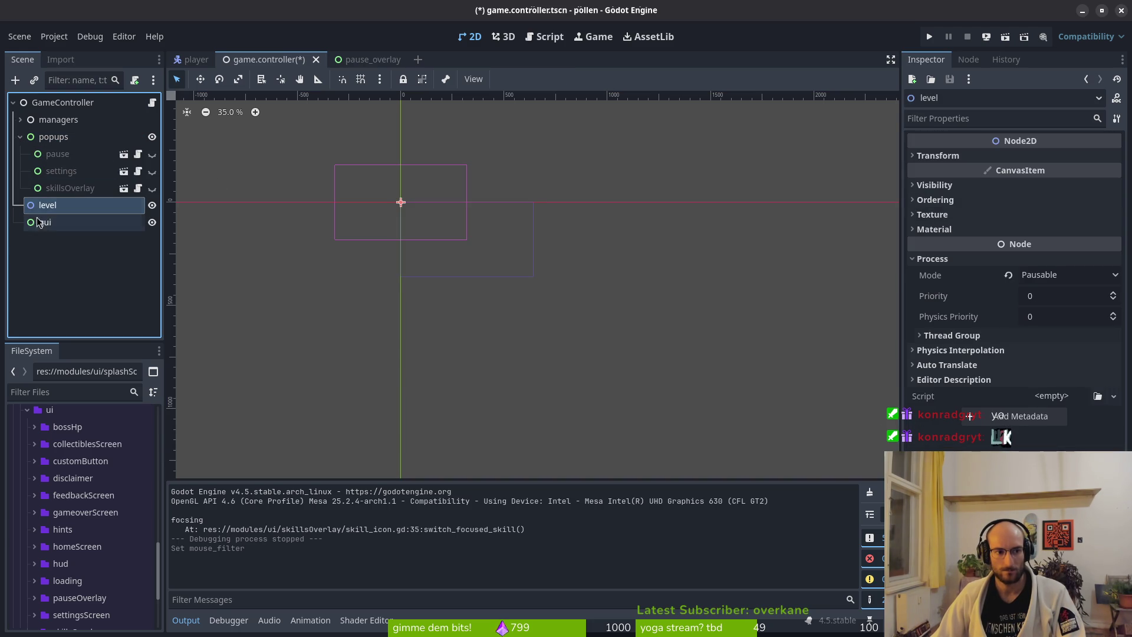
pyautogui.click(44, 222)
pyautogui.click(70, 188)
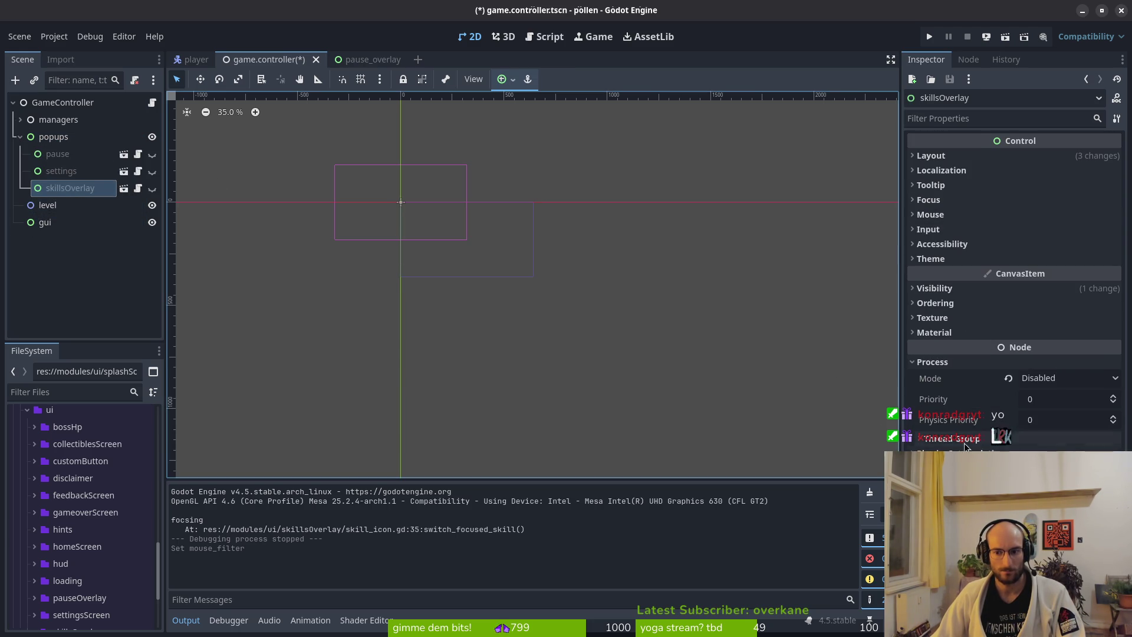
# Step: Enable Y Sort on skillsOverlay, set its Z Index to 3, and save the scene
pyautogui.click(956, 290)
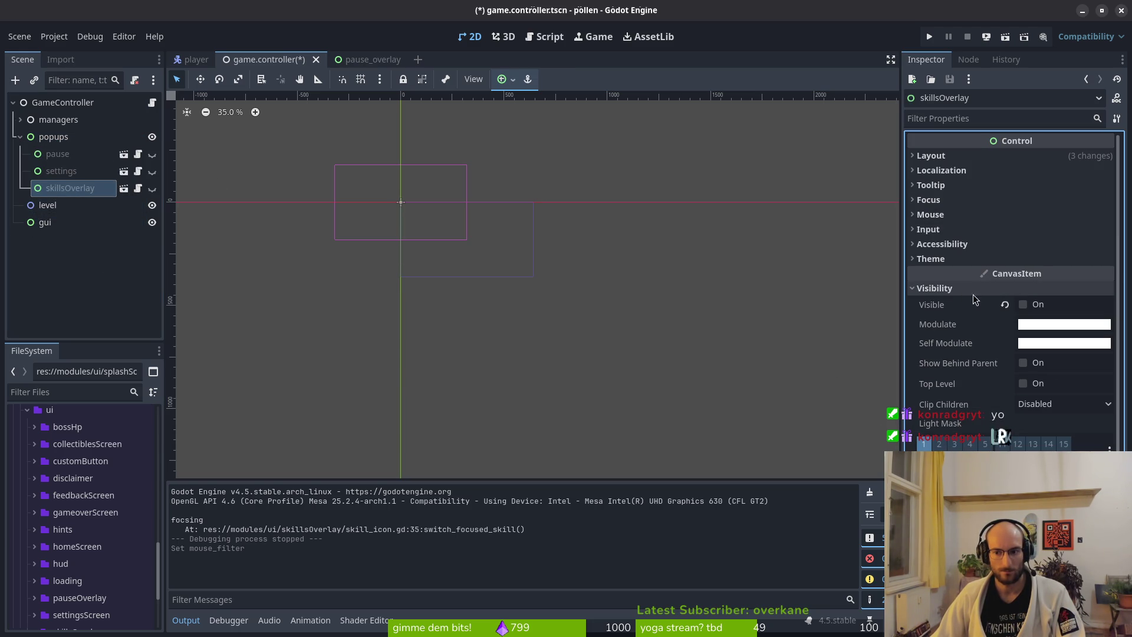
pyautogui.click(967, 290)
pyautogui.click(952, 304)
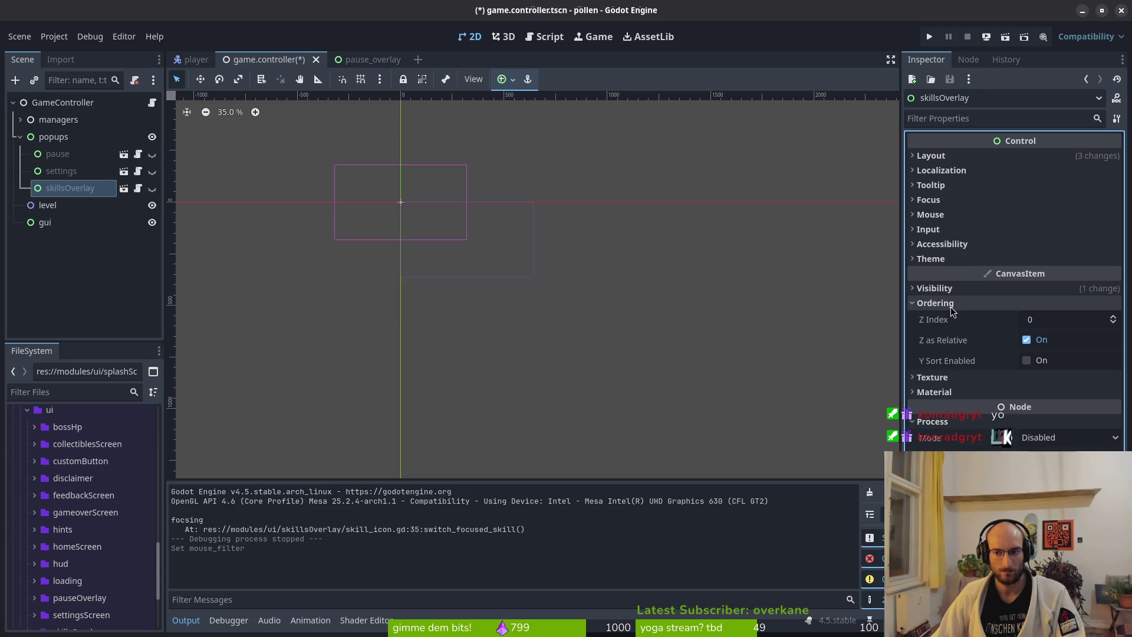
pyautogui.click(1026, 363)
pyautogui.click(1045, 323)
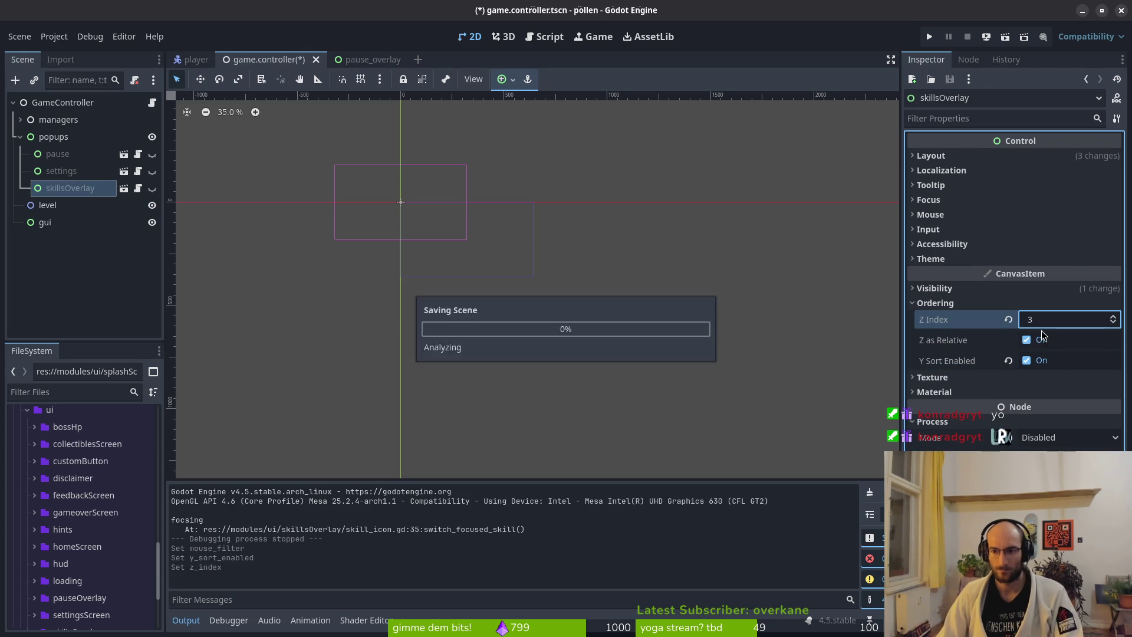
pyautogui.press('Return')
pyautogui.hotkey('ctrl', 's')
pyautogui.click(25, 137)
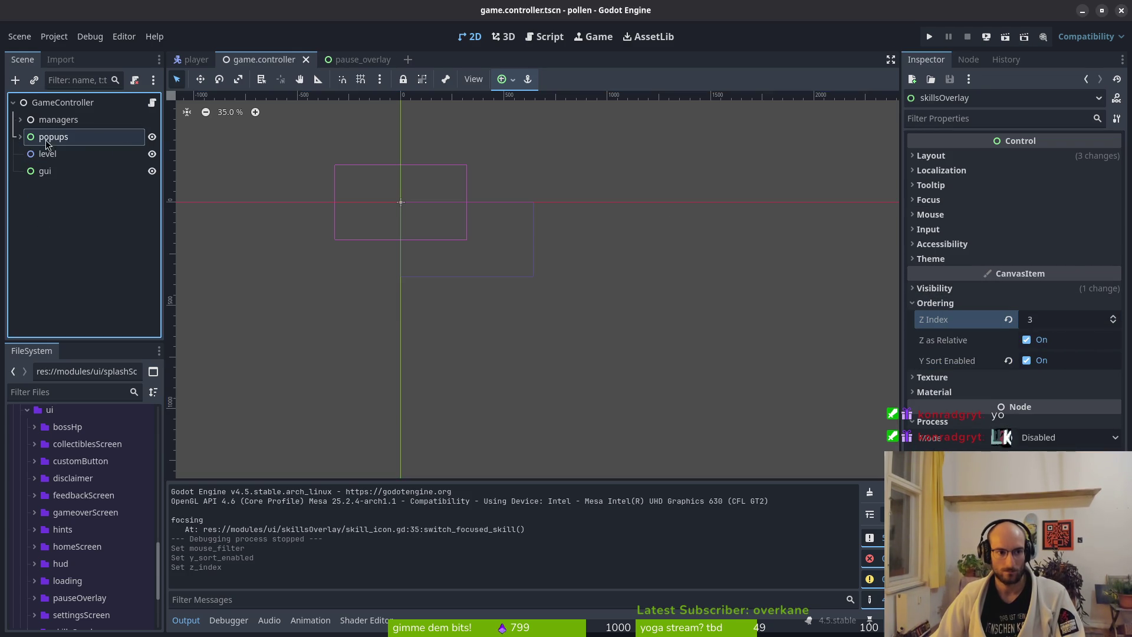
# Step: Run the game, start a new game, pause and resume it, then close the game window
pyautogui.click(929, 38)
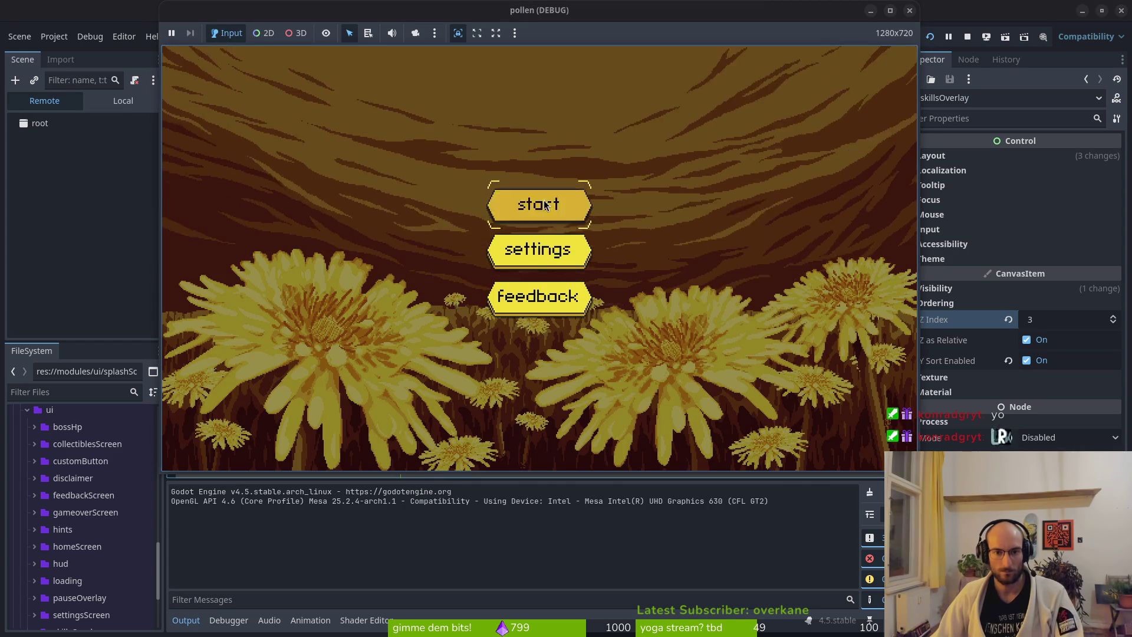
pyautogui.click(557, 212)
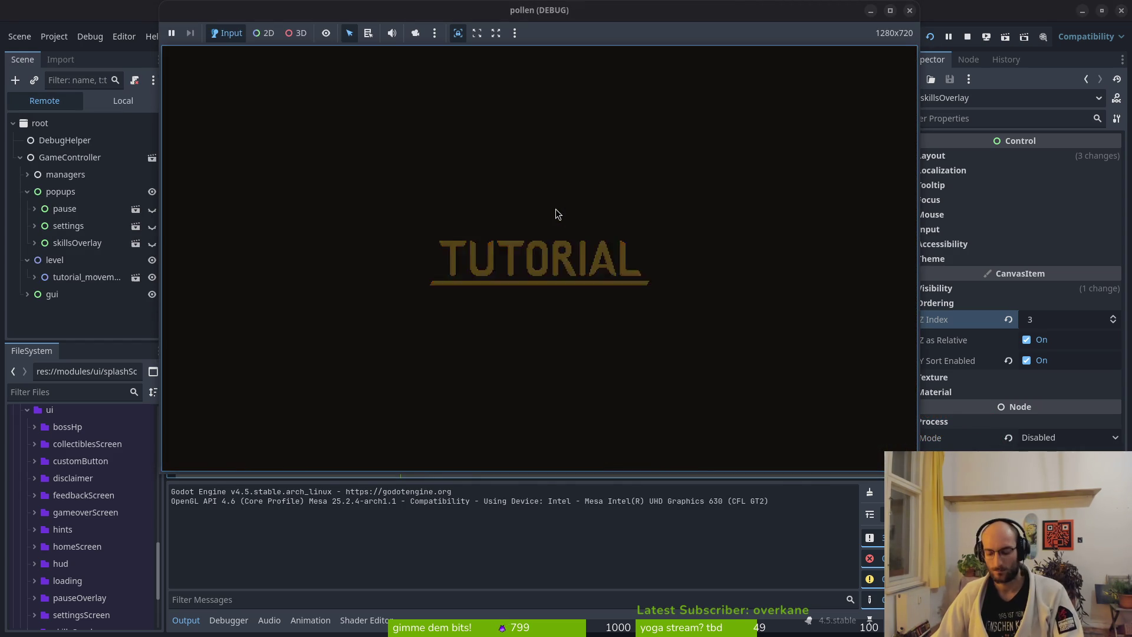
pyautogui.press('Escape')
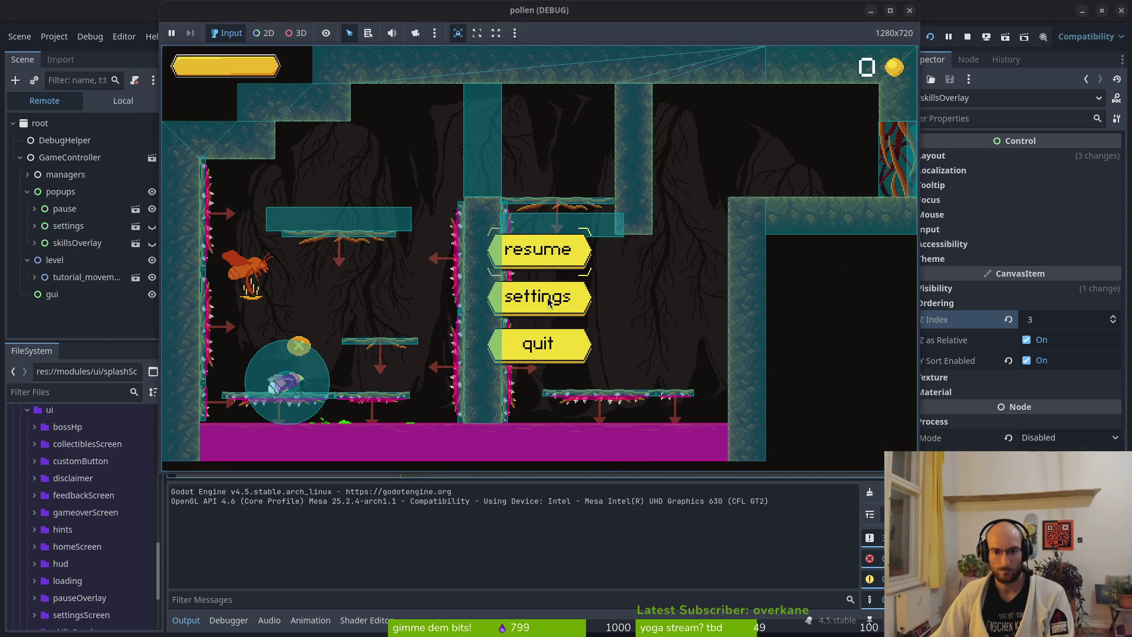
pyautogui.click(557, 261)
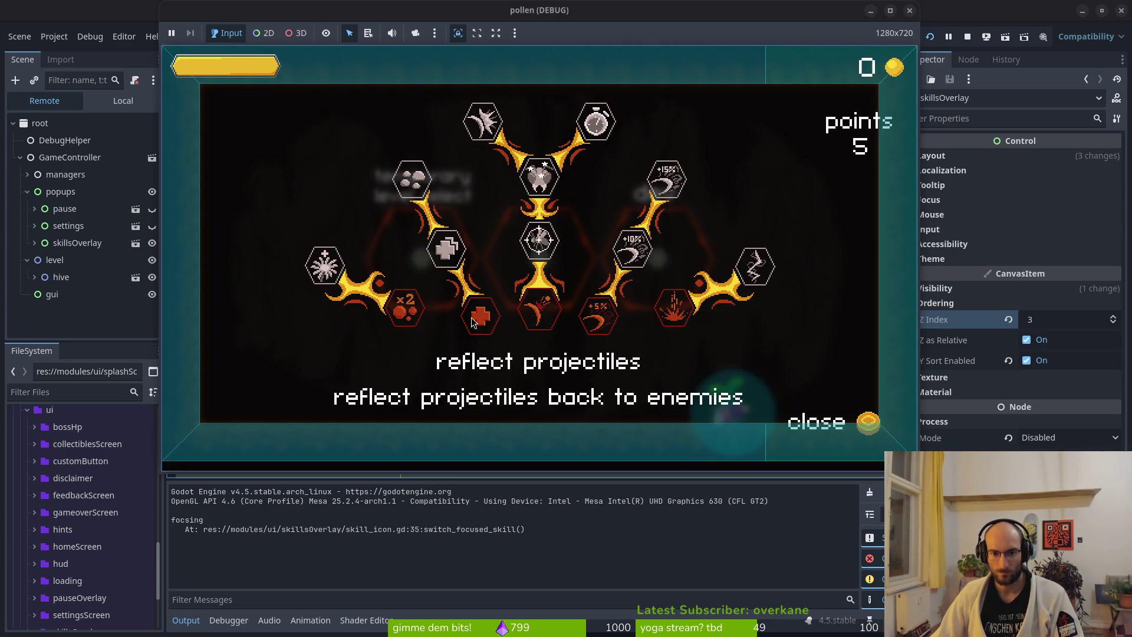
pyautogui.click(910, 11)
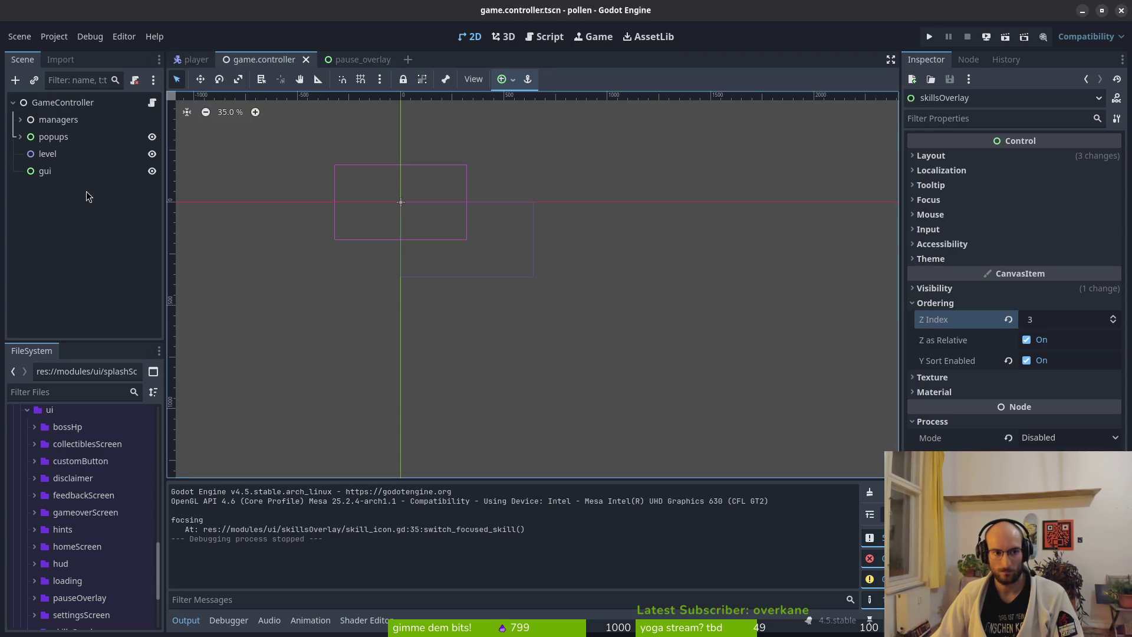
# Step: Drag the gui node above the level node in the Scene dock
pyautogui.click(22, 137)
pyautogui.click(66, 142)
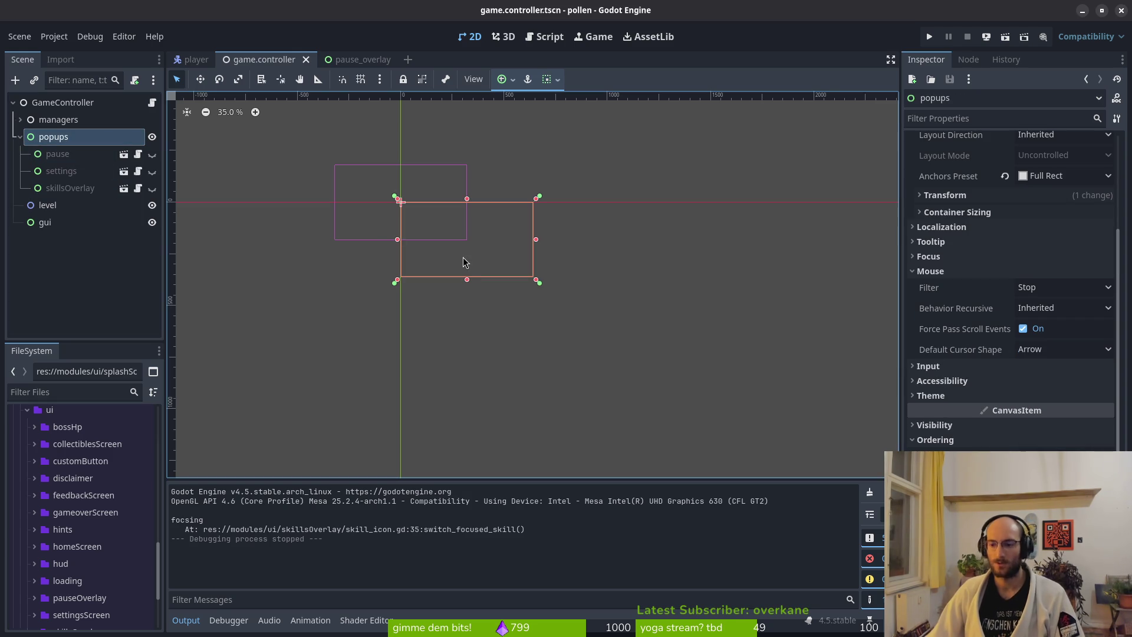
pyautogui.click(45, 227)
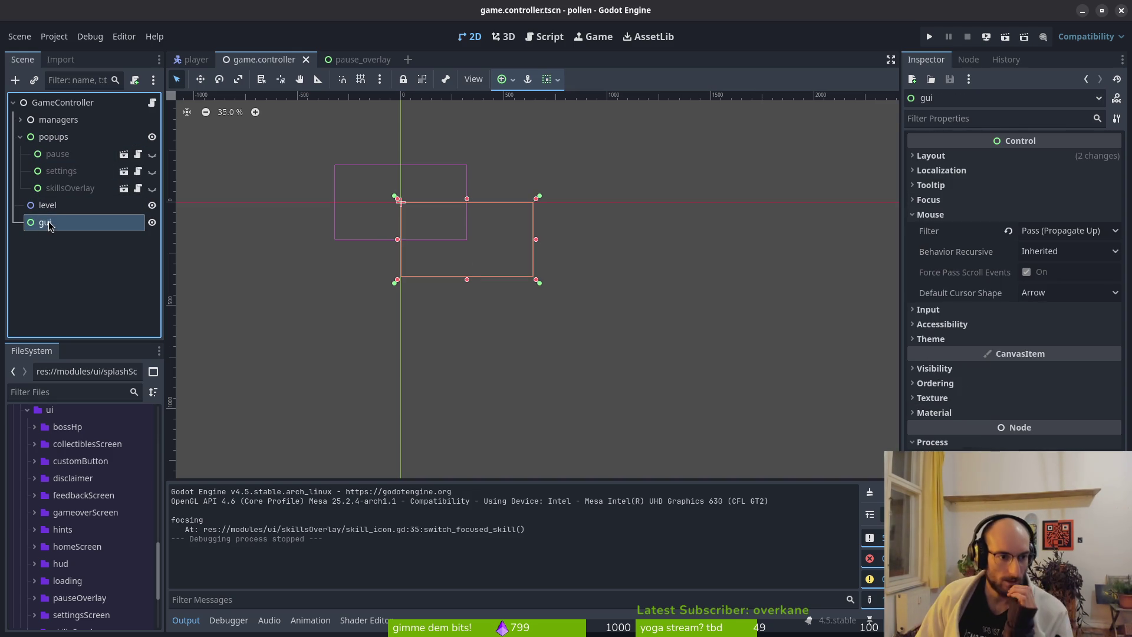
pyautogui.moveTo(54, 205)
pyautogui.mouseDown()
pyautogui.moveTo(55, 226)
pyautogui.moveTo(53, 208)
pyautogui.mouseUp()
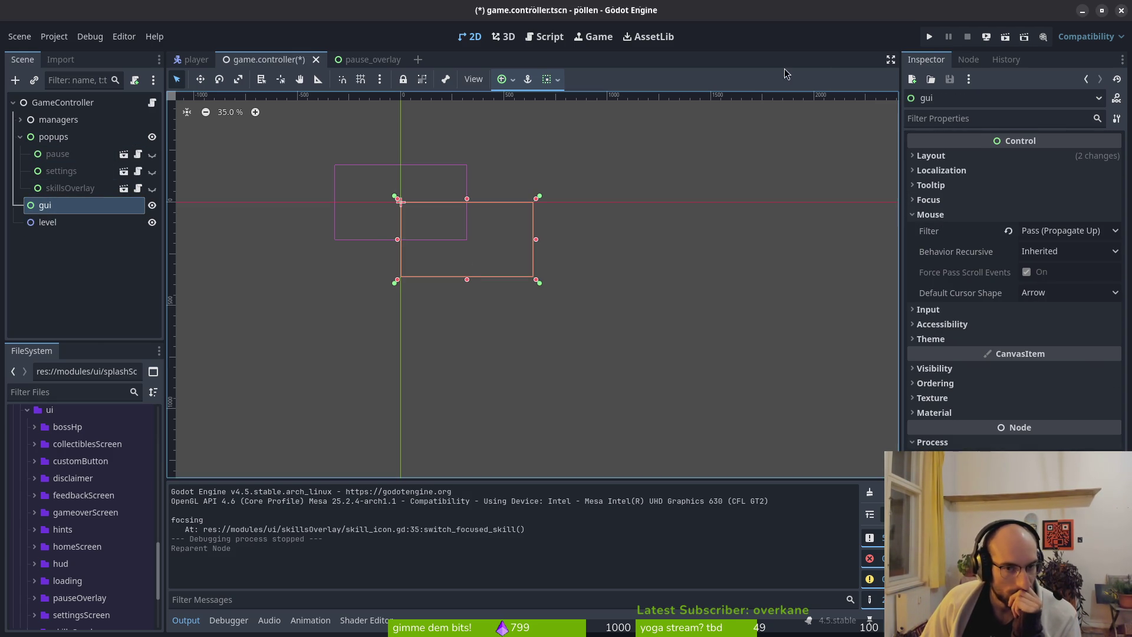
# Step: Run the game, start it, open the skills overlay at the plant, then close the game
pyautogui.click(930, 37)
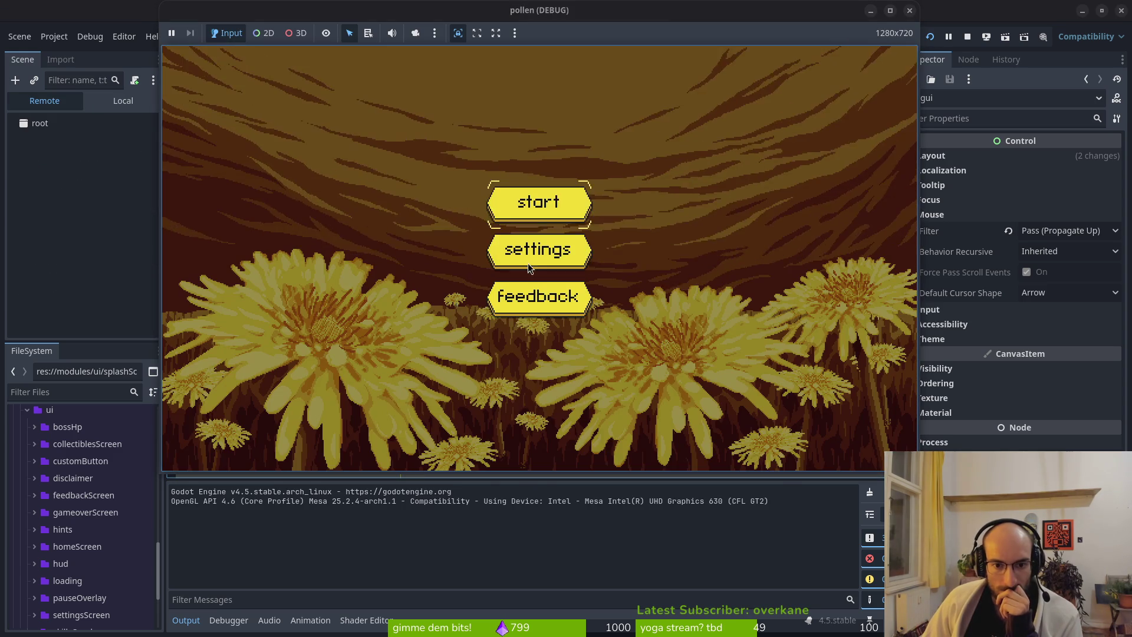
pyautogui.click(541, 203)
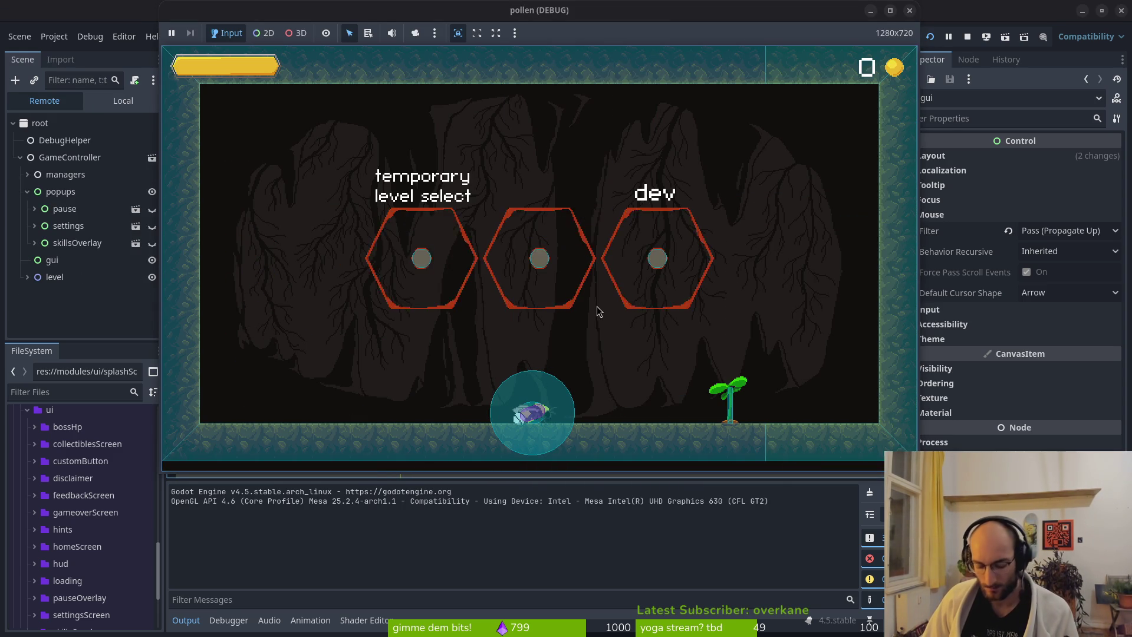
pyautogui.press('d')
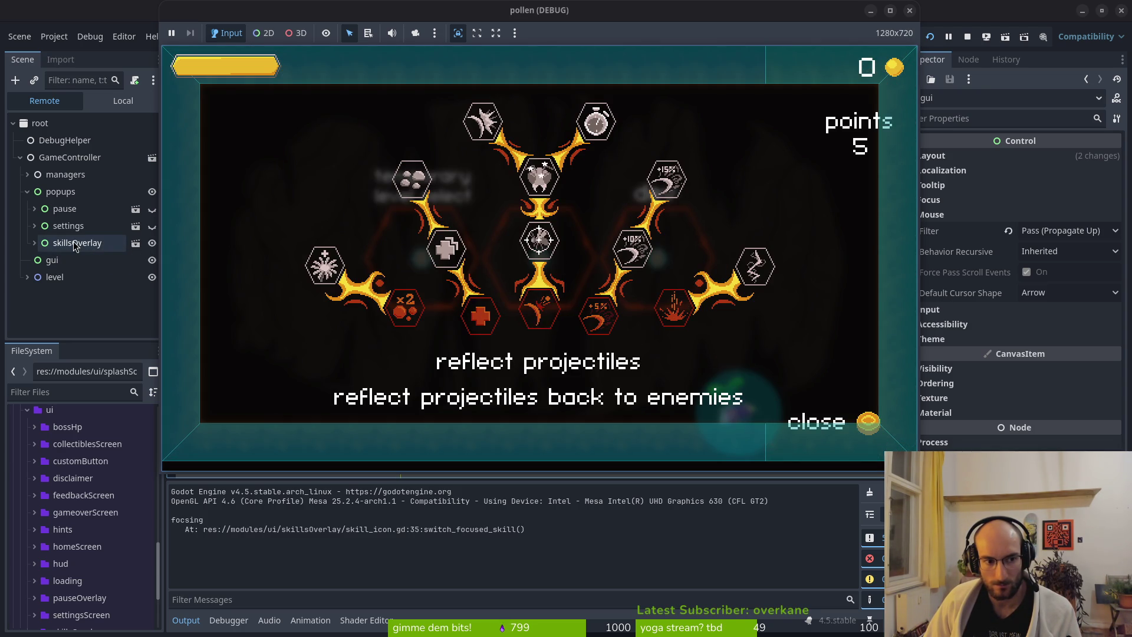
pyautogui.click(909, 11)
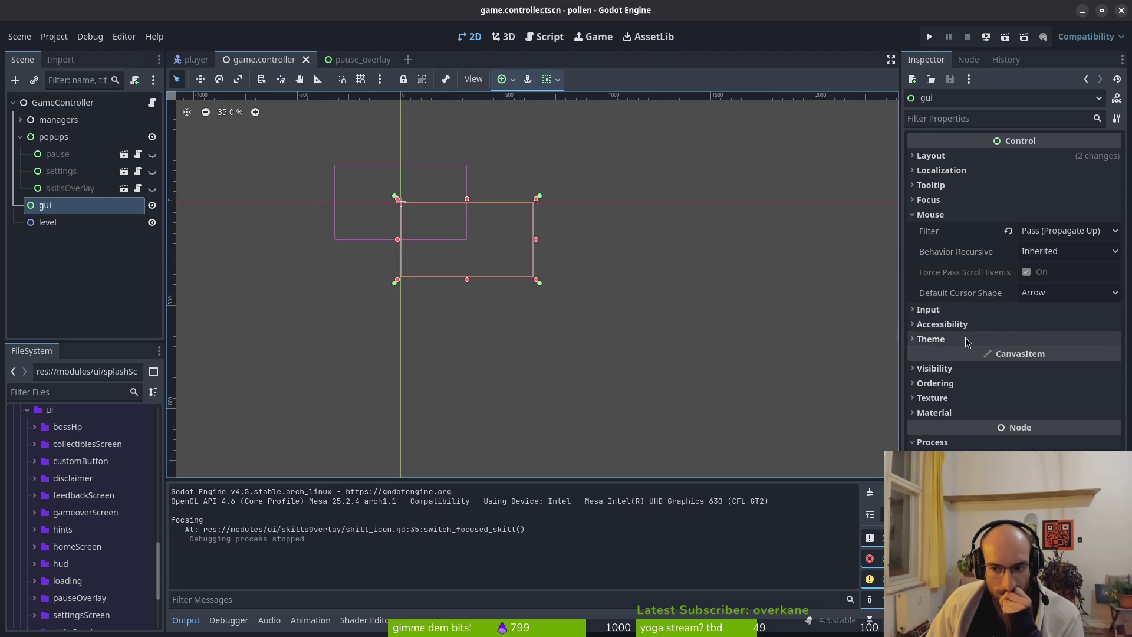
pyautogui.click(83, 188)
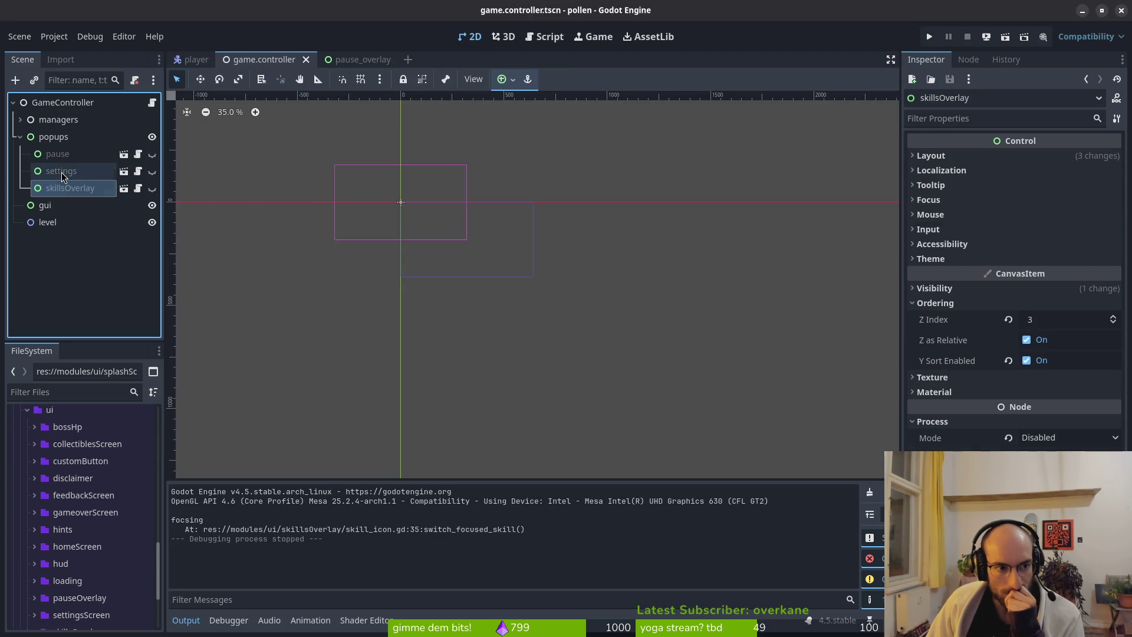
pyautogui.click(63, 171)
pyautogui.click(66, 154)
pyautogui.click(58, 138)
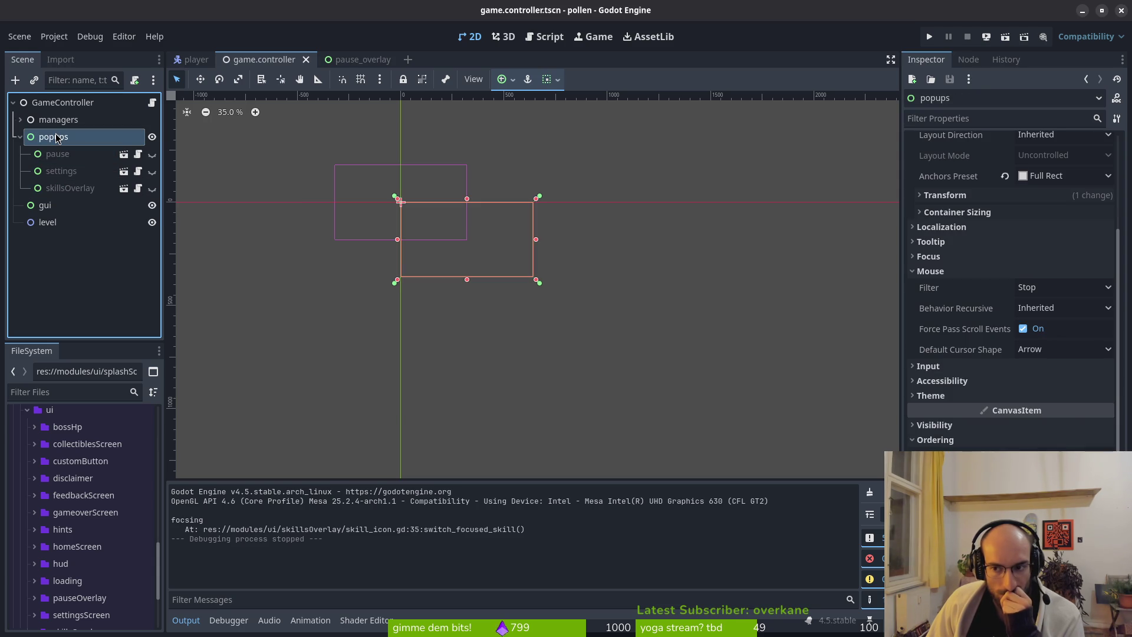
pyautogui.scroll(3, 981, 366)
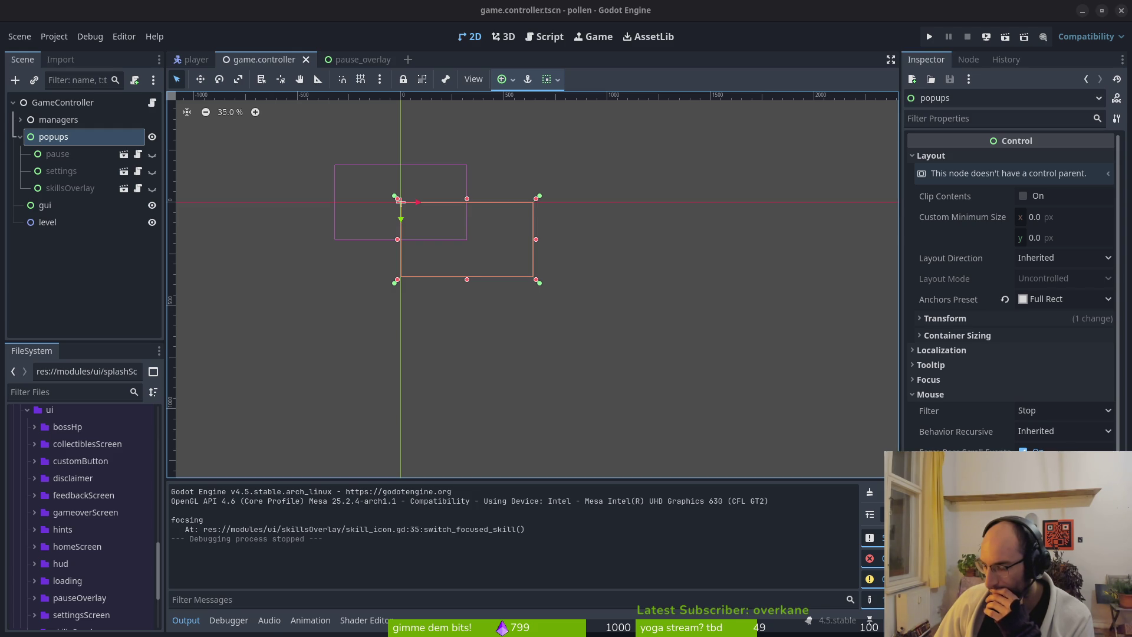
# Step: Change the popups node's type to CanvasLayer and save the scene
pyautogui.rightClick(47, 139)
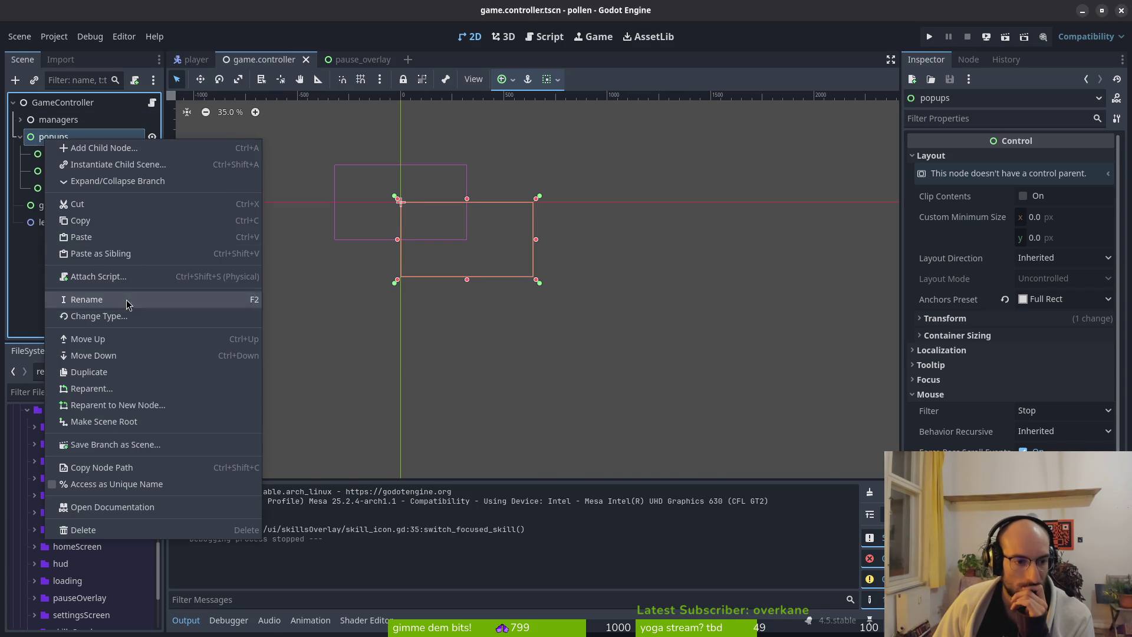
pyautogui.click(130, 318)
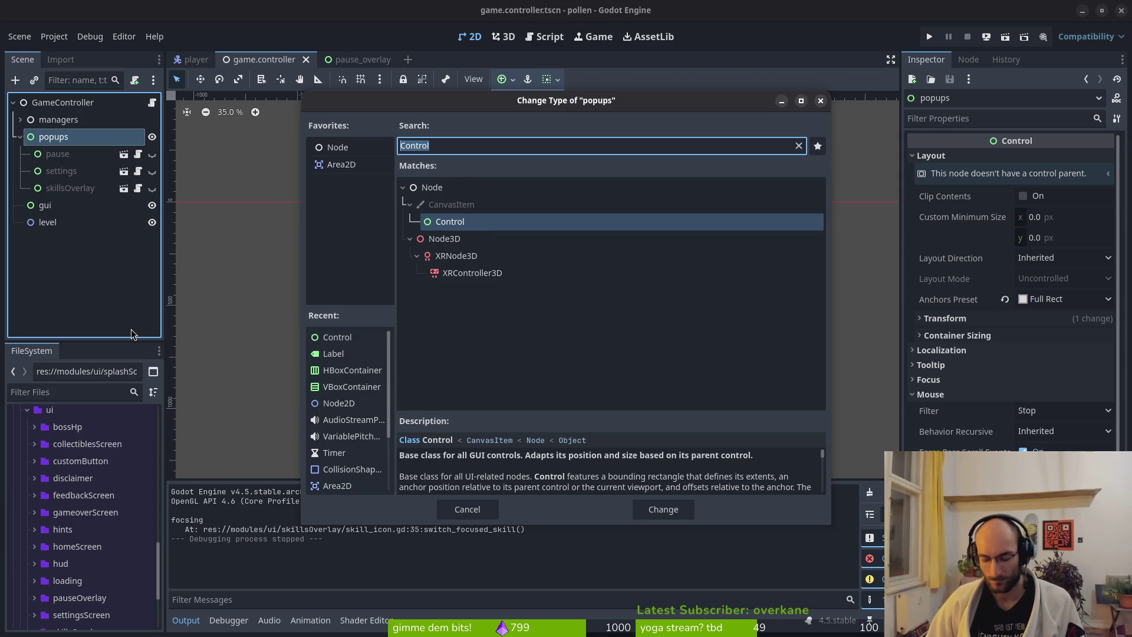
pyautogui.write('canvas')
pyautogui.press('Down')
pyautogui.press('Down')
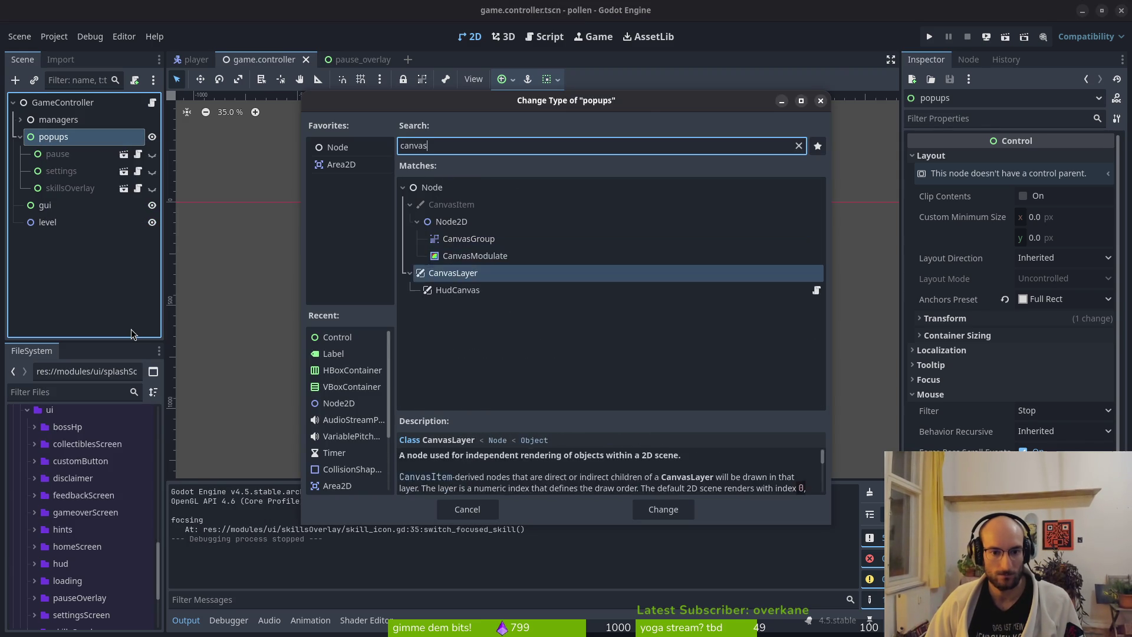
pyautogui.press('Return')
pyautogui.hotkey('ctrl', 's')
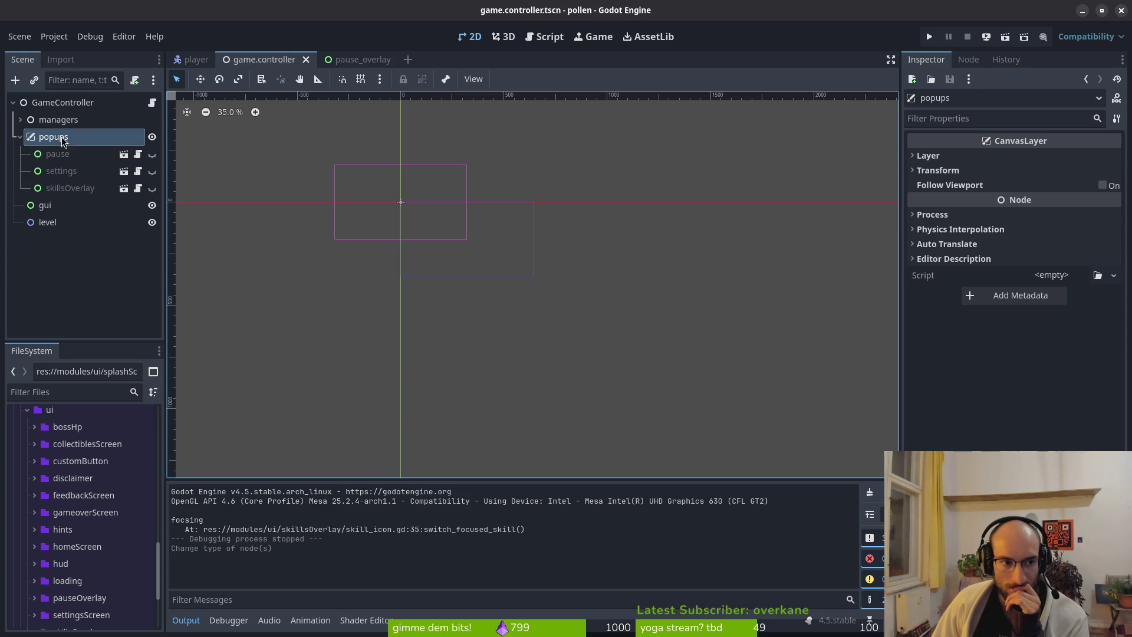
# Step: Revert skillsOverlay's Z Index to 0, turn off Y Sort Enabled, and save
pyautogui.click(79, 188)
pyautogui.click(1008, 319)
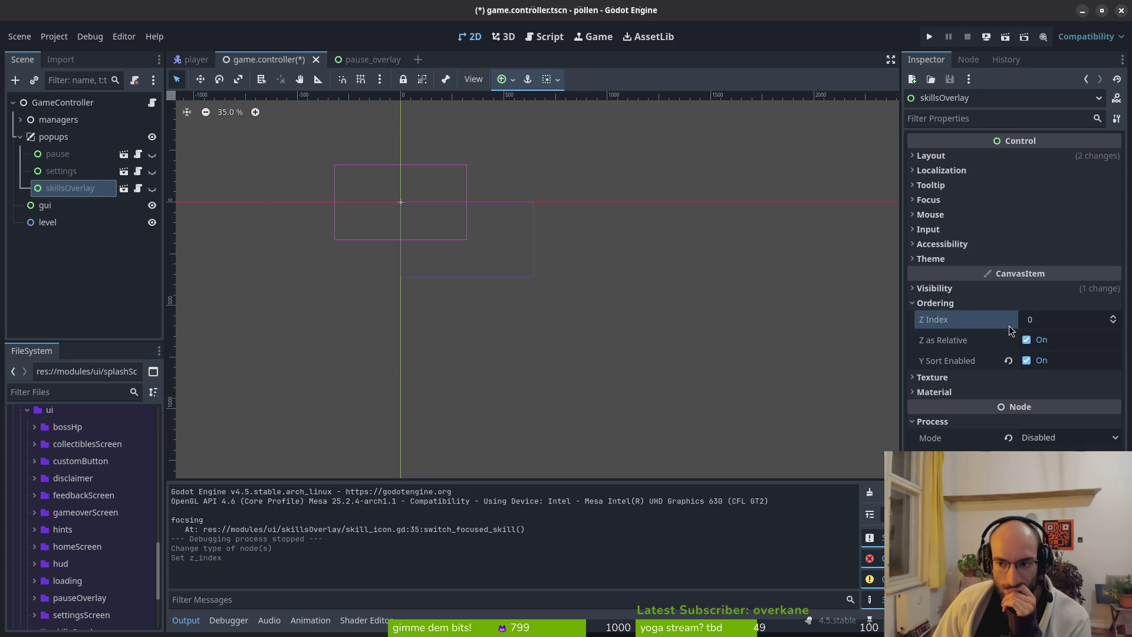
pyautogui.click(1008, 360)
pyautogui.hotkey('ctrl', 's')
# Step: Inspect the settings, popups and pause nodes' properties, then run the game
pyautogui.click(59, 171)
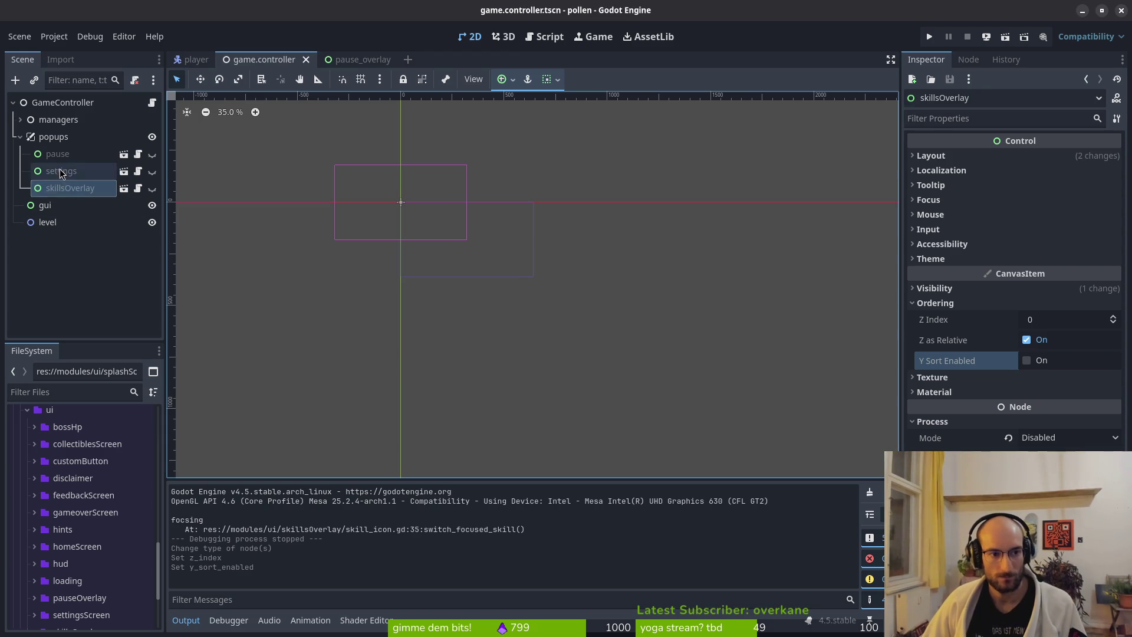
pyautogui.click(944, 359)
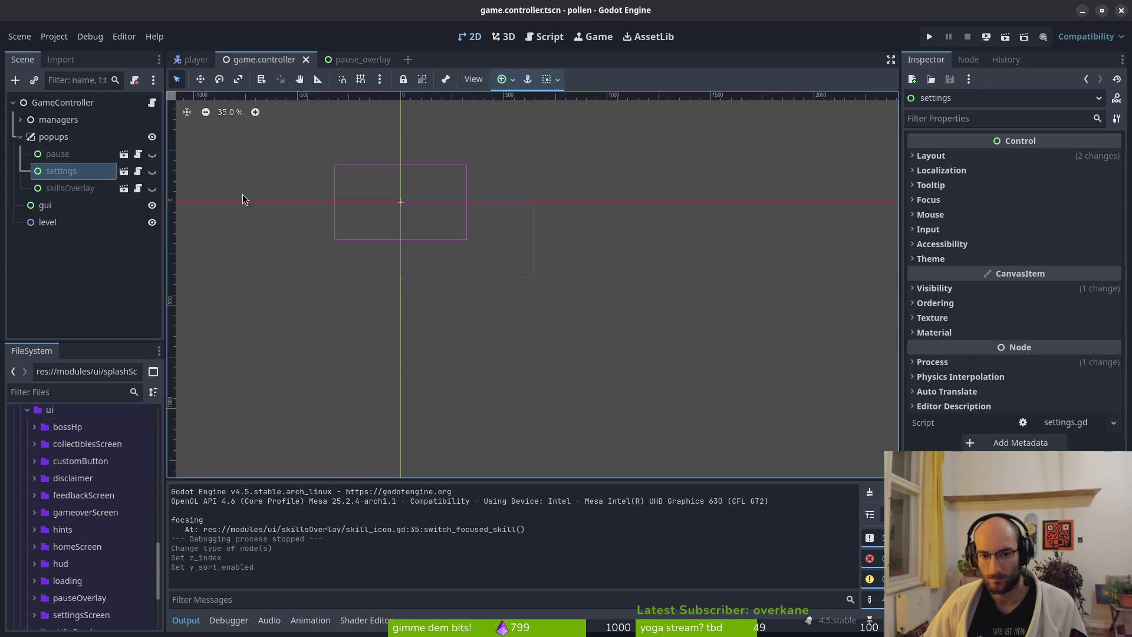
pyautogui.click(54, 136)
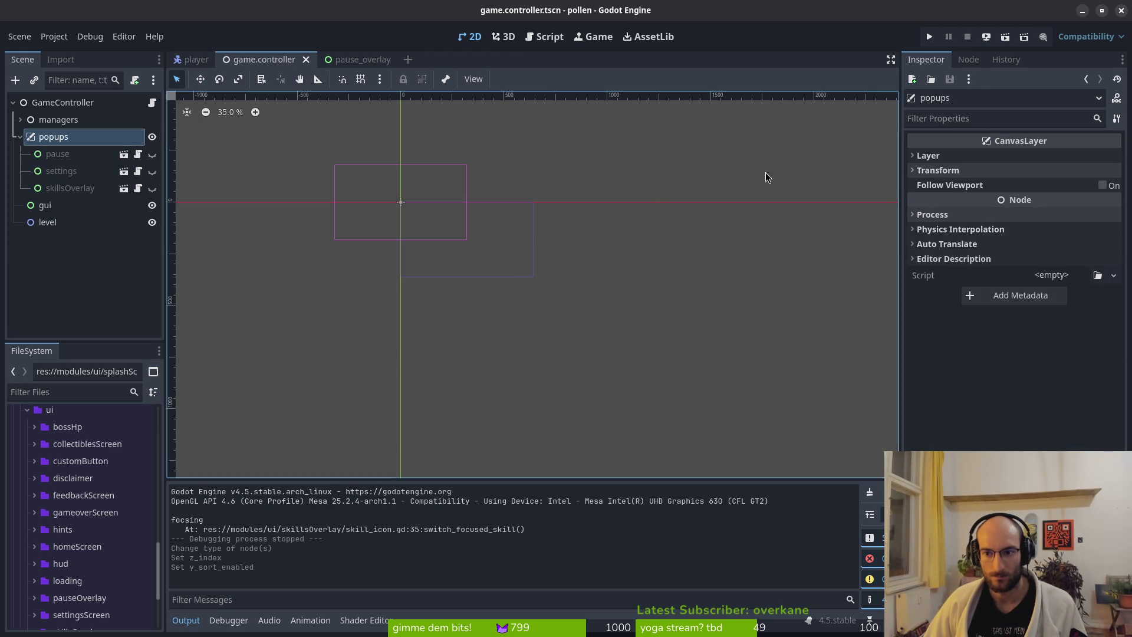
pyautogui.click(53, 175)
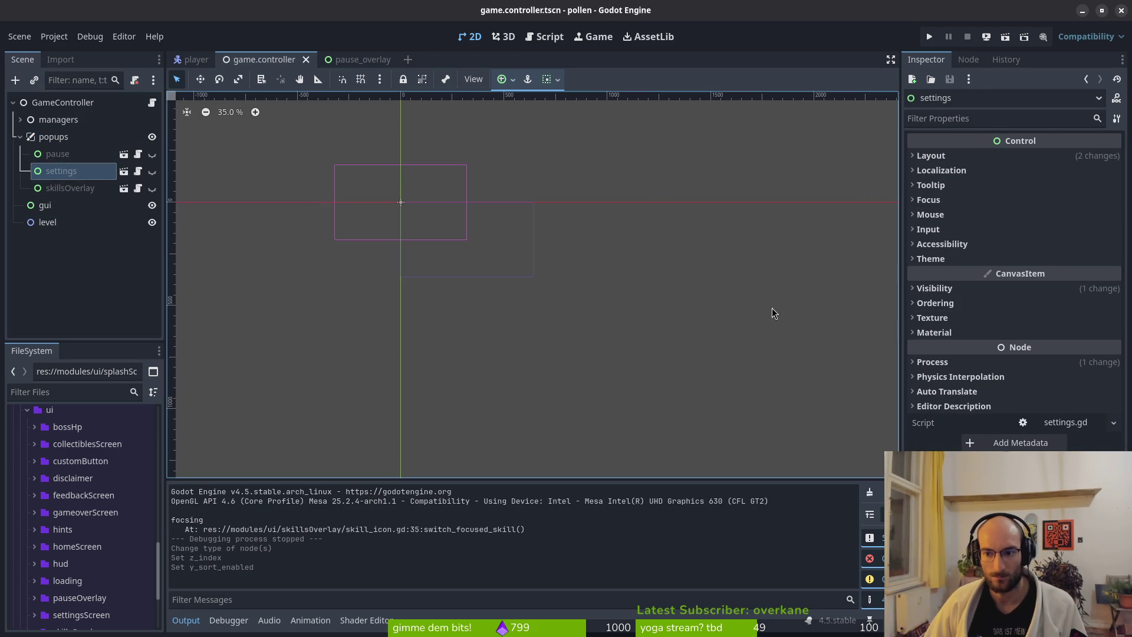
pyautogui.click(953, 288)
pyautogui.click(953, 289)
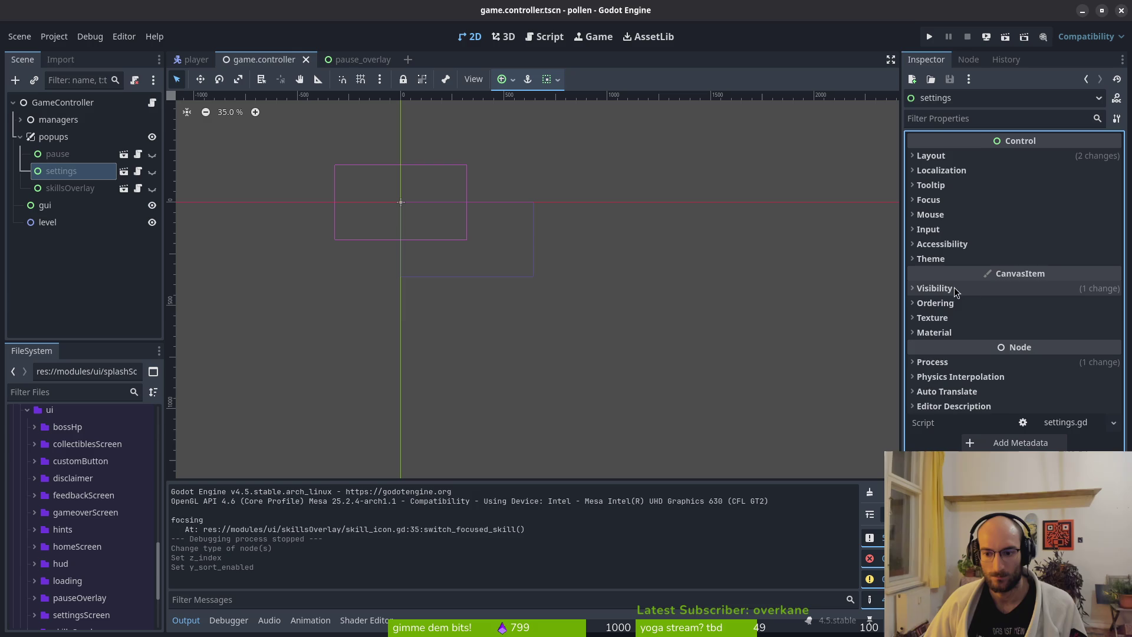
pyautogui.click(985, 287)
pyautogui.click(57, 154)
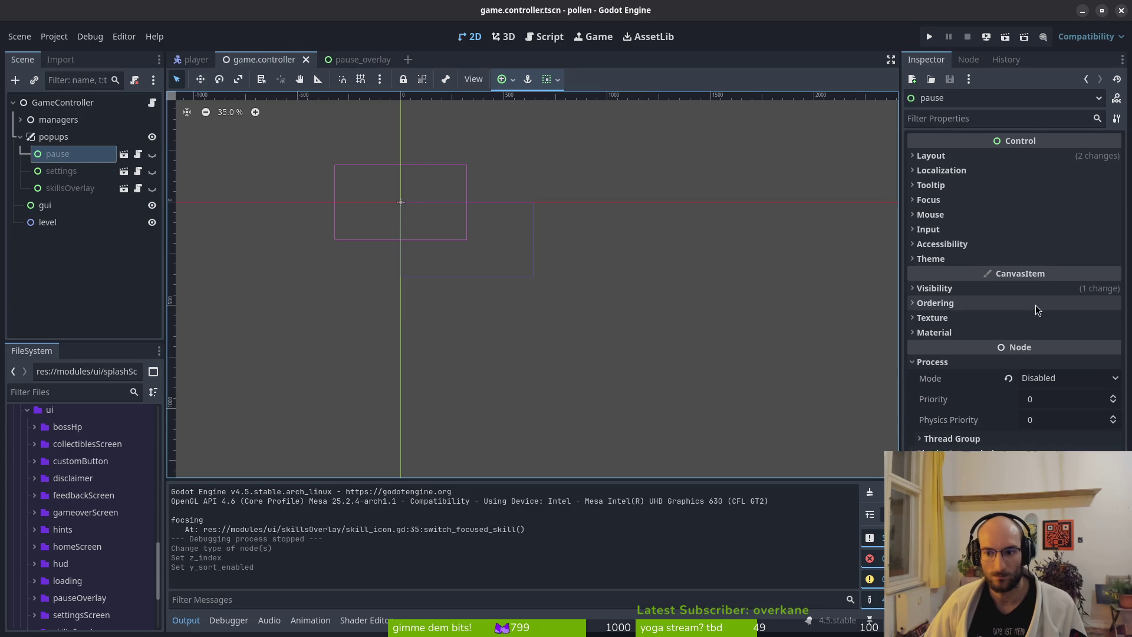
pyautogui.click(950, 363)
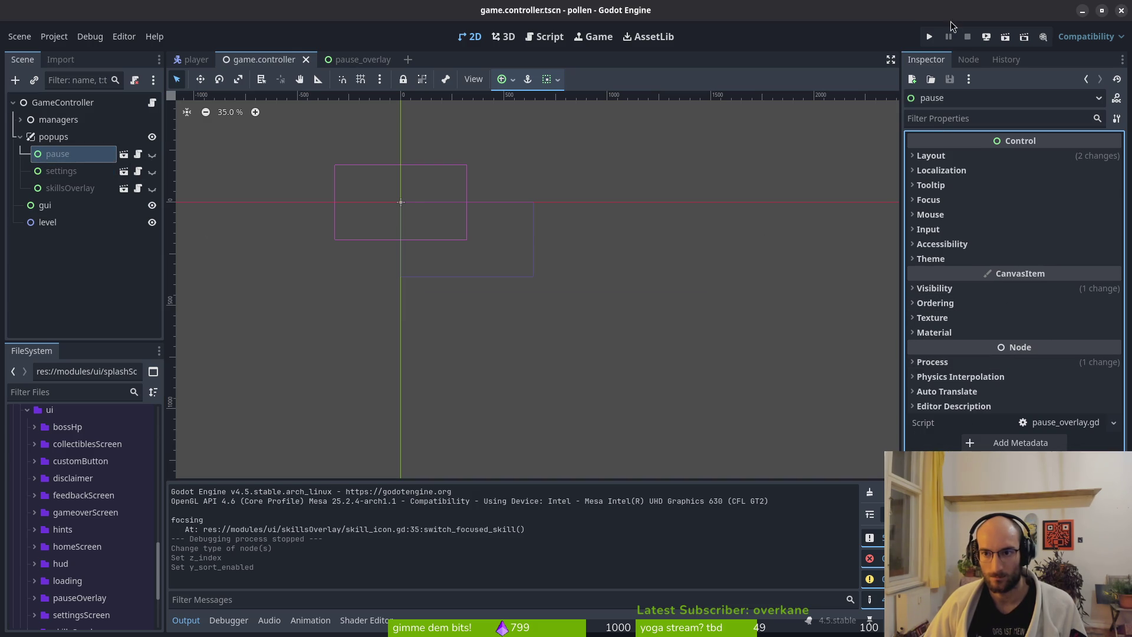
pyautogui.click(929, 37)
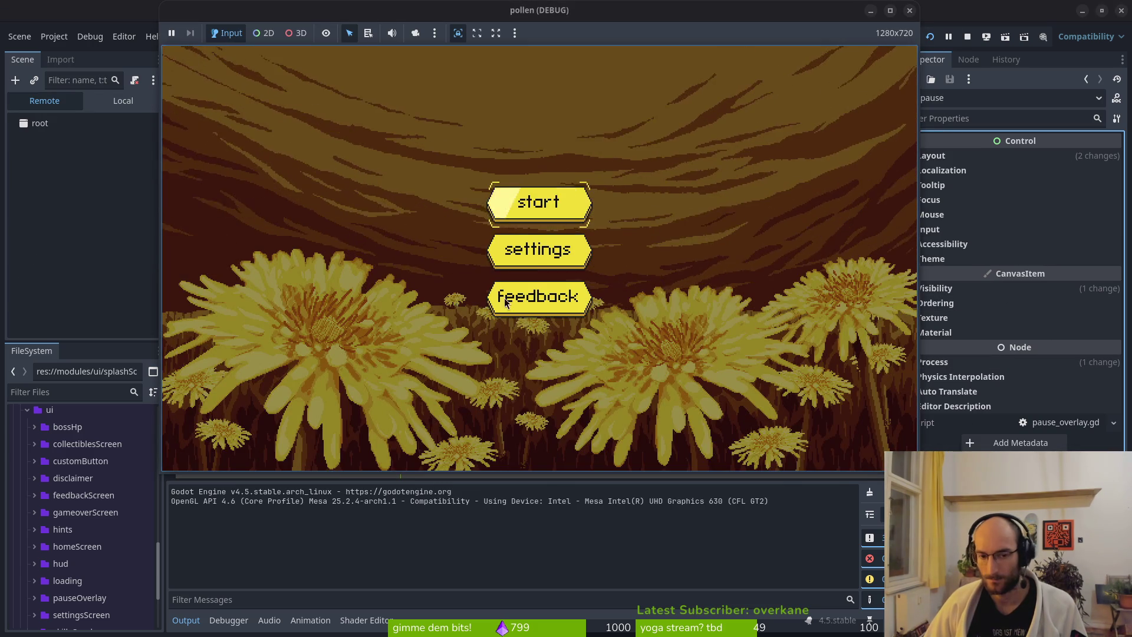
# Step: Start the game, open the skills overlay at the plant, and close the game window
pyautogui.click(541, 204)
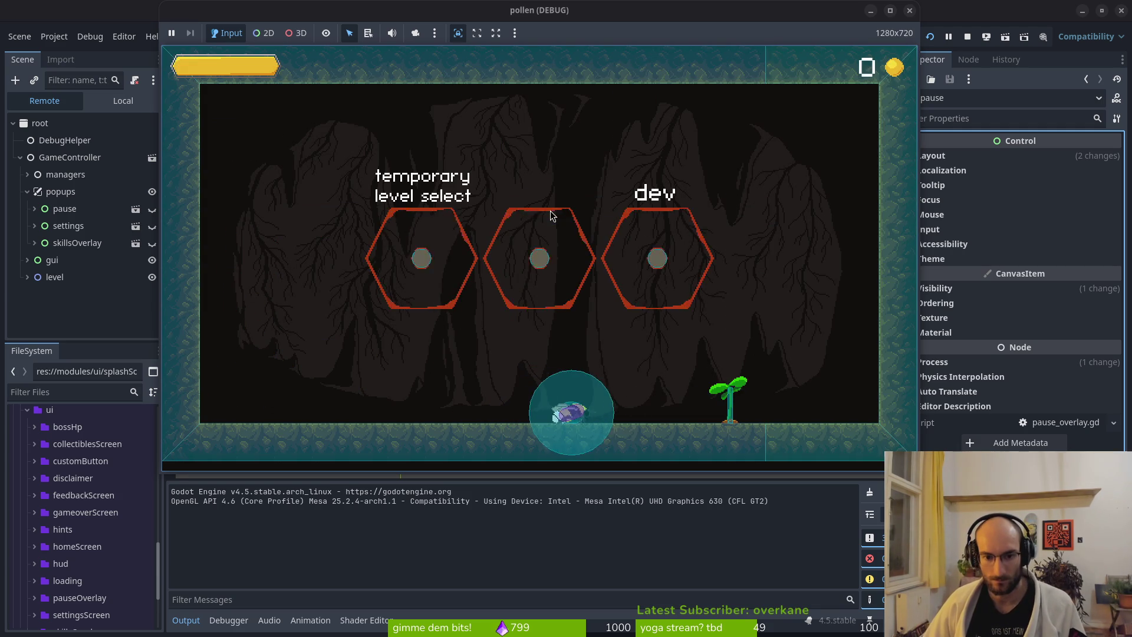
pyautogui.press('e')
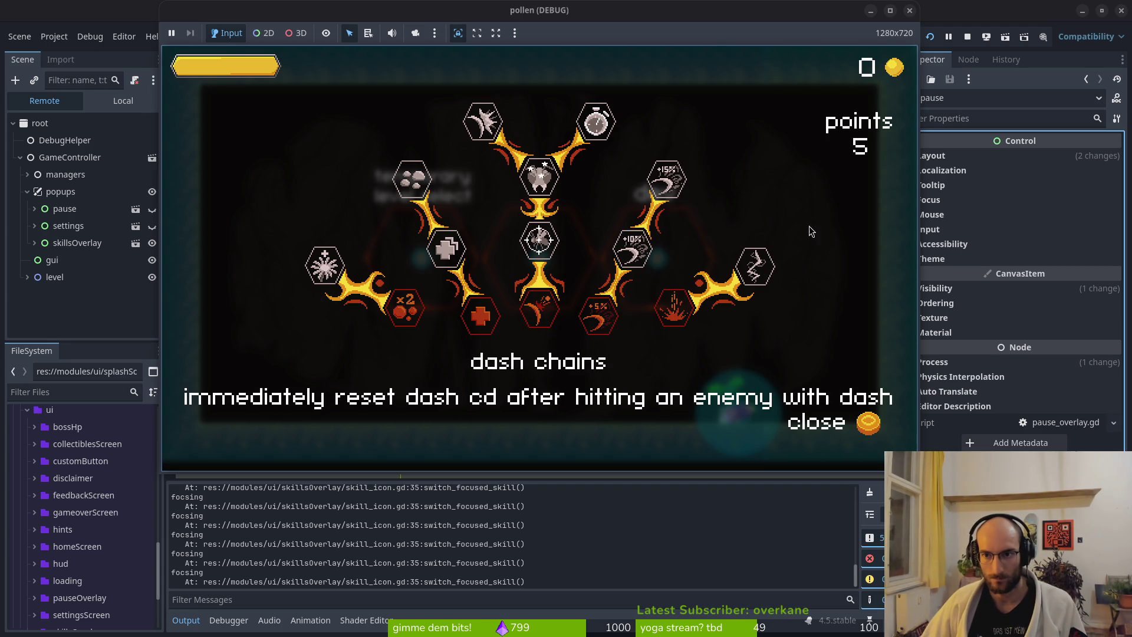
pyautogui.click(910, 10)
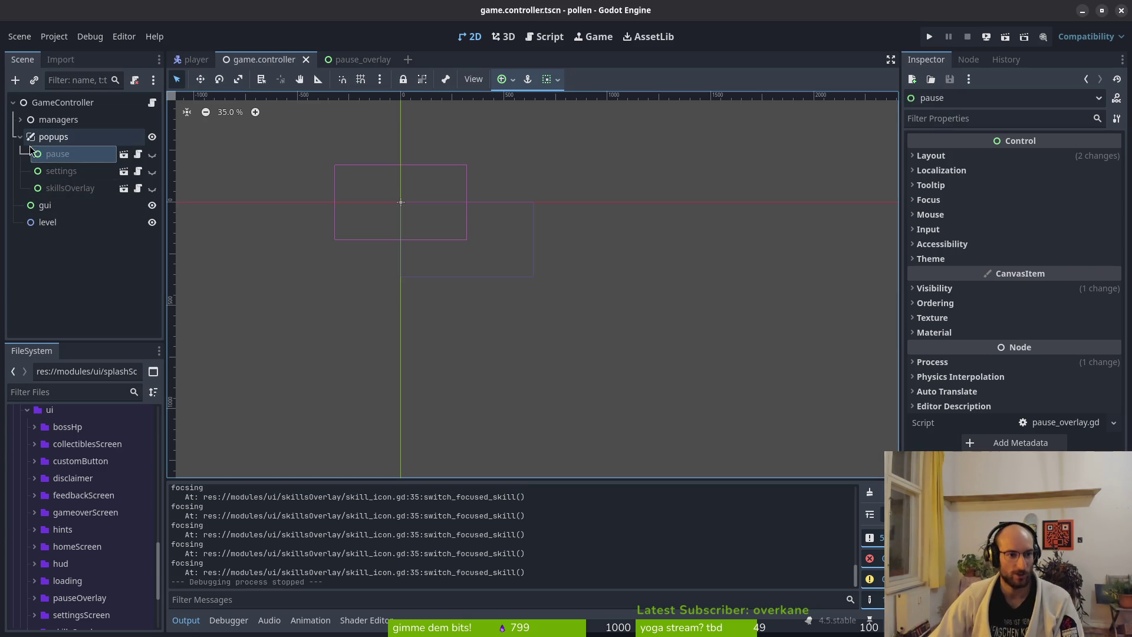
# Step: Collapse the popups node in the Scene dock and switch back to Neovim
pyautogui.click(21, 137)
pyautogui.click(20, 137)
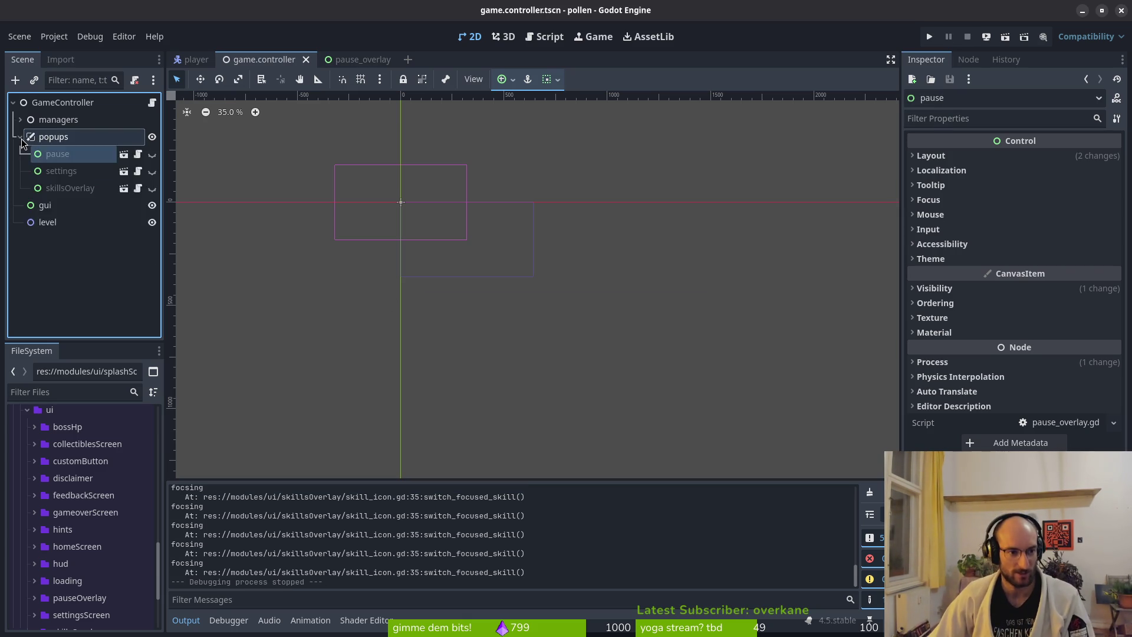
pyautogui.click(20, 137)
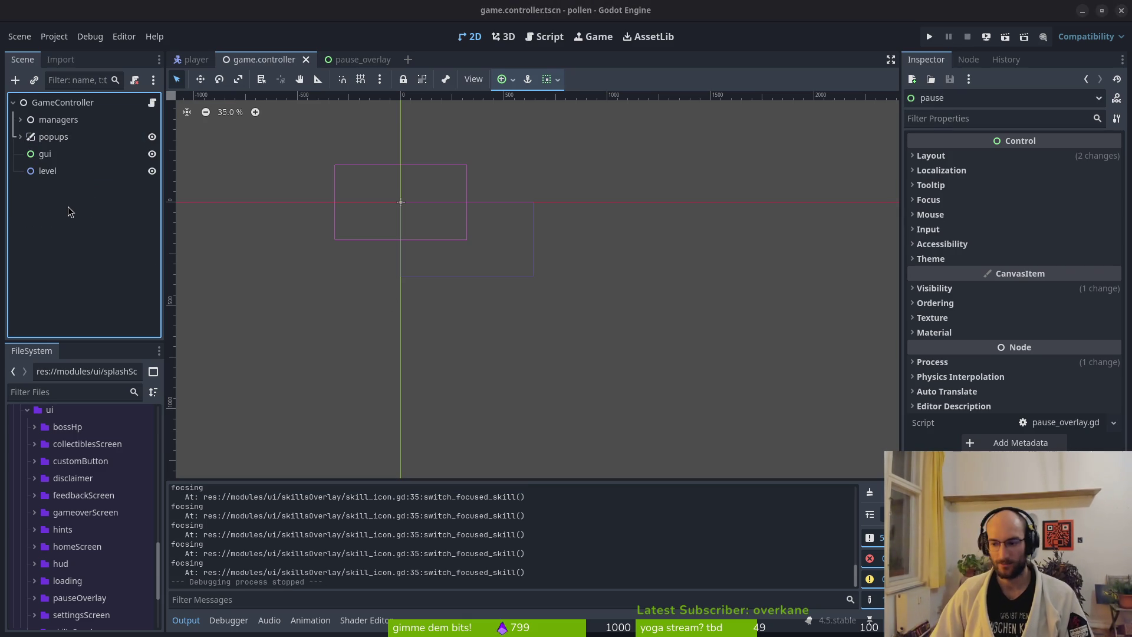
pyautogui.hotkey('alt', 'Tab')
# Step: Open game.controller.gd, move to the signal_manager export, and save it with :w
pyautogui.press('space')
pyautogui.press('f')
pyautogui.press('f')
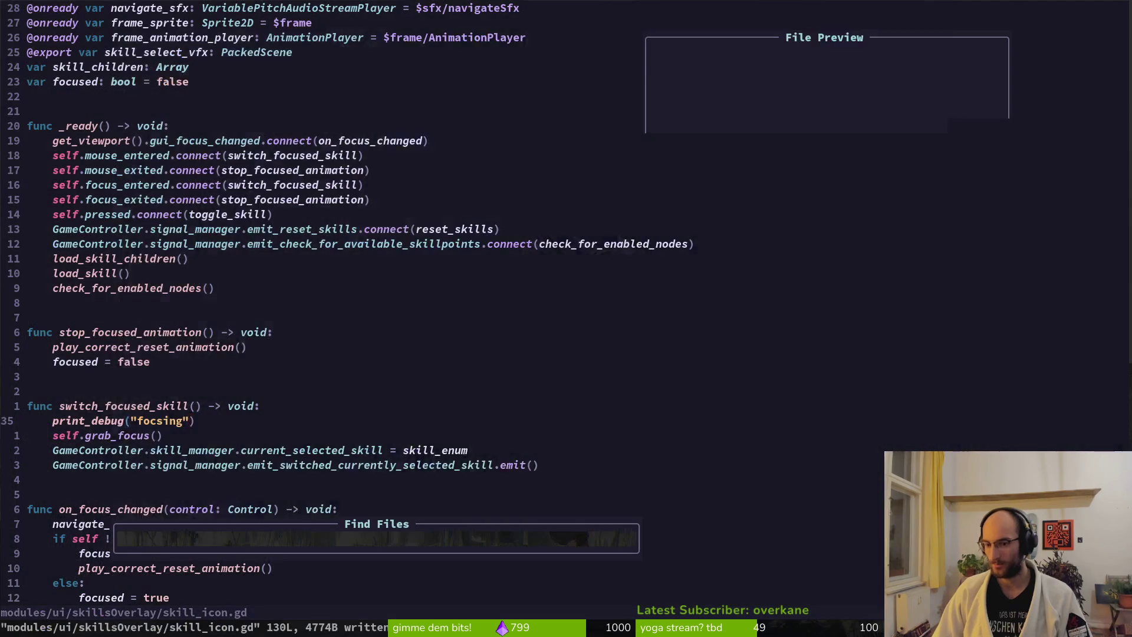
pyautogui.write('gamecon')
pyautogui.press('Return')
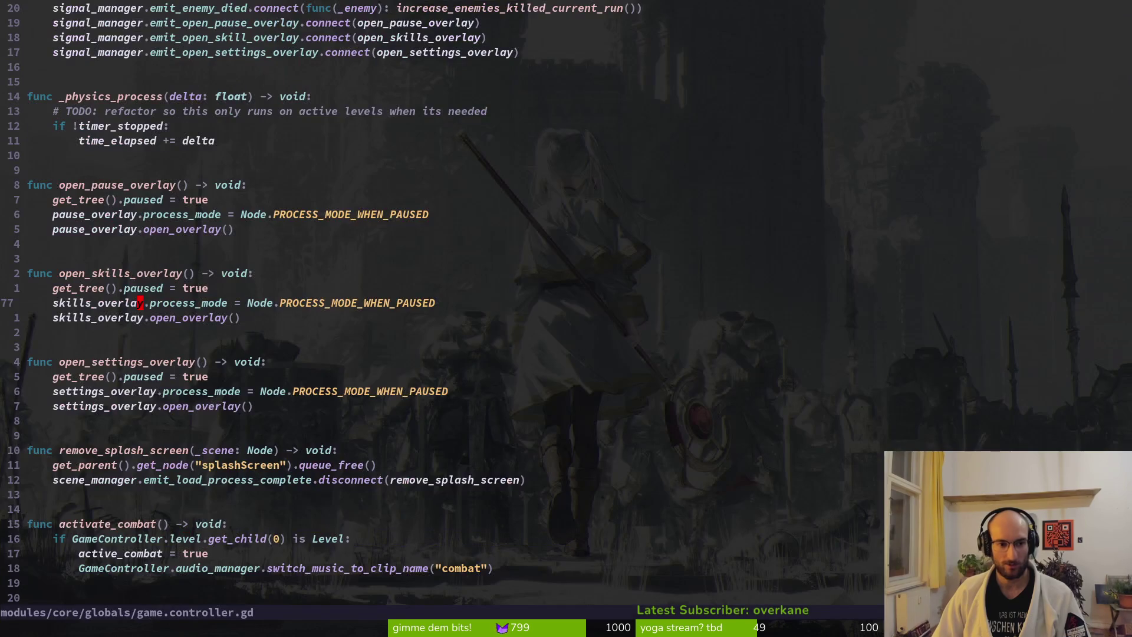
pyautogui.hotkey('ctrl', 'u')
pyautogui.hotkey('ctrl', 'u')
pyautogui.hotkey('ctrl', 'u')
pyautogui.hotkey('ctrl', 'd')
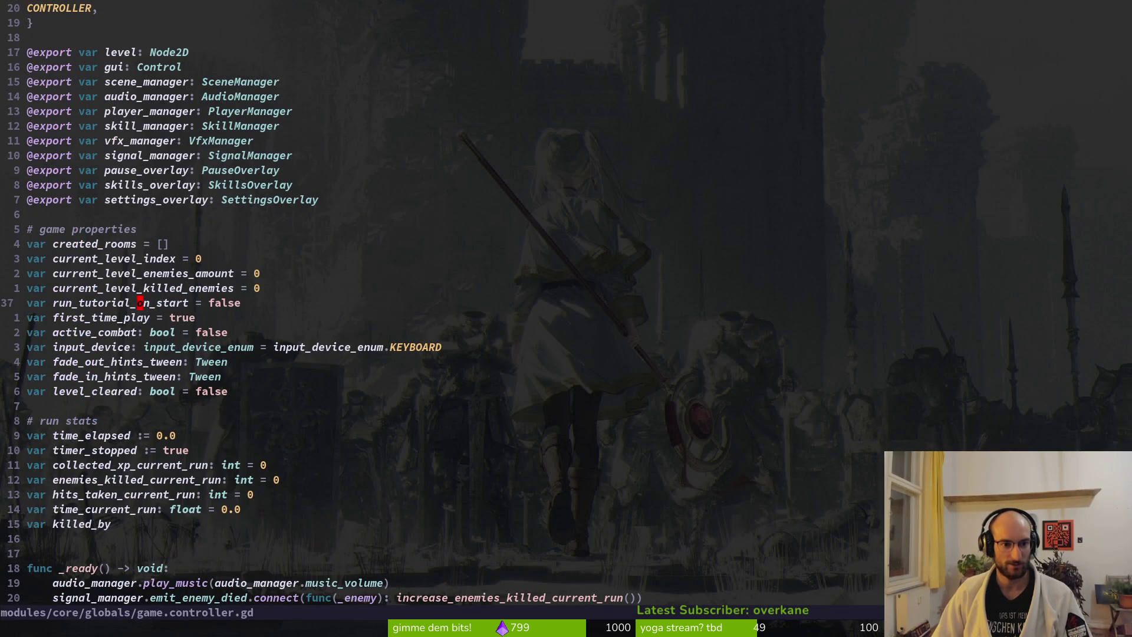
pyautogui.press('k')
pyautogui.press('k')
pyautogui.press('6')
pyautogui.press('k')
pyautogui.press('2')
pyautogui.press('k')
pyautogui.press('2')
pyautogui.press('j')
pyautogui.press('j')
pyautogui.press('j')
pyautogui.press('j')
pyautogui.press('2')
pyautogui.press('k')
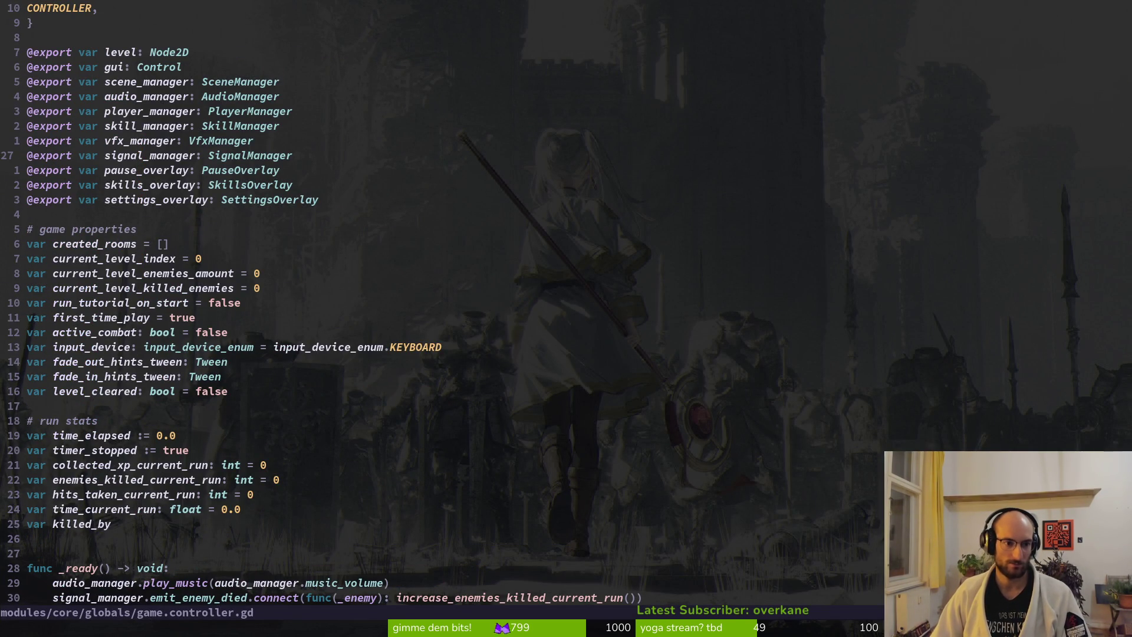
pyautogui.press('j')
pyautogui.write('k')
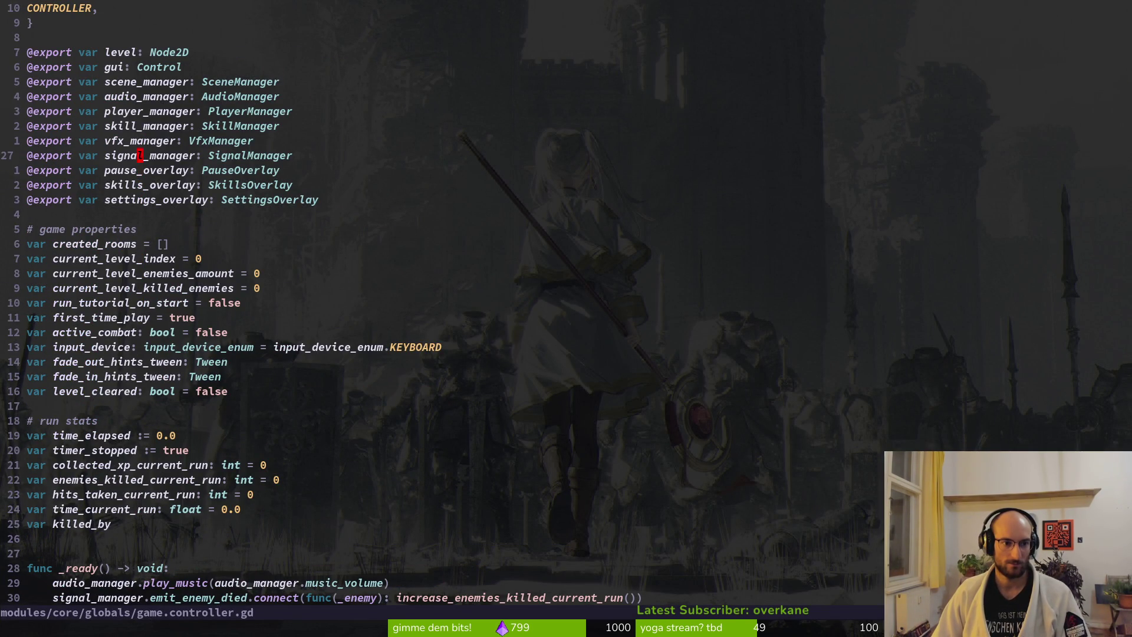
pyautogui.write(':w')
pyautogui.press('Return')
# Step: Open skills_overlay.gd and paste the _input function from clipboard history below _ready
pyautogui.press('j')
pyautogui.press('j')
pyautogui.press('j')
pyautogui.hotkey('ctrl', 'd')
pyautogui.hotkey('ctrl', 'd')
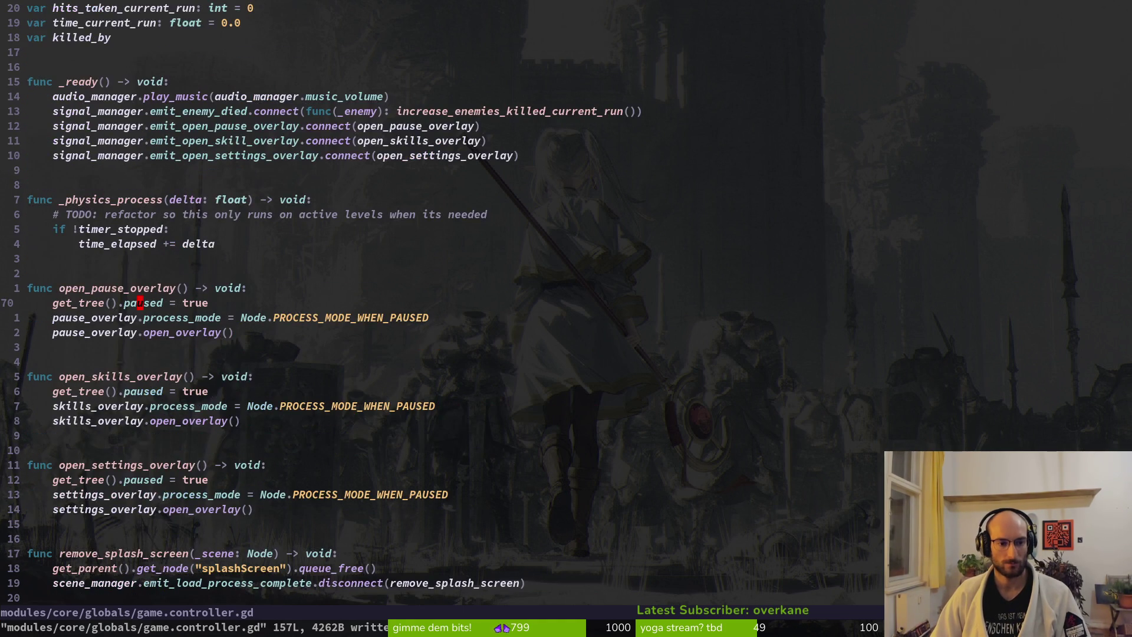
pyautogui.press('space')
pyautogui.press('f')
pyautogui.press('f')
pyautogui.write('skillsov')
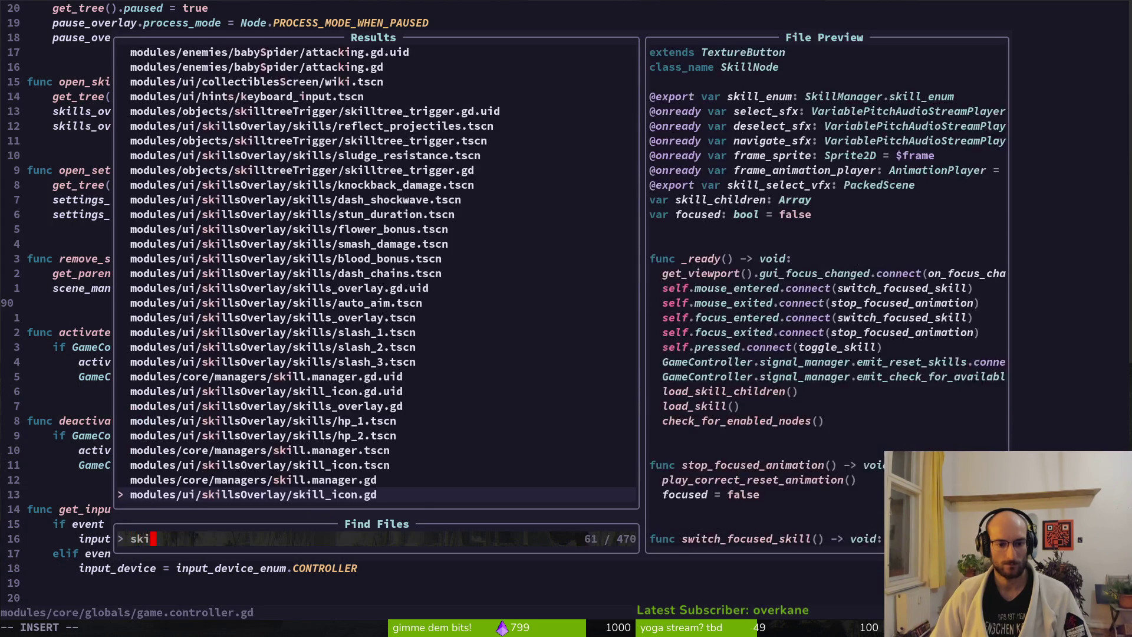
pyautogui.press('Return')
pyautogui.press('k')
pyautogui.press('k')
pyautogui.press('k')
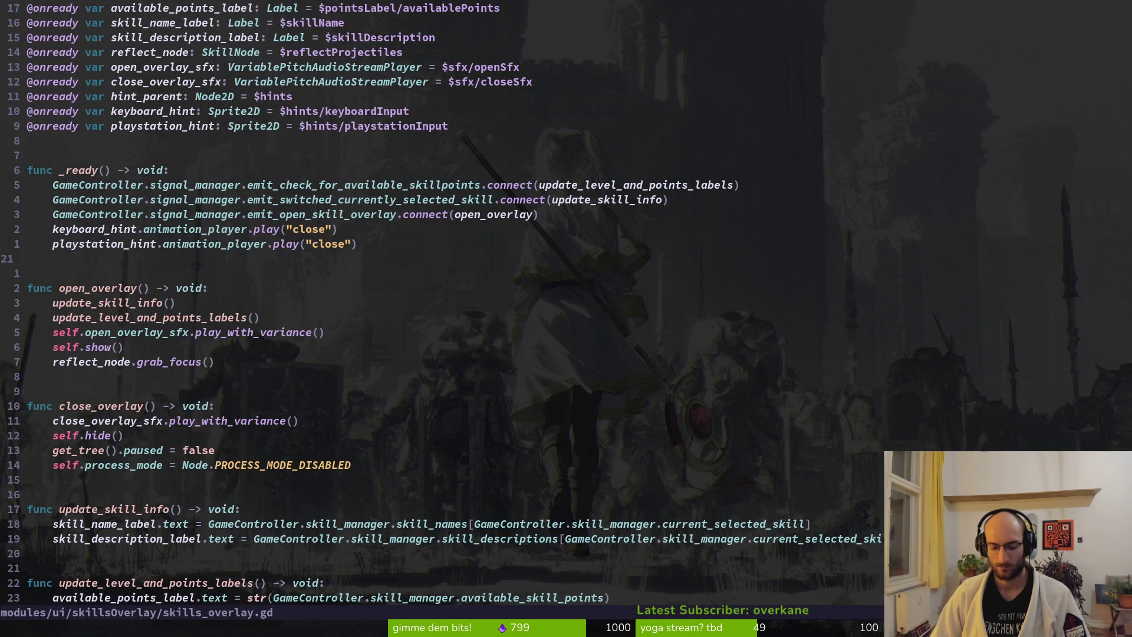
pyautogui.hotkey('shift', 'v')
pyautogui.press('Escape')
pyautogui.press('super+v')
pyautogui.write('in')
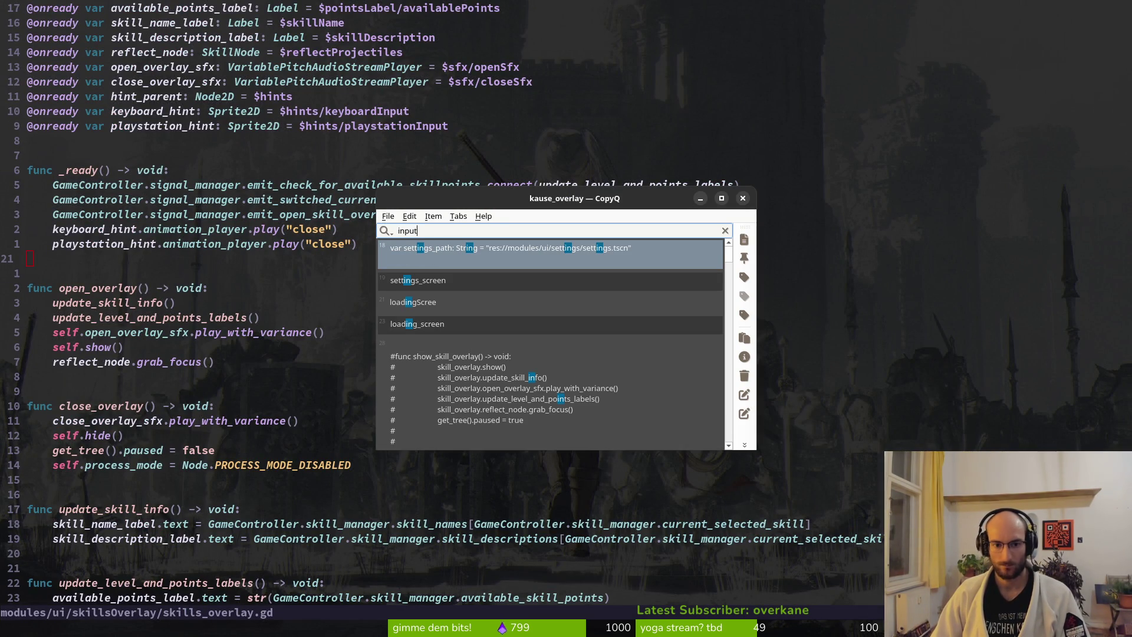
pyautogui.press('Return')
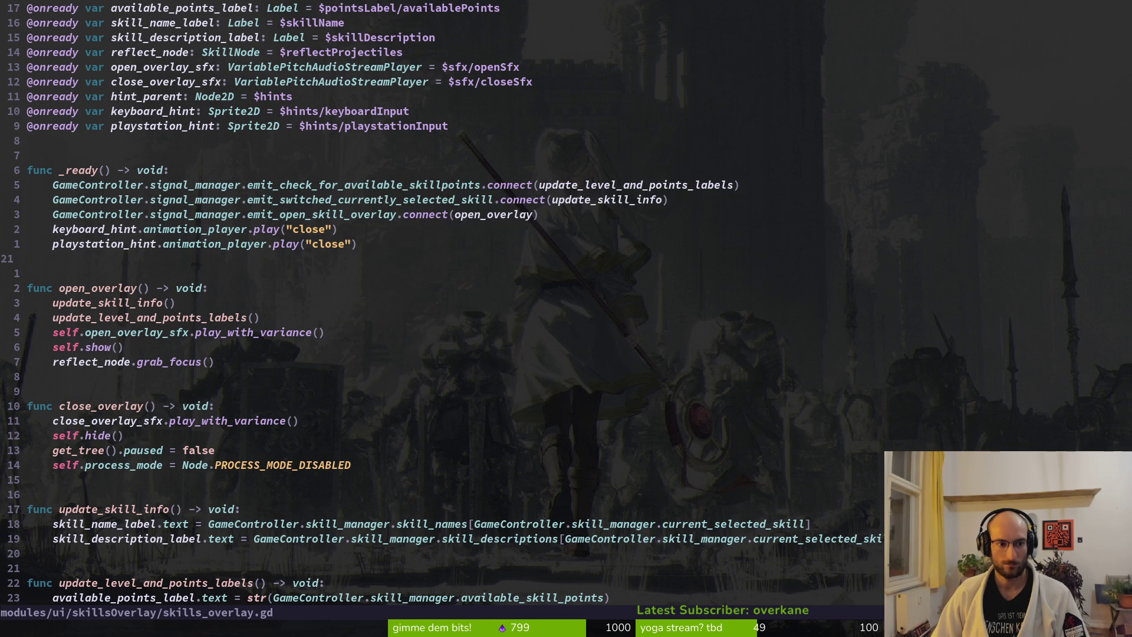
pyautogui.press('p')
pyautogui.press('j')
pyautogui.press('j')
pyautogui.press('j')
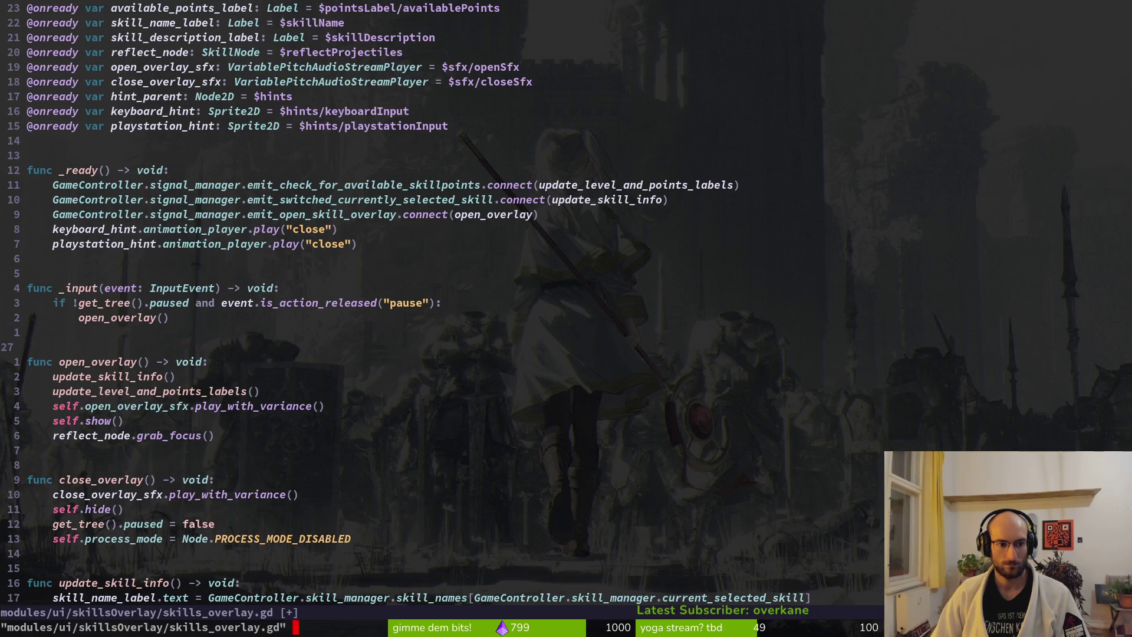
# Step: Open pause_overlay.gd, move to just above quit_pressed, and launch the game with F5
pyautogui.press('space')
pyautogui.press('f')
pyautogui.press('f')
pyautogui.write('pause')
pyautogui.press('Return')
pyautogui.press('k')
pyautogui.press('k')
pyautogui.press('k')
pyautogui.press('j')
pyautogui.press('}')
pyautogui.press('}')
pyautogui.press('}')
pyautogui.press('9')
pyautogui.press('k')
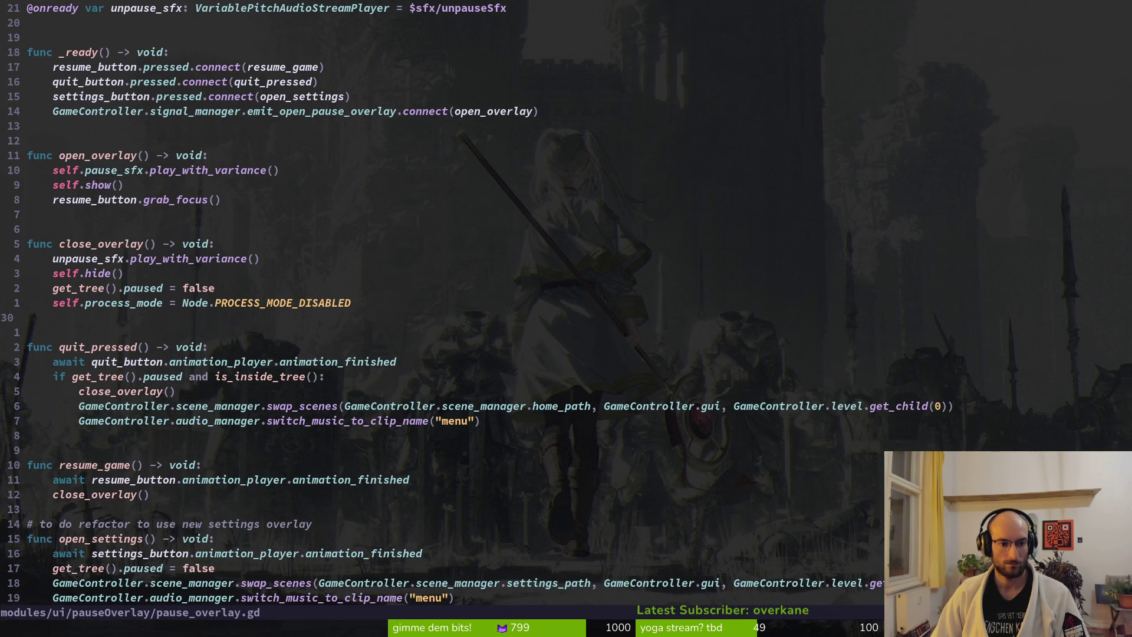
pyautogui.press('F5')
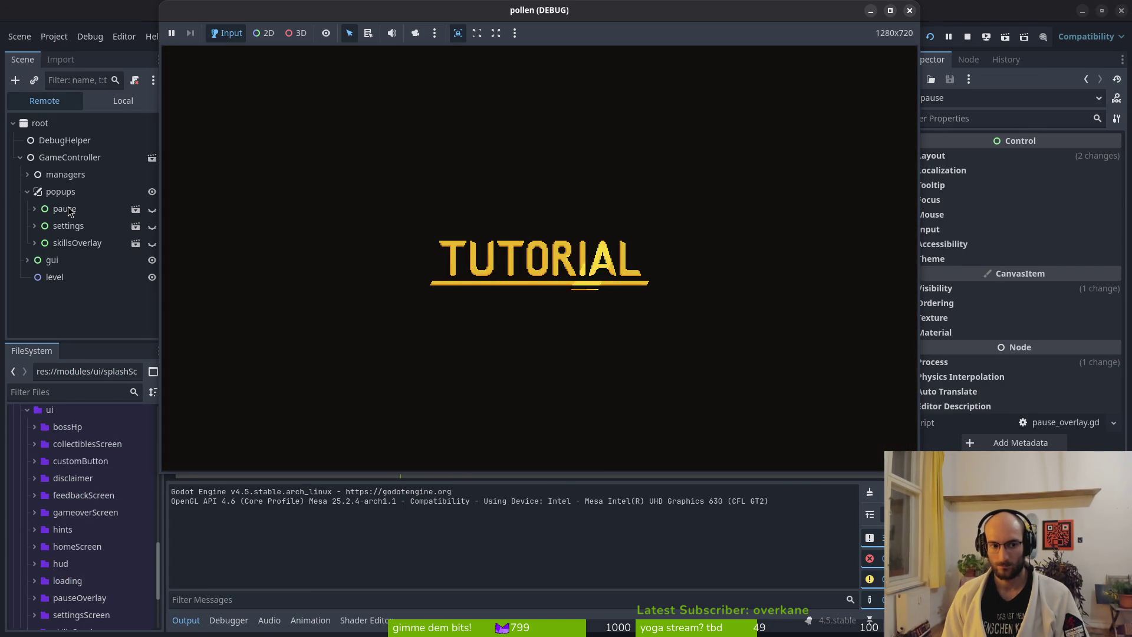
pyautogui.press('Escape')
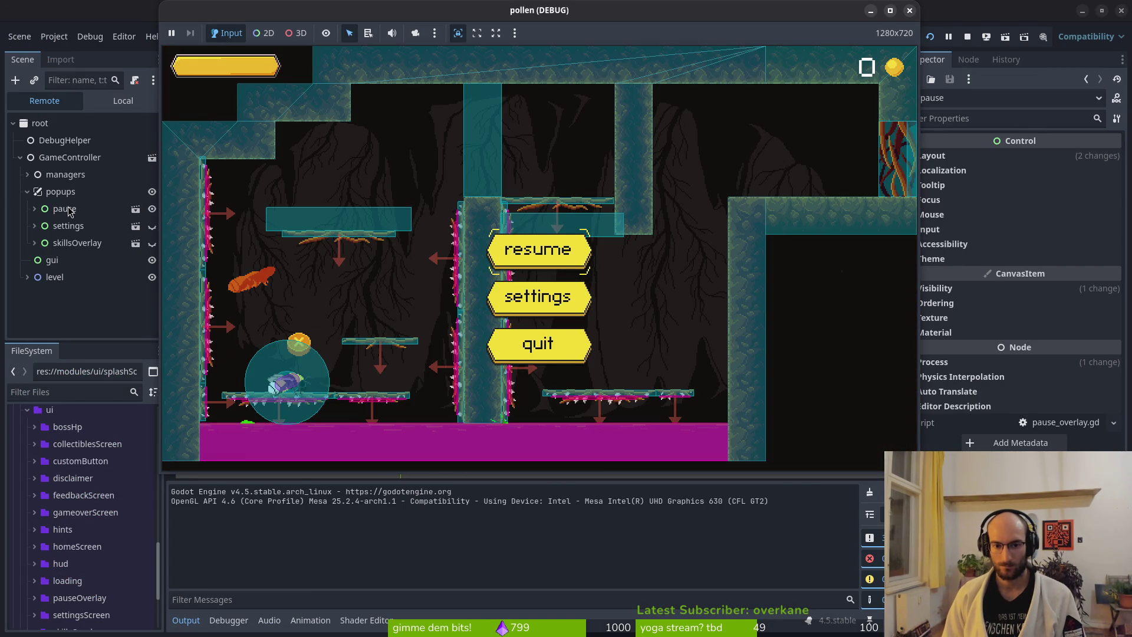
pyautogui.click(909, 10)
pyautogui.hotkey('alt', 'Tab')
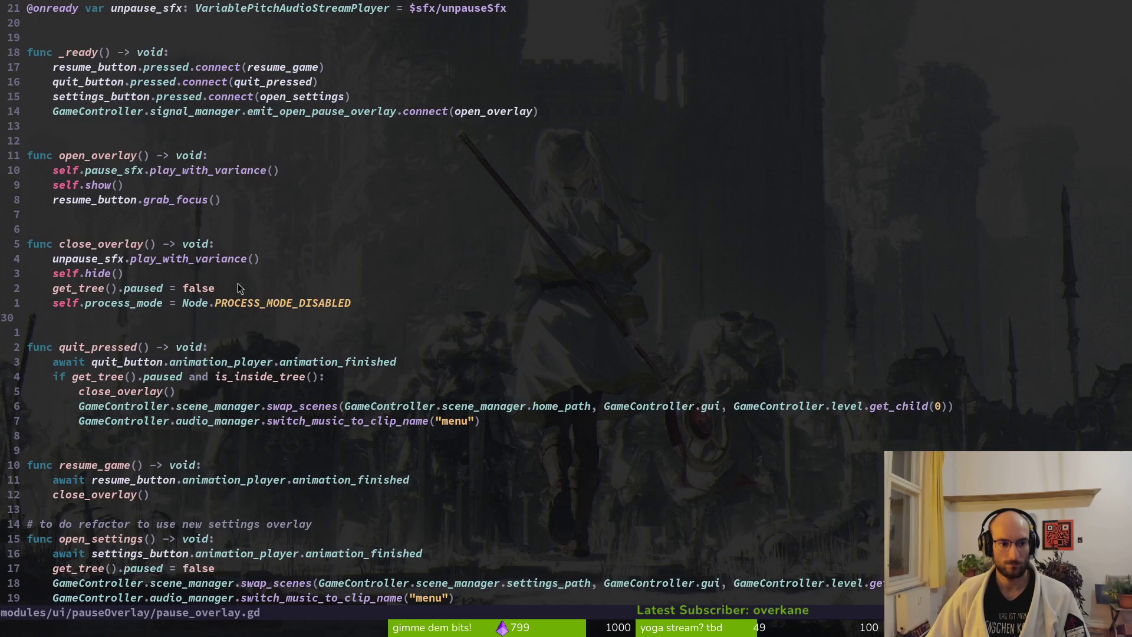
# Step: In skills_overlay.gd, change the "pause" action name in the _input check to "smash"
pyautogui.scroll(3, 235, 290)
pyautogui.hotkey('ctrl', '6')
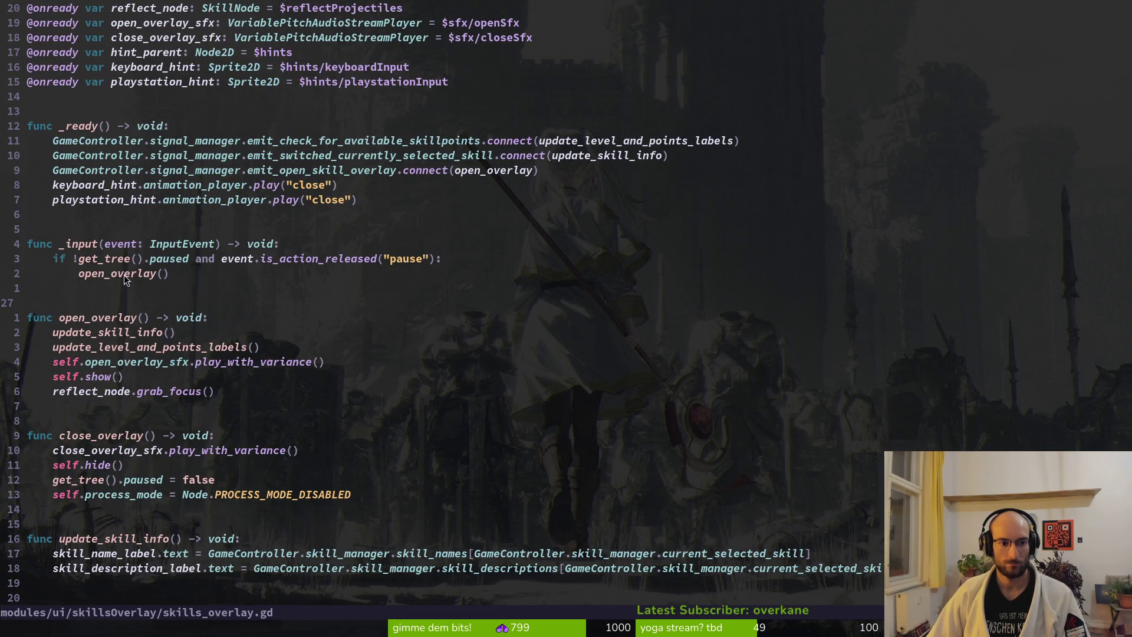
pyautogui.click(416, 258)
pyautogui.press('c')
pyautogui.press('i')
pyautogui.press('"')
pyautogui.write('smash')
pyautogui.press('Escape')
pyautogui.press('j')
pyautogui.press('h')
pyautogui.press('h')
pyautogui.press('h')
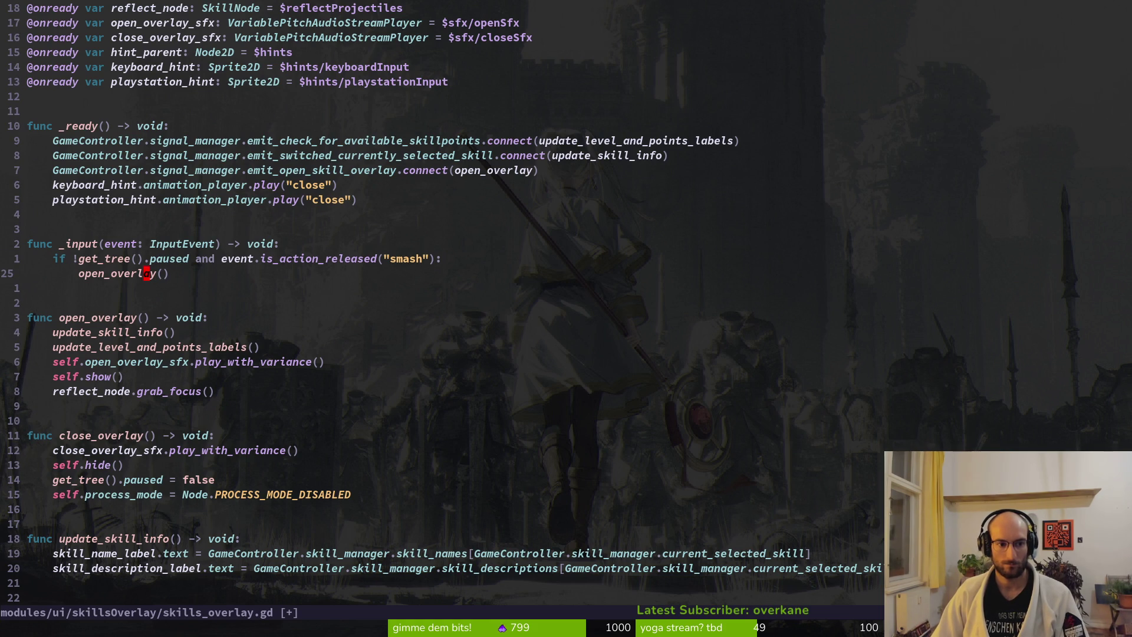
# Step: Replace the open_overlay call with close_overlay and save the script
pyautogui.write('ciwclos')
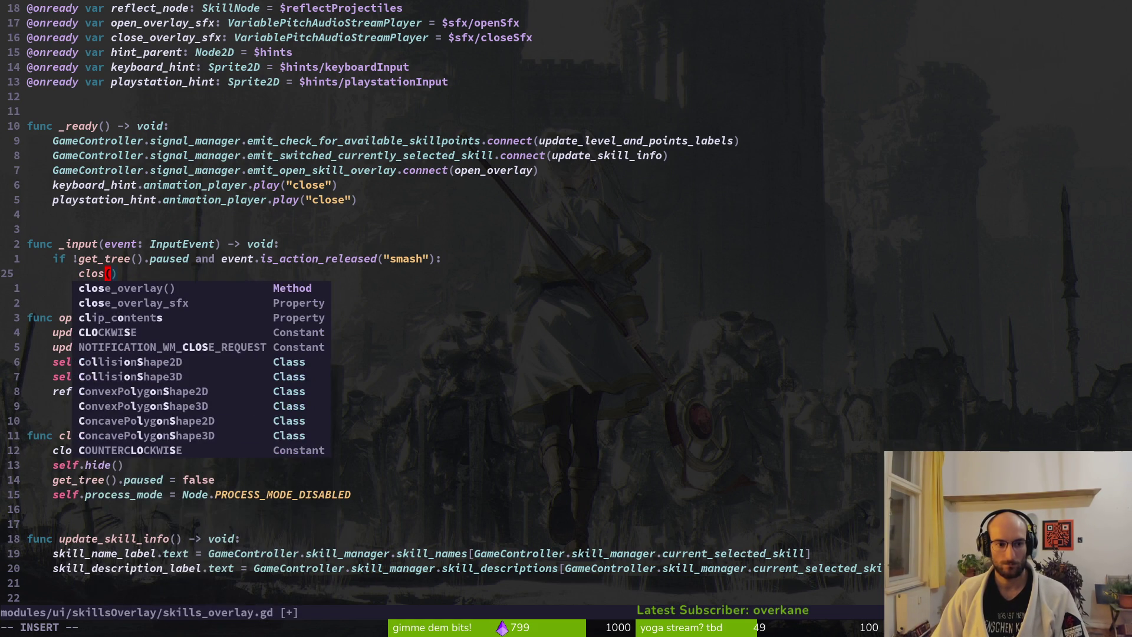
pyautogui.press('Return')
pyautogui.press('Escape')
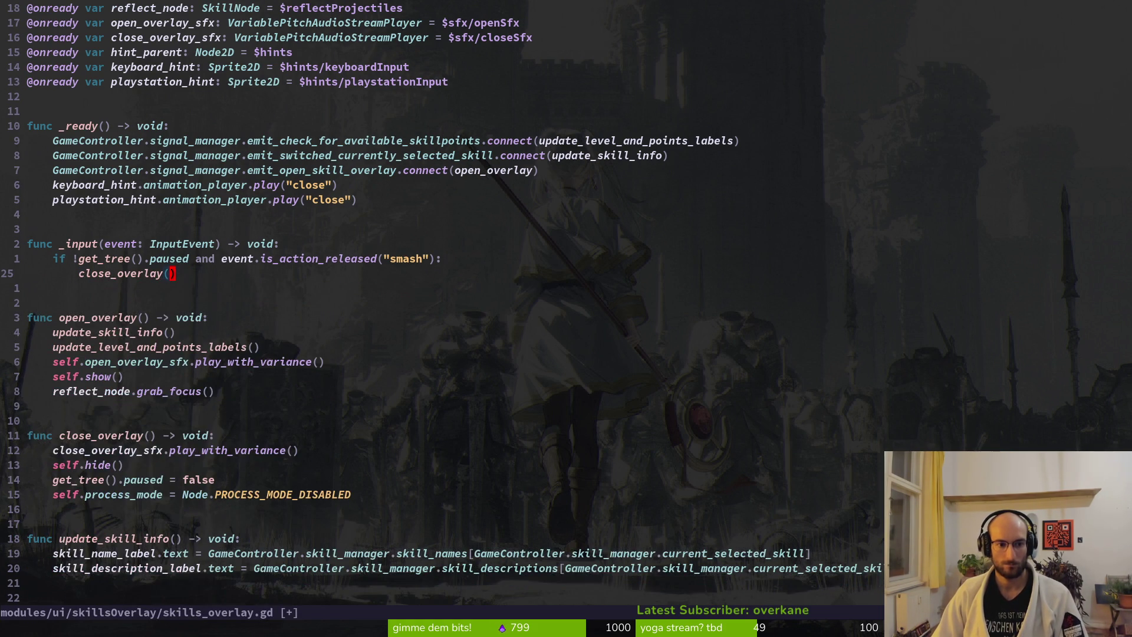
pyautogui.write(':w')
pyautogui.press('Return')
# Step: Remove the negation before the get_tree condition and save
pyautogui.press('k')
pyautogui.press('b')
pyautogui.press('b')
pyautogui.press('b')
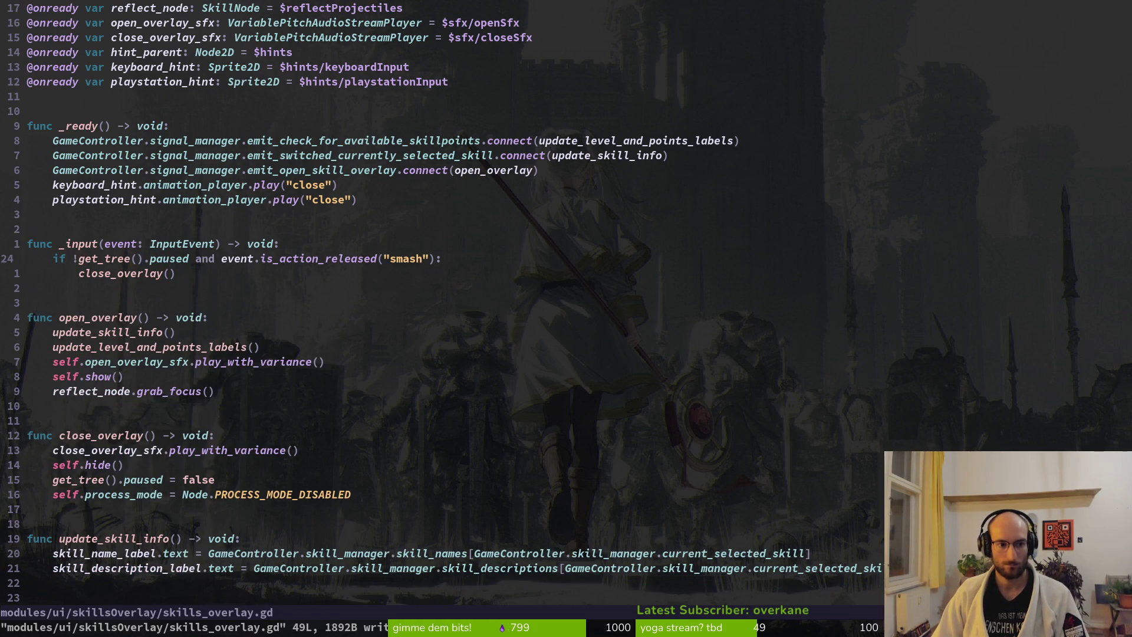
pyautogui.write('X:w')
pyautogui.press('Return')
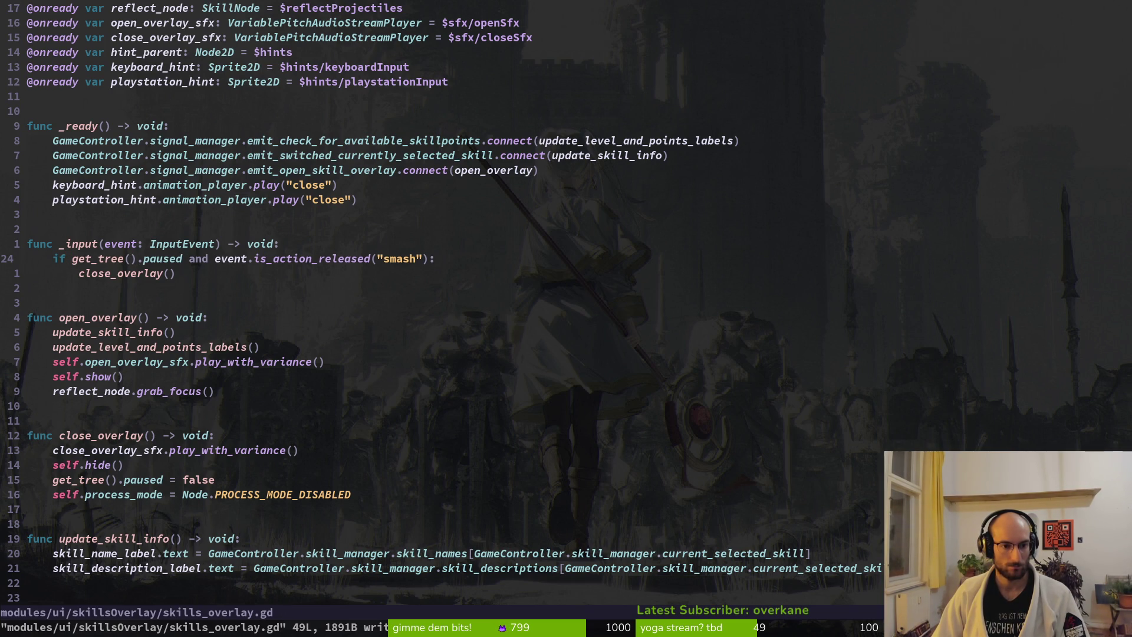
# Step: Duplicate the two-line if block directly below itself
pyautogui.press('V')
pyautogui.press('j')
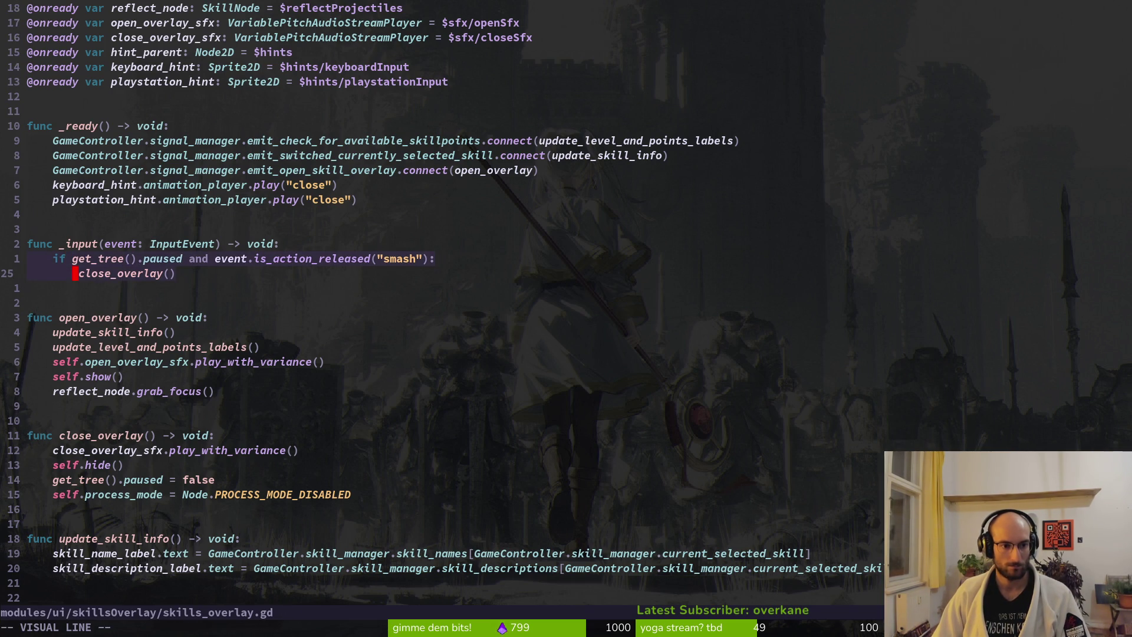
pyautogui.press('y')
pyautogui.press('j')
pyautogui.press('p')
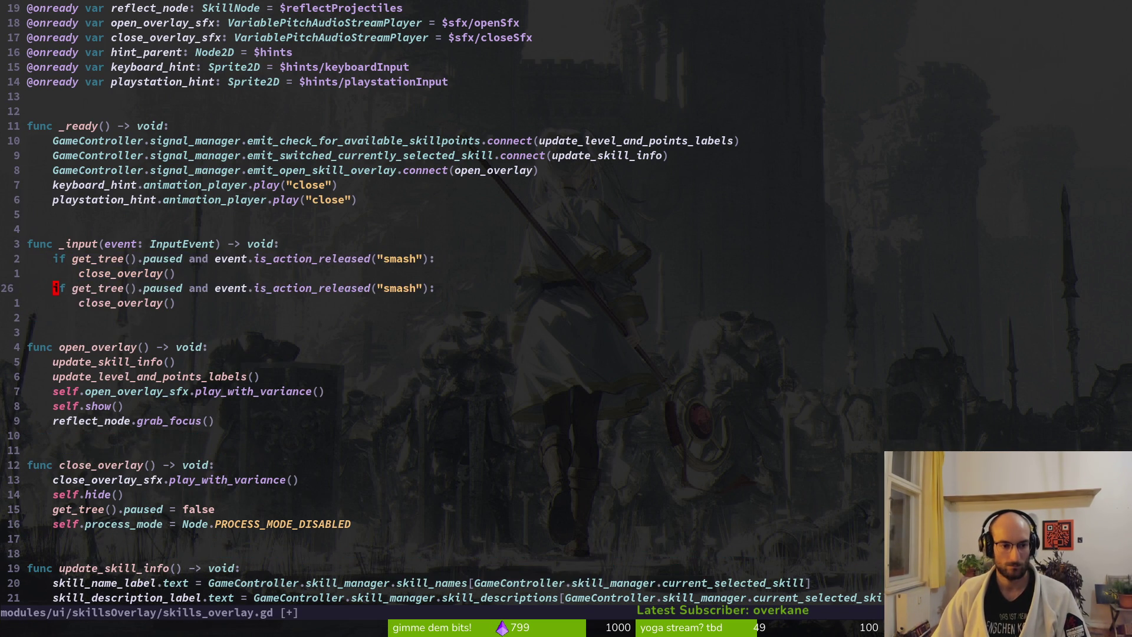
# Step: Extend the first condition with or event.is_action_released("ui_cancel")
pyautogui.press('k')
pyautogui.press('k')
pyautogui.press('w')
pyautogui.press('w')
pyautogui.press('w')
pyautogui.press('w')
pyautogui.press('w')
pyautogui.press('Return')
pyautogui.write('kli or ')
pyautogui.write('event.isa')
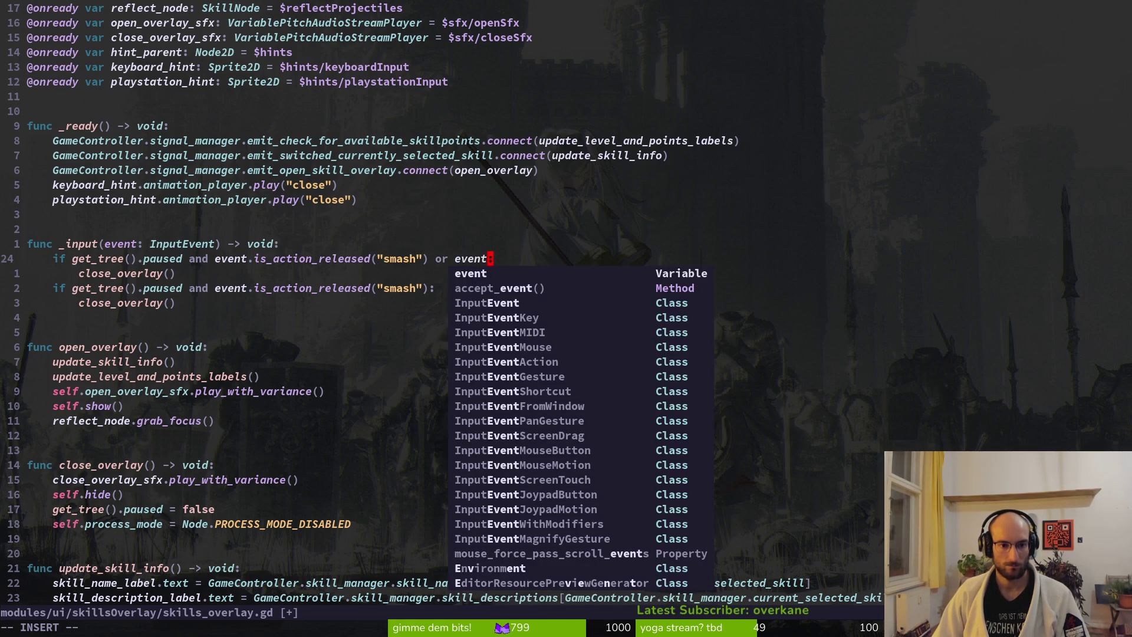
pyautogui.write('ctrel')
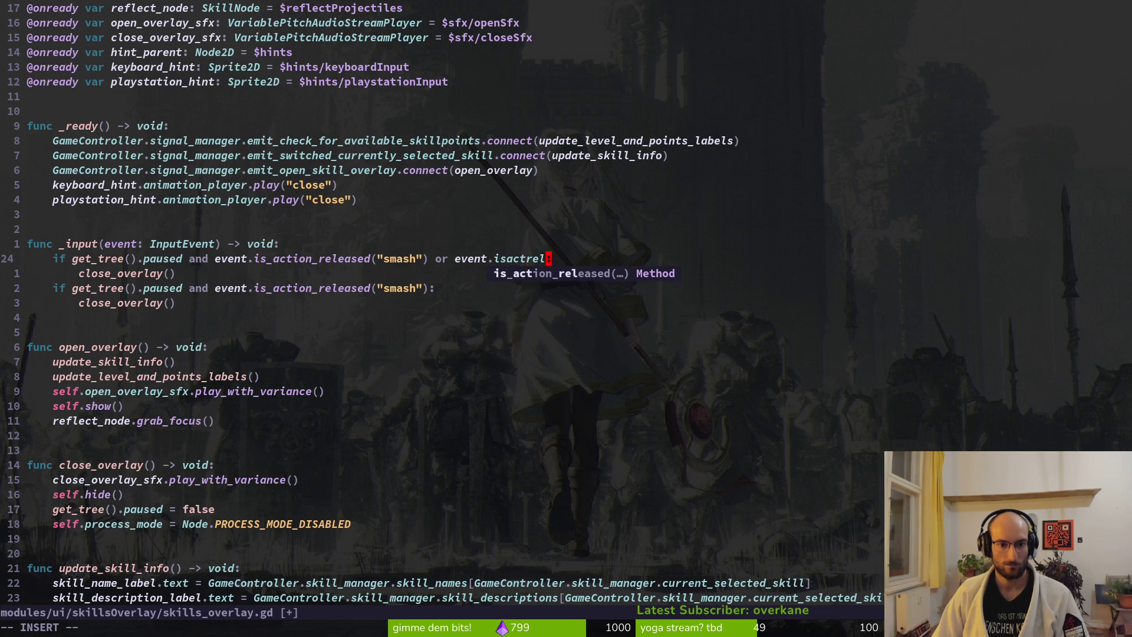
pyautogui.press('Return')
pyautogui.write('"')
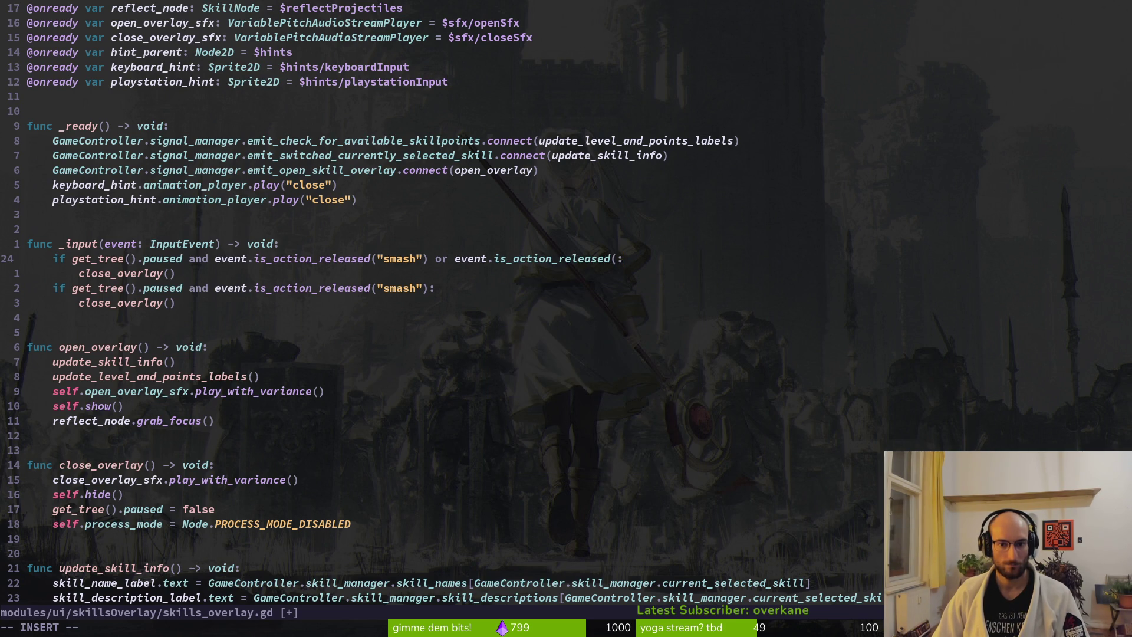
pyautogui.write('ui_cancel"')
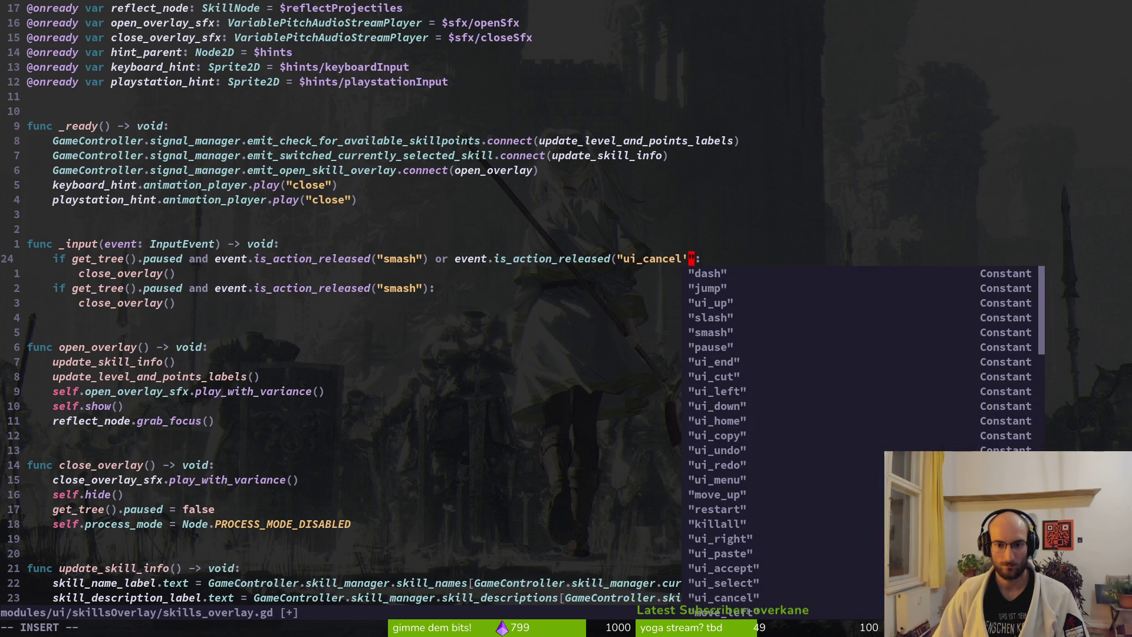
pyautogui.write(')')
pyautogui.press('Escape')
# Step: Close the "smash") check, add an opening parenthesis before the second event check, and save
pyautogui.write('ash")')
pyautogui.press('Escape')
pyautogui.press('b')
pyautogui.press('b')
pyautogui.press('b')
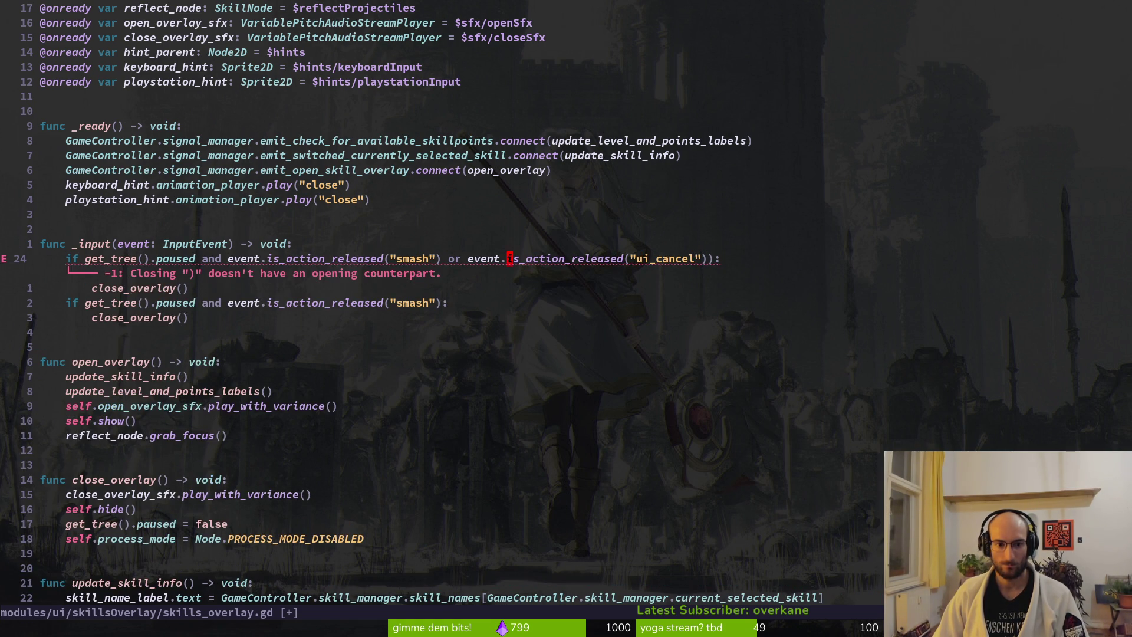
pyautogui.press('b')
pyautogui.write('i')
pyautogui.write('(')
pyautogui.press('Escape')
pyautogui.write(':w')
pyautogui.press('Return')
pyautogui.press('j')
pyautogui.press('j')
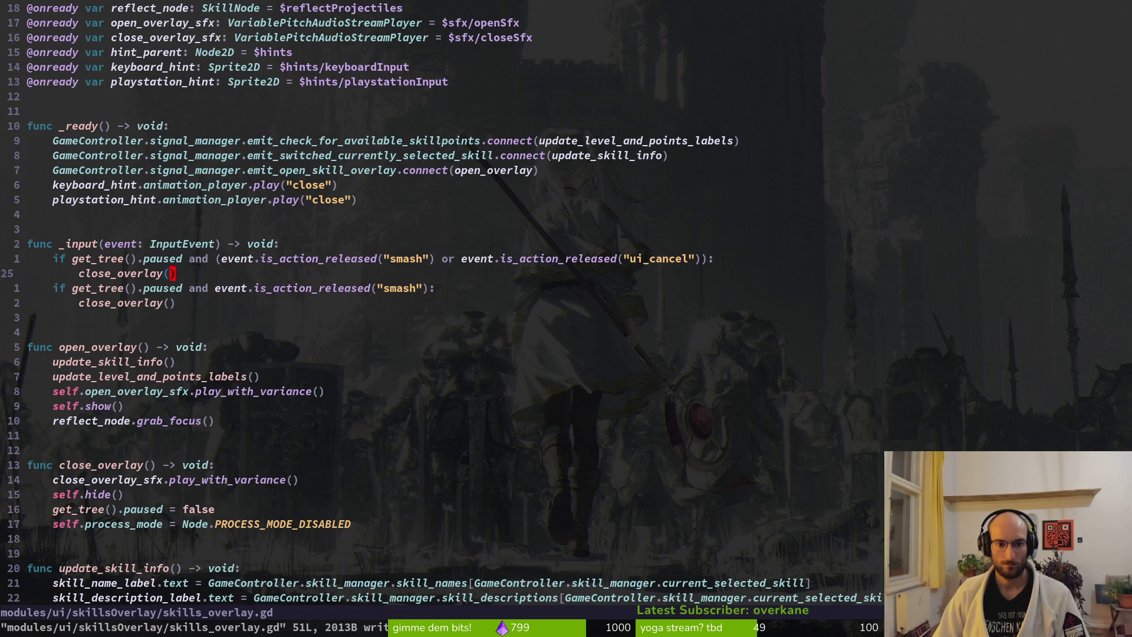
# Step: Delete the duplicated close_overlay() line so only one call remains, then save
pyautogui.press('w')
pyautogui.press('w')
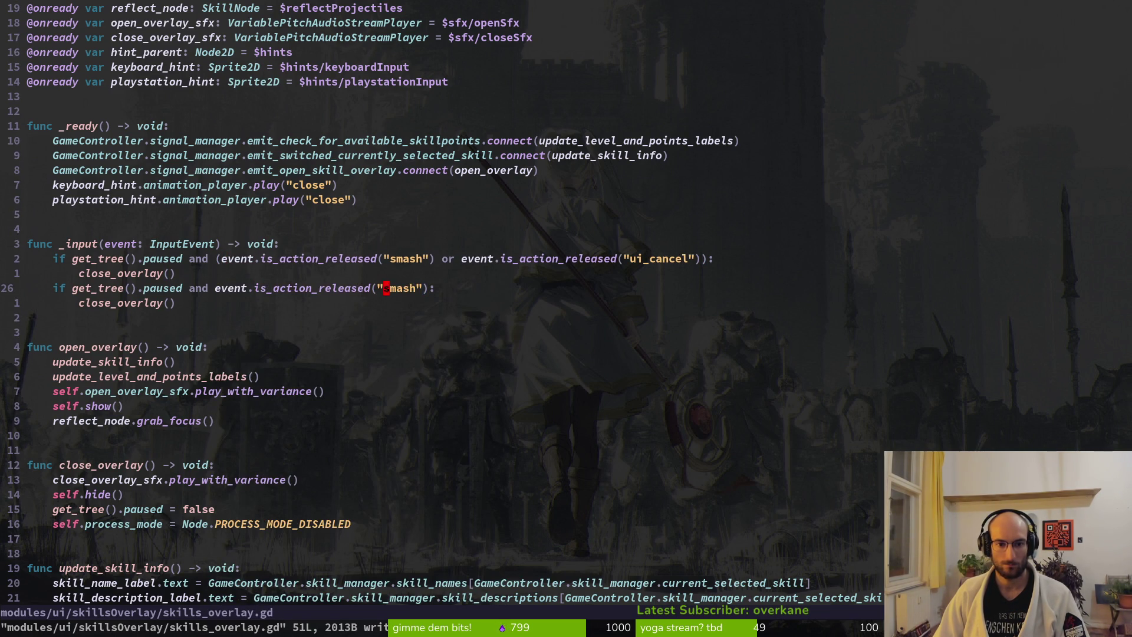
pyautogui.press('c')
pyautogui.press('w')
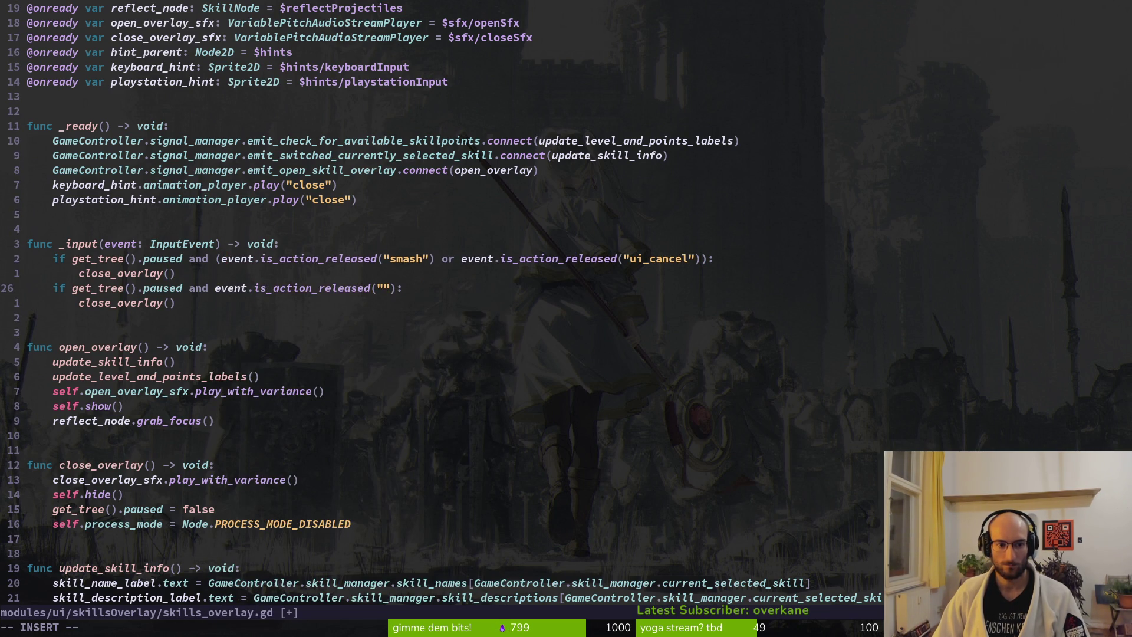
pyautogui.press('Escape')
pyautogui.press('d')
pyautogui.press('d')
pyautogui.hotkey('shift', 'v')
pyautogui.press('j')
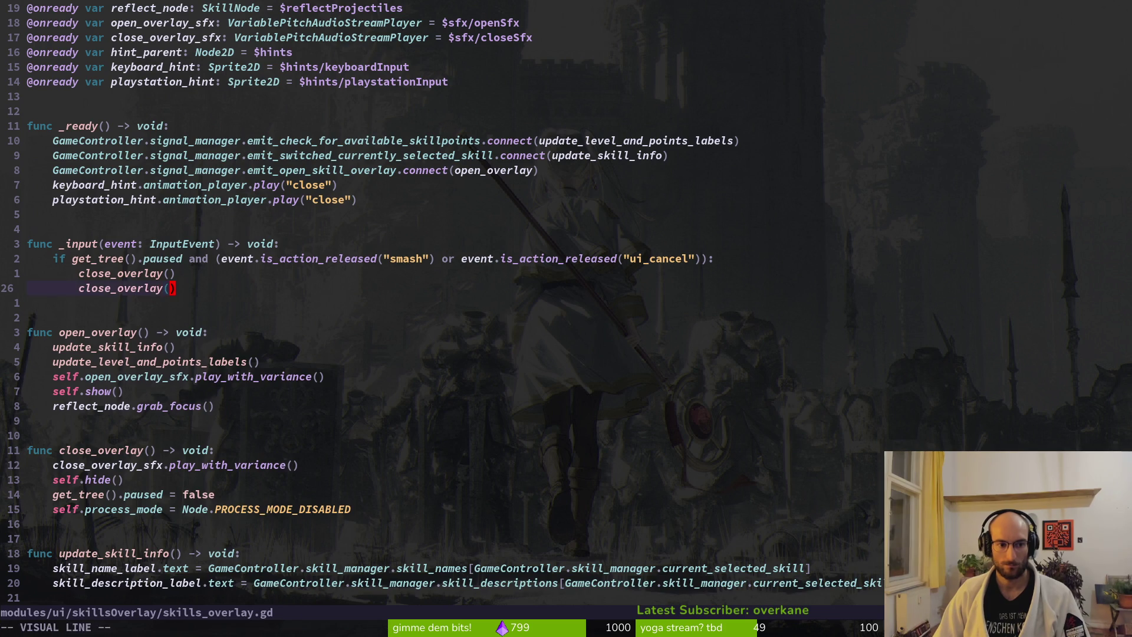
pyautogui.press('c')
pyautogui.press('Escape')
pyautogui.write(':w')
pyautogui.press('Return')
# Step: Try adding another is_action_released check on line 24, abandon it, and return to Godot
pyautogui.press('k')
pyautogui.press('k')
pyautogui.press('w')
pyautogui.press('w')
pyautogui.press('w')
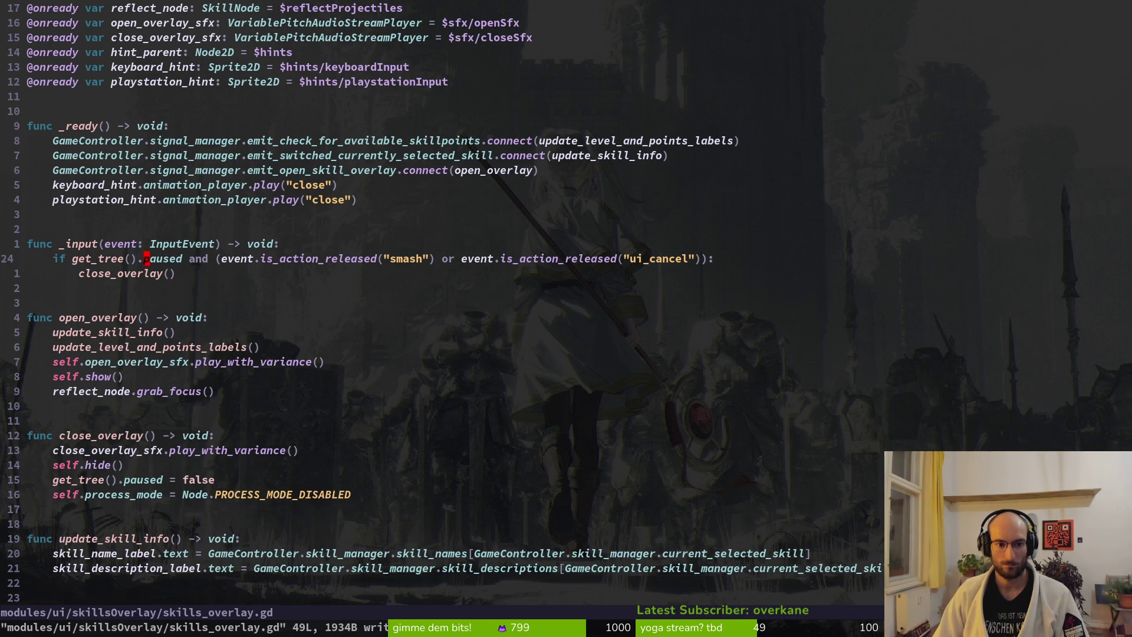
pyautogui.write('lievent.')
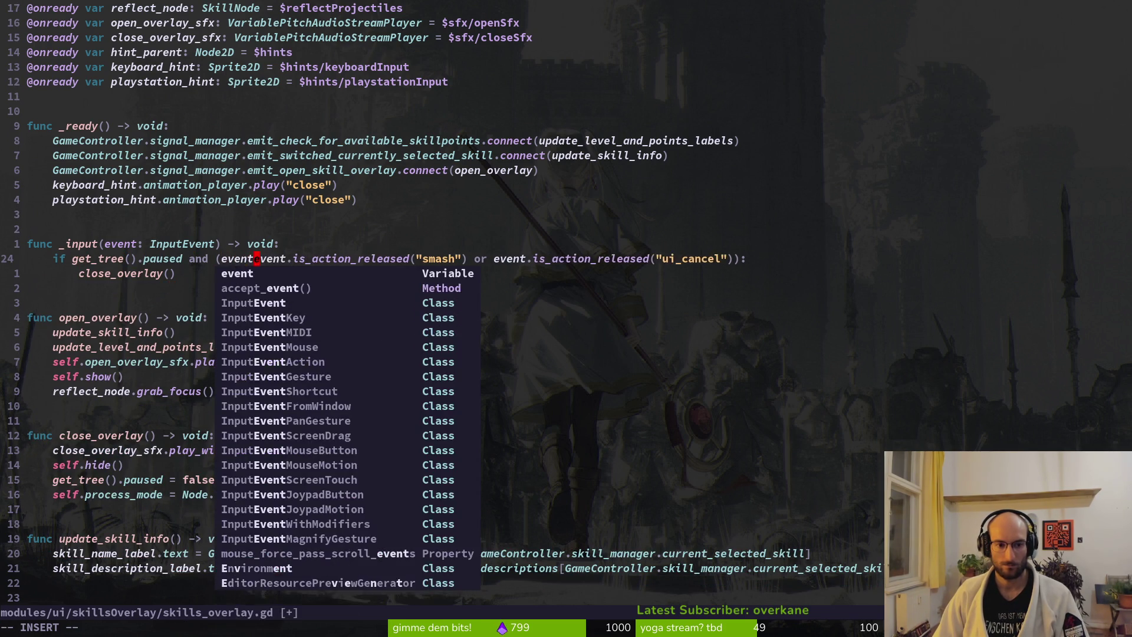
pyautogui.write('is')
pyautogui.press('Return')
pyautogui.write('"q')
pyautogui.press('BackSpace')
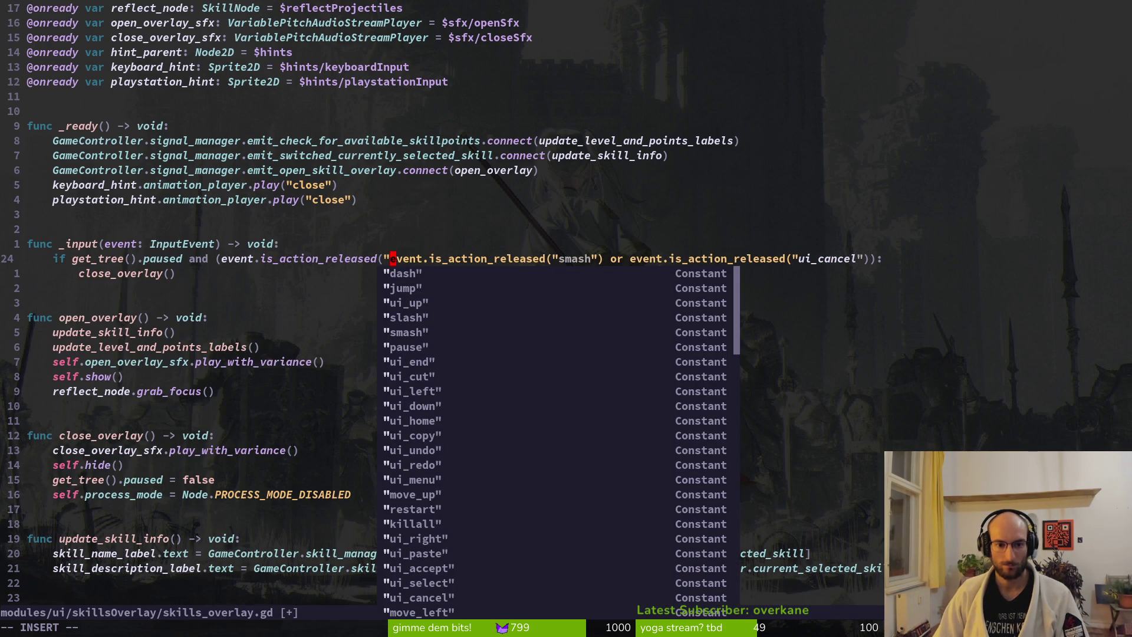
pyautogui.write('c')
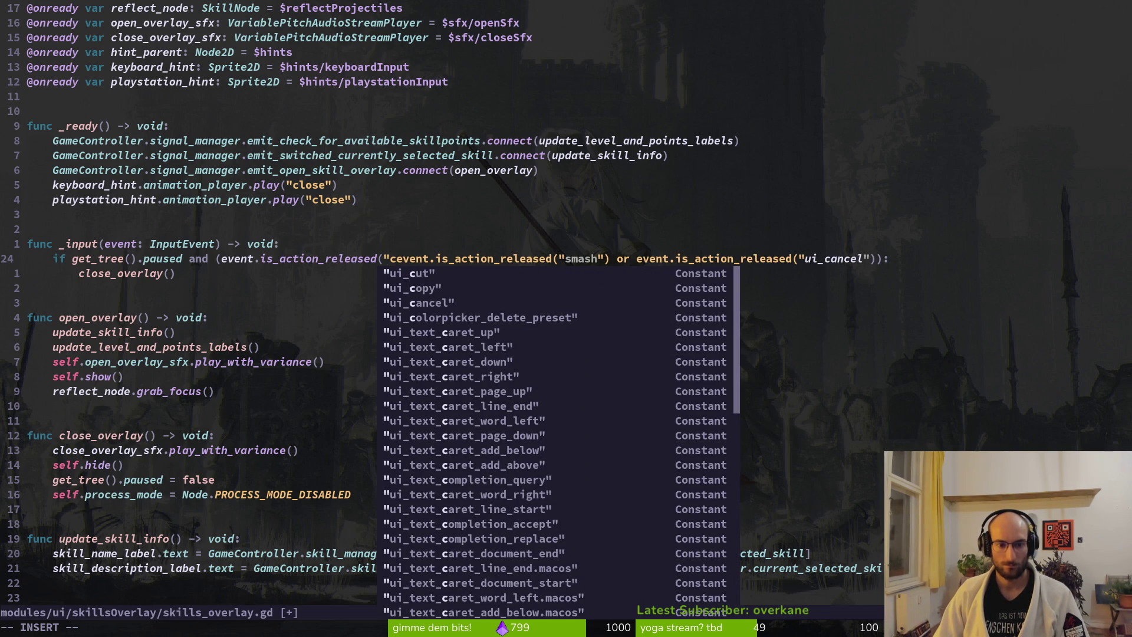
pyautogui.press('BackSpace')
pyautogui.press('BackSpace')
pyautogui.press('Escape')
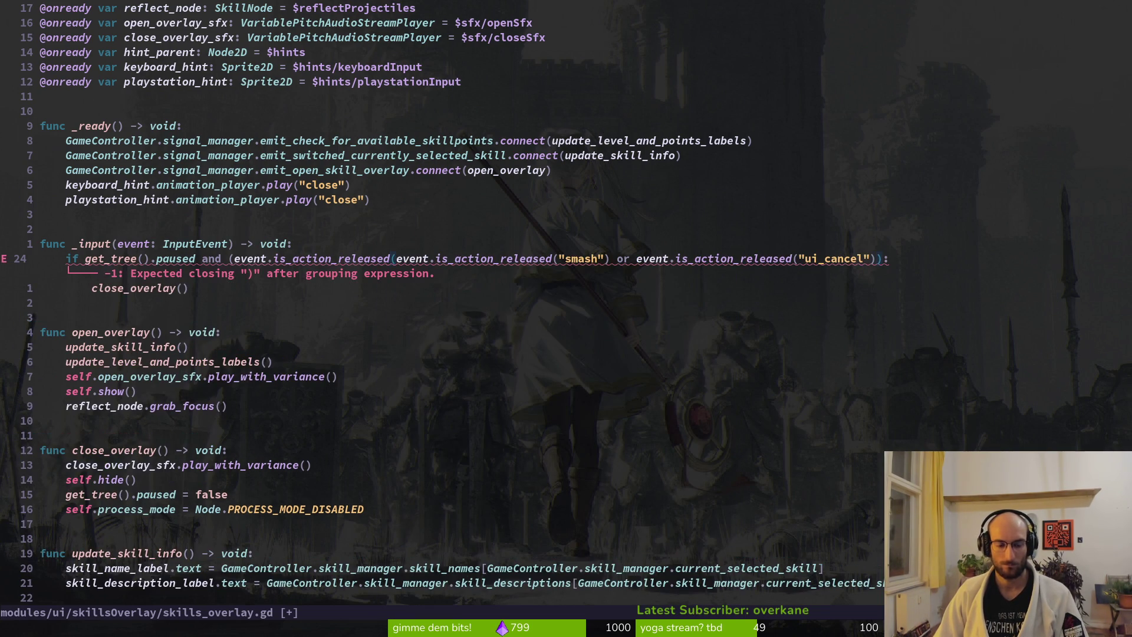
pyautogui.hotkey('alt', 'Tab')
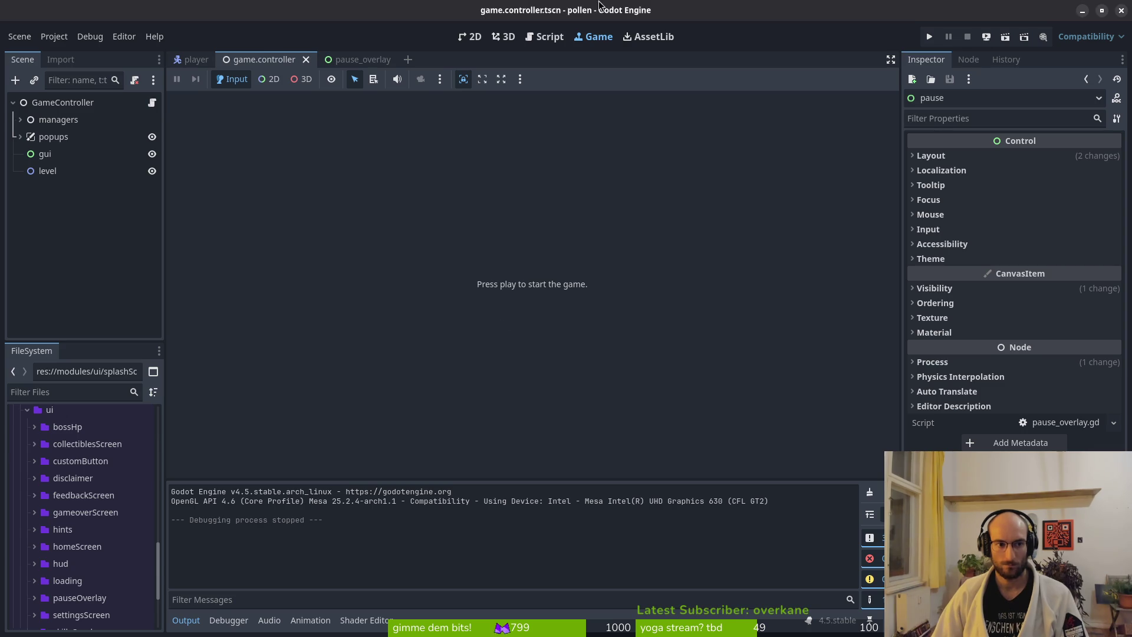
pyautogui.click(45, 35)
pyautogui.click(56, 51)
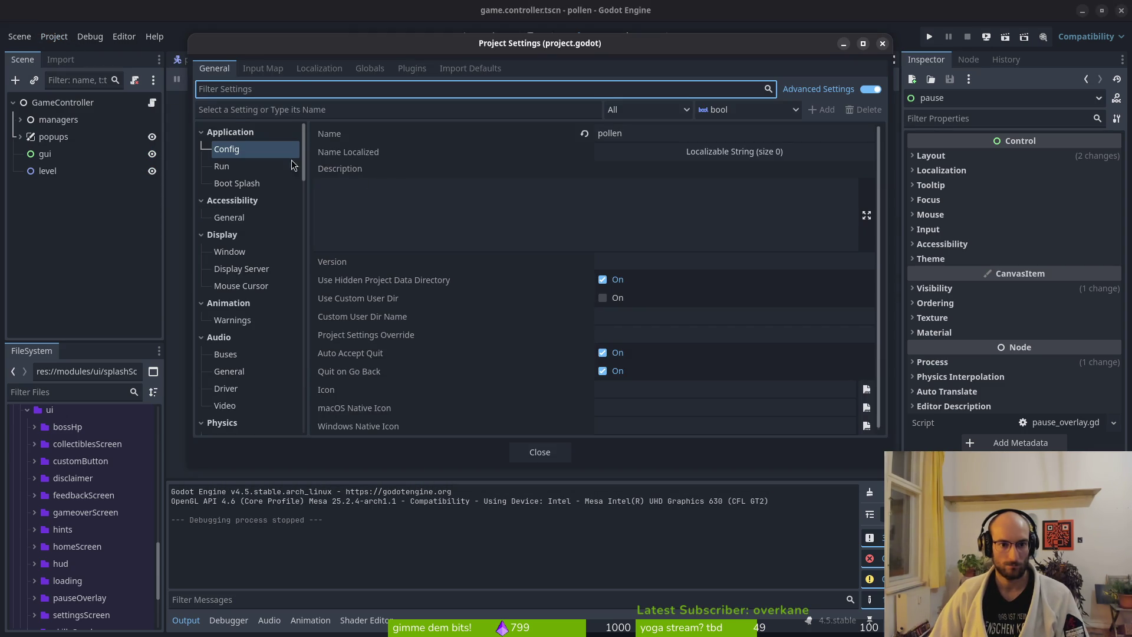
pyautogui.click(263, 68)
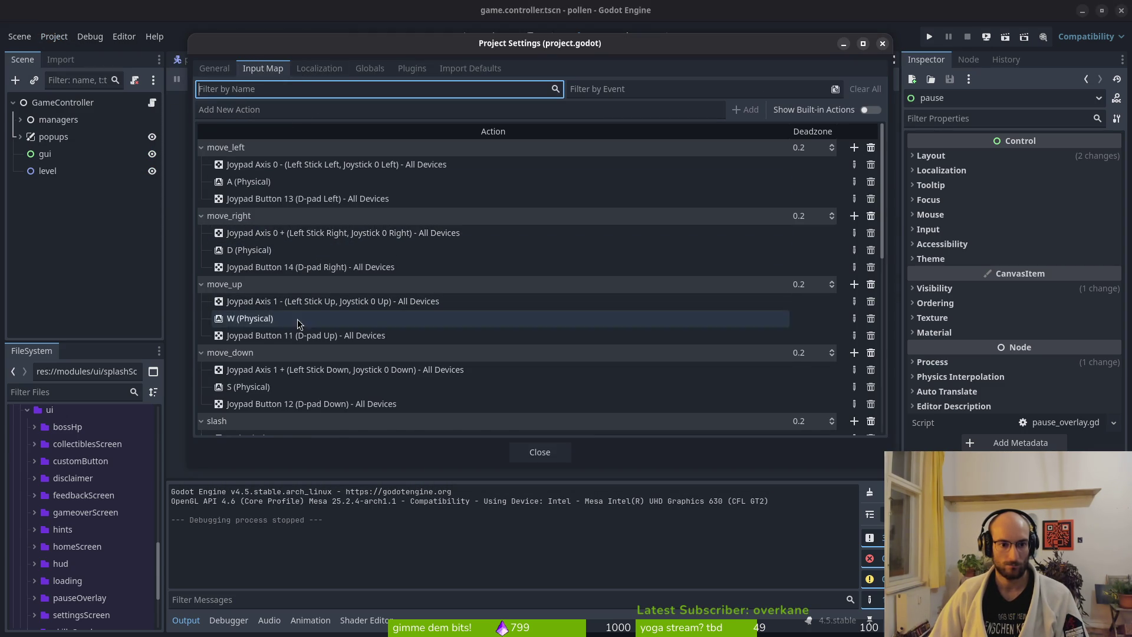
pyautogui.scroll(-2, 372, 345)
pyautogui.scroll(-5, 375, 342)
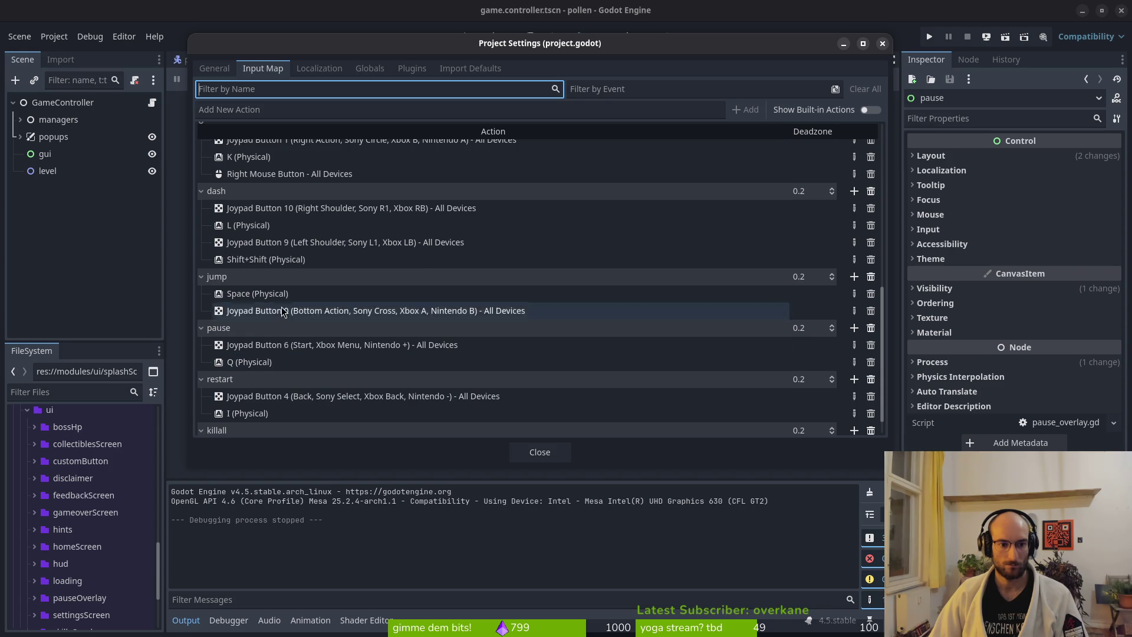
pyautogui.scroll(-1, 290, 294)
pyautogui.scroll(5, 312, 353)
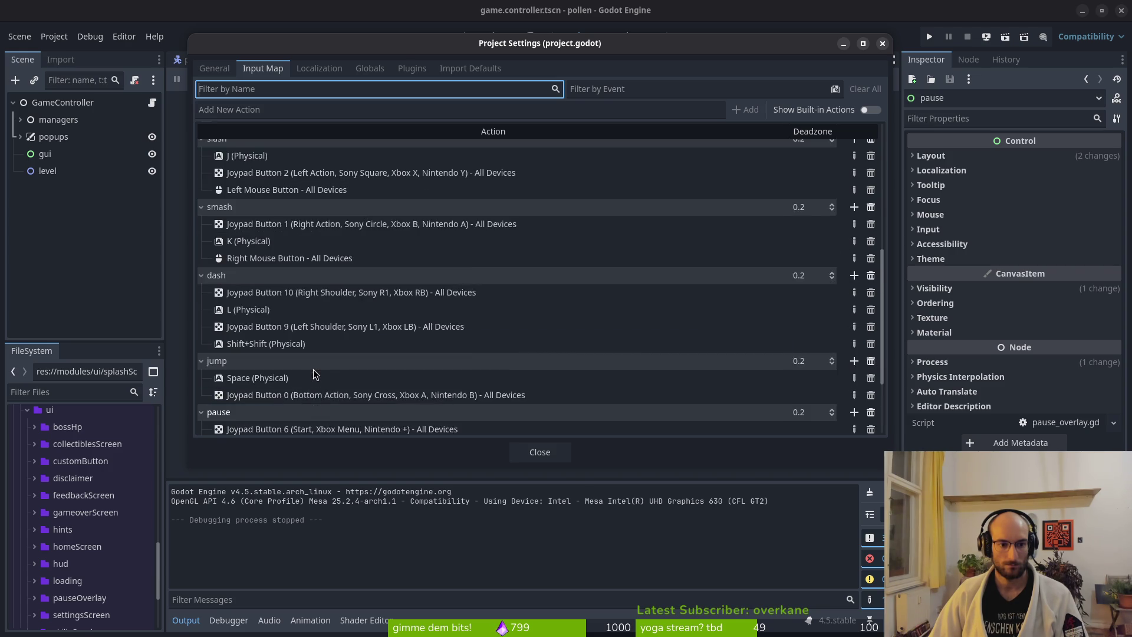
pyautogui.click(871, 109)
pyautogui.scroll(2, 637, 230)
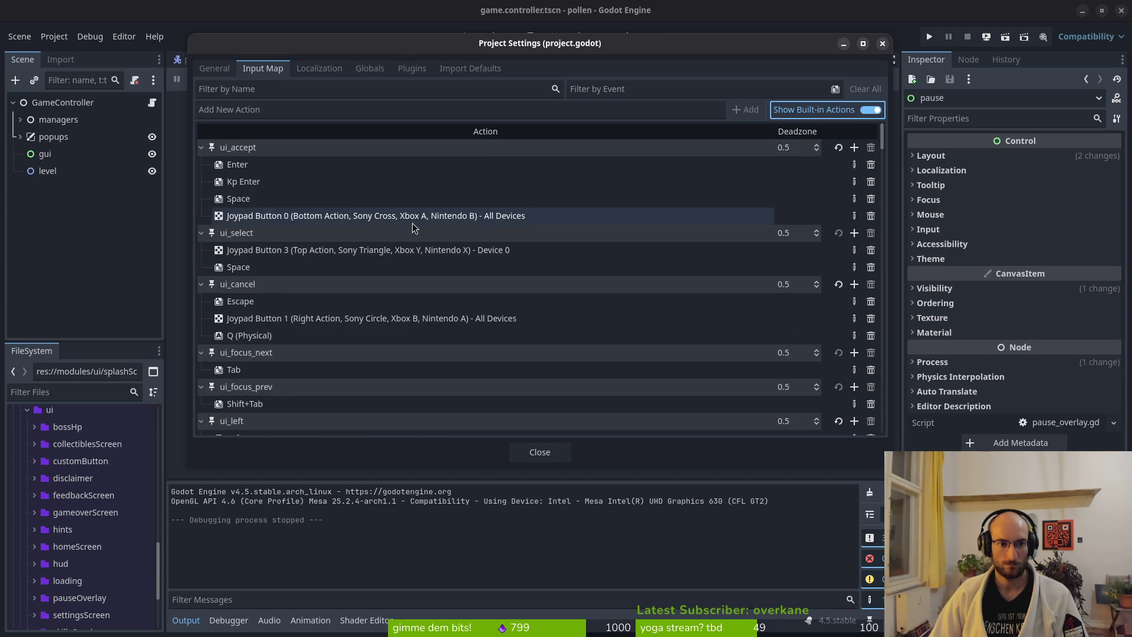
pyautogui.click(533, 453)
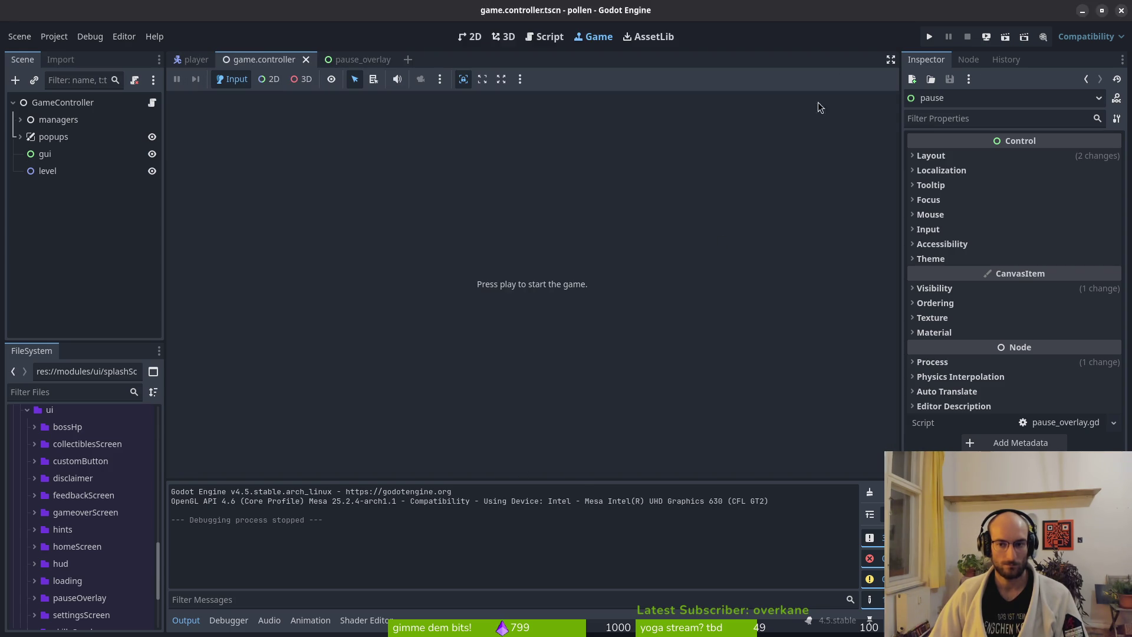
pyautogui.hotkey('alt', 'Tab')
# Step: Undo to restore the '(' before event, save with :w, and switch back to Godot
pyautogui.write('u')
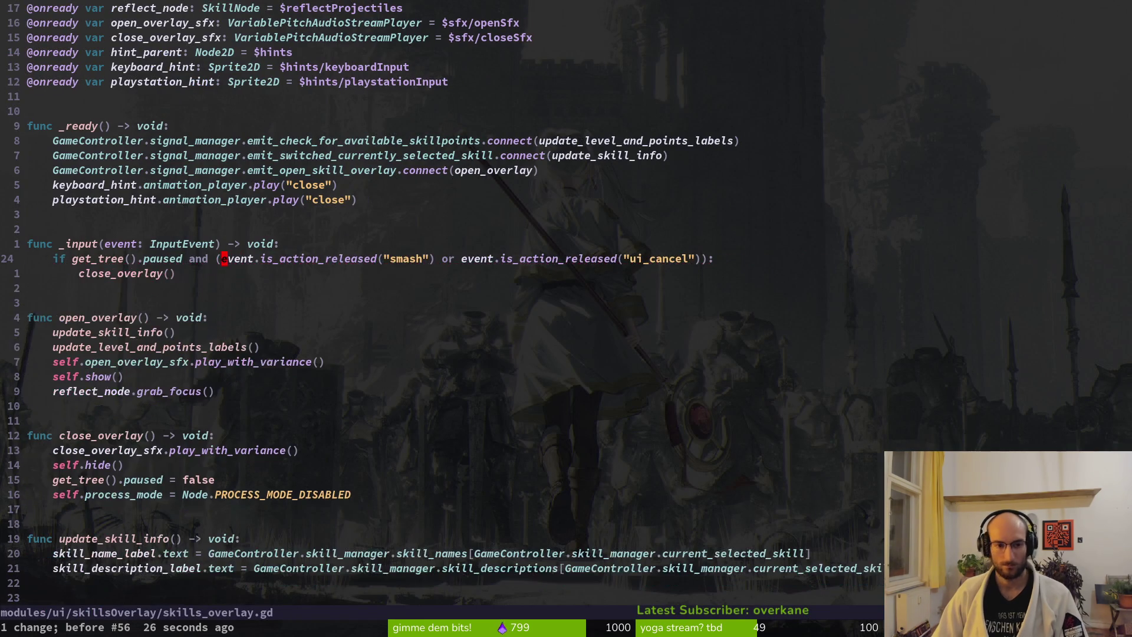
pyautogui.write(':w')
pyautogui.press('Return')
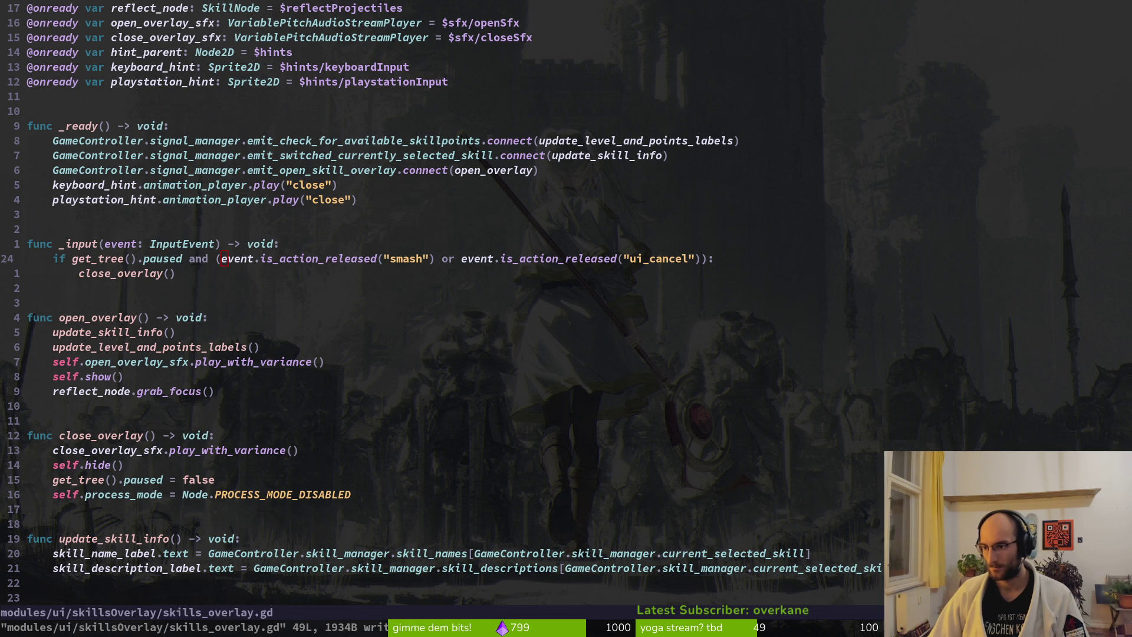
pyautogui.press('4')
pyautogui.press('j')
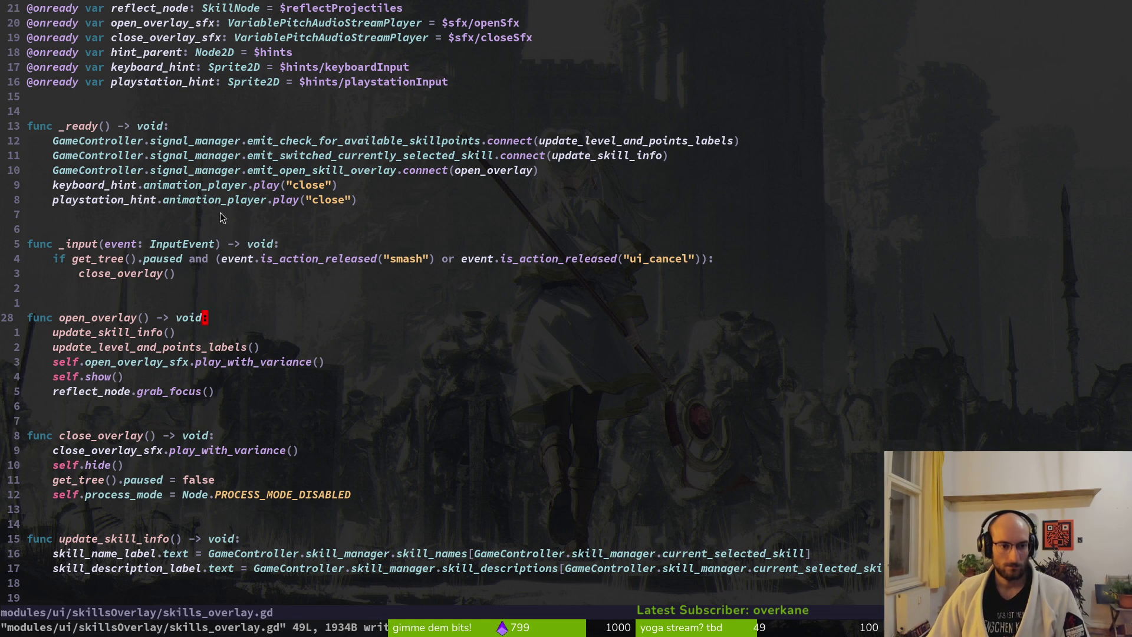
pyautogui.hotkey('alt', 'Tab')
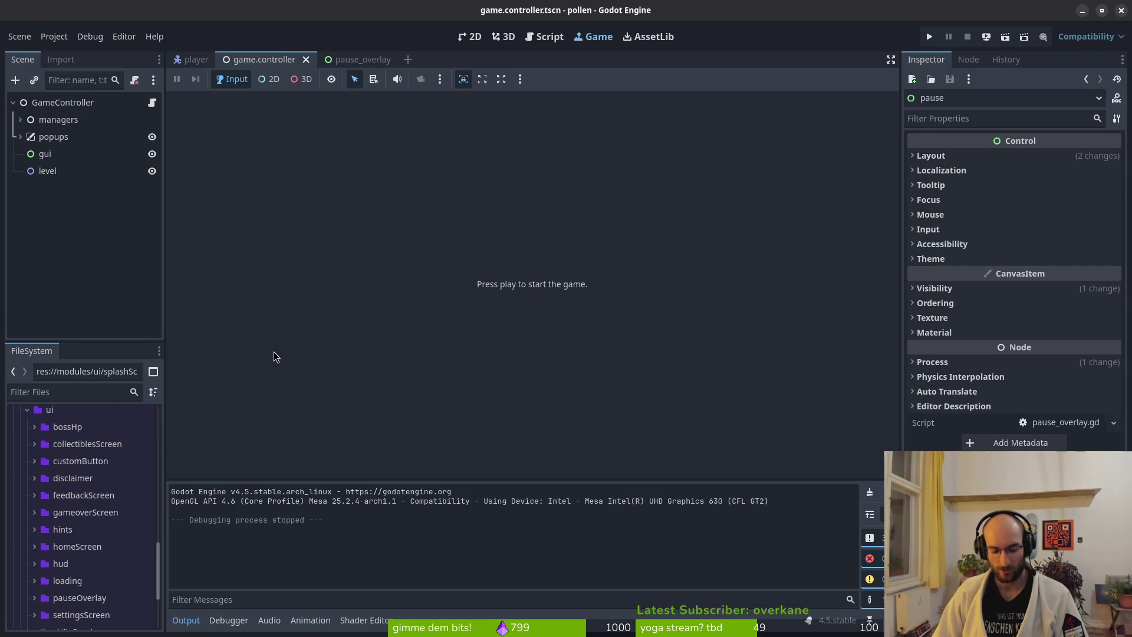
# Step: Run the project with F5 and start the game from the main menu
pyautogui.press('F5')
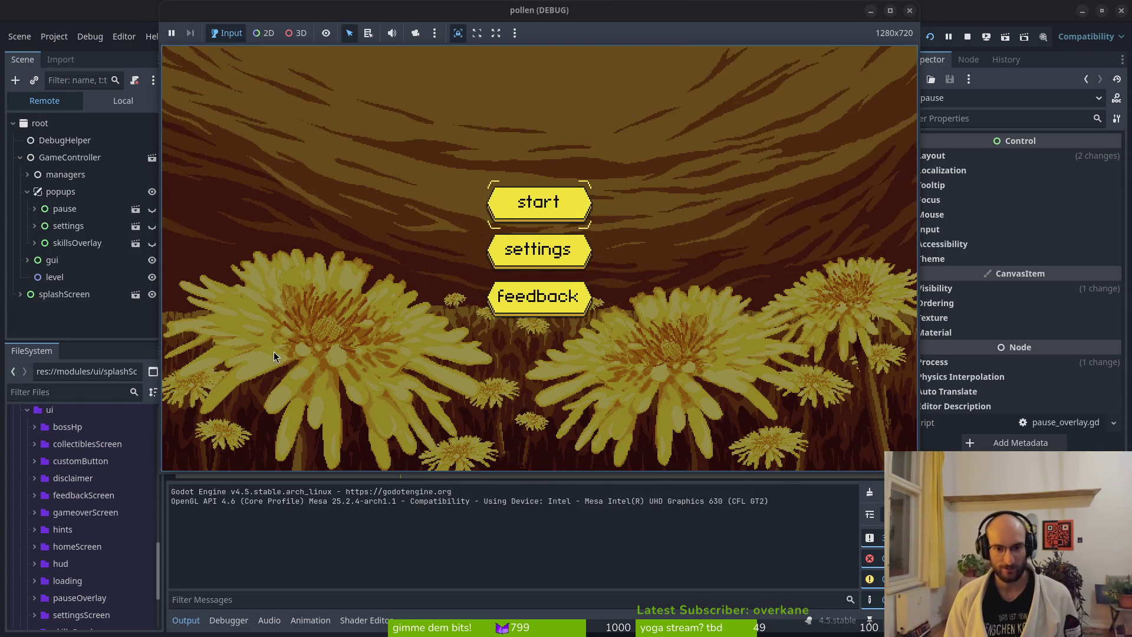
pyautogui.press('Return')
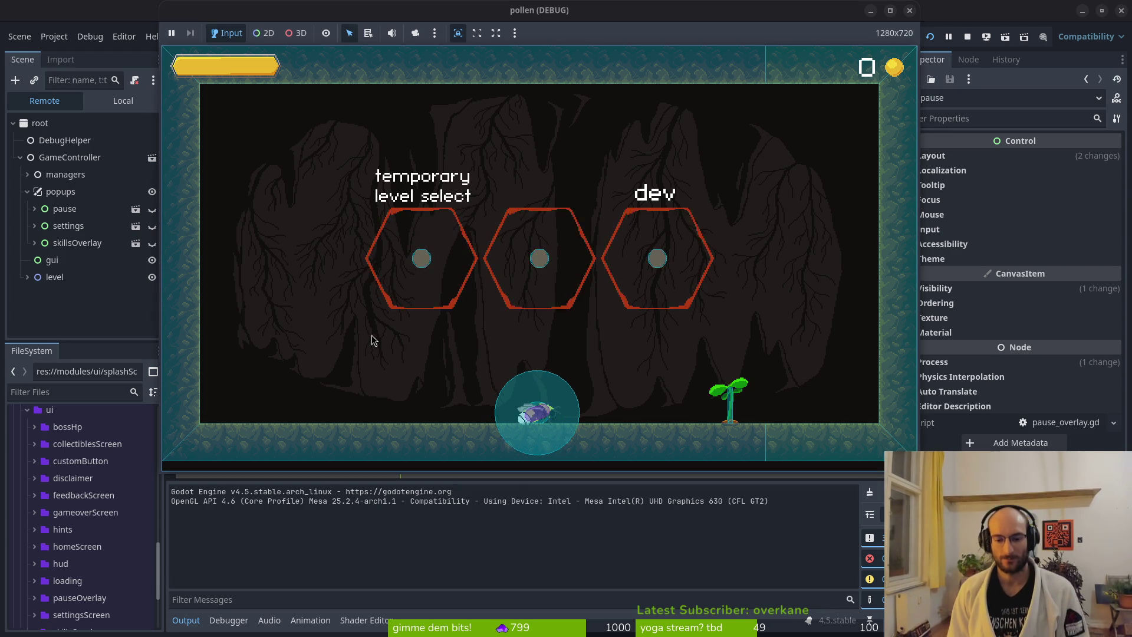
# Step: Move right and toggle the skills overlay open and closed four times with Tab
pyautogui.press('Right')
pyautogui.press('Tab')
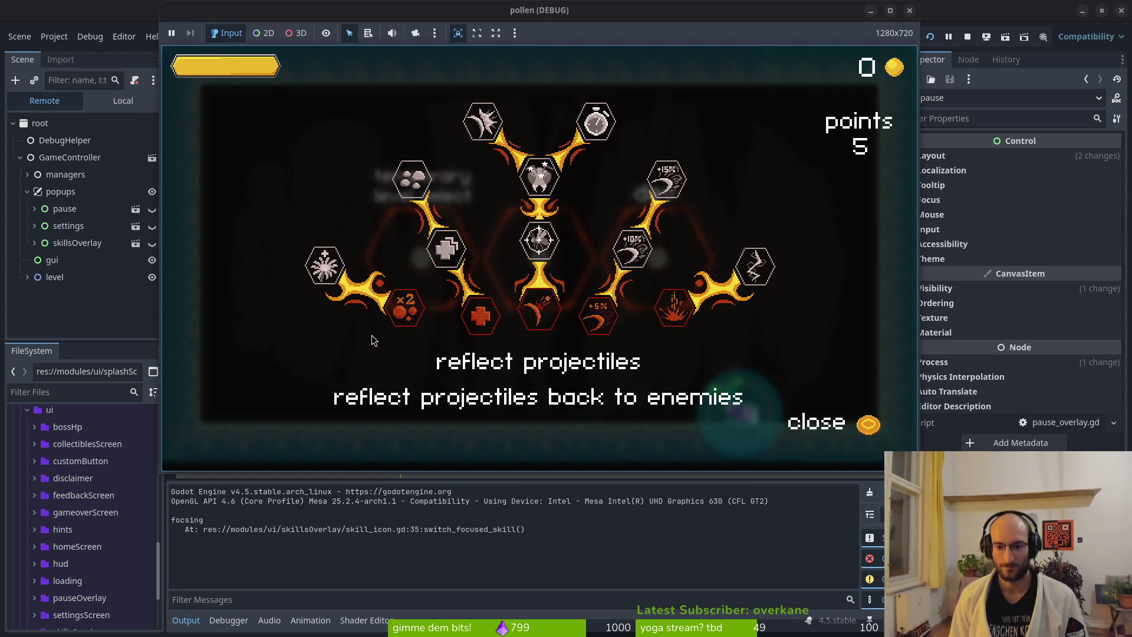
pyautogui.press('Tab')
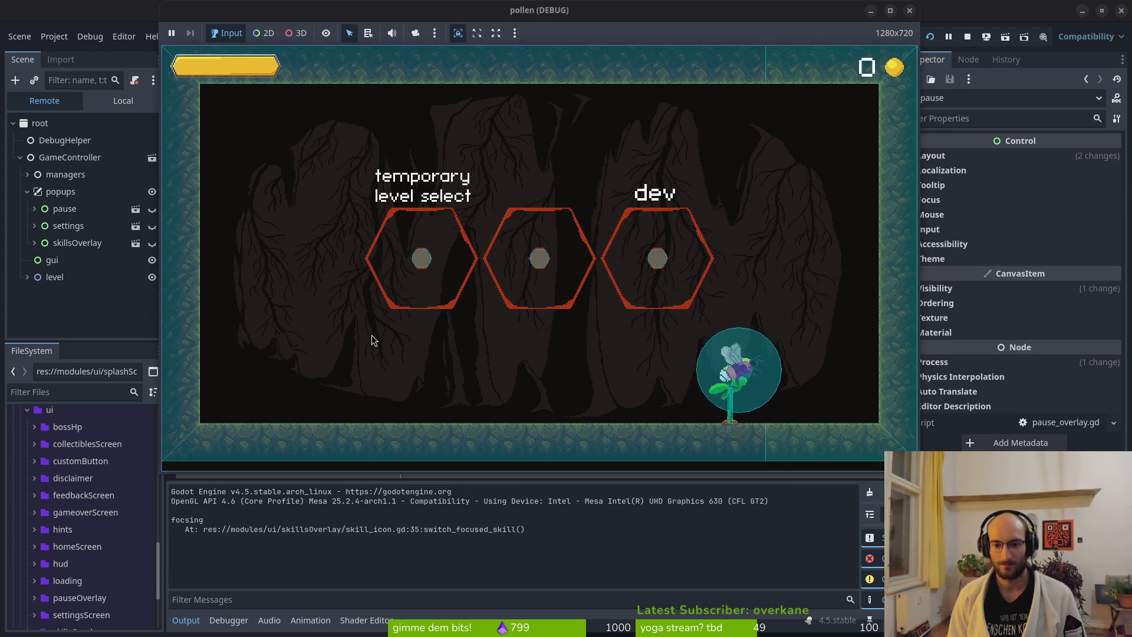
pyautogui.press('Tab')
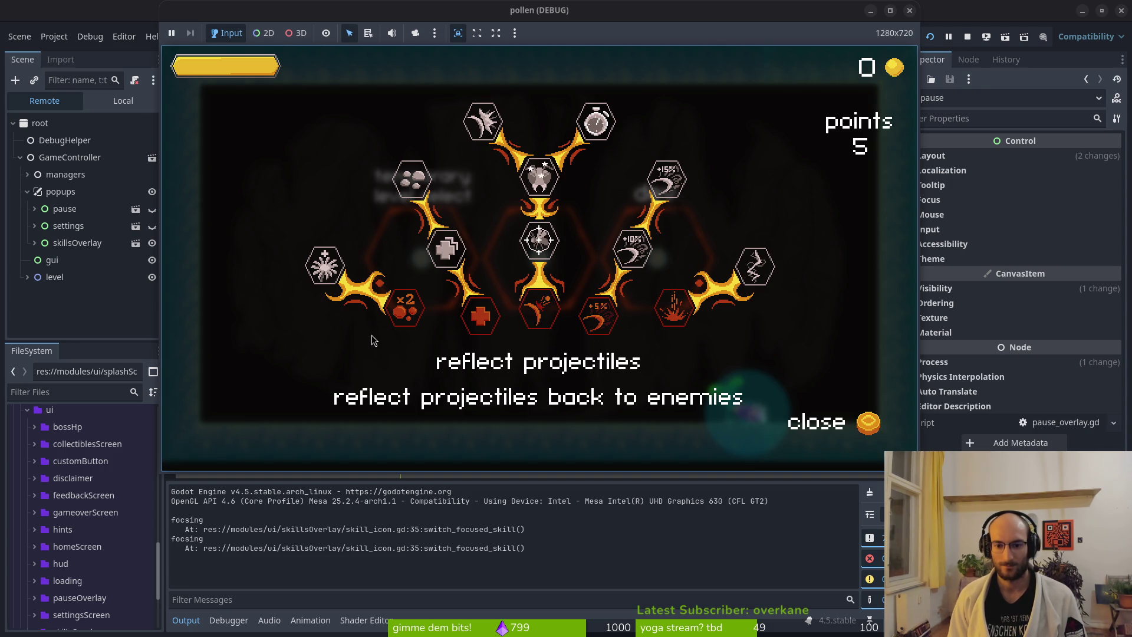
pyautogui.press('Tab')
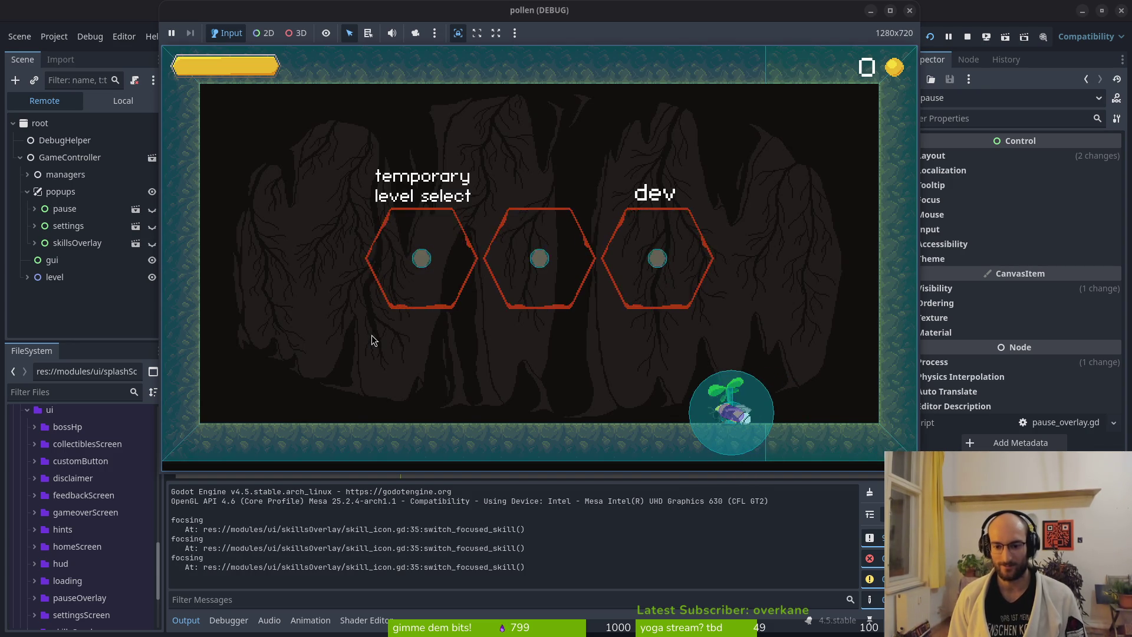
pyautogui.press('Tab')
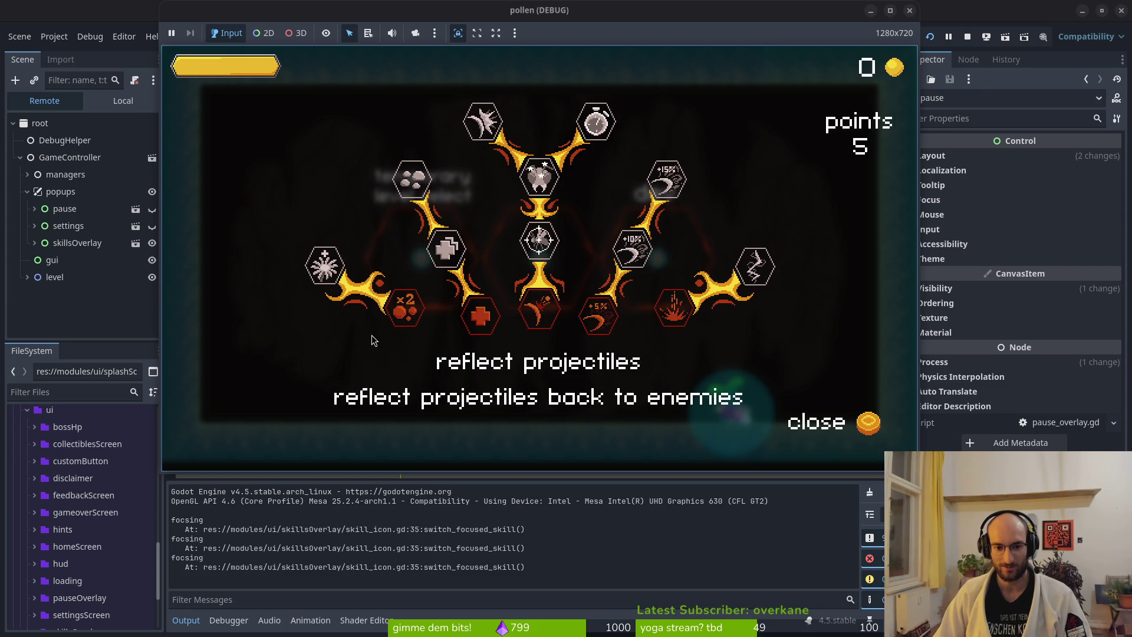
pyautogui.press('Tab')
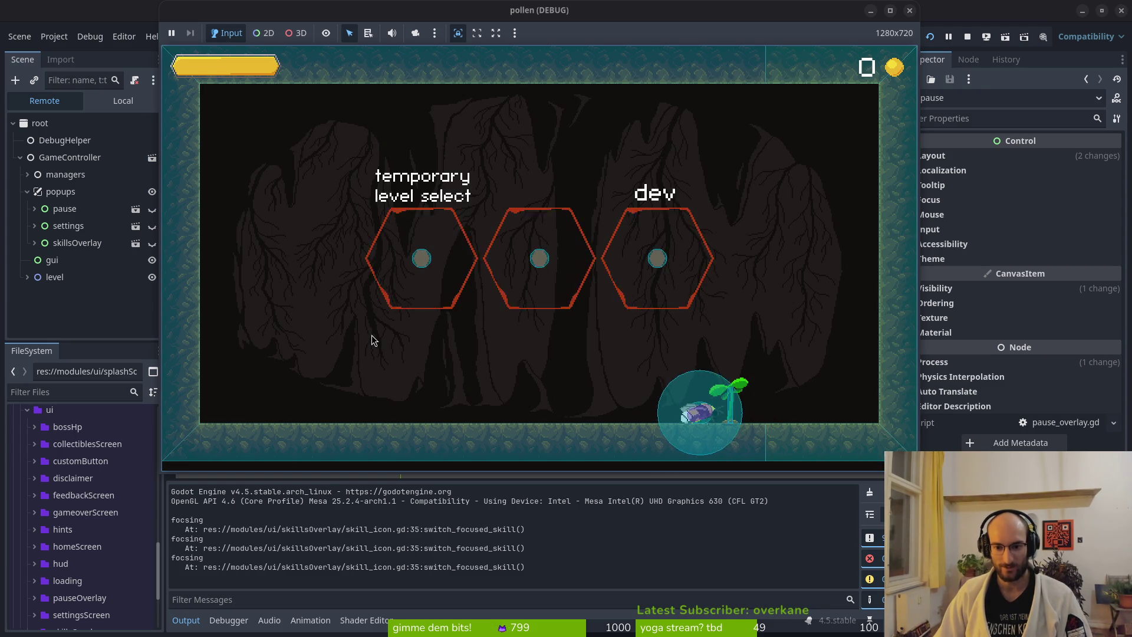
pyautogui.press('Tab')
pyautogui.press('Tab')
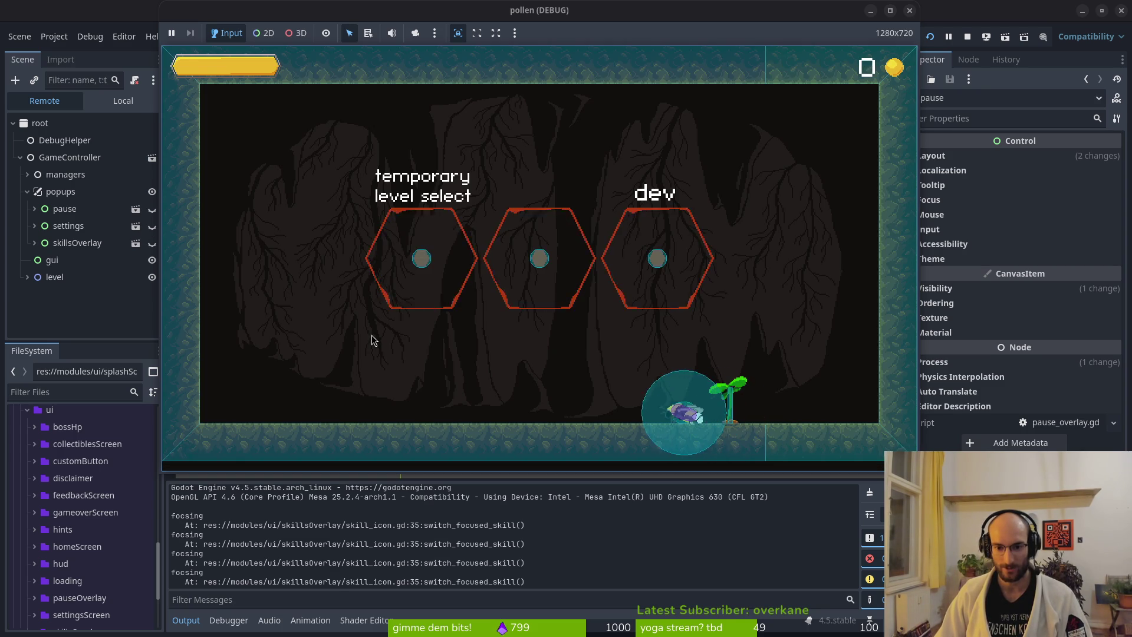
# Step: Browse skills through increase health and reflect projectiles to increased slash damage, then stop the game
pyautogui.press('Tab')
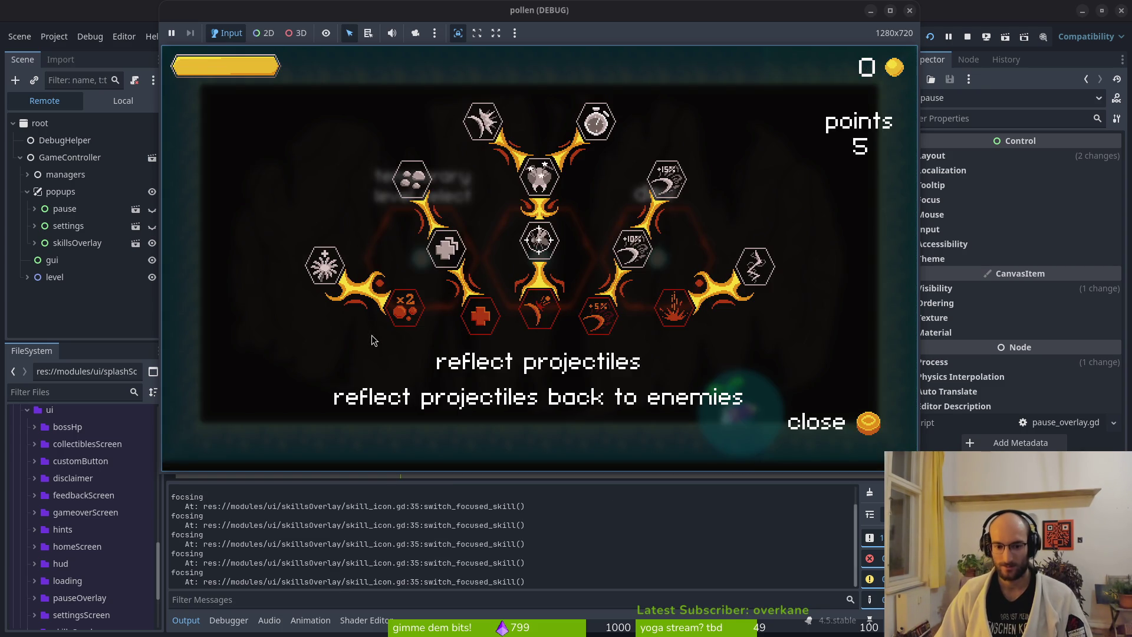
pyautogui.press('Left')
pyautogui.press('Right')
pyautogui.press('Tab')
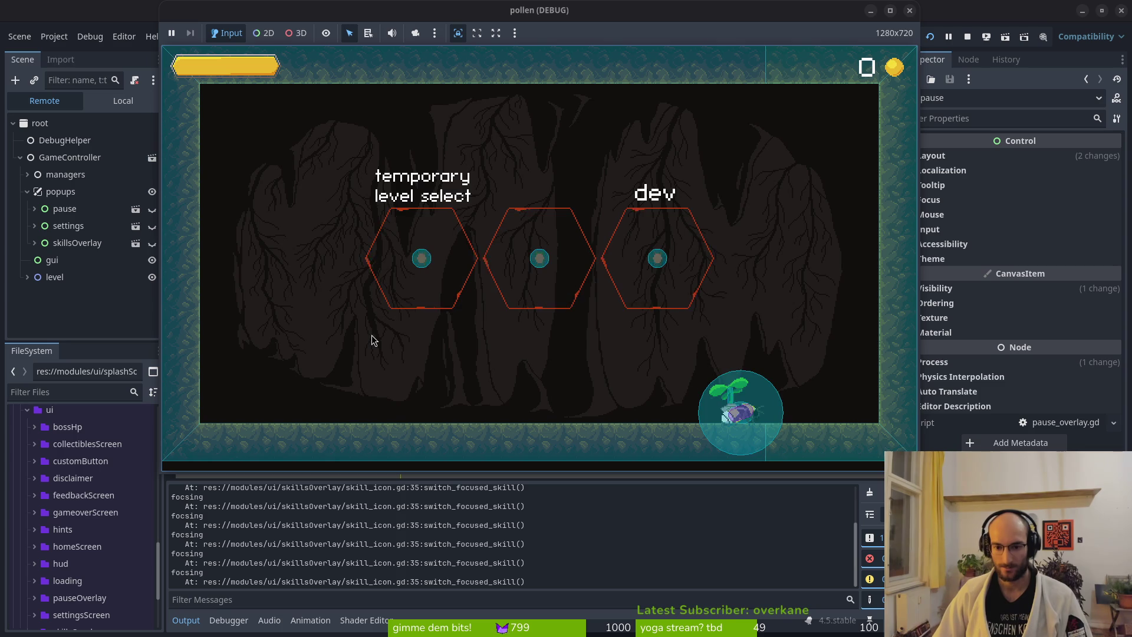
pyautogui.press('Tab')
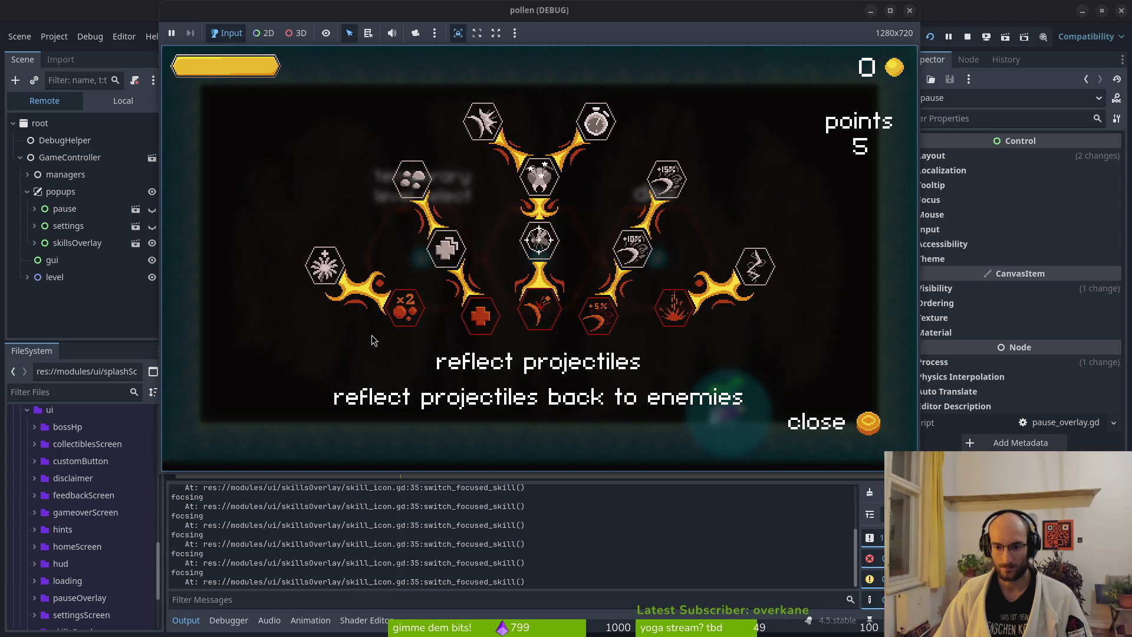
pyautogui.press('Tab')
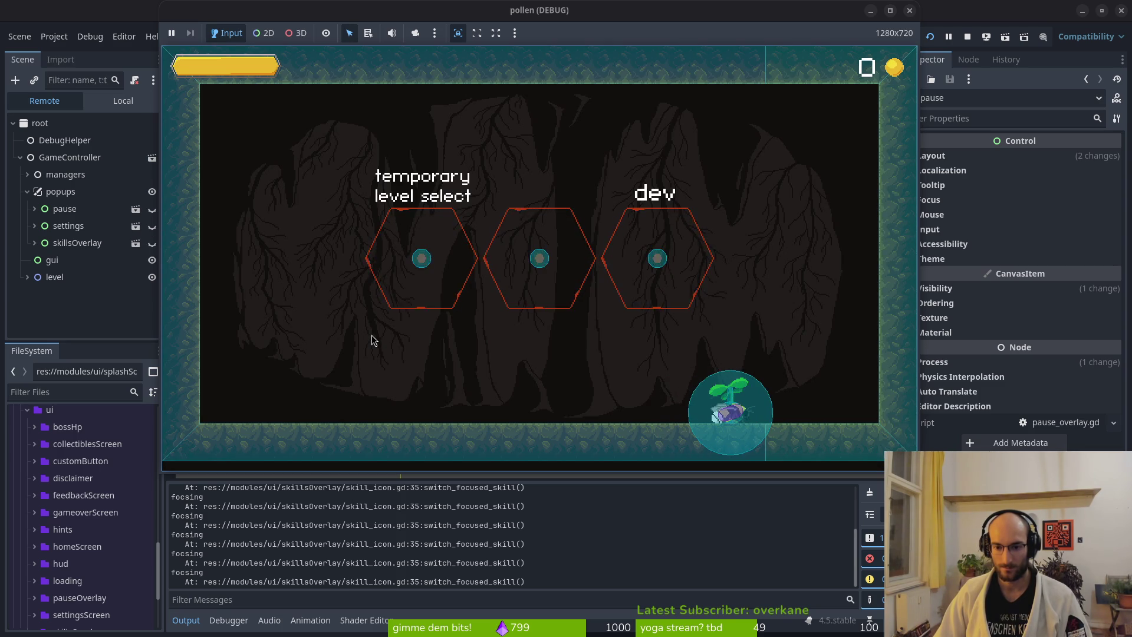
pyautogui.press('Tab')
pyautogui.press('Right')
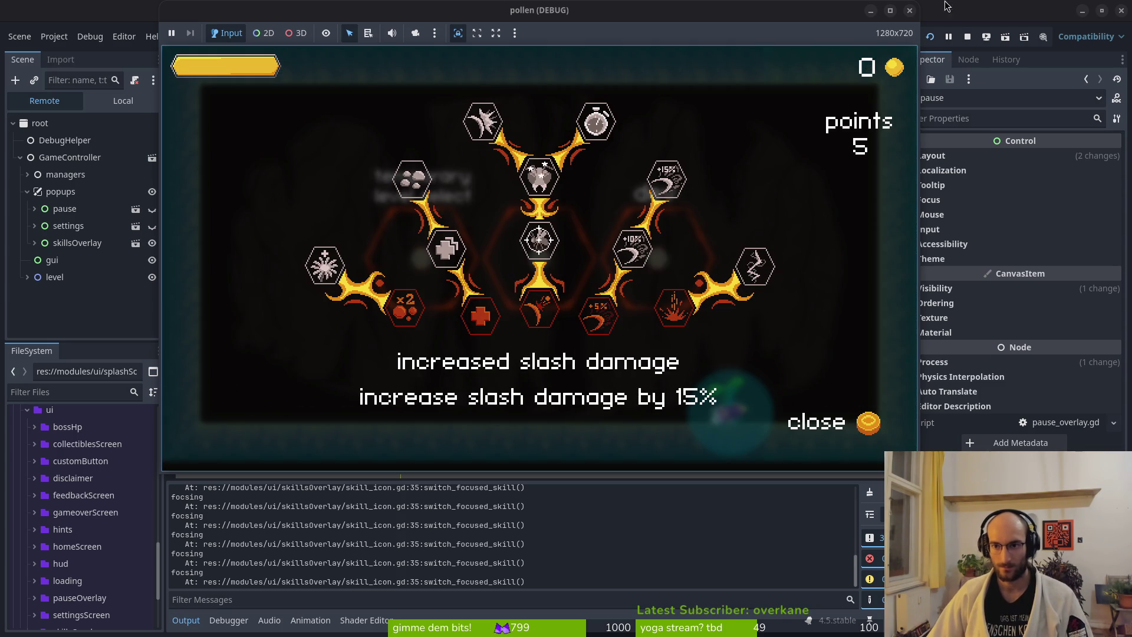
pyautogui.press('F8')
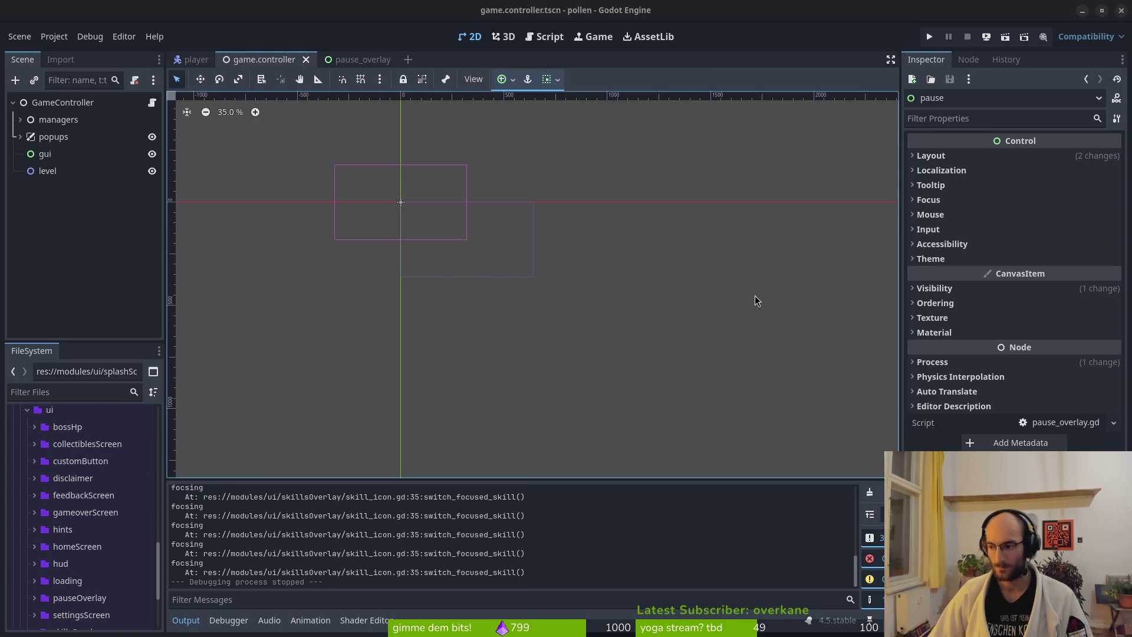
# Step: Add 'await close_overlay_sfx.finished' after the process_mode line in close_overlay, save, and rerun the game
pyautogui.hotkey('alt', 'Tab')
pyautogui.scroll(-3, 145, 348)
pyautogui.scroll(3, 144, 324)
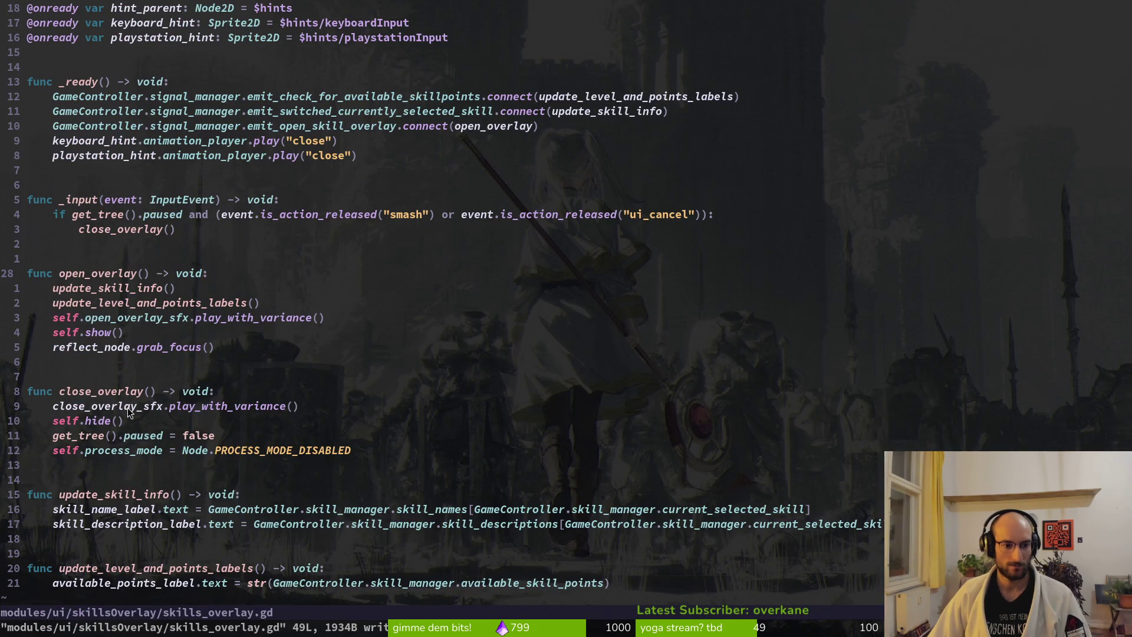
pyautogui.click(155, 411)
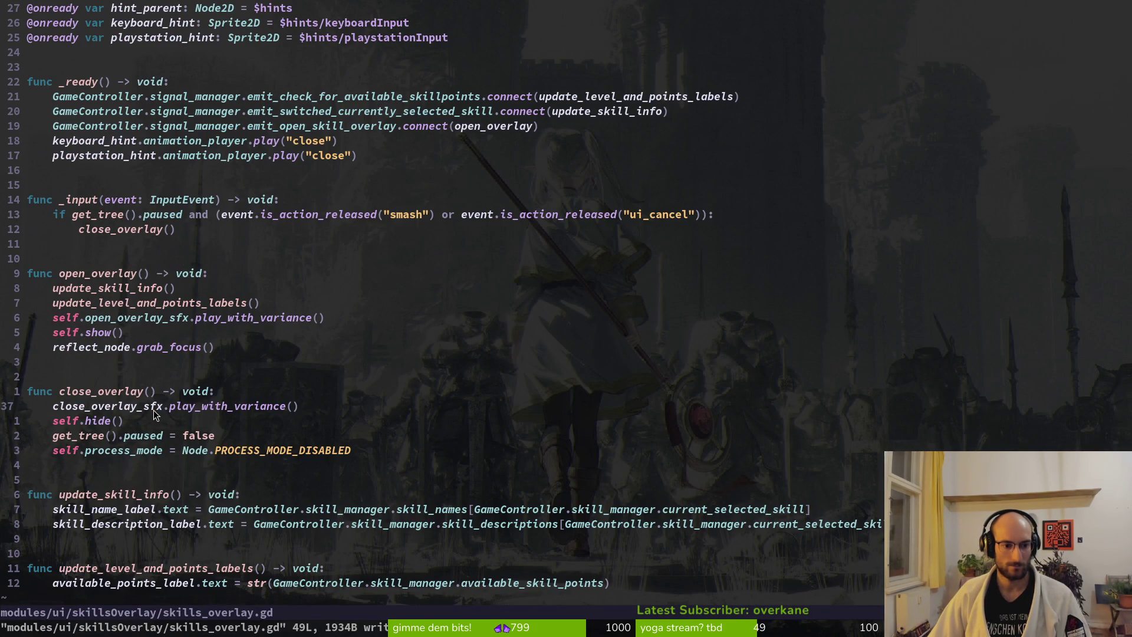
pyautogui.click(173, 452)
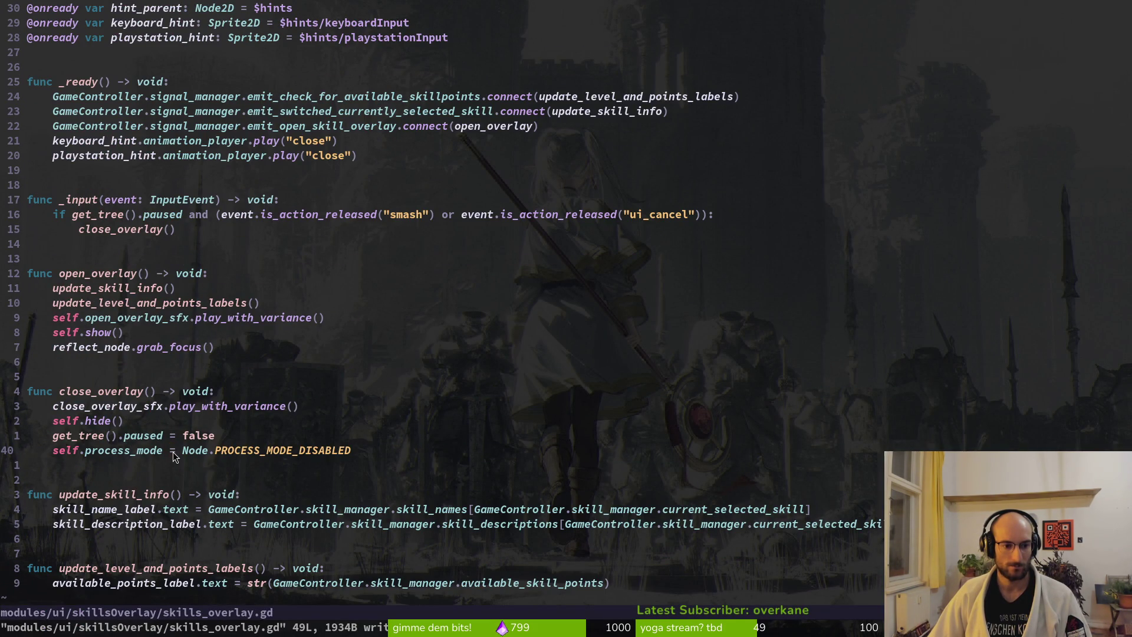
pyautogui.write('oawait ')
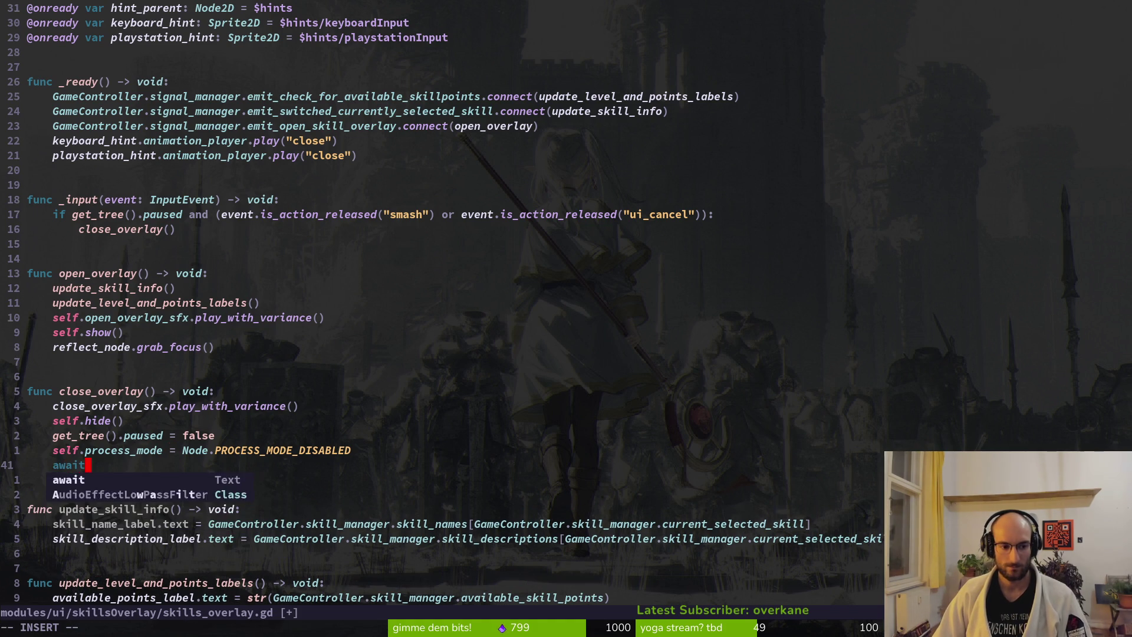
pyautogui.write('close_overlay')
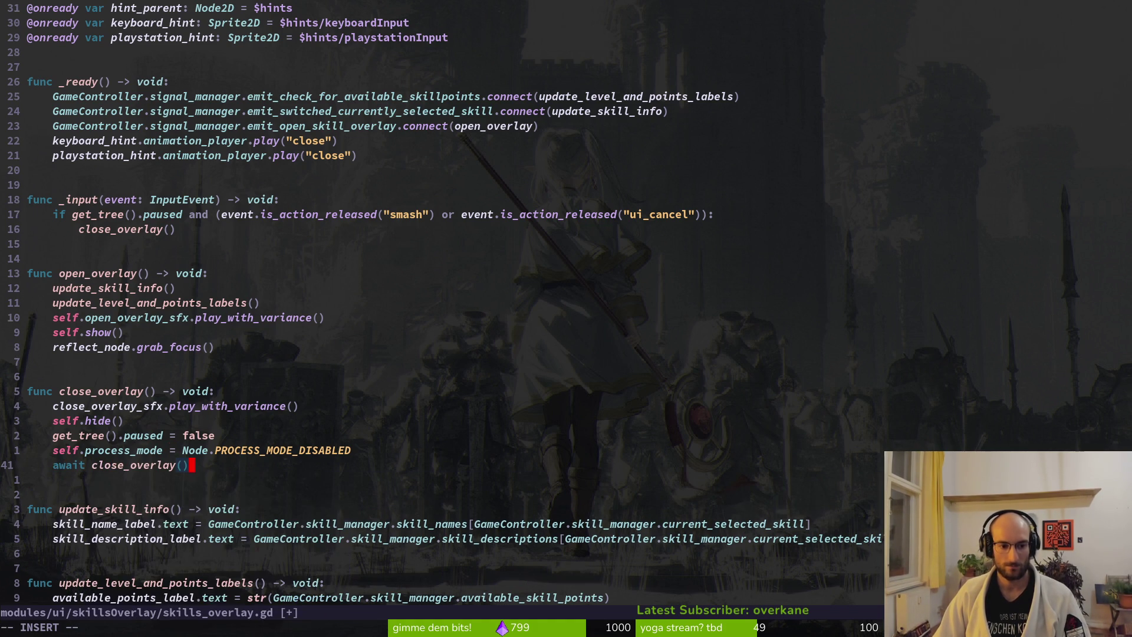
pyautogui.press('BackSpace')
pyautogui.write('y_sfx.finished')
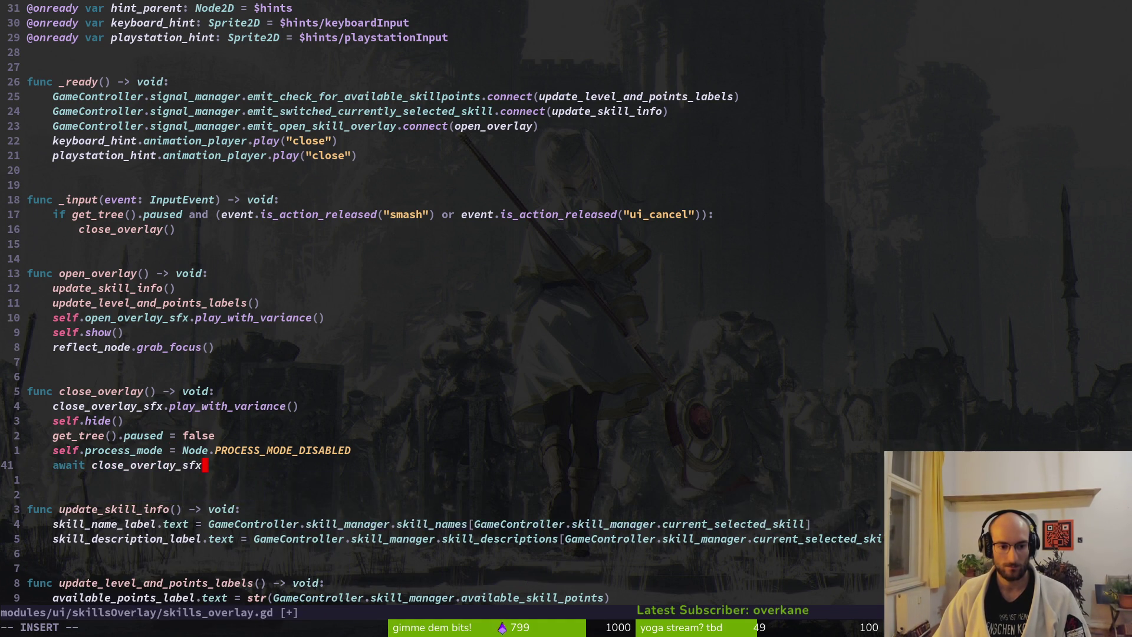
pyautogui.press('Escape')
pyautogui.write(':w')
pyautogui.press('Return')
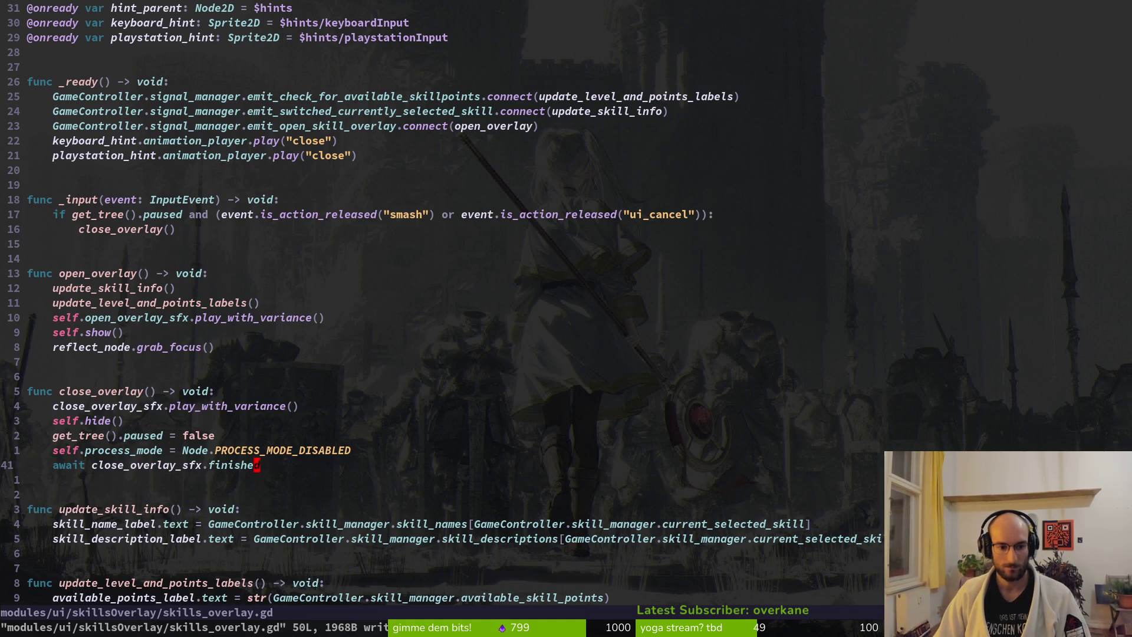
pyautogui.hotkey('alt', 'Tab')
pyautogui.press('F5')
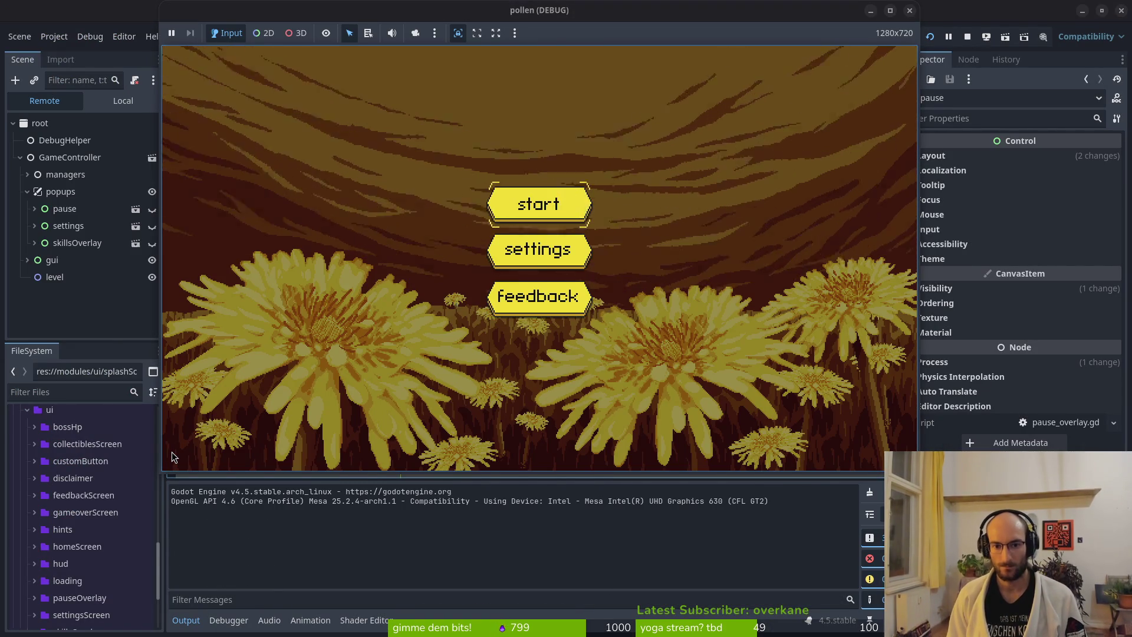
# Step: Start the game, open and close the skills overlay with Tab twice, then return to the editor
pyautogui.press('Return')
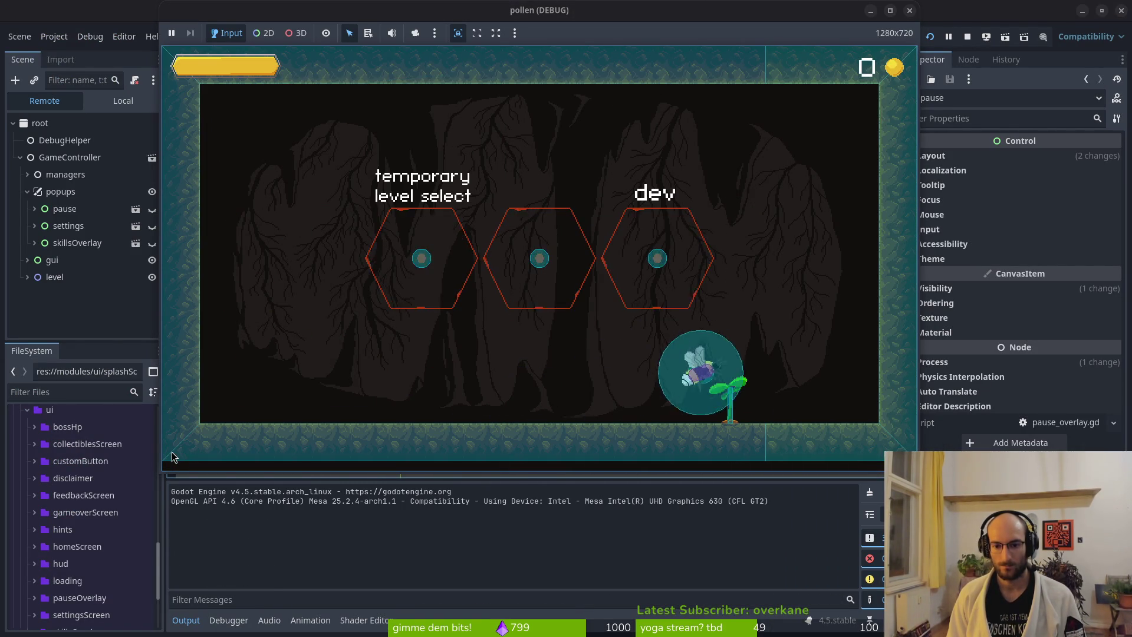
pyautogui.press('Tab')
pyautogui.press('Tab')
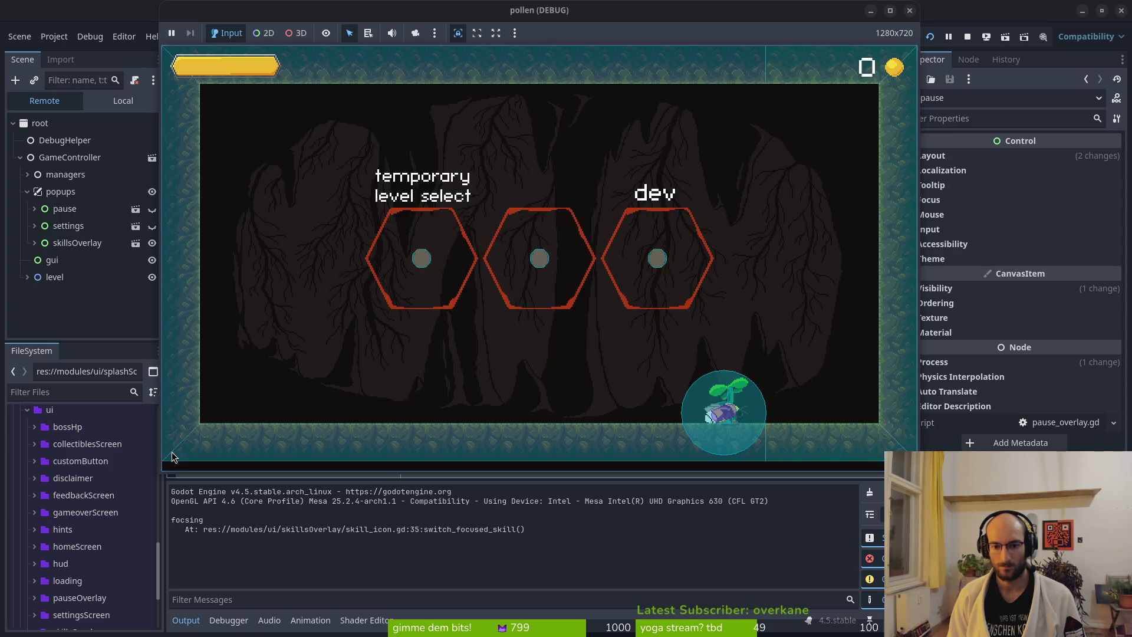
pyautogui.press('Tab')
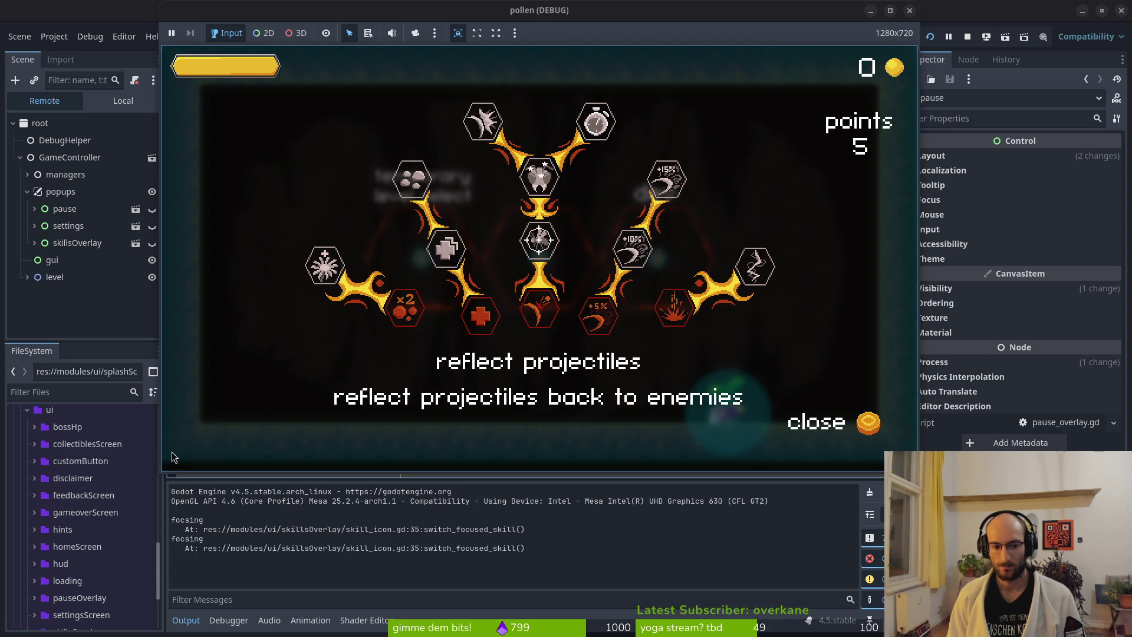
pyautogui.press('Tab')
pyautogui.hotkey('alt', 'Tab')
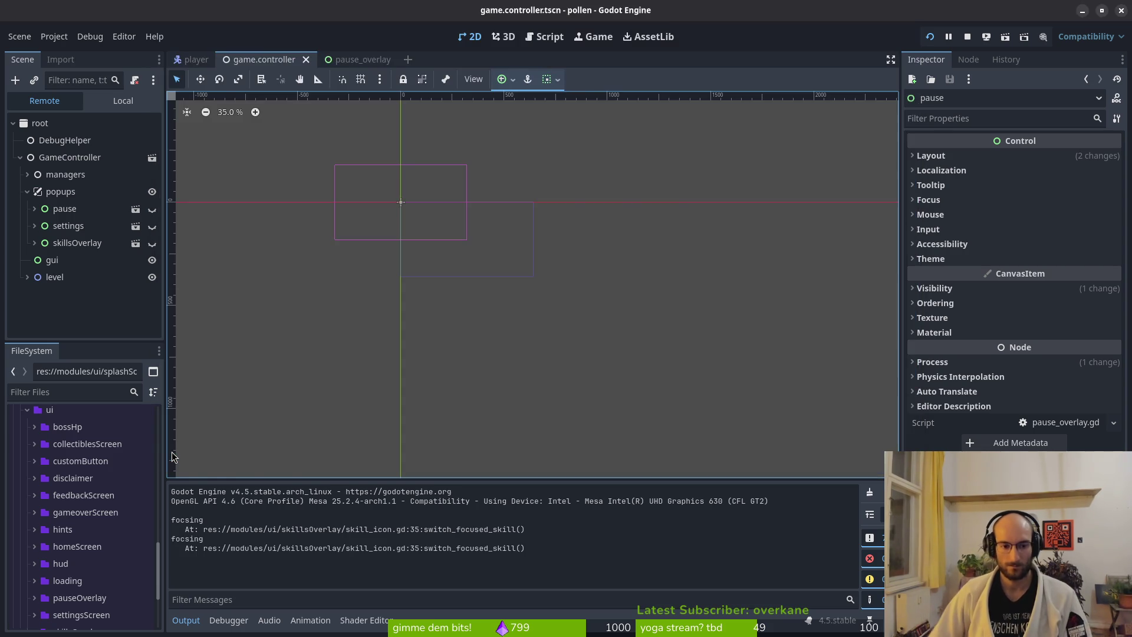
# Step: Move the 'await close_overlay_sfx.finished' line above self.process_mode in close_overlay
pyautogui.hotkey('alt', 'Tab')
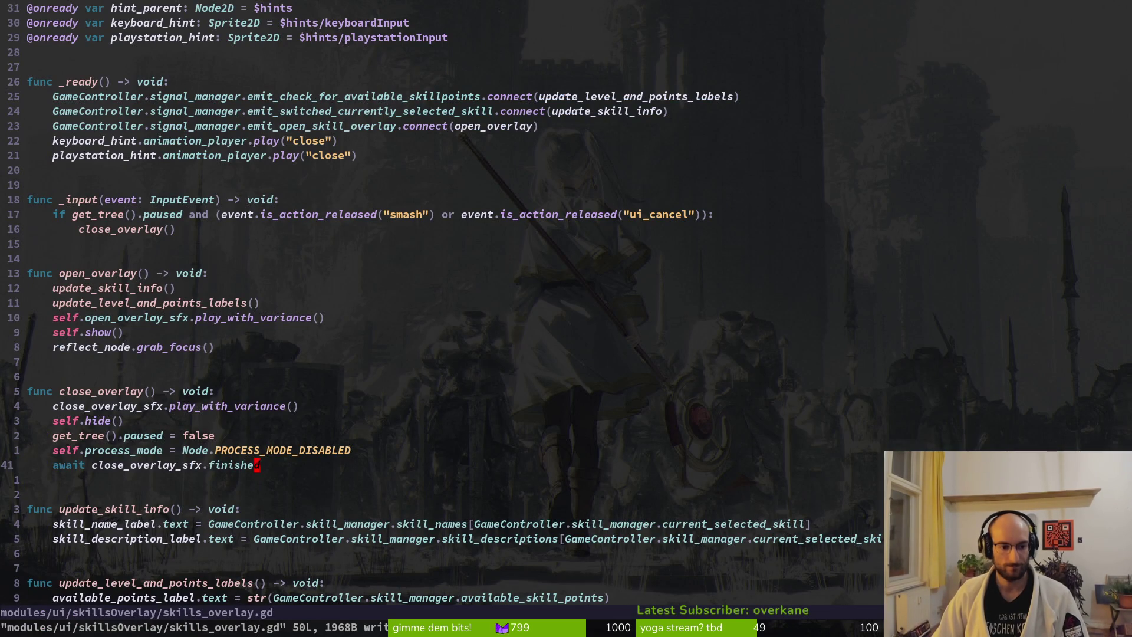
pyautogui.press('d')
pyautogui.press('d')
pyautogui.press('k')
pyautogui.hotkey('shift', 'p')
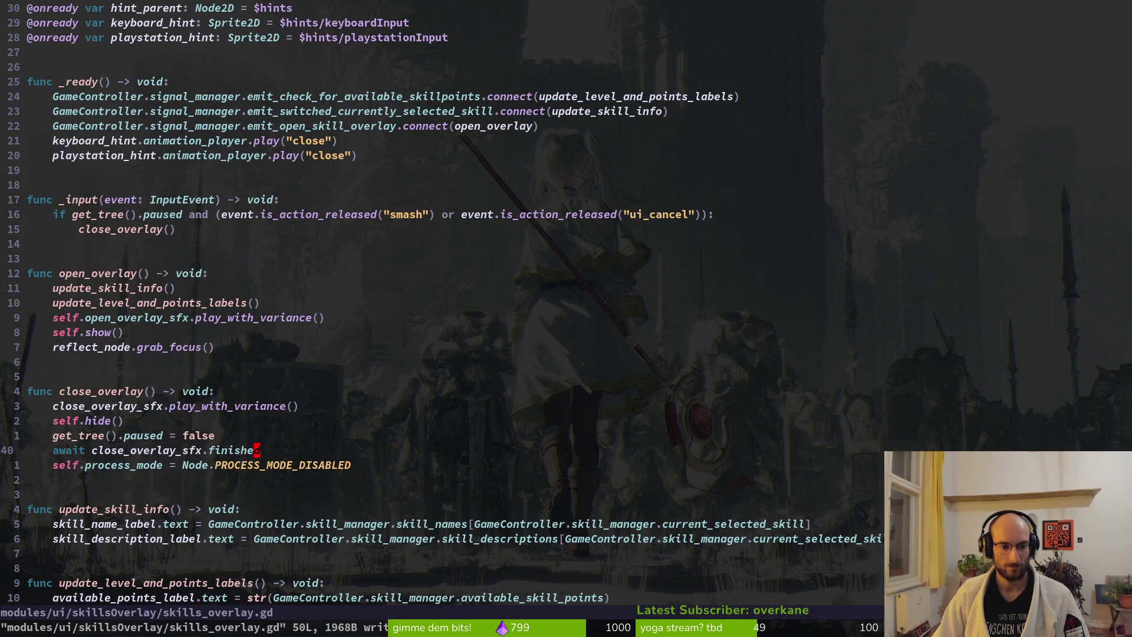
pyautogui.hotkey('alt', 'Tab')
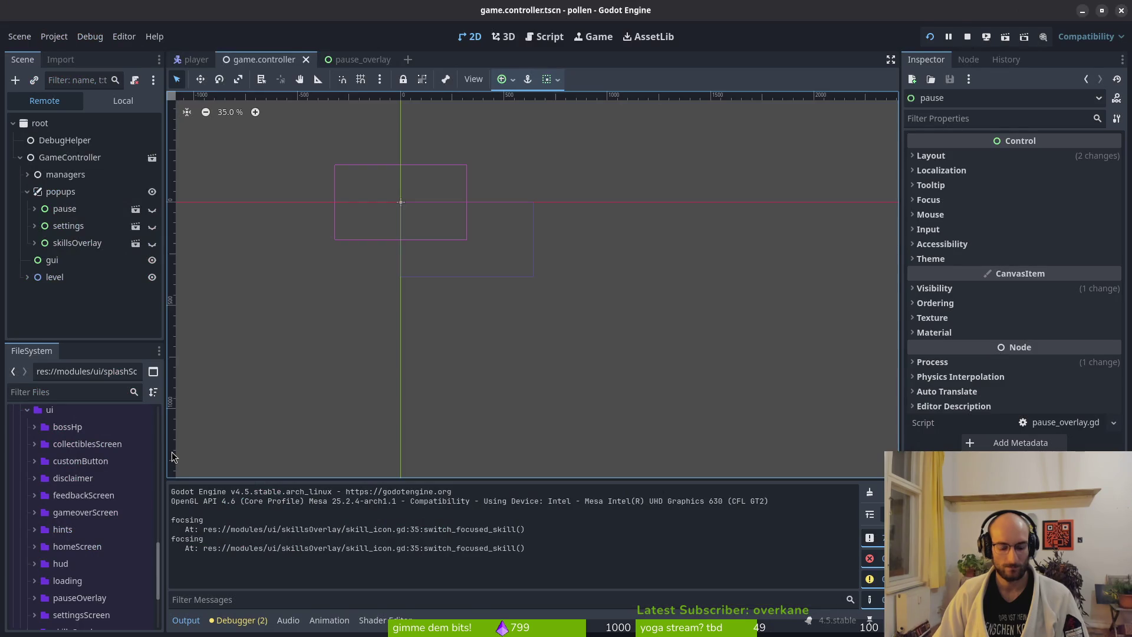
pyautogui.hotkey('alt', 'Tab')
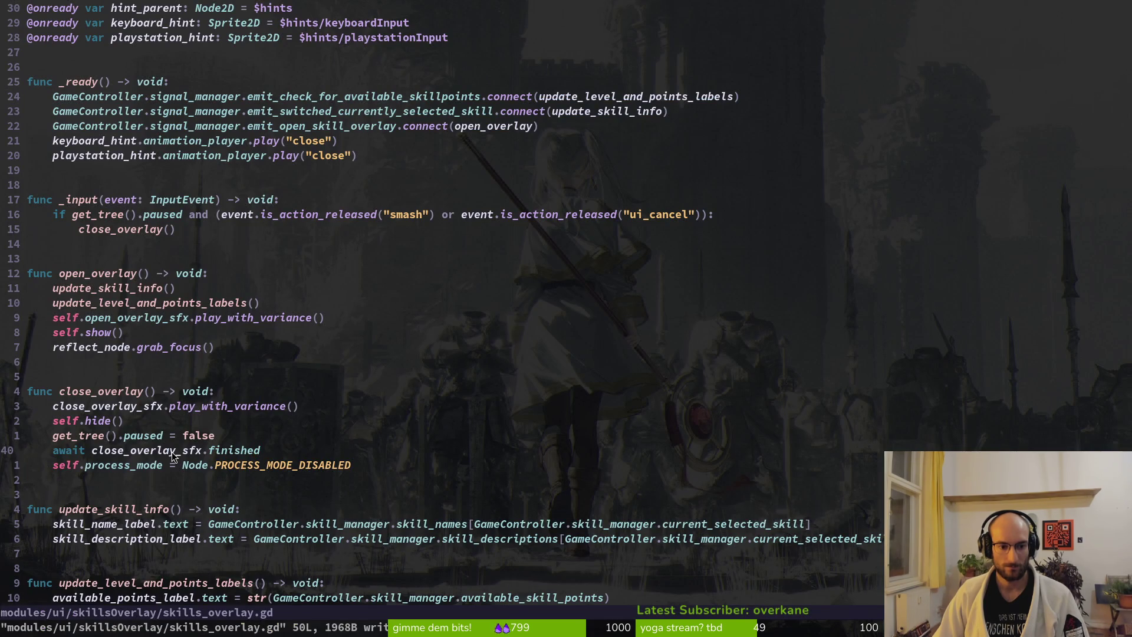
pyautogui.hotkey('alt', 'Tab')
# Step: Rerun the game, open the skills overlay and close it with Escape twice, then search resources for 'skillsov'
pyautogui.press('F5')
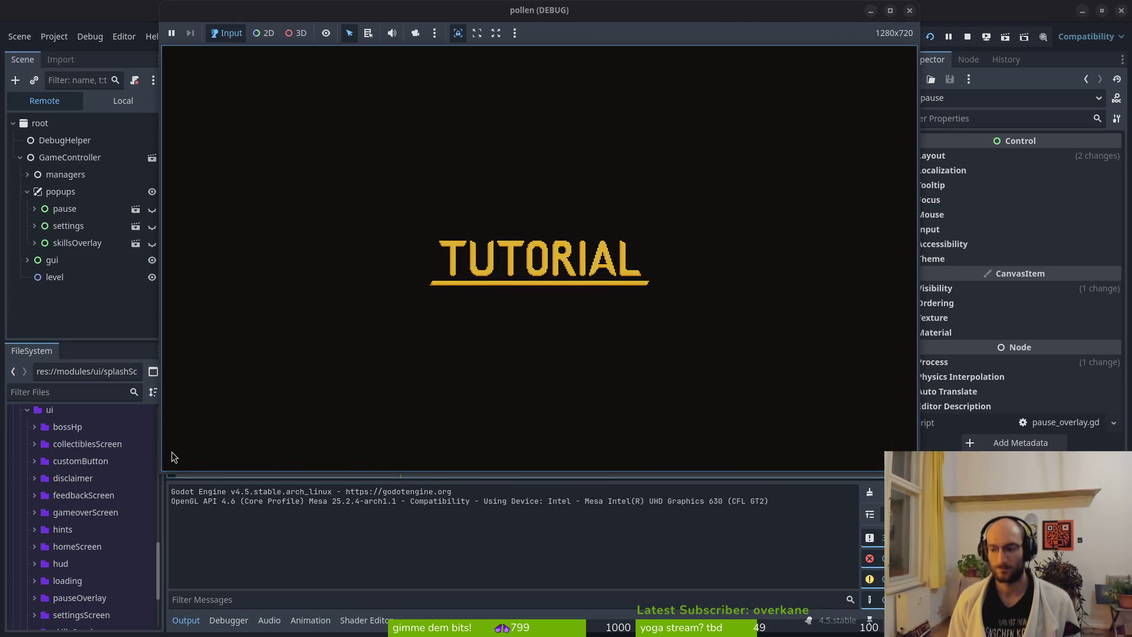
pyautogui.press('d')
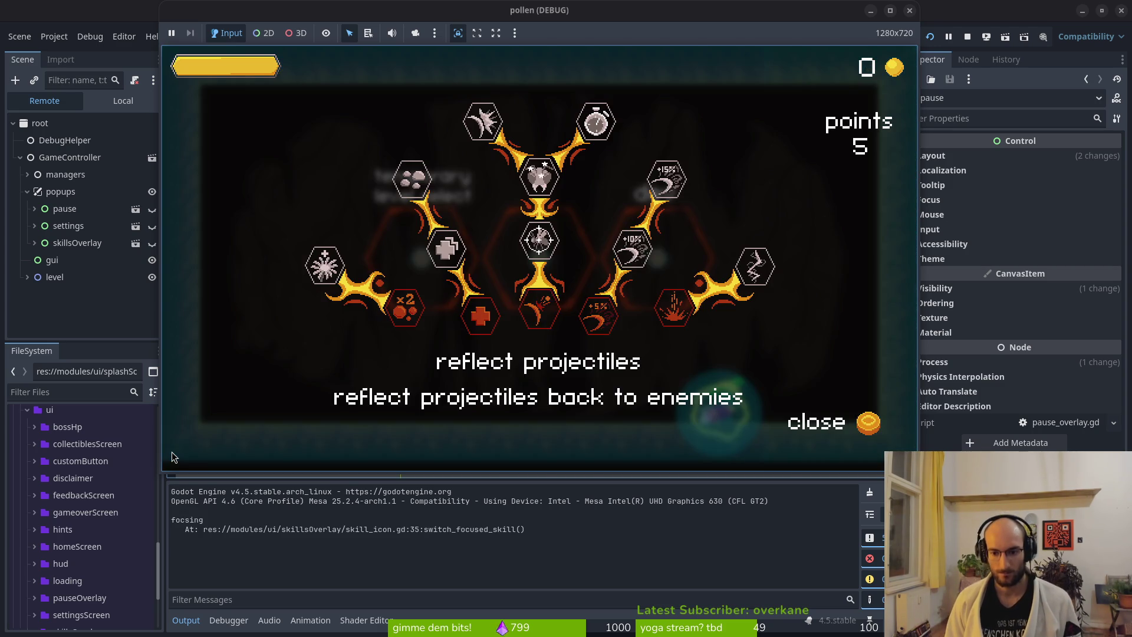
pyautogui.press('Escape')
pyautogui.press('e')
pyautogui.press('Escape')
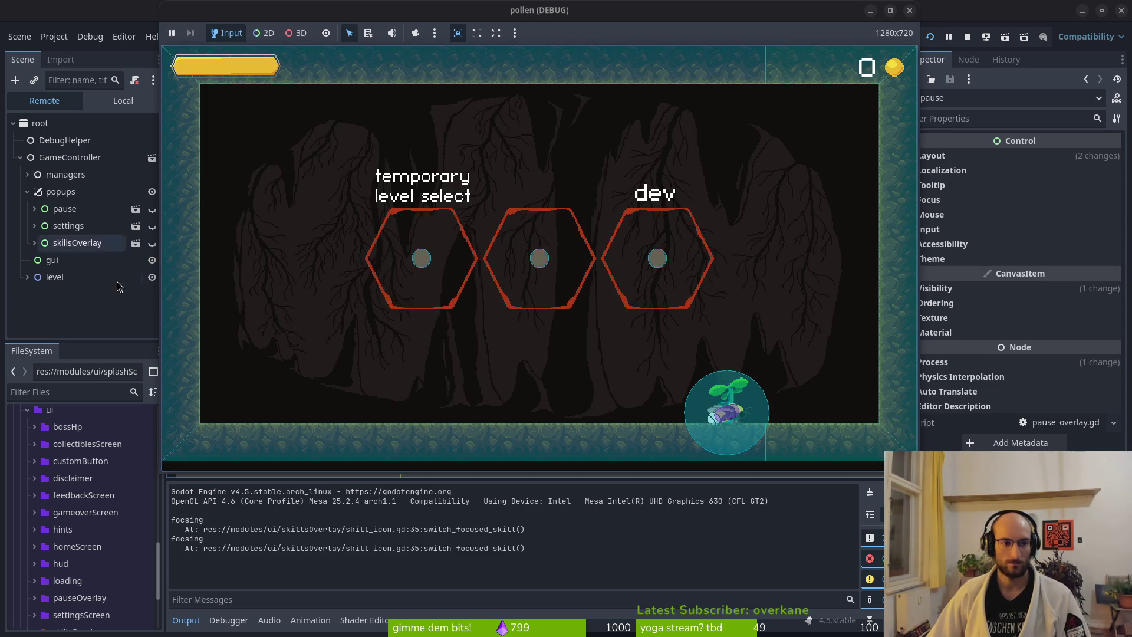
pyautogui.hotkey('ctrl', 'F1')
pyautogui.hotkey('shift', 'alt', 'o')
pyautogui.write('s')
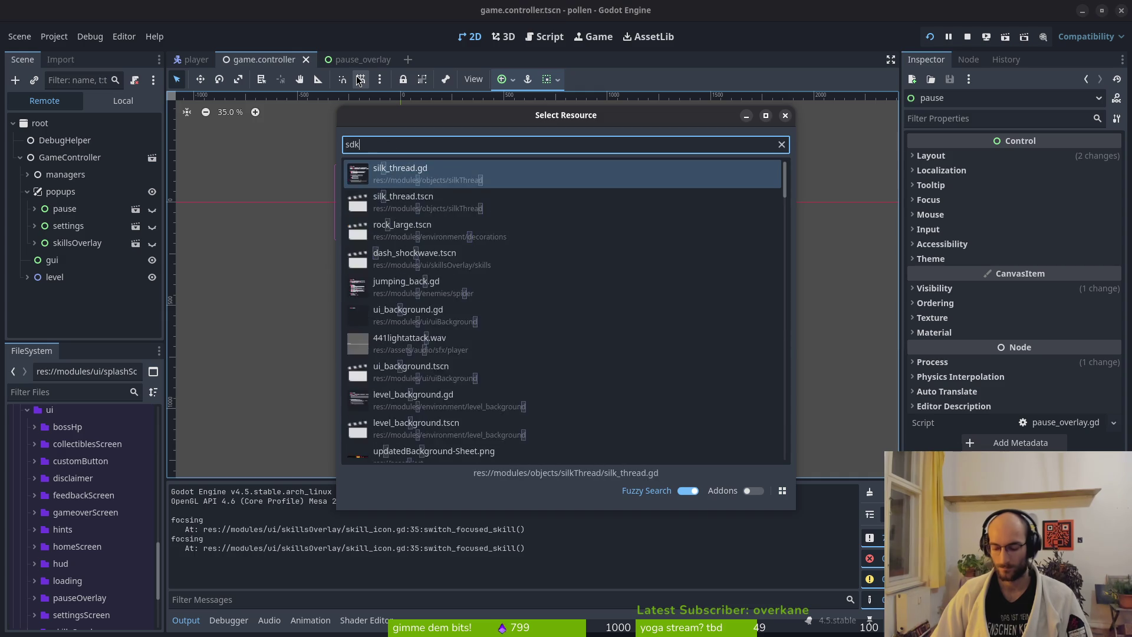
pyautogui.write('killsoverts')
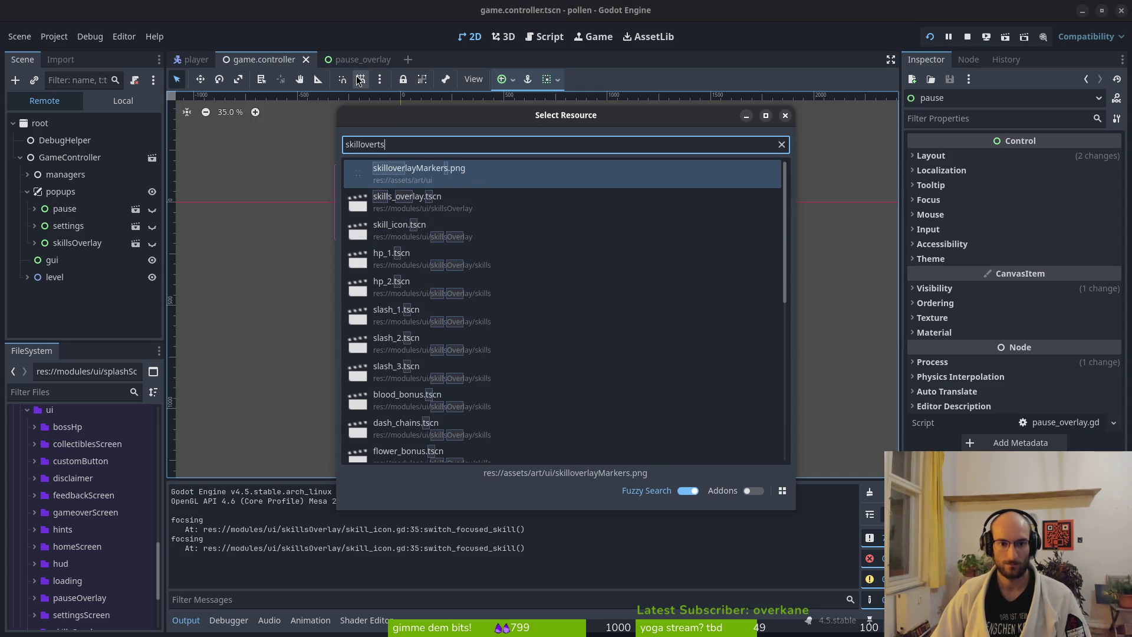
# Step: Open skills_overlay.tscn and collapse its child nodes, leaving only the sfx group expanded
pyautogui.press('Escape')
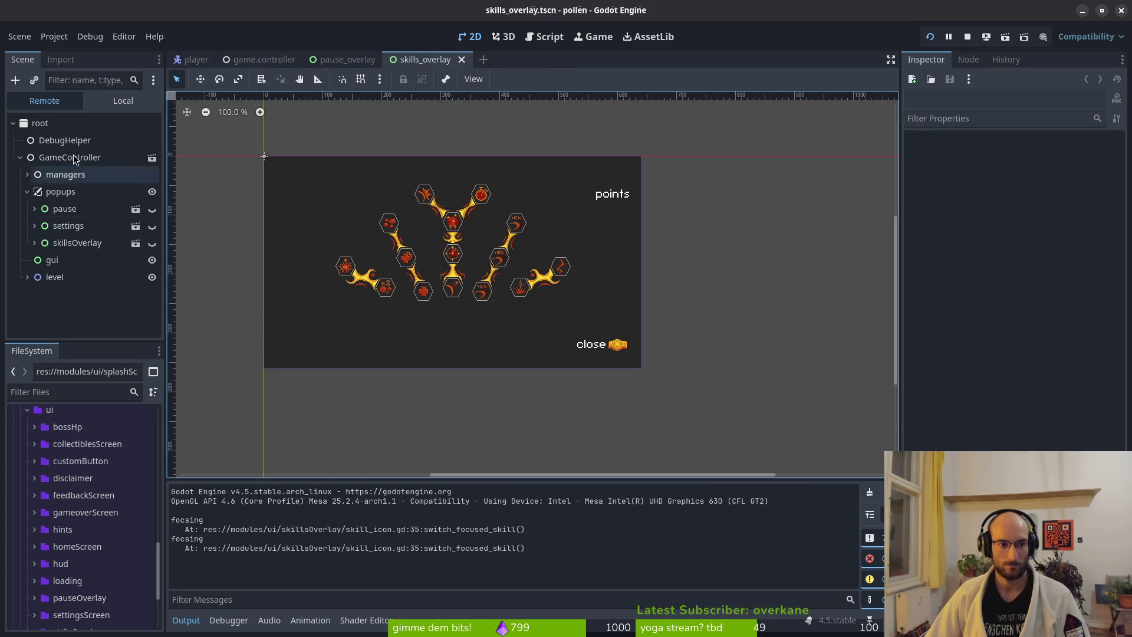
pyautogui.click(123, 101)
pyautogui.click(20, 157)
pyautogui.click(21, 175)
pyautogui.click(21, 191)
pyautogui.click(20, 208)
pyautogui.click(20, 226)
pyautogui.click(20, 242)
pyautogui.click(20, 260)
pyautogui.click(20, 312)
pyautogui.scroll(-2, 20, 295)
pyautogui.click(20, 266)
pyautogui.click(20, 310)
pyautogui.scroll(-2, 35, 283)
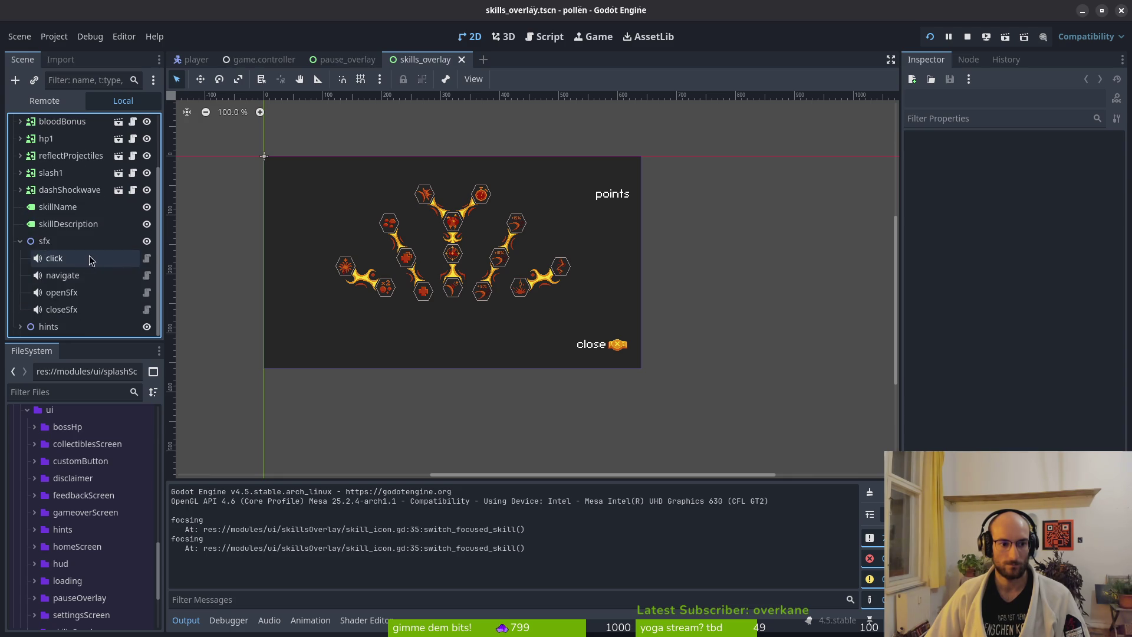
# Step: Select closeSfx and preview pause.wav with Playing several times, restarting the game run
pyautogui.click(73, 309)
pyautogui.click(86, 293)
pyautogui.click(86, 309)
pyautogui.click(1023, 301)
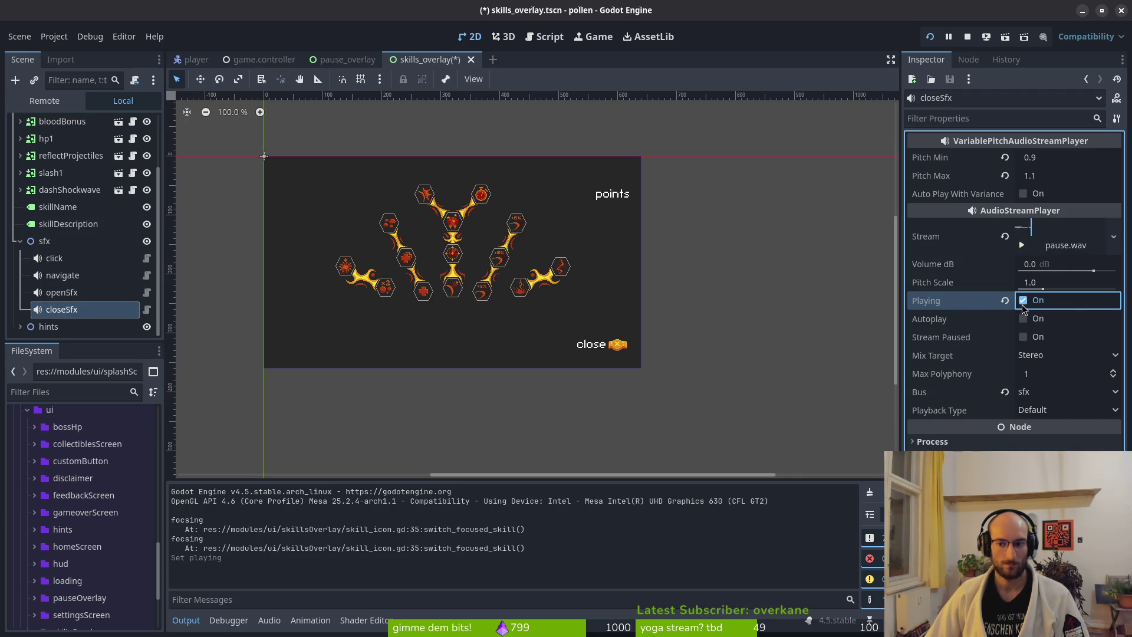
pyautogui.click(1024, 302)
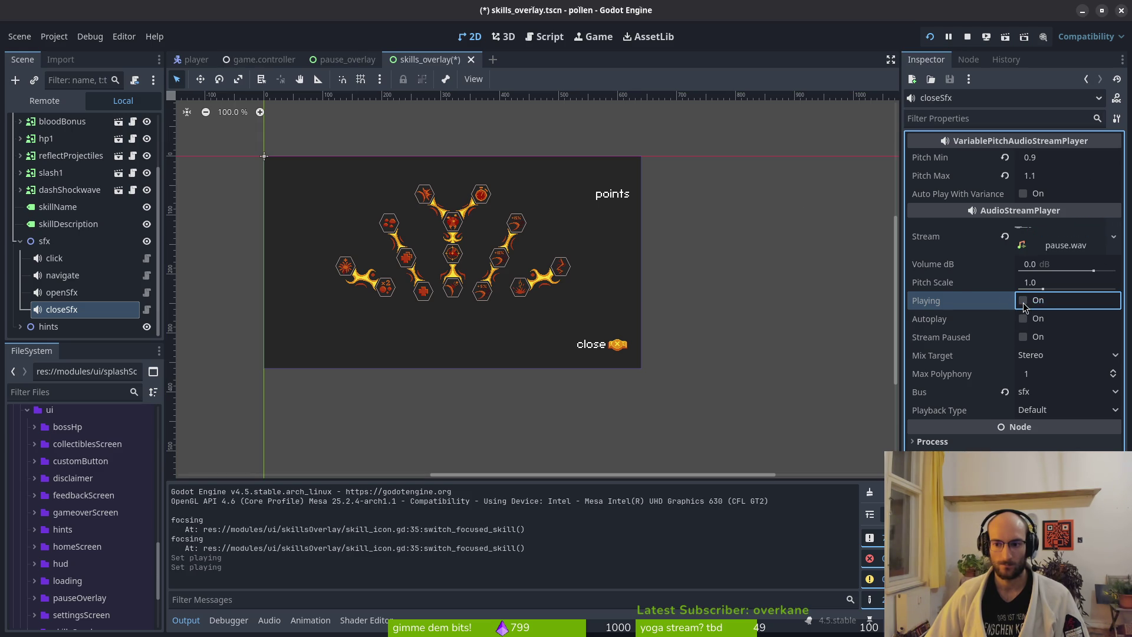
pyautogui.click(969, 37)
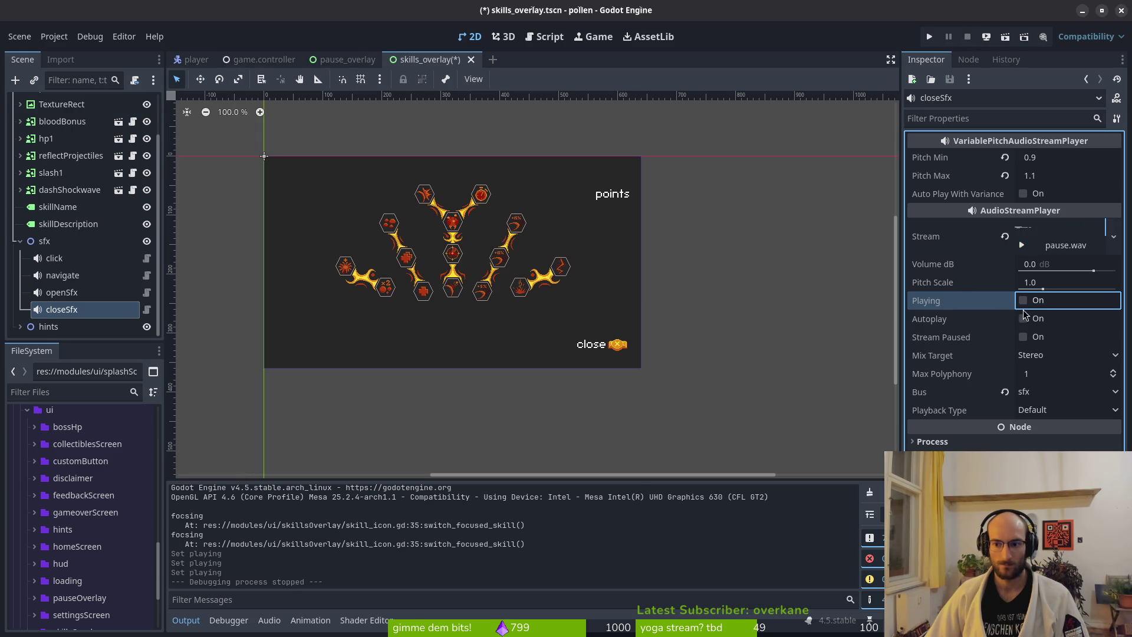
pyautogui.click(1024, 304)
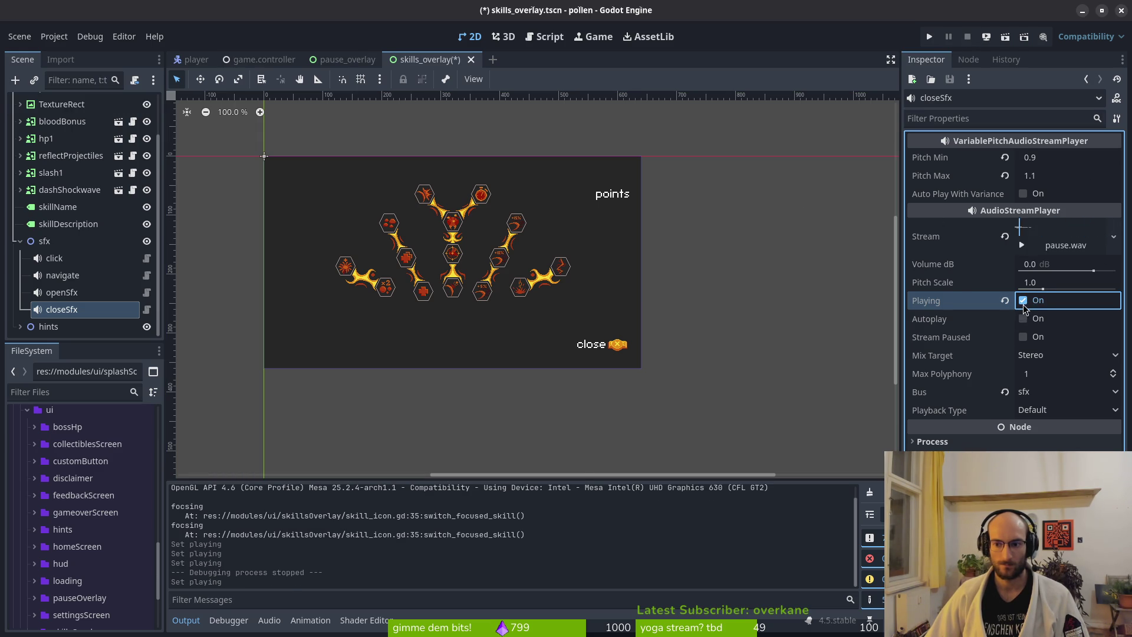
pyautogui.click(929, 37)
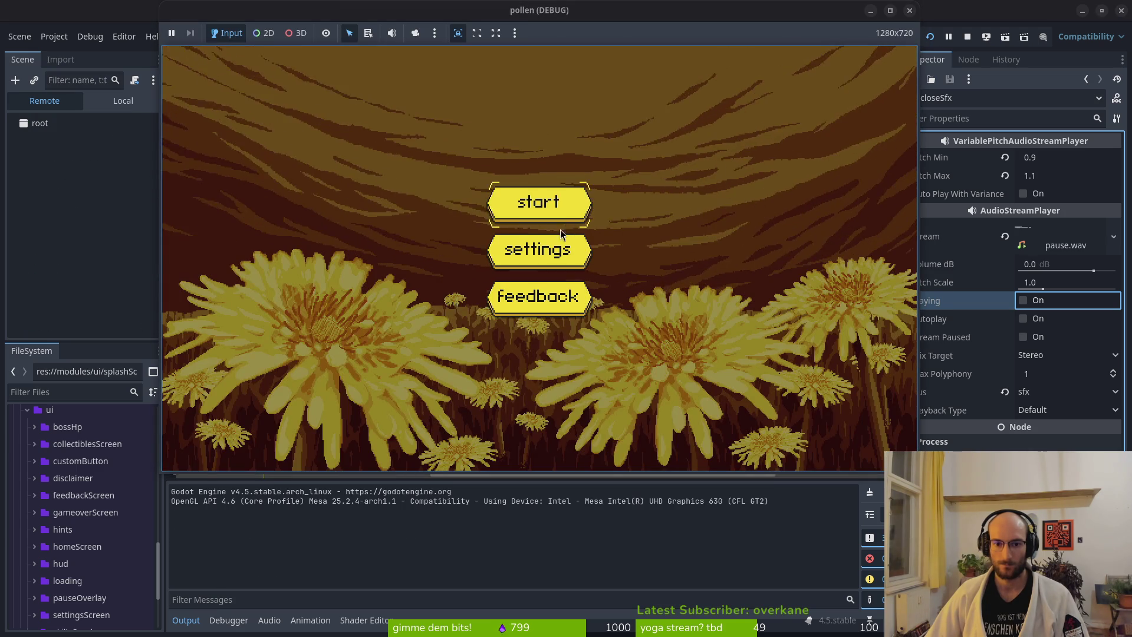
# Step: Start the game from the title menu, toggle the pause menu, and resume into the level-select hub
pyautogui.click(560, 228)
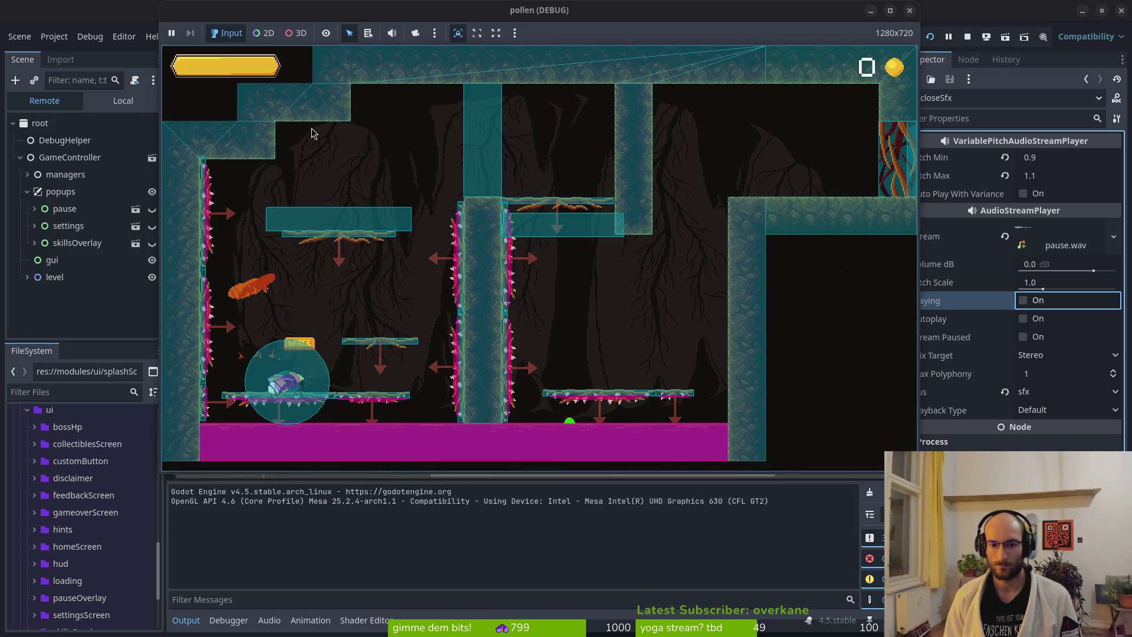
pyautogui.press('Escape')
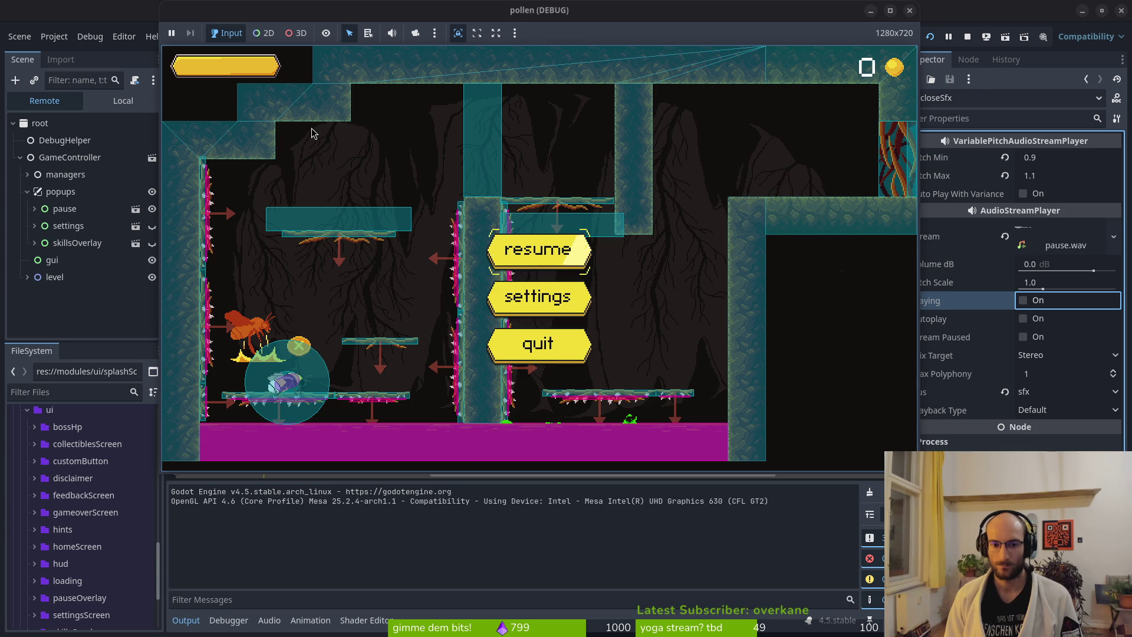
pyautogui.press('Escape')
pyautogui.press('Escape')
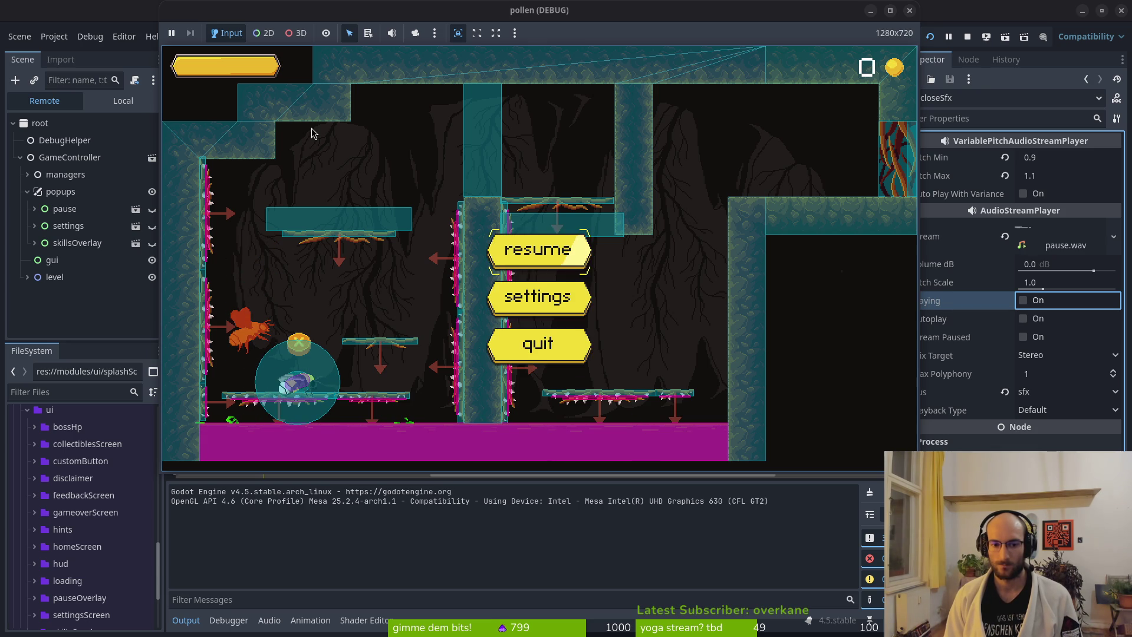
pyautogui.press('Escape')
pyautogui.press('Escape')
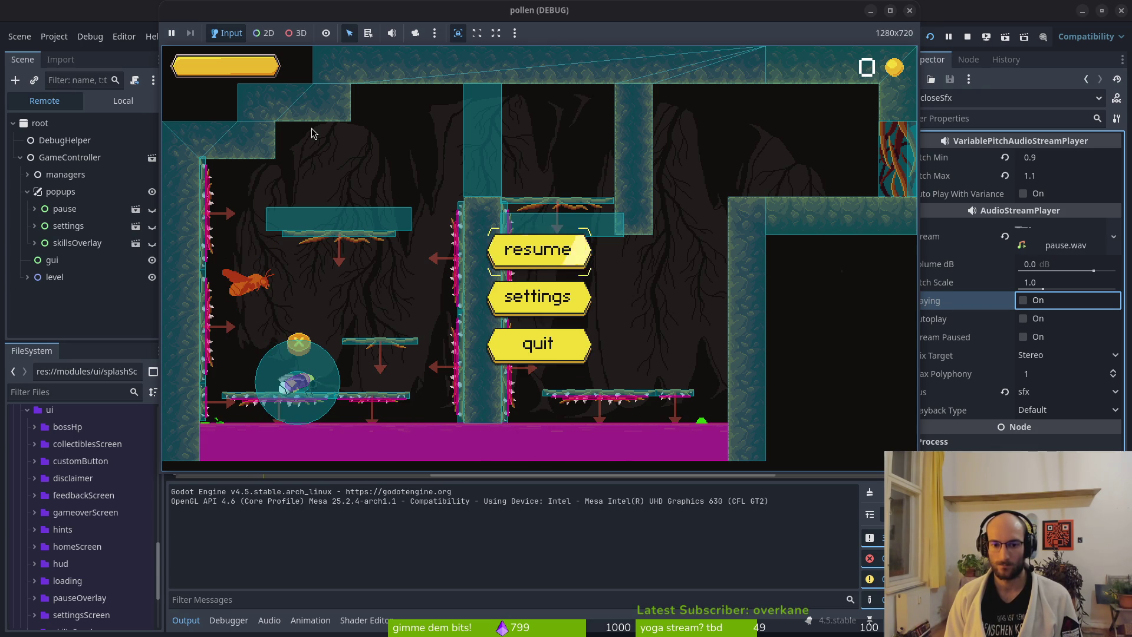
pyautogui.press('Return')
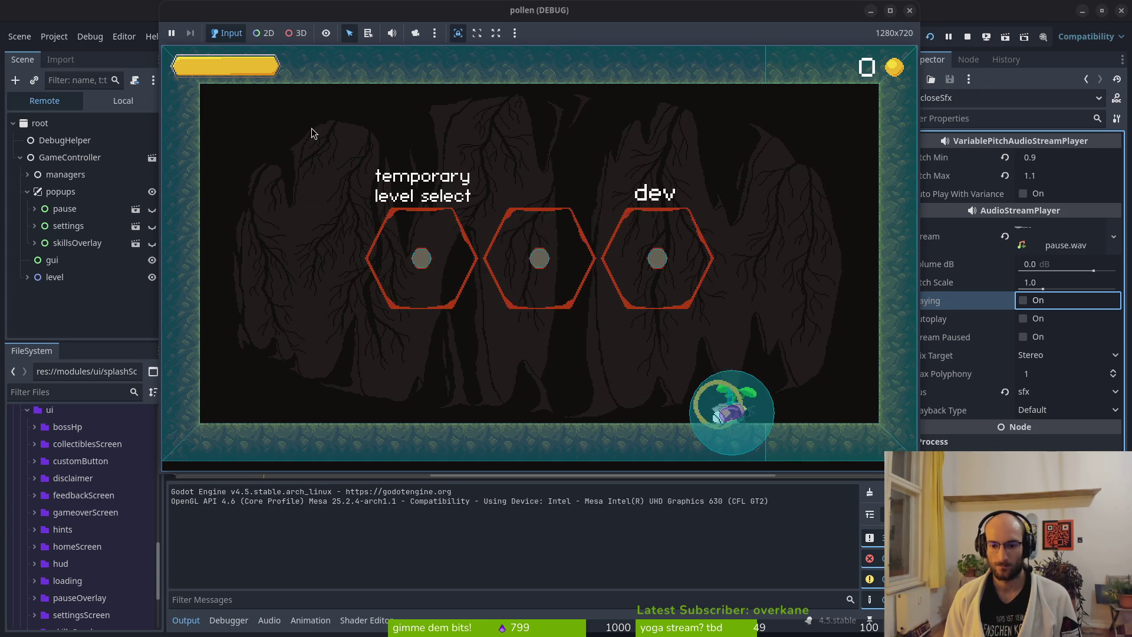
# Step: Toggle the skills overlay open and closed with Tab and Escape, then stop the game and return to skills_overlay.gd
pyautogui.press('Tab')
pyautogui.press('Escape')
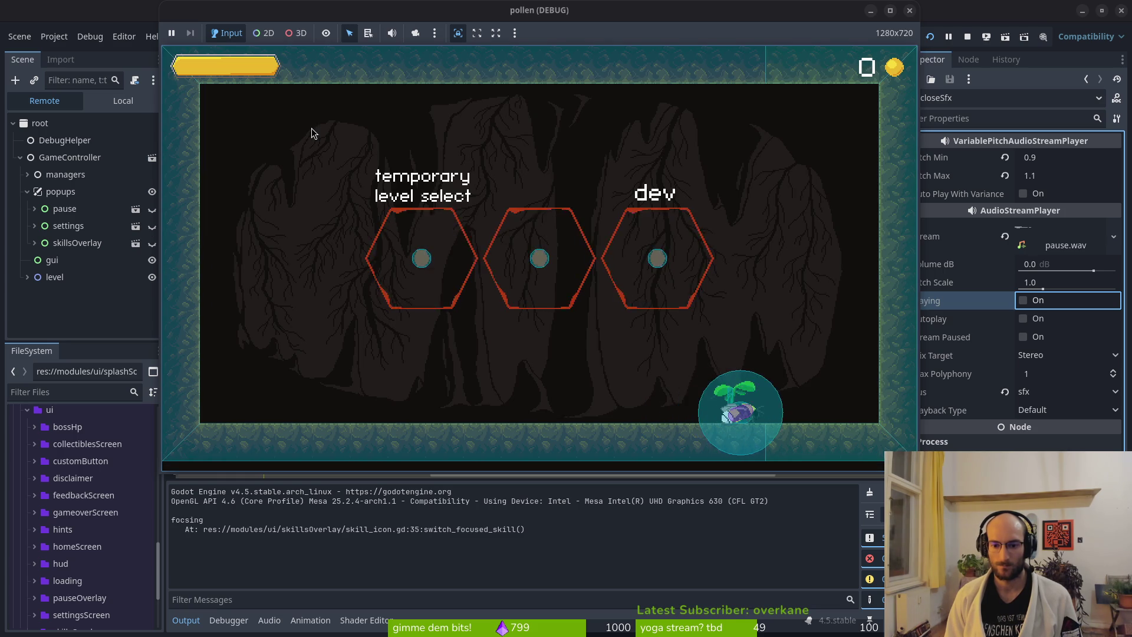
pyautogui.press('Tab')
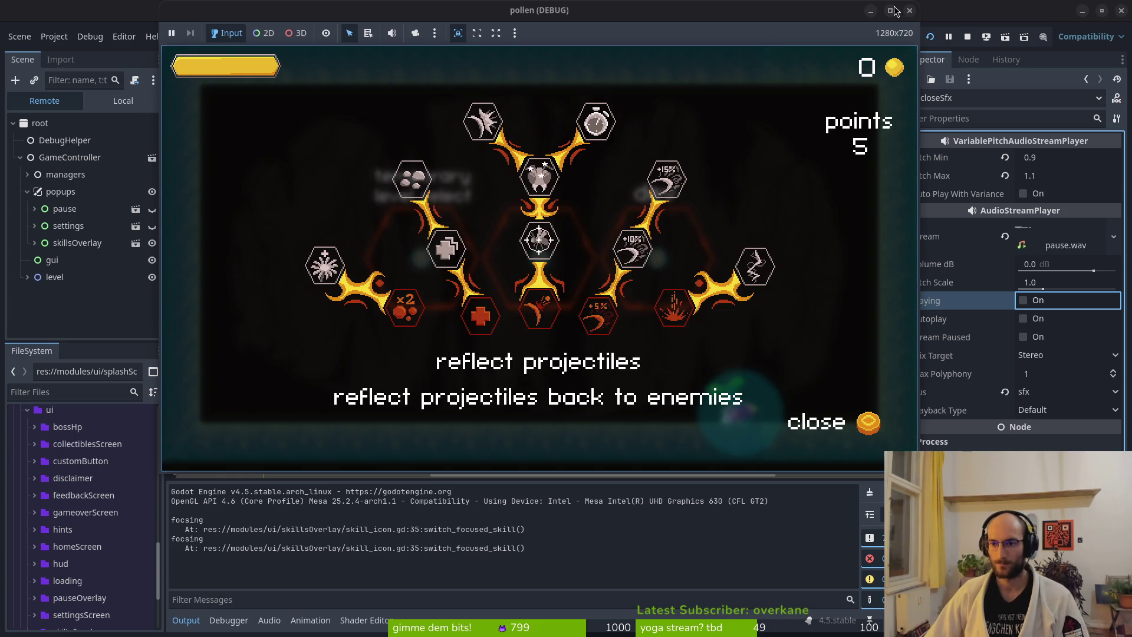
pyautogui.click(968, 37)
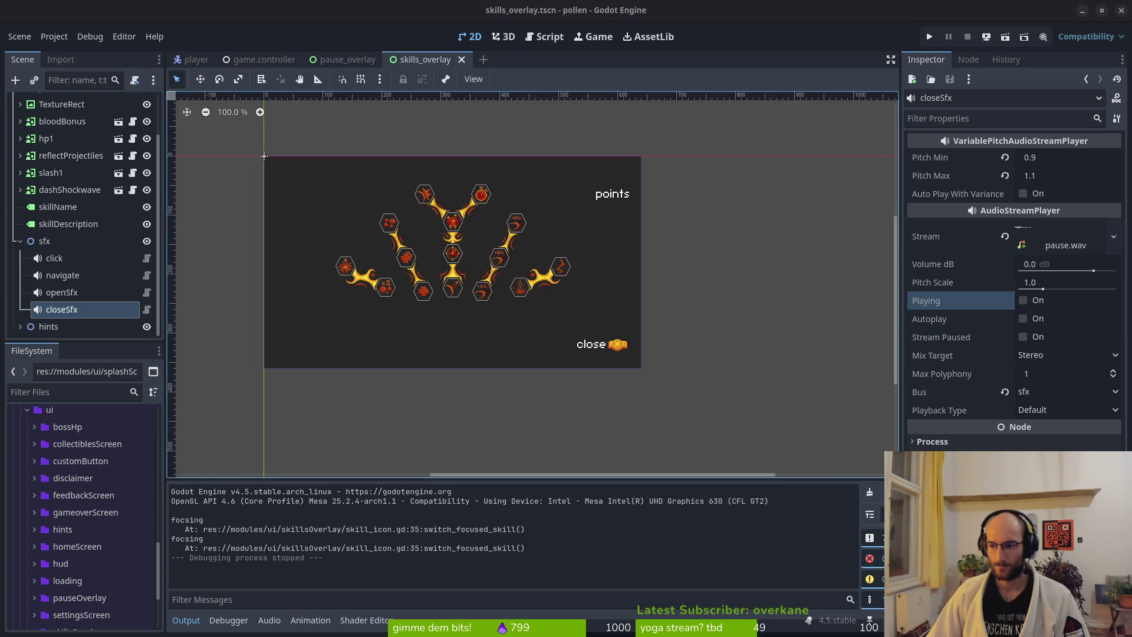
pyautogui.hotkey('alt', 'Tab')
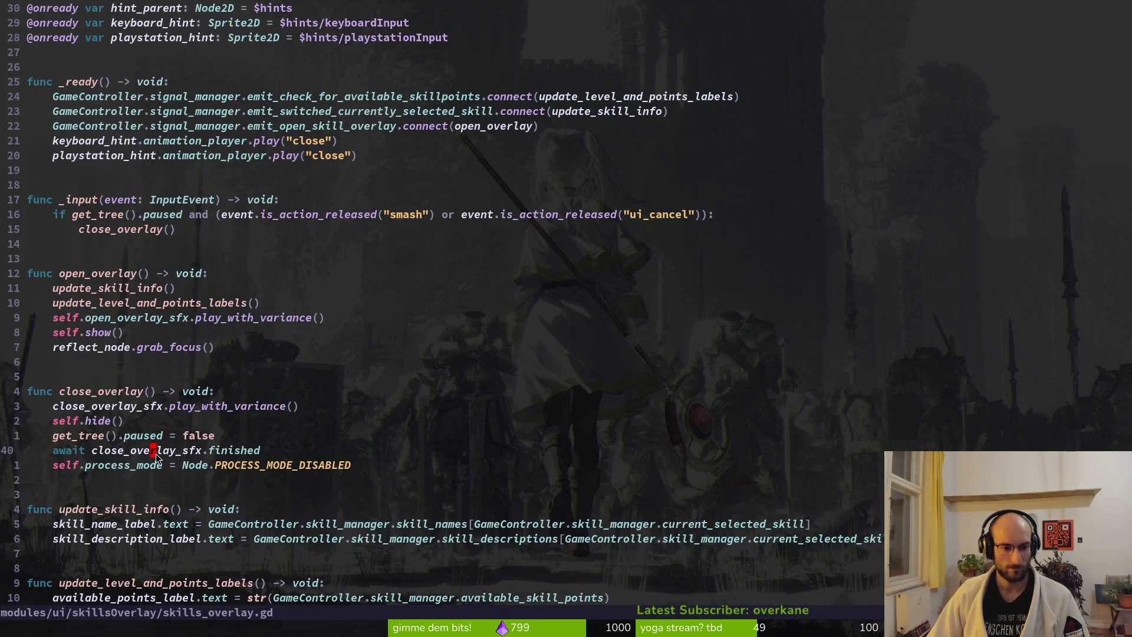
# Step: Move the 'await close_overlay_sfx.finished' line above self.hide() in close_overlay and save with :w
pyautogui.hotkey('shift', 'v')
pyautogui.hotkey('shift', 'k')
pyautogui.press('Escape')
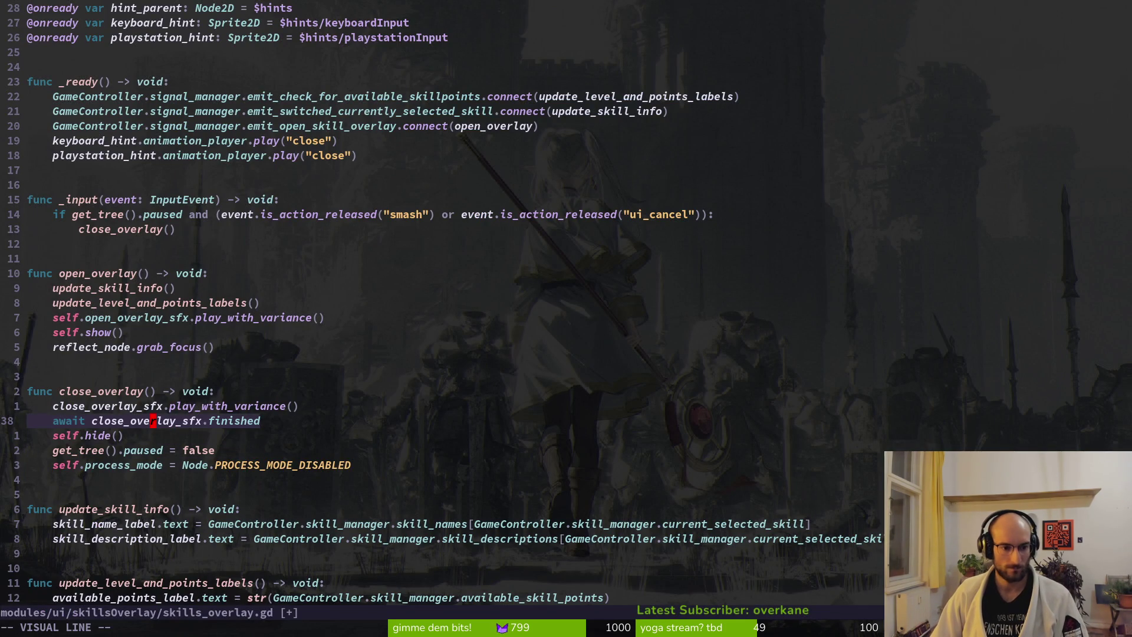
pyautogui.write(':w')
pyautogui.press('Return')
pyautogui.hotkey('alt', 'Tab')
# Step: Run the game with F5, start from the title menu, and open then close the skills overlay
pyautogui.press('F5')
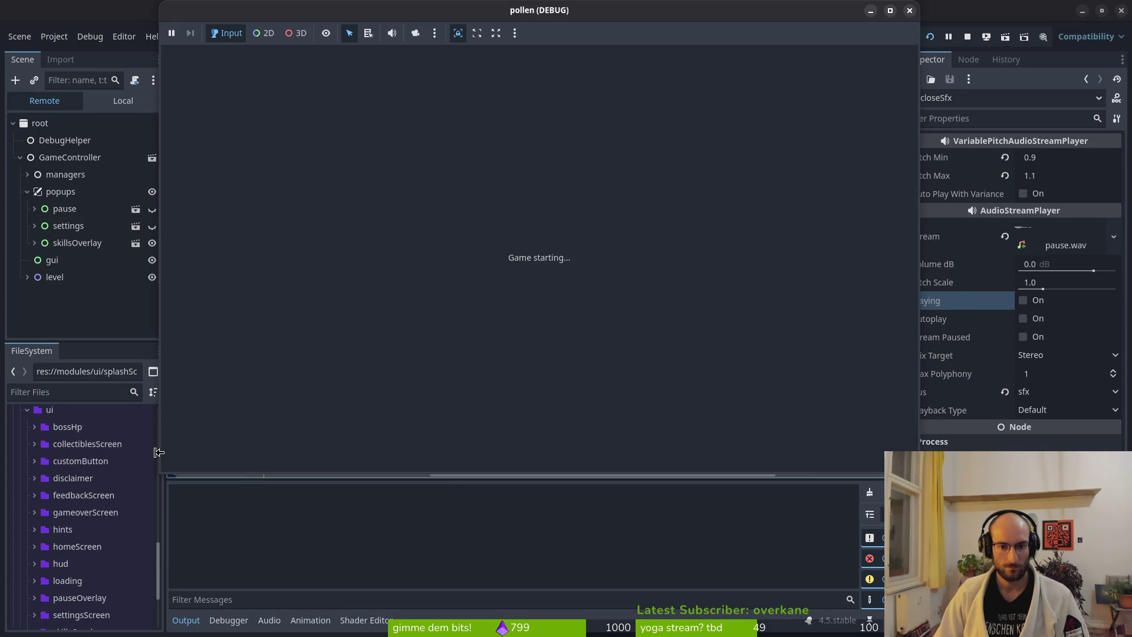
pyautogui.hotkey('alt', 'Tab')
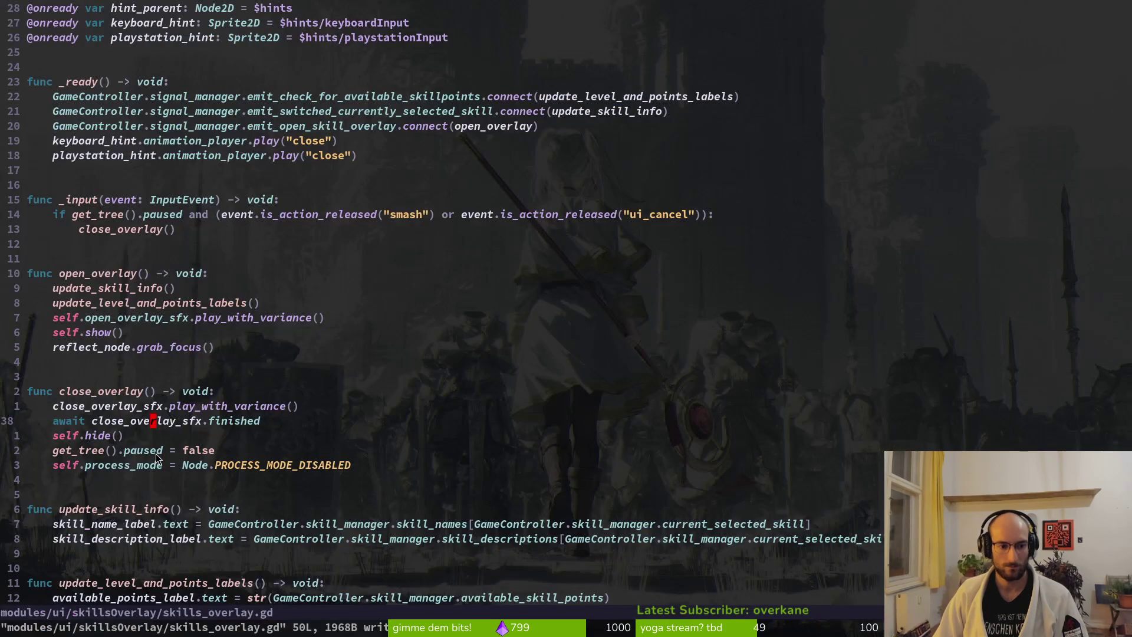
pyautogui.hotkey('alt', 'Tab')
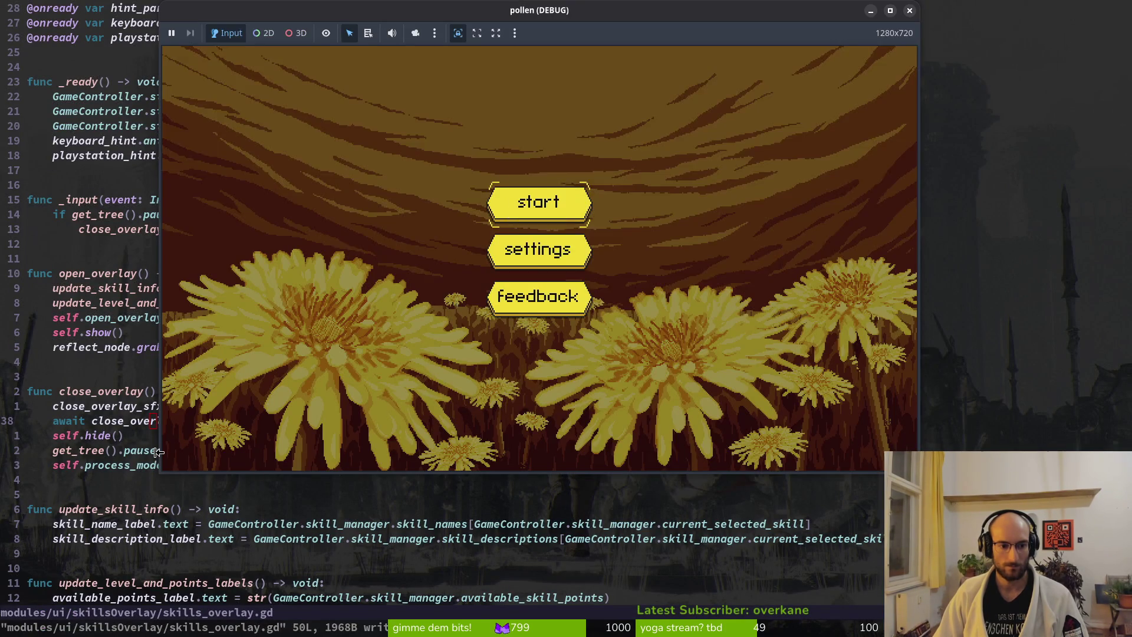
pyautogui.press('Return')
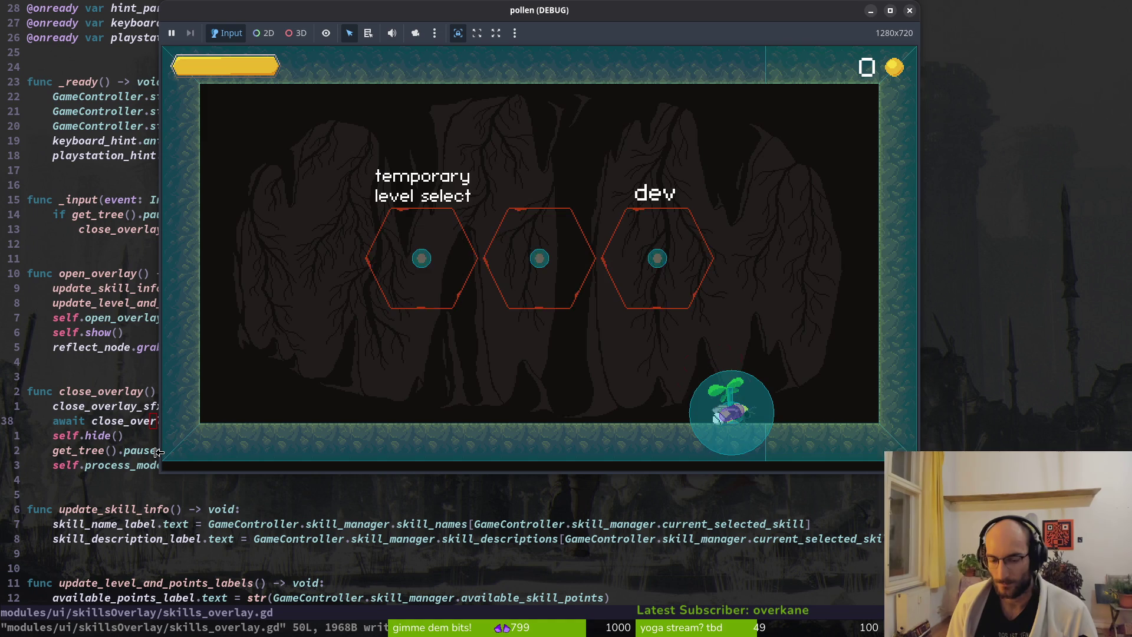
pyautogui.press('e')
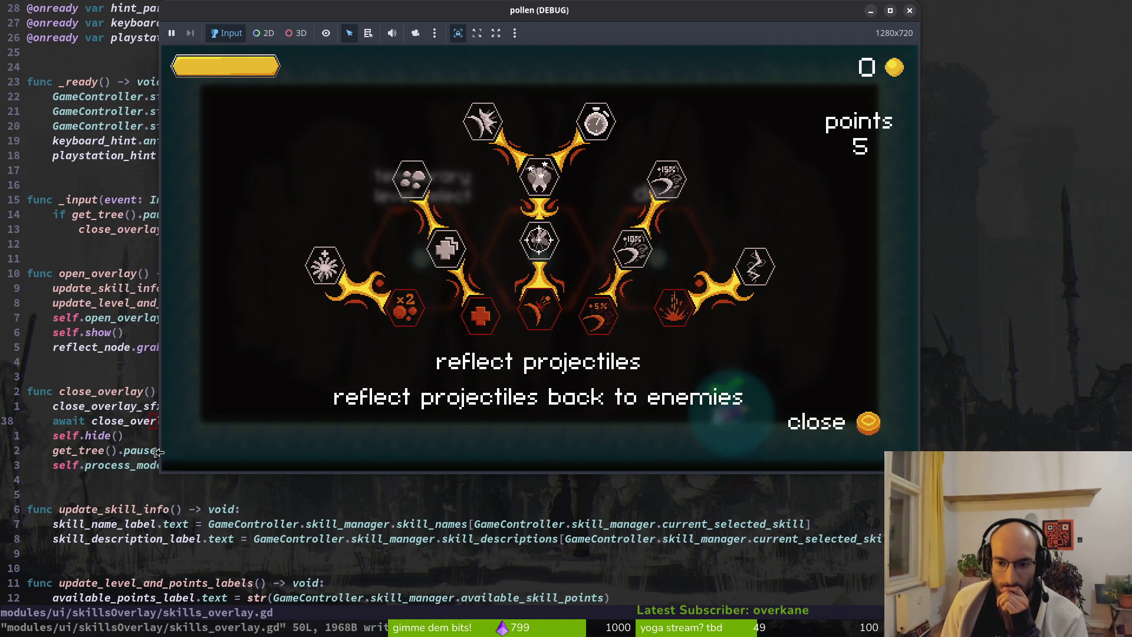
pyautogui.press('Escape')
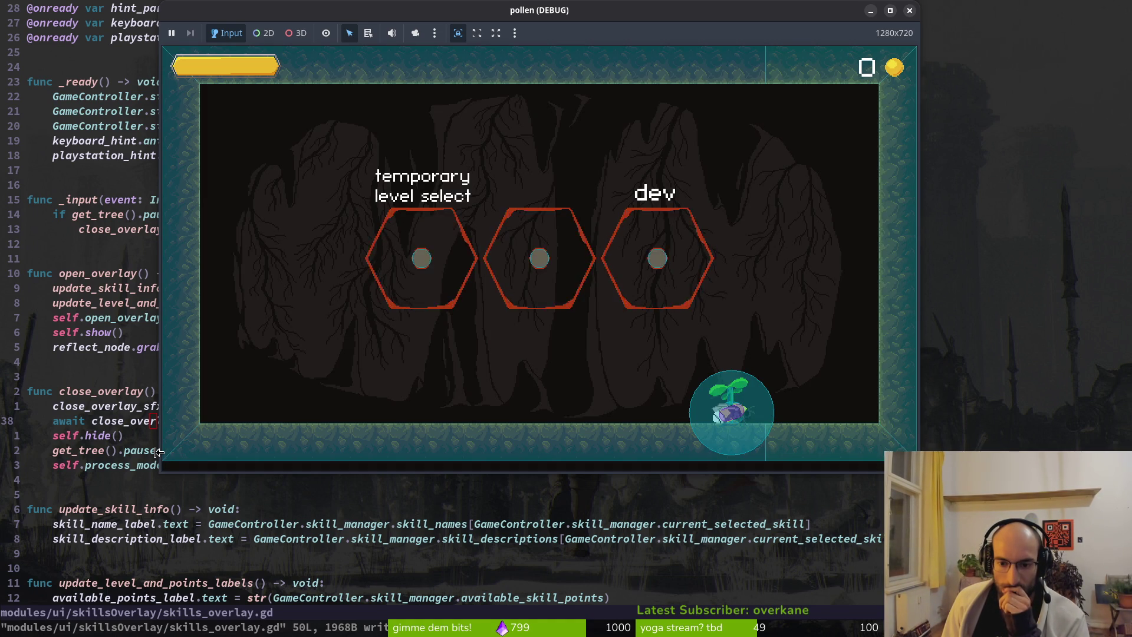
# Step: Reopen the skills overlay, browse the slash damage, health and reflect skills, close it, and return to the editor
pyautogui.press('e')
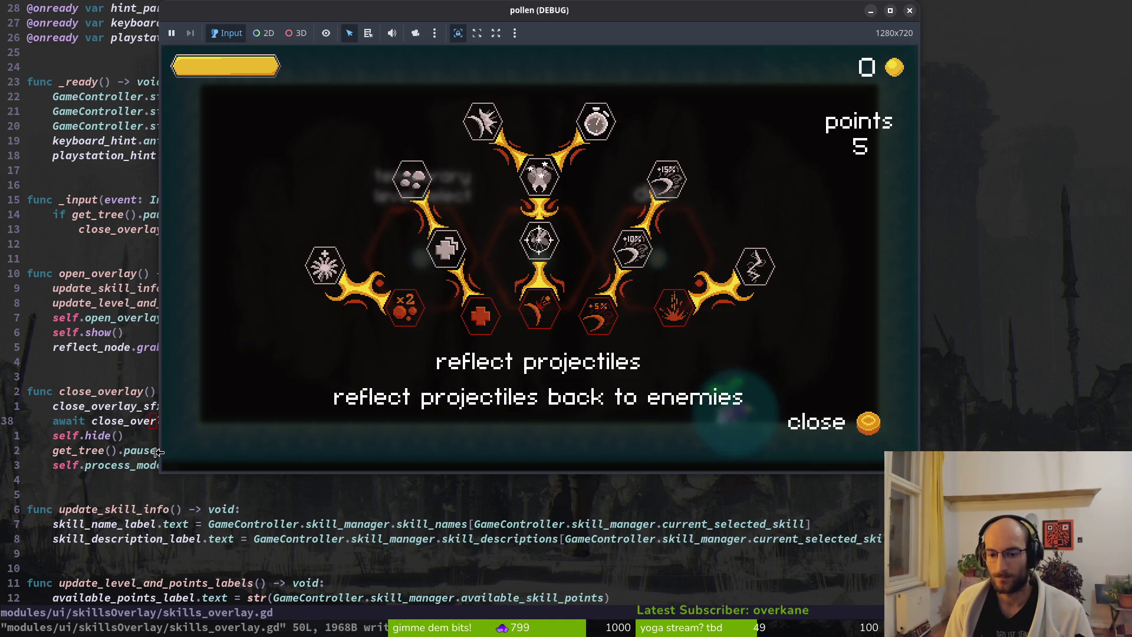
pyautogui.press('Right')
pyautogui.press('Left')
pyautogui.press('Left')
pyautogui.press('Right')
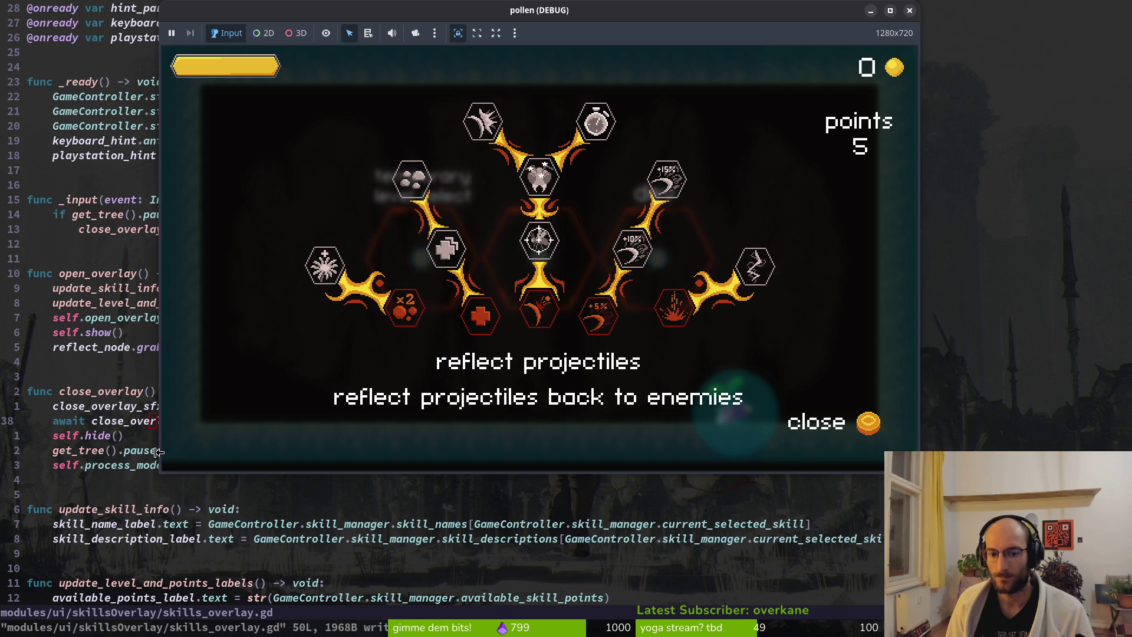
pyautogui.press('Escape')
pyautogui.hotkey('alt', 'Tab')
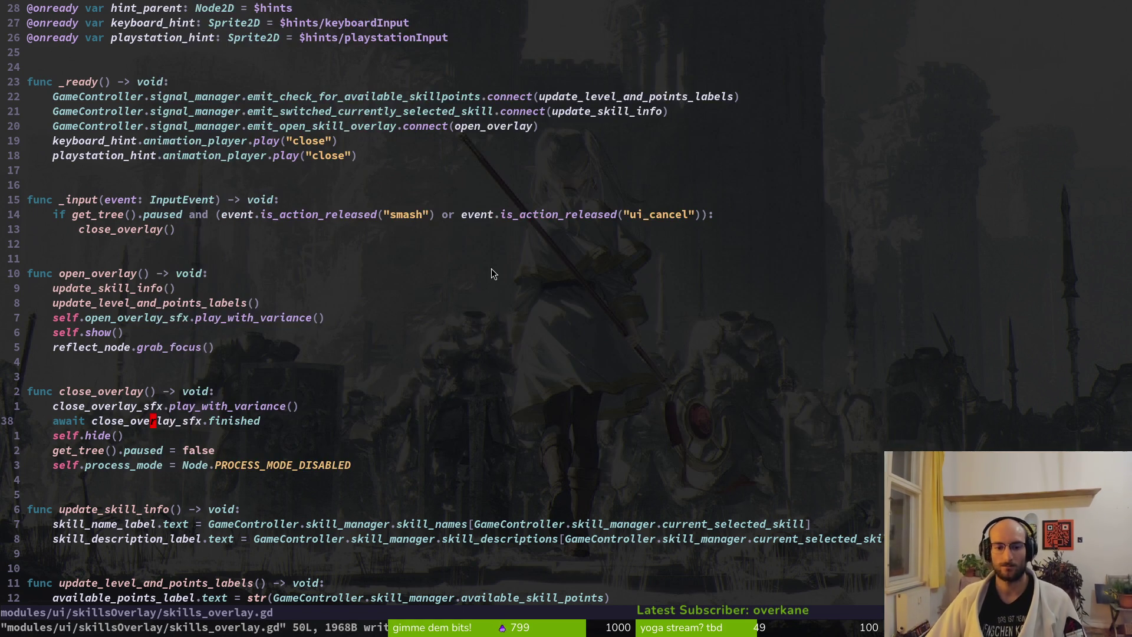
pyautogui.hotkey('alt', 'Tab')
# Step: Expand the assets/audio/sfx/ui folder in the FileSystem dock
pyautogui.click(1035, 245)
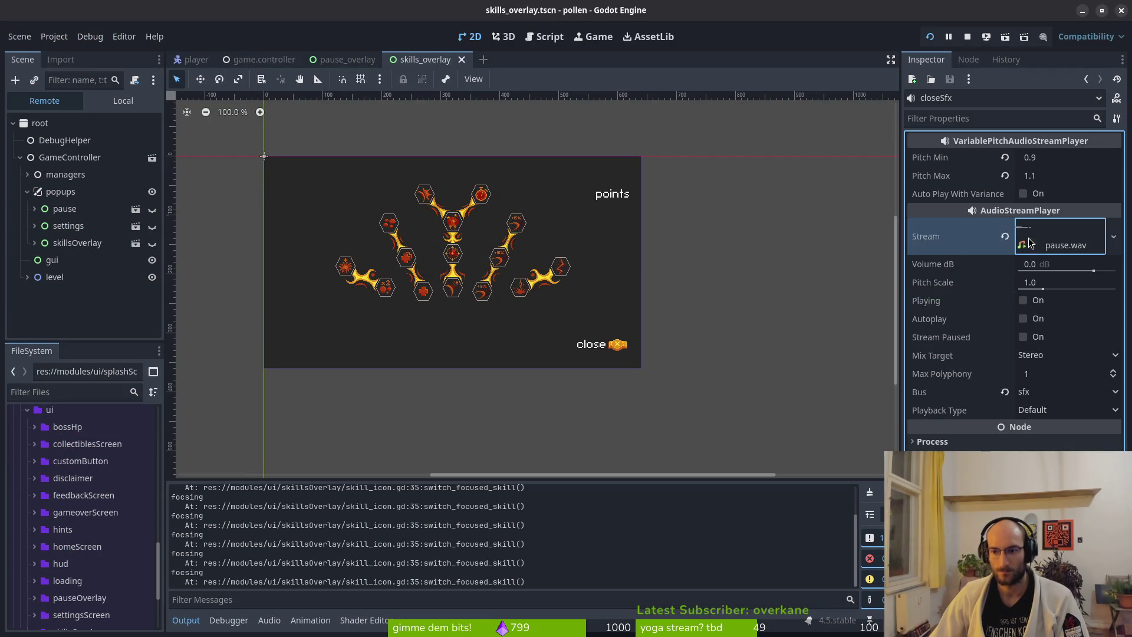
pyautogui.click(1038, 244)
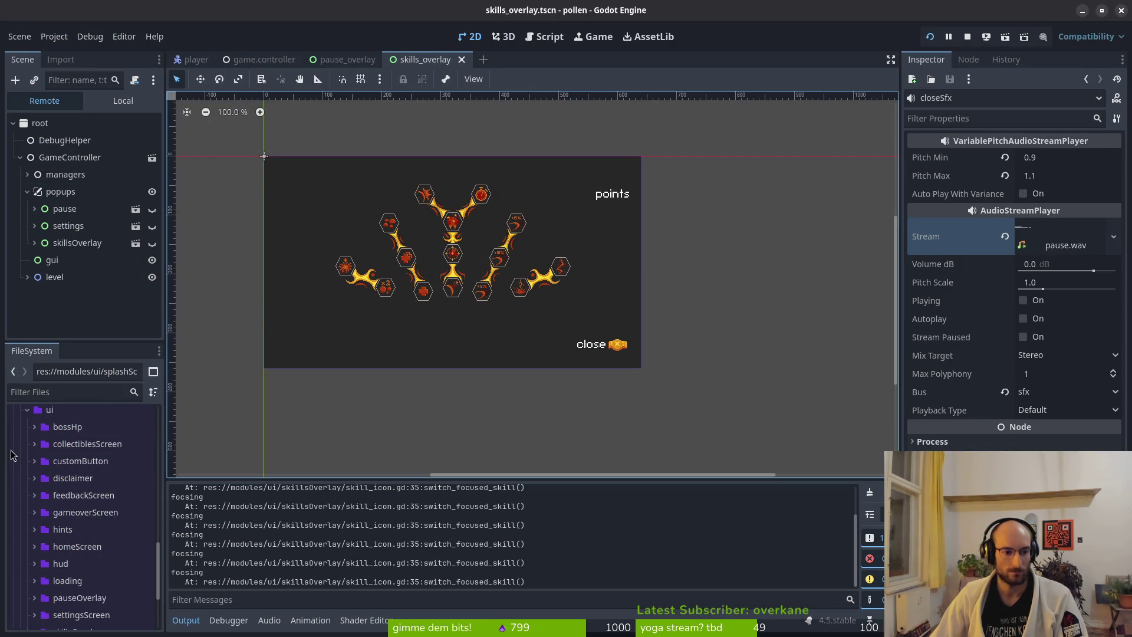
pyautogui.scroll(5, 67, 529)
pyautogui.scroll(5, 66, 529)
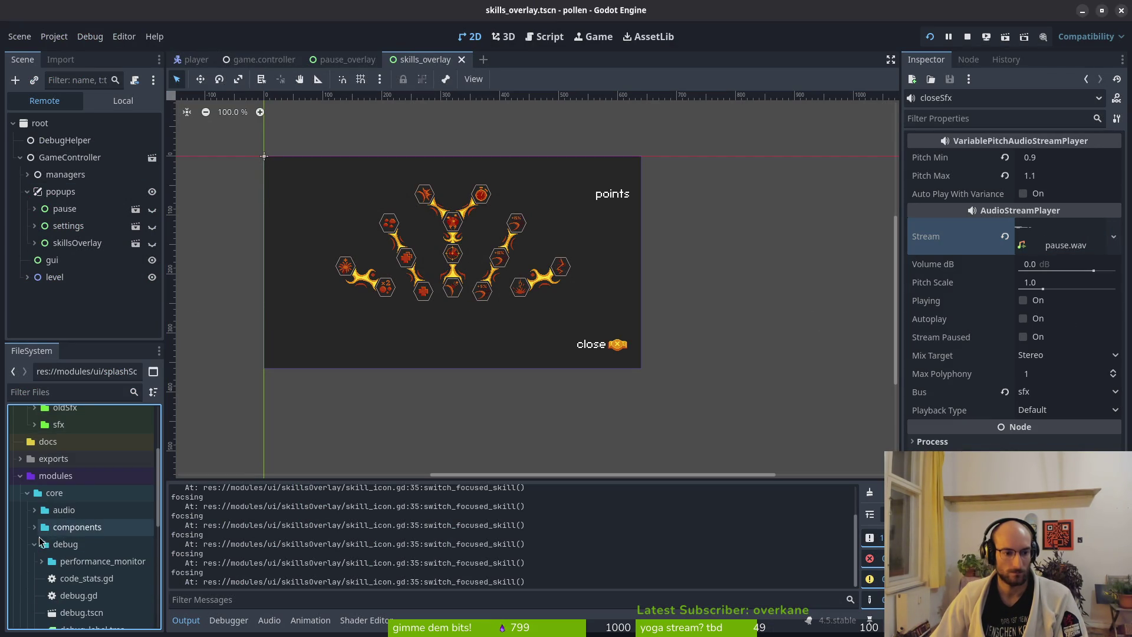
pyautogui.click(34, 551)
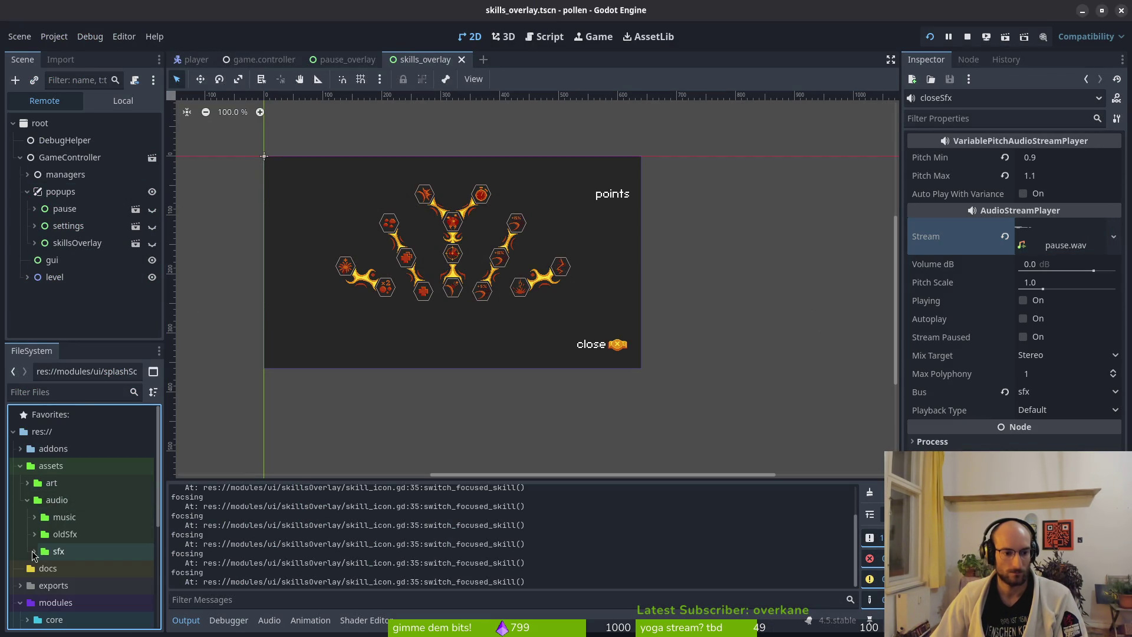
pyautogui.scroll(-3, 59, 531)
pyautogui.click(42, 481)
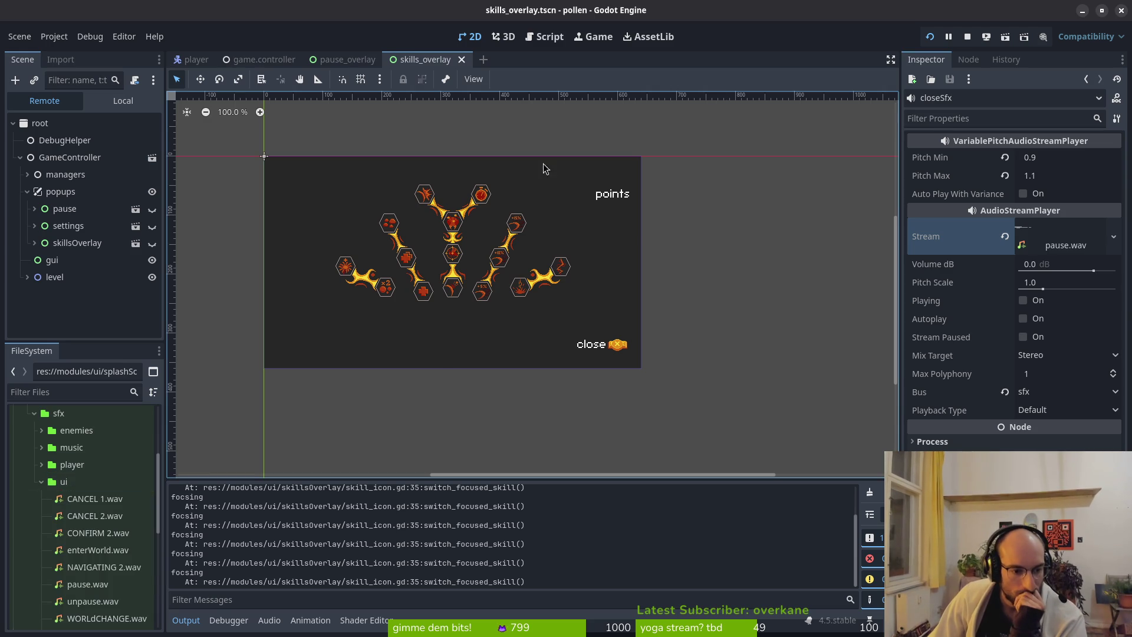
pyautogui.scroll(-1, 93, 539)
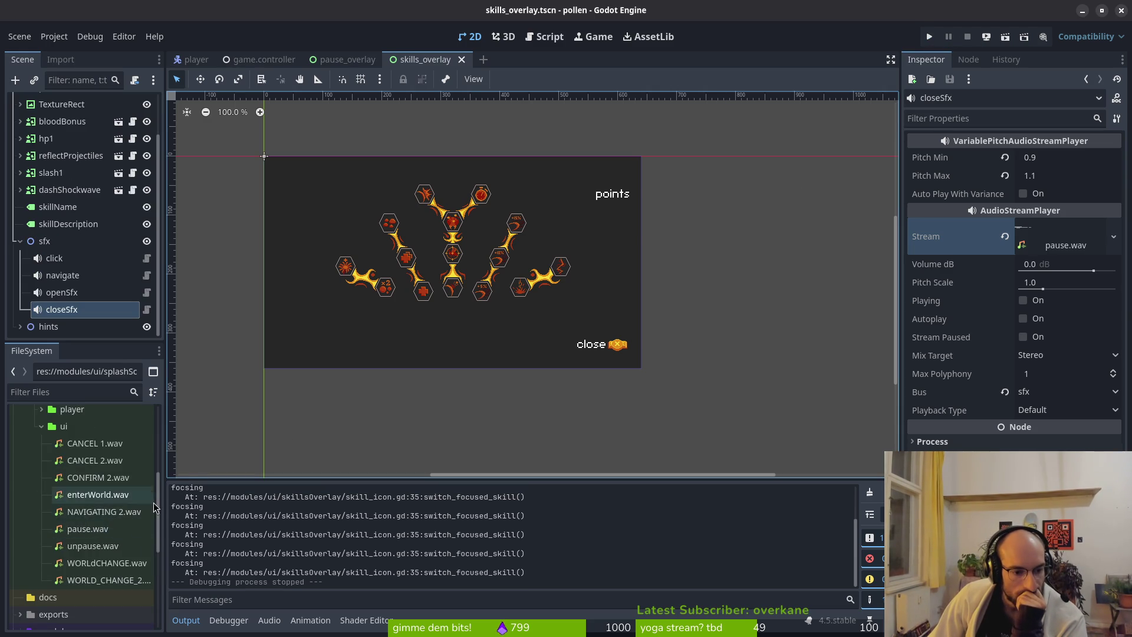
# Step: Reimport pause.wav with Trim enabled in its import settings
pyautogui.click(89, 534)
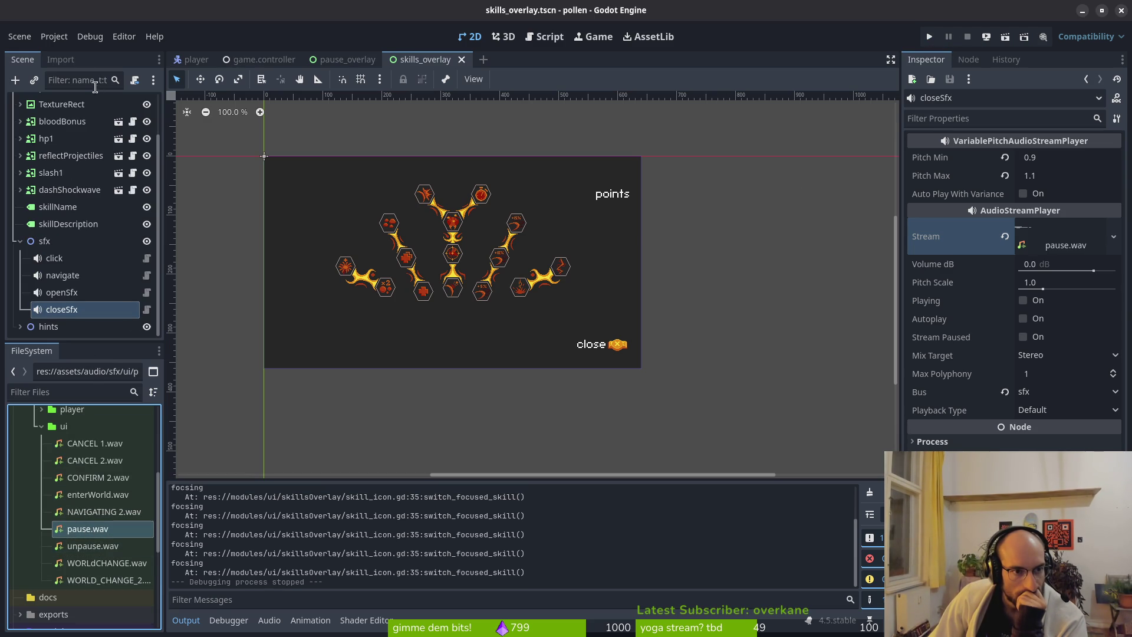
pyautogui.click(60, 59)
pyautogui.click(92, 233)
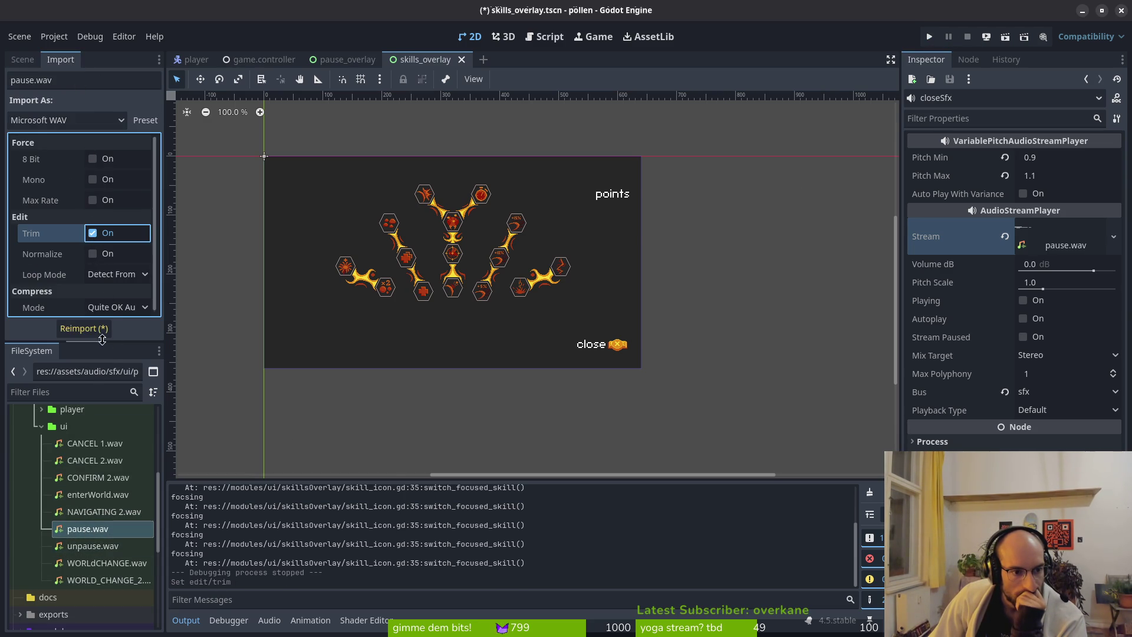
pyautogui.click(84, 332)
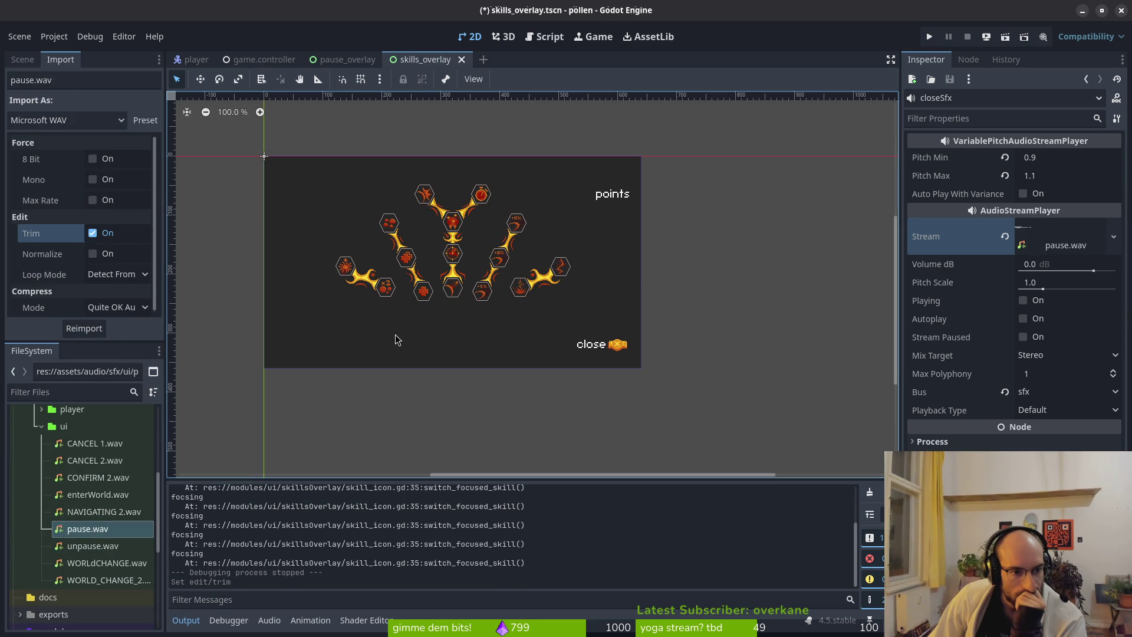
# Step: Inspect the trimmed pause.wav stream, save the skills_overlay scene, and run the game
pyautogui.click(1059, 245)
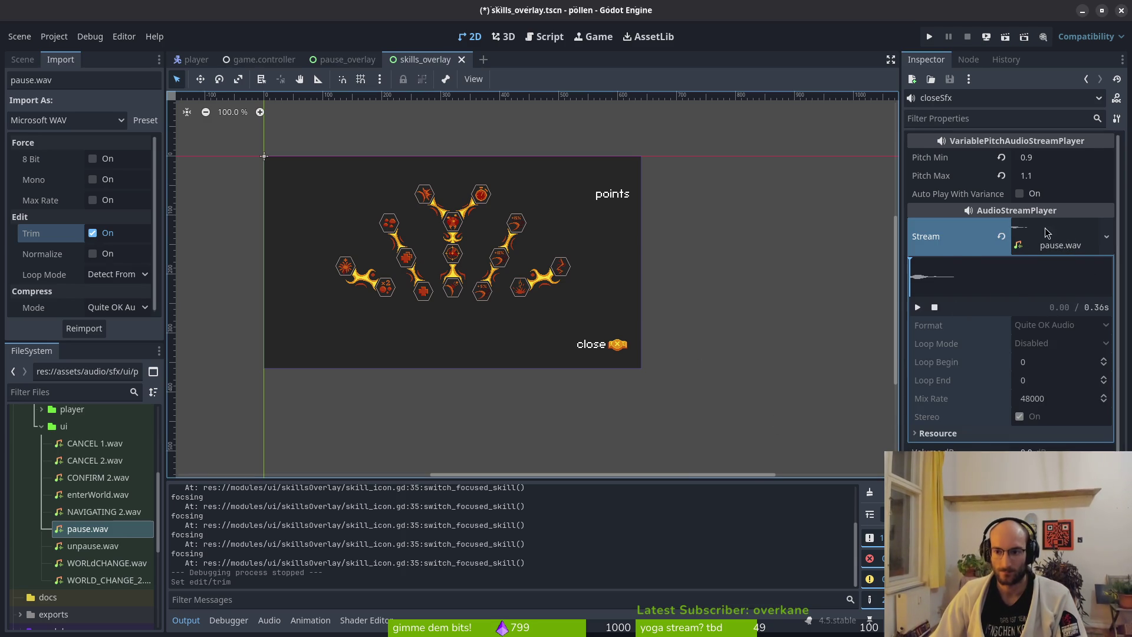
pyautogui.click(1038, 234)
pyautogui.hotkey('ctrl', 's')
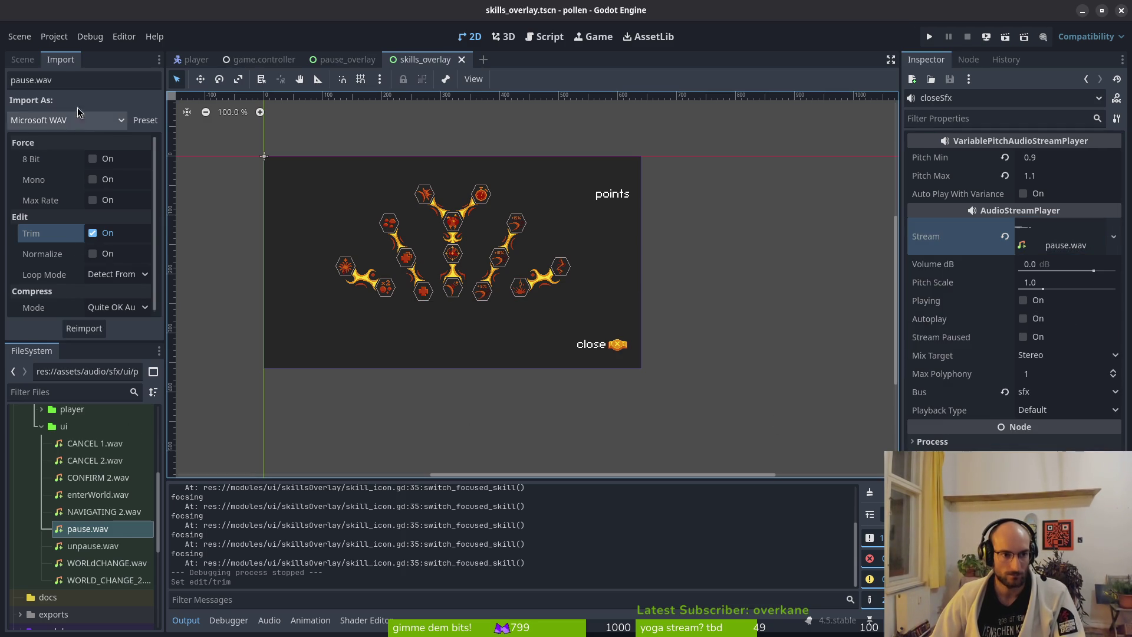
pyautogui.click(28, 61)
pyautogui.click(929, 37)
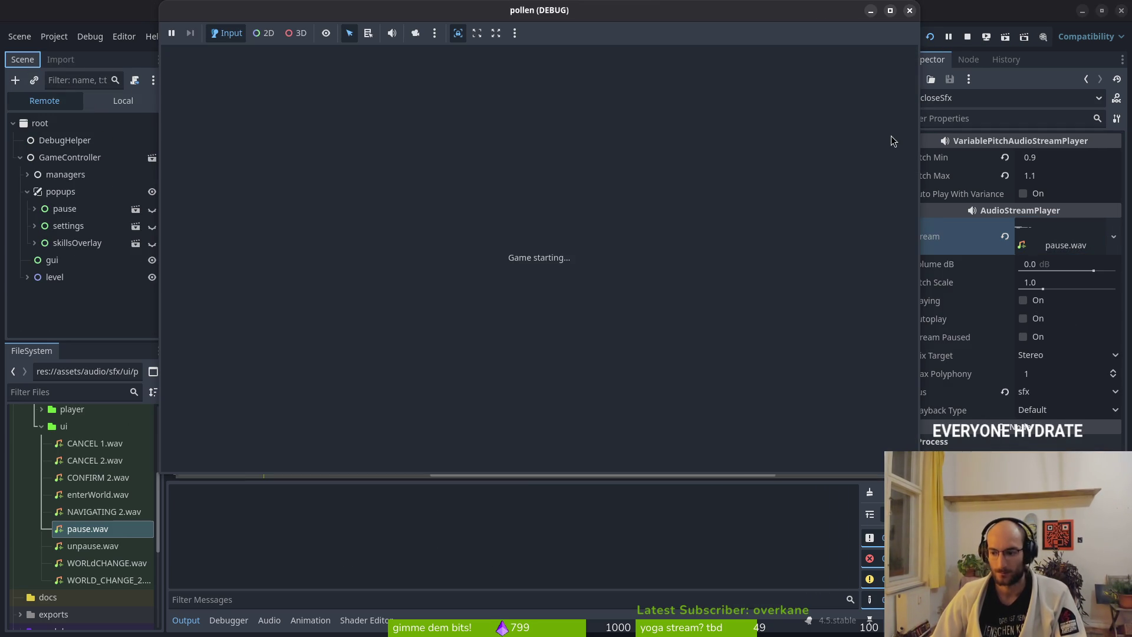
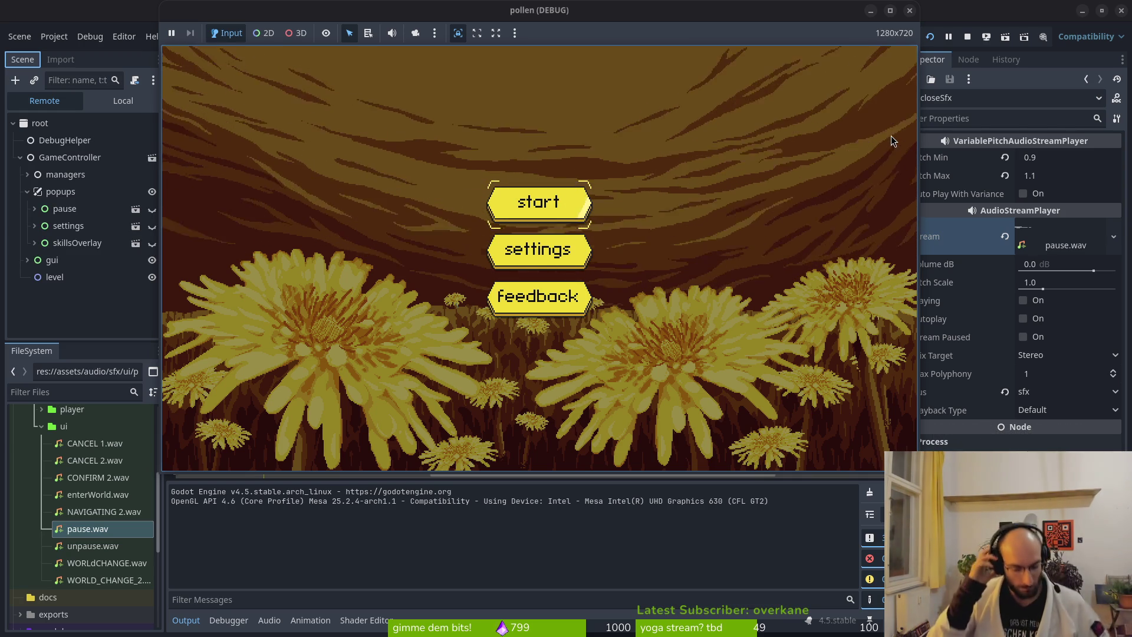
# Step: Start the game, pause it, and leave the level for the hub room
pyautogui.press('Return')
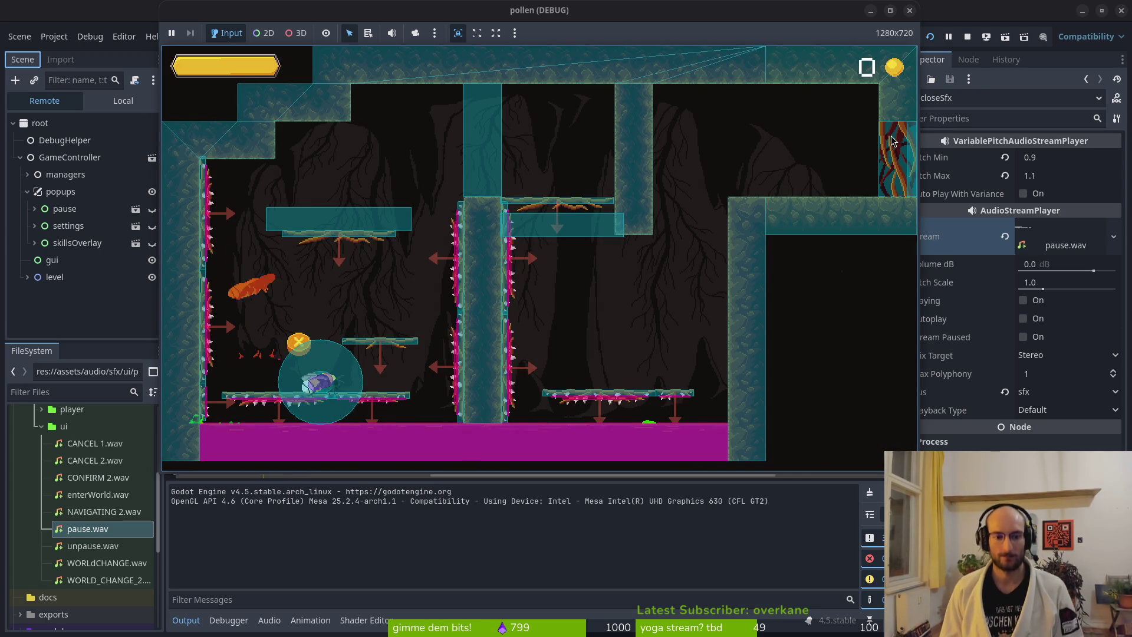
pyautogui.press('Escape')
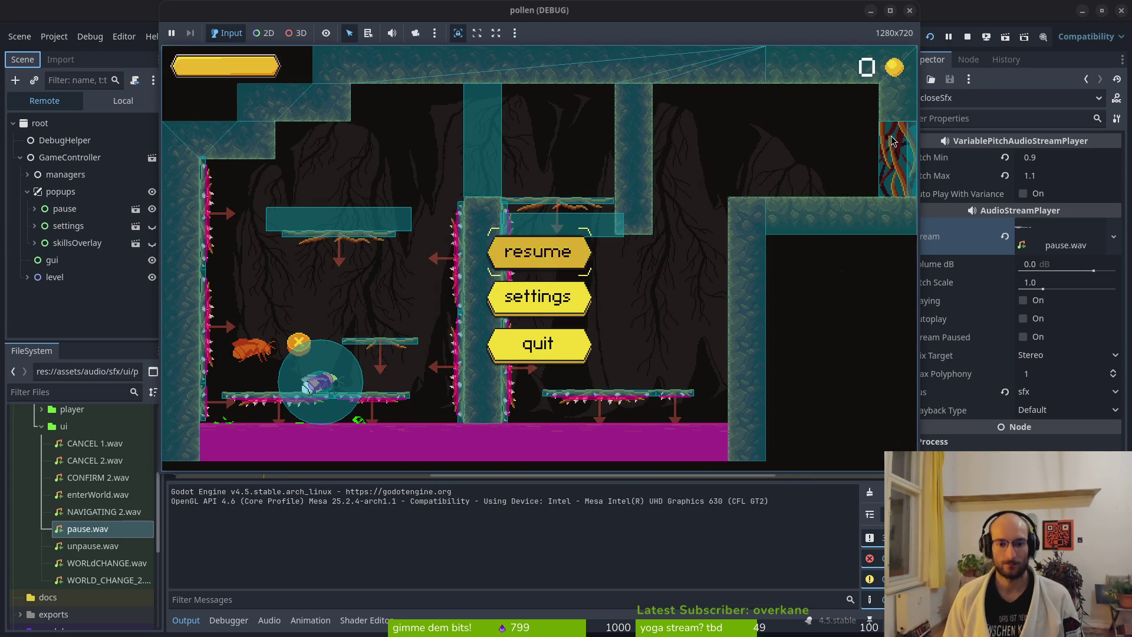
pyautogui.press('Escape')
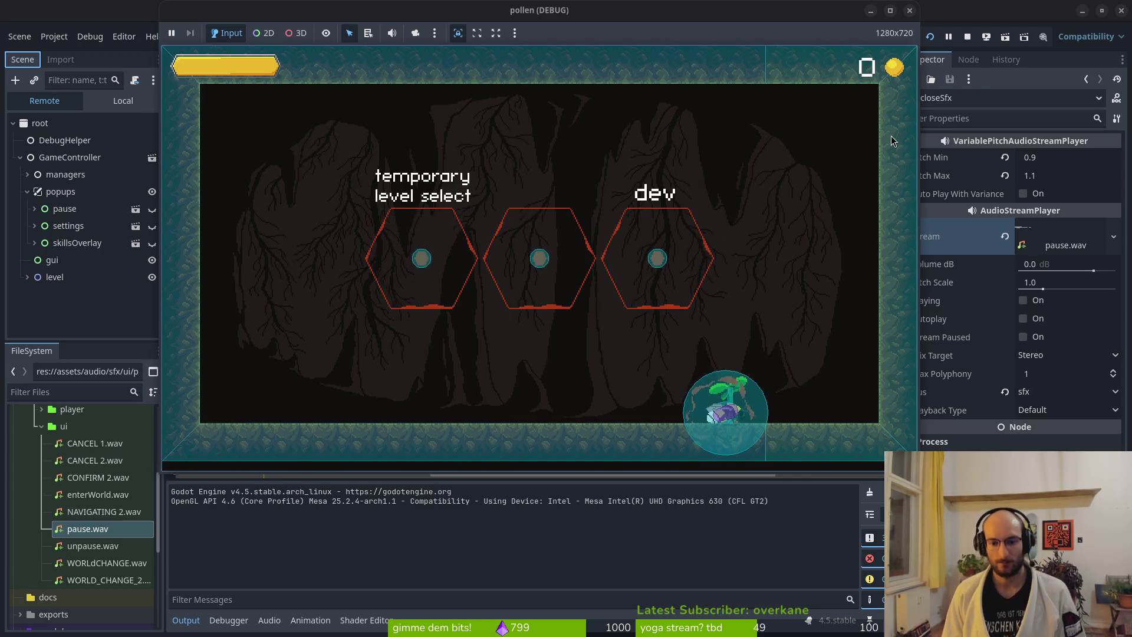
# Step: Open and close the skills overlay twice, then stop the game and return to skills_overlay.gd
pyautogui.press('Tab')
pyautogui.press('Escape')
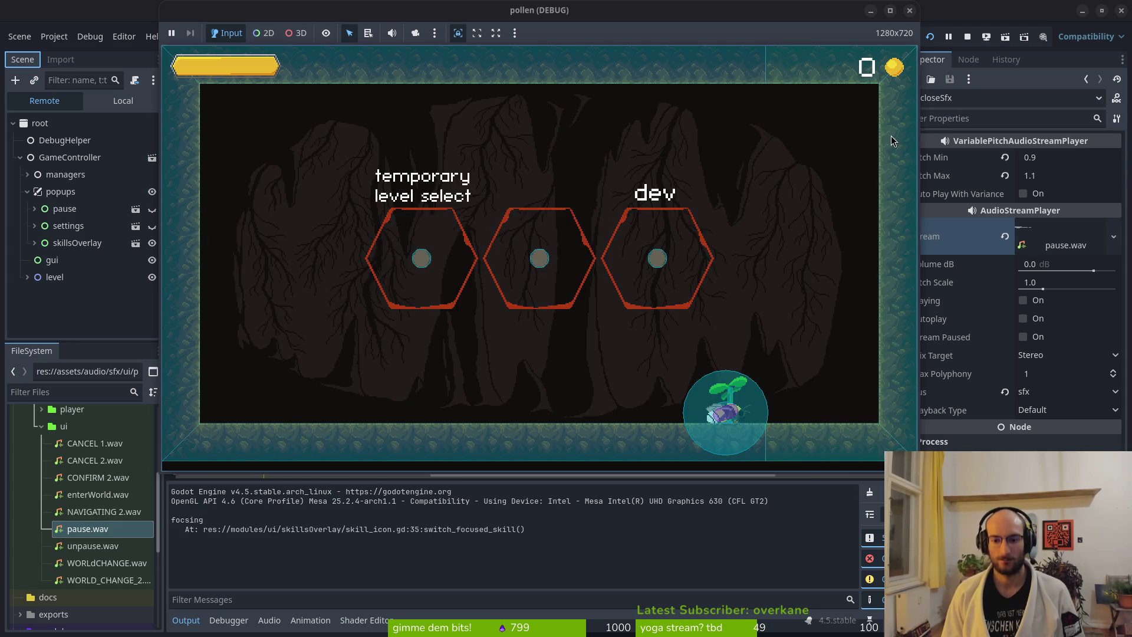
pyautogui.press('Tab')
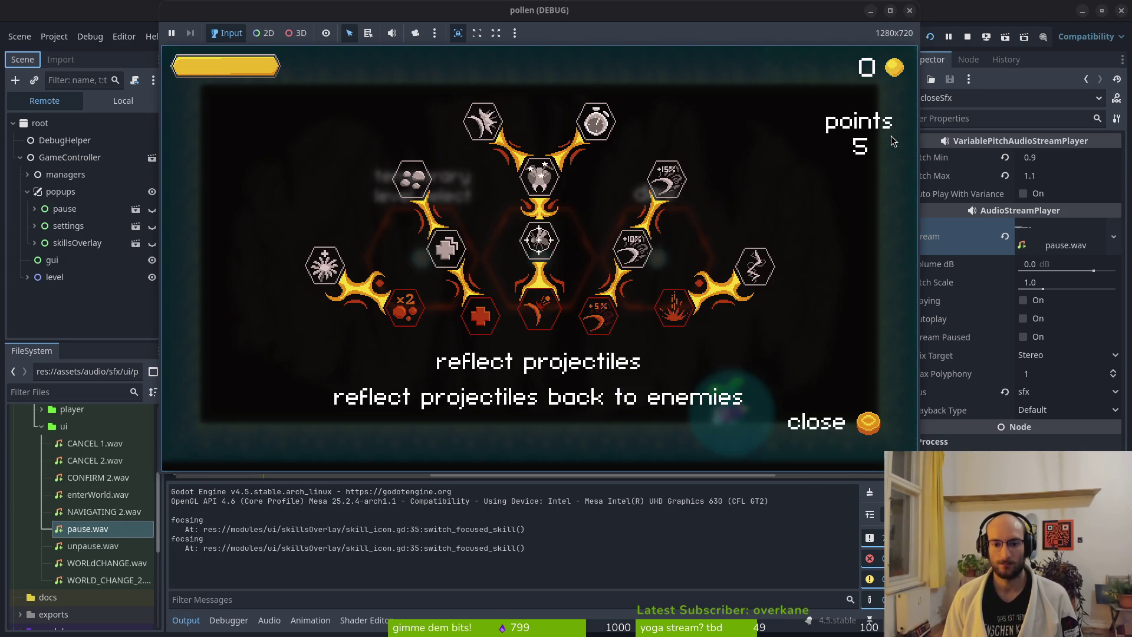
pyautogui.press('Escape')
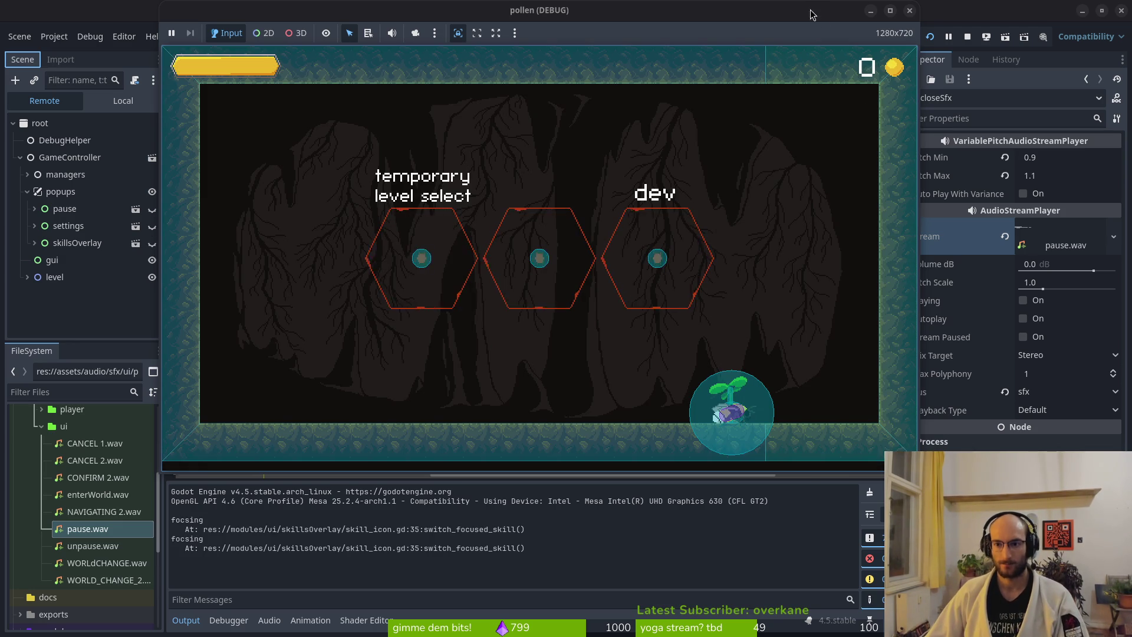
pyautogui.press('F8')
pyautogui.hotkey('alt', 'Tab')
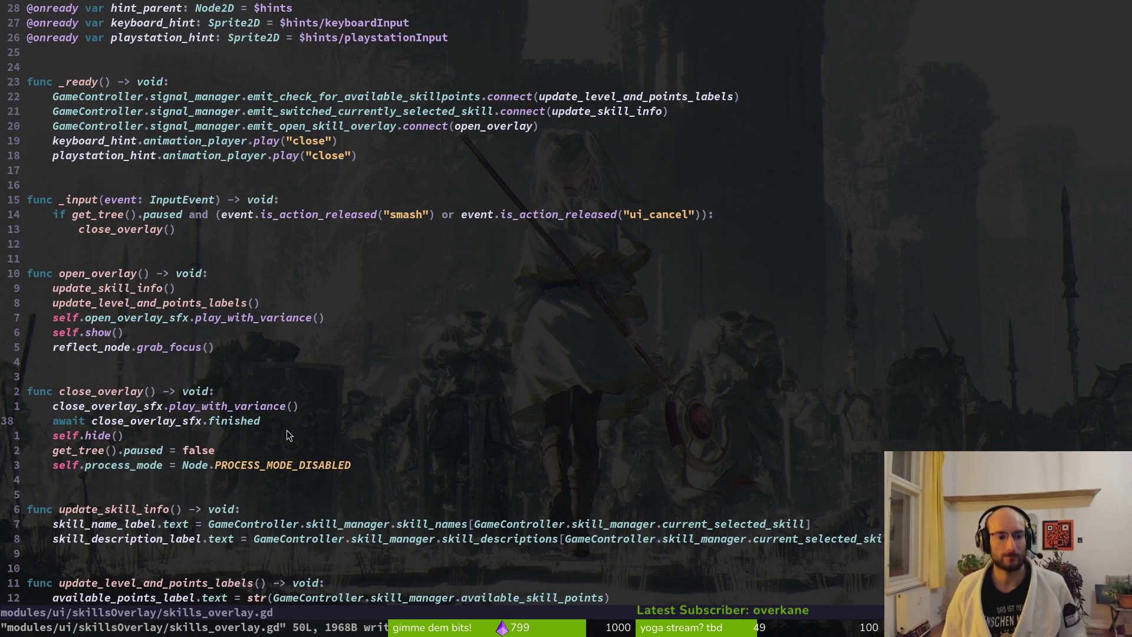
# Step: Add an AnimationPlayer child to skillsOverlay and move it to the top of the children
pyautogui.click(135, 436)
pyautogui.hotkey('alt', 'Tab')
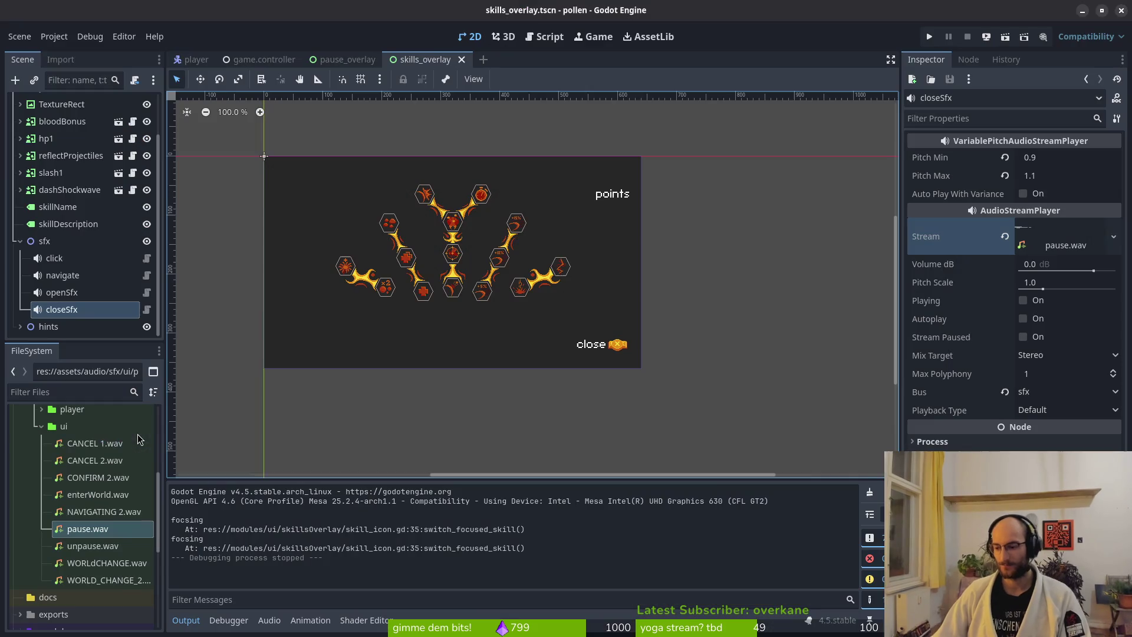
pyautogui.click(20, 240)
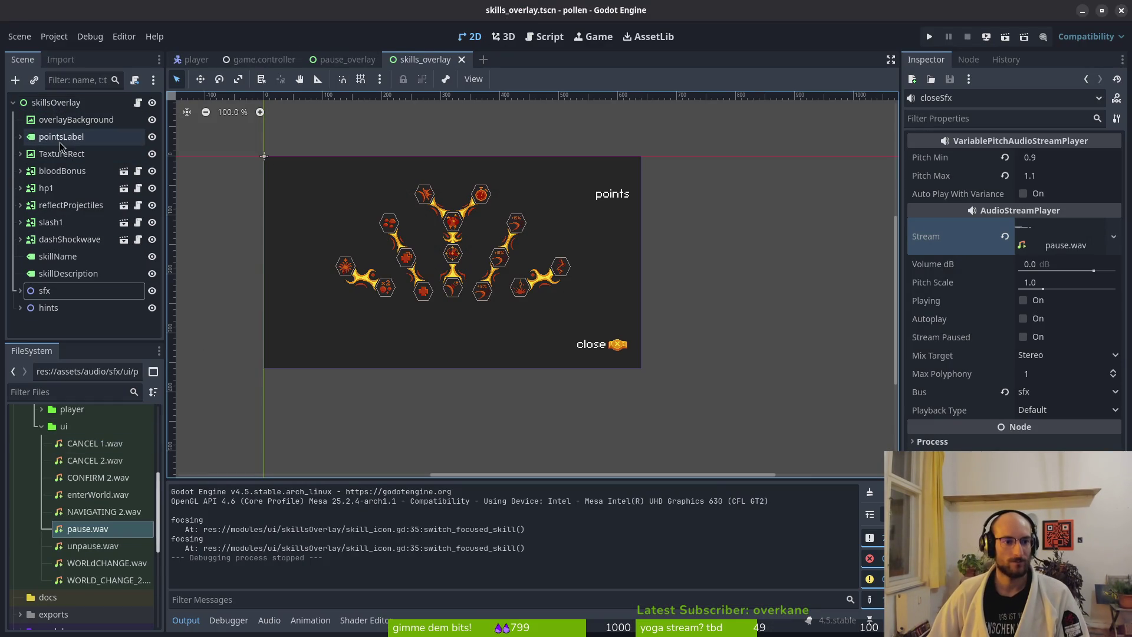
pyautogui.click(53, 105)
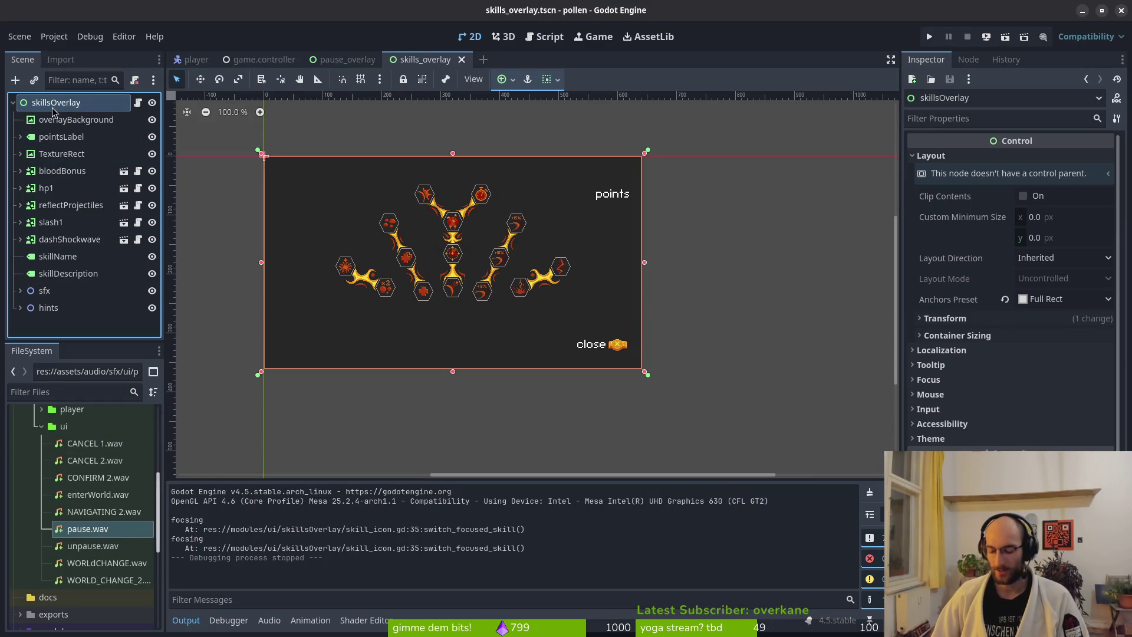
pyautogui.hotkey('ctrl', 'a')
pyautogui.write('animp')
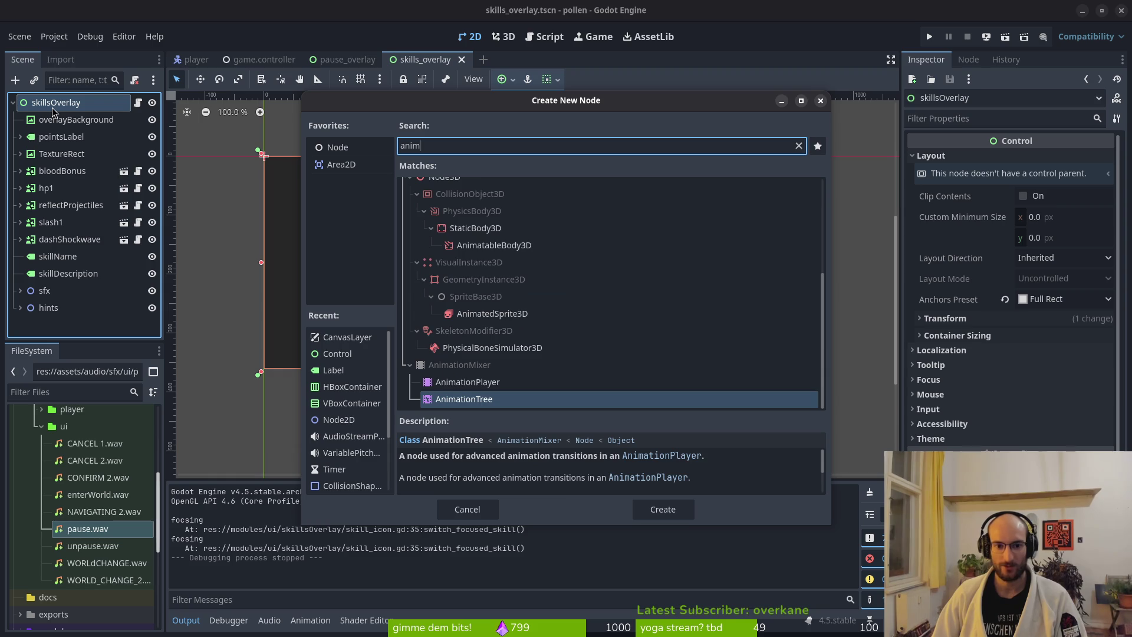
pyautogui.press('Return')
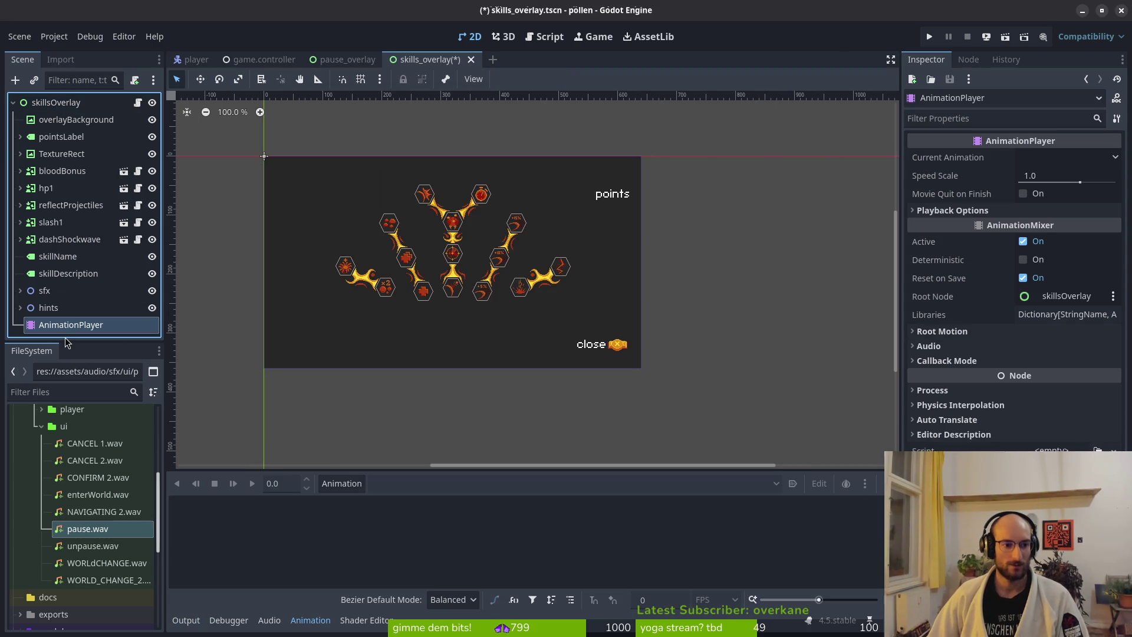
pyautogui.moveTo(59, 324); pyautogui.dragTo(65, 112)
# Step: Create a new animation named fade_out in the AnimationPlayer
pyautogui.click(352, 488)
pyautogui.click(345, 503)
pyautogui.write('fade')
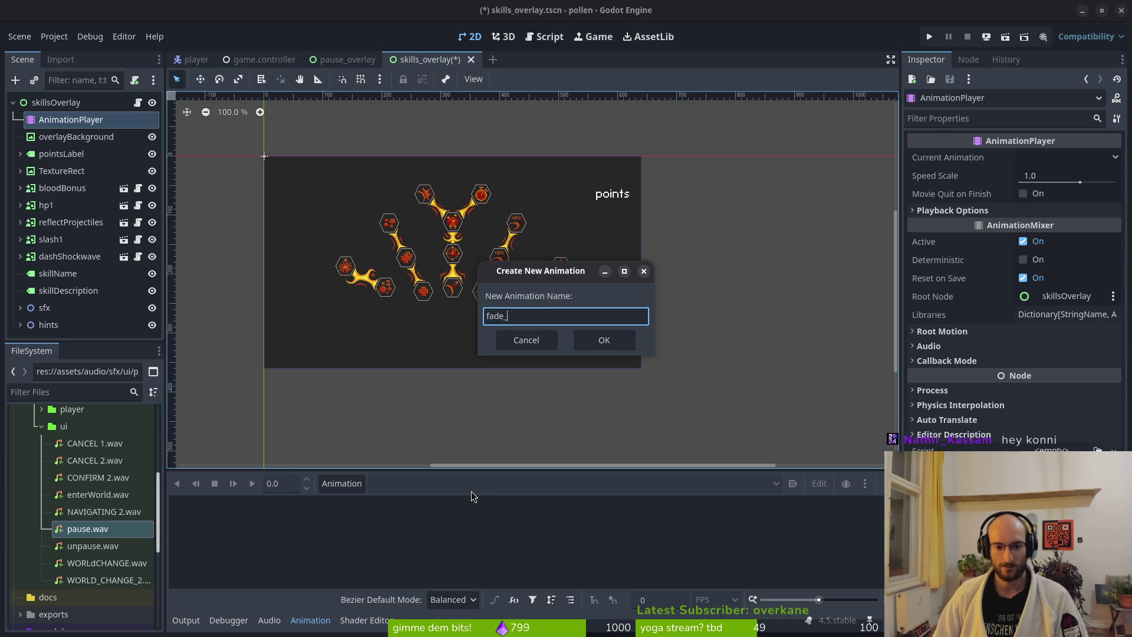
pyautogui.write('_out')
pyautogui.press('Return')
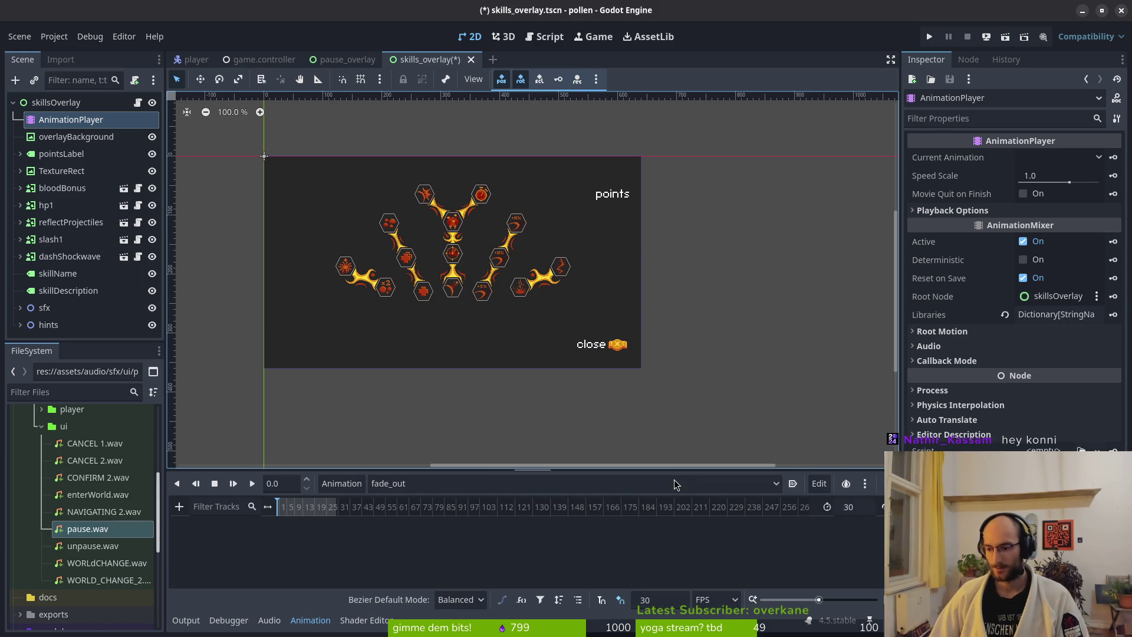
# Step: Set the animation's snap step to 12 FPS
pyautogui.doubleClick(670, 602)
pyautogui.write('q')
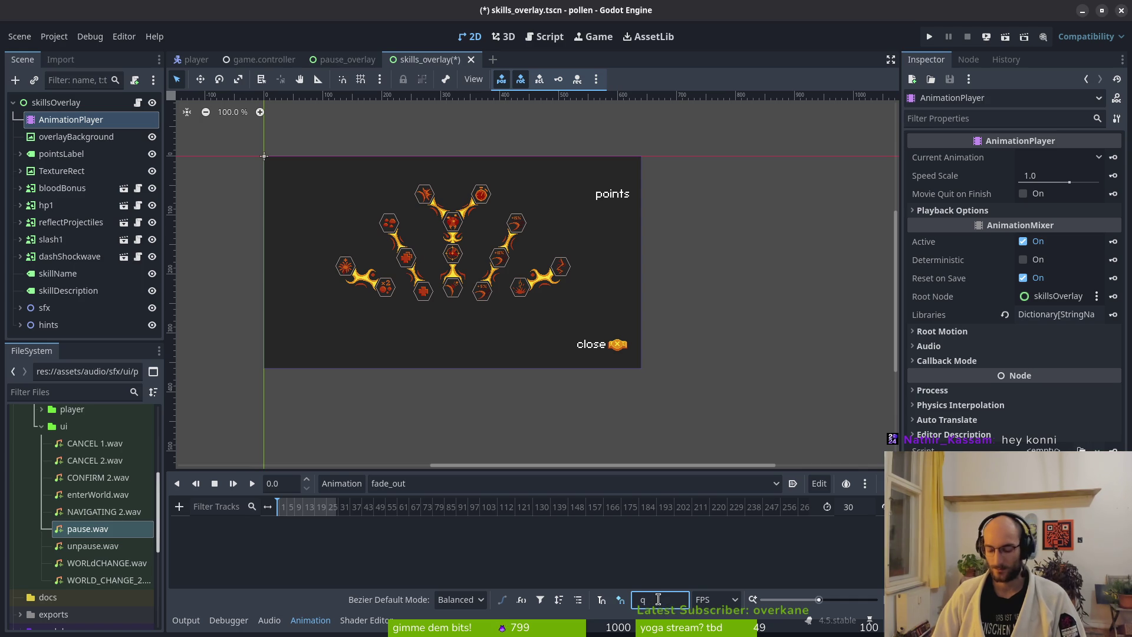
pyautogui.write('w2')
pyautogui.press('Return')
pyautogui.click(872, 306)
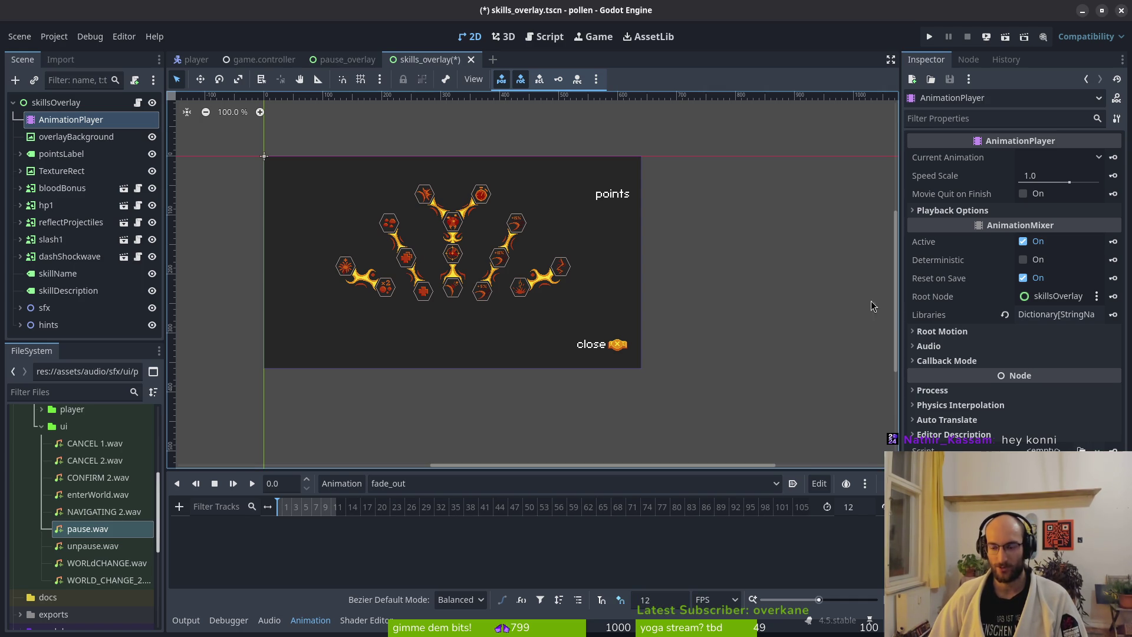
# Step: Set fade_out's length to 4 and save the scene
pyautogui.click(863, 511)
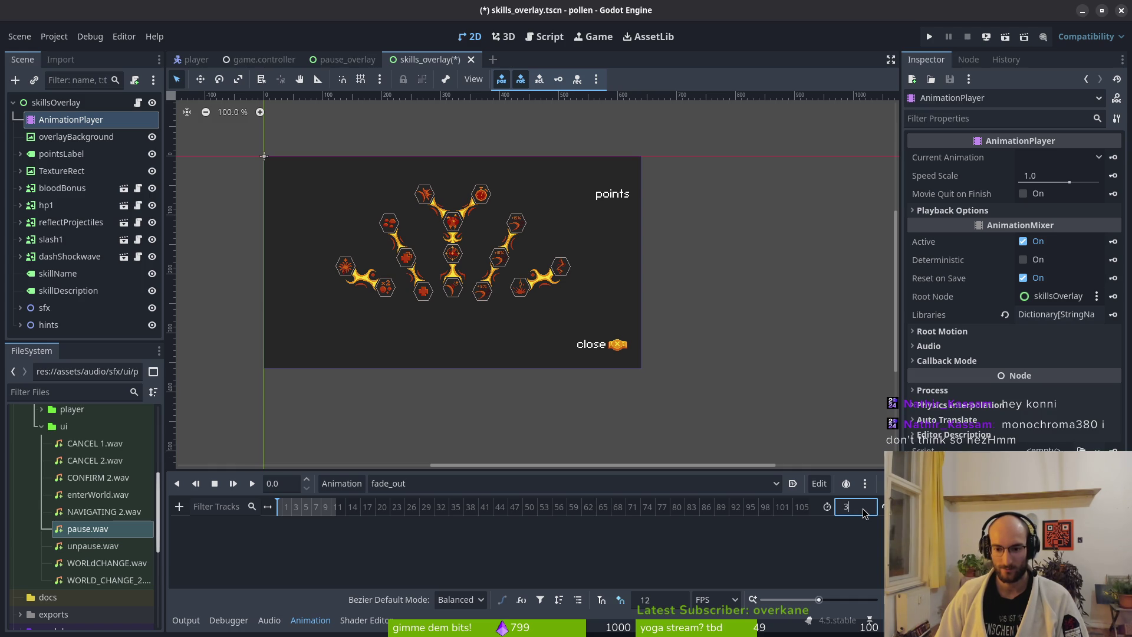
pyautogui.write('4')
pyautogui.hotkey('ctrl', 's')
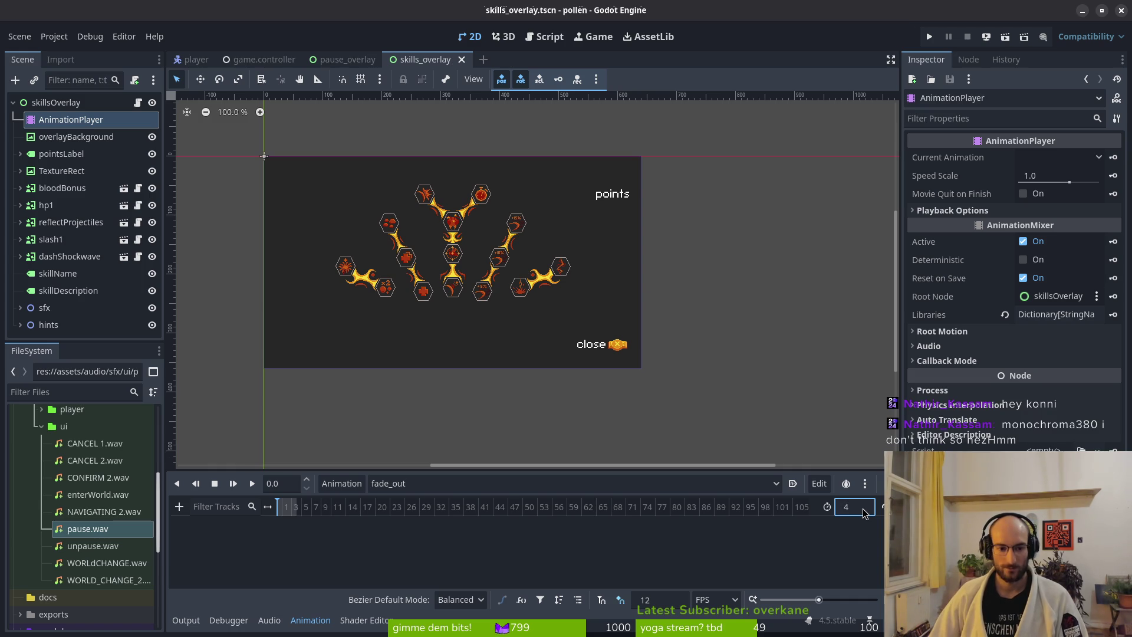
pyautogui.scroll(5, 301, 510)
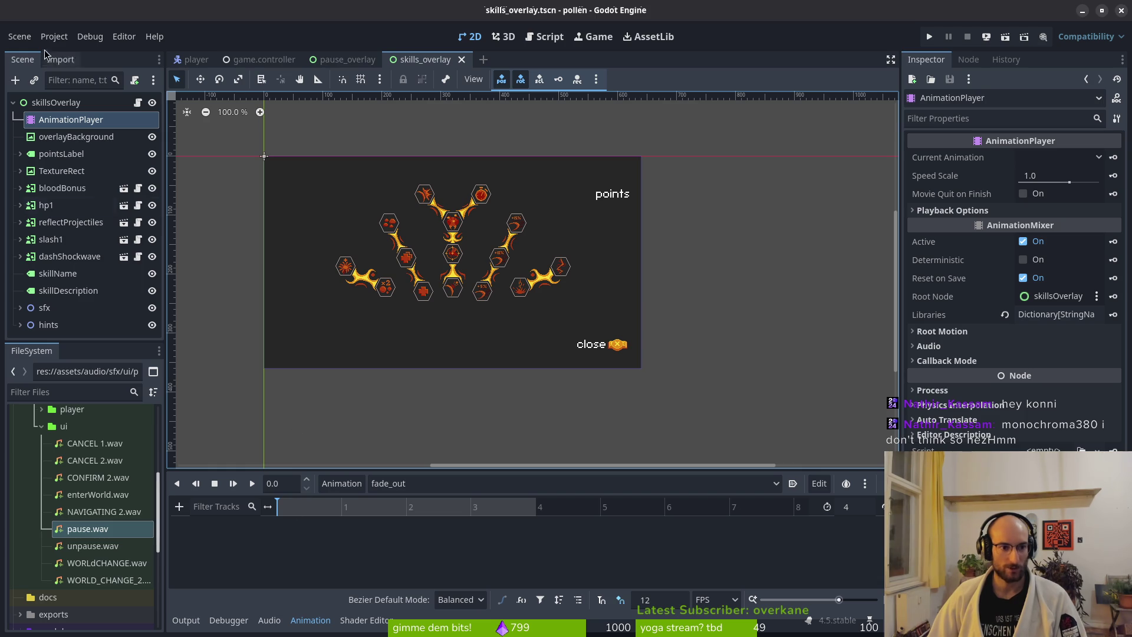
pyautogui.click(50, 108)
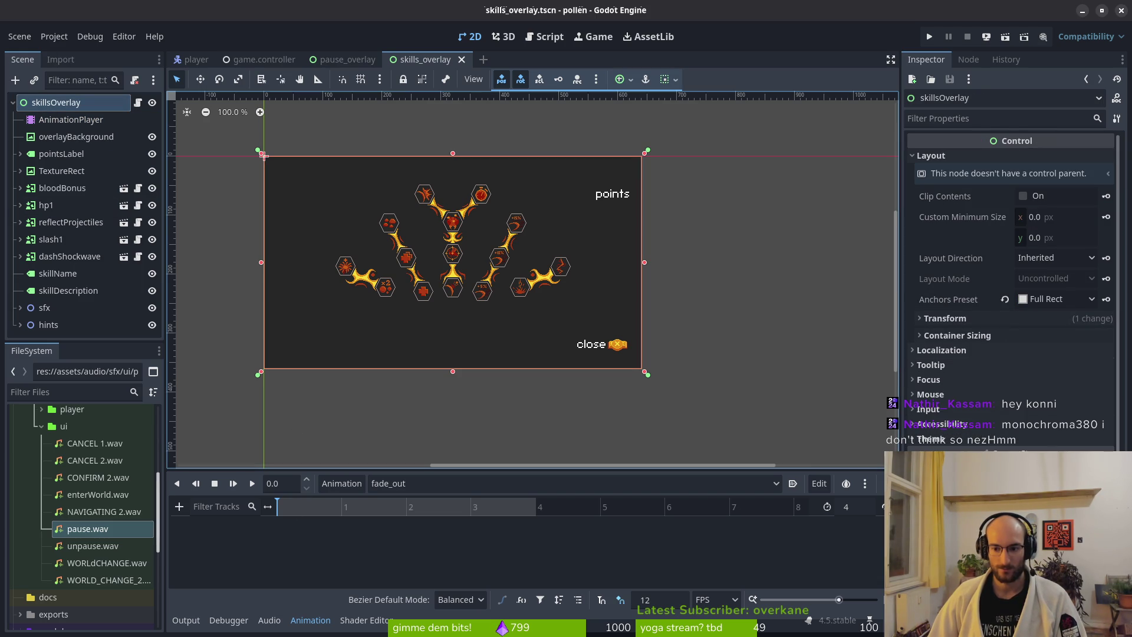
# Step: Key skillsOverlay's fully opaque modulate colour at time 0, creating the modulate track
pyautogui.click(974, 443)
pyautogui.moveTo(1047, 416)
pyautogui.mouseDown()
pyautogui.moveTo(970, 416)
pyautogui.moveTo(1073, 416)
pyautogui.mouseUp()
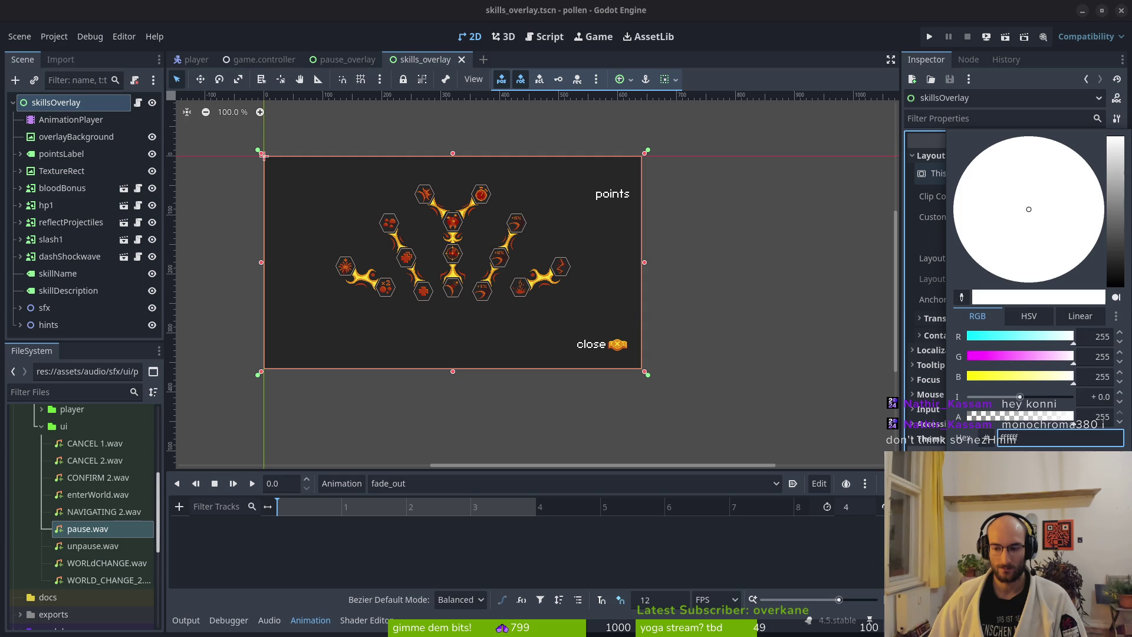
pyautogui.press('Escape')
pyautogui.click(1106, 444)
pyautogui.click(611, 353)
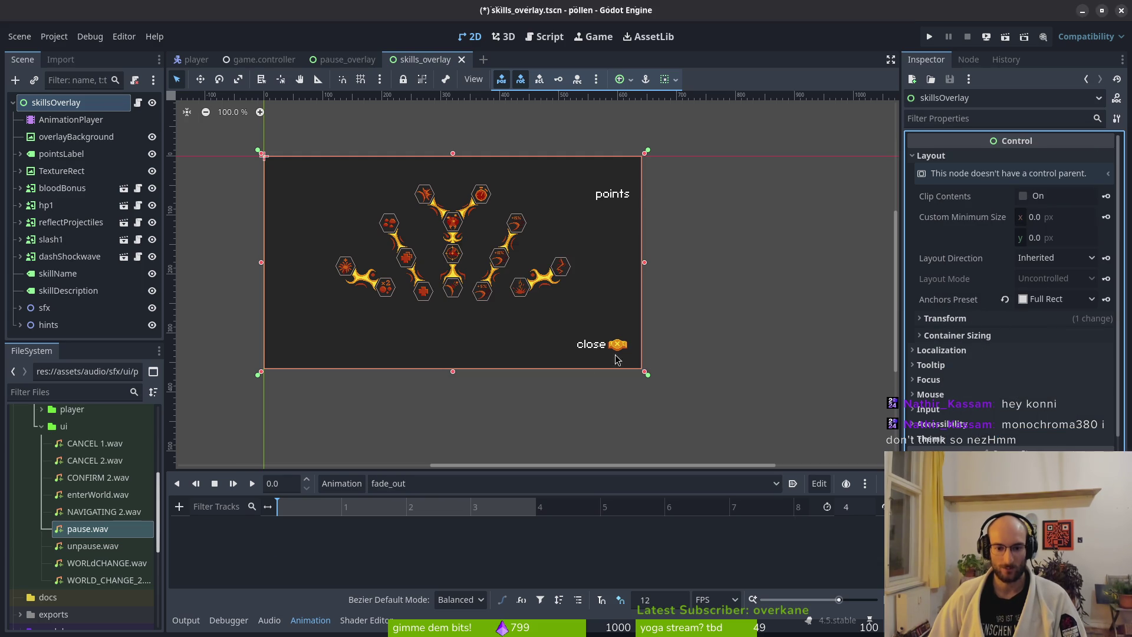
# Step: With snapping on, key the modulate alpha at 0 at 0.25 seconds
pyautogui.click(475, 520)
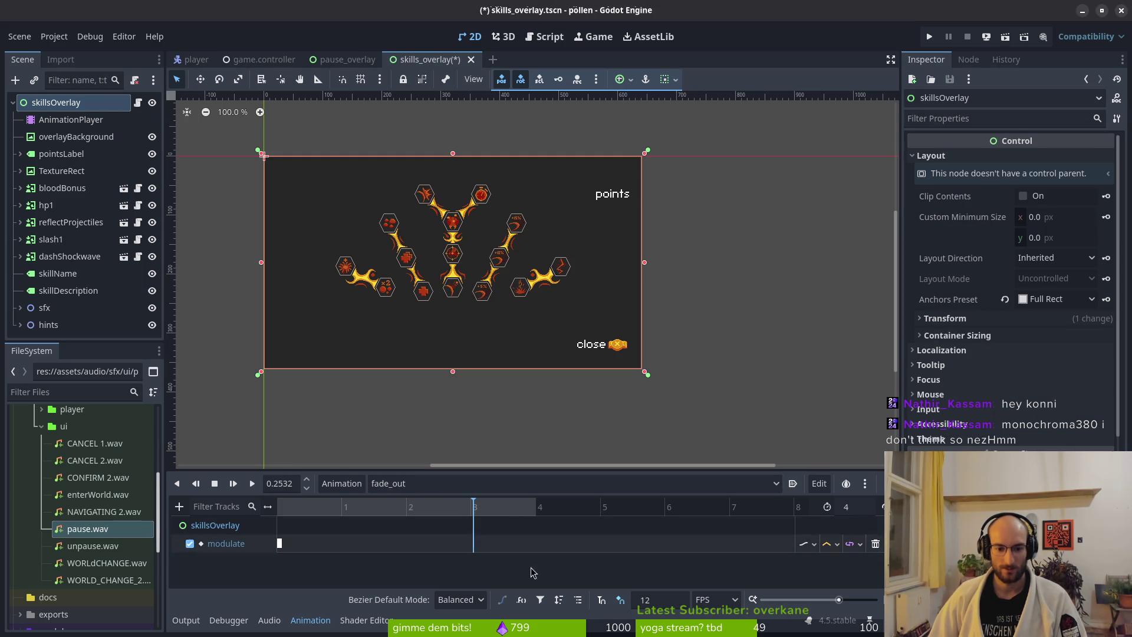
pyautogui.click(602, 601)
pyautogui.click(470, 519)
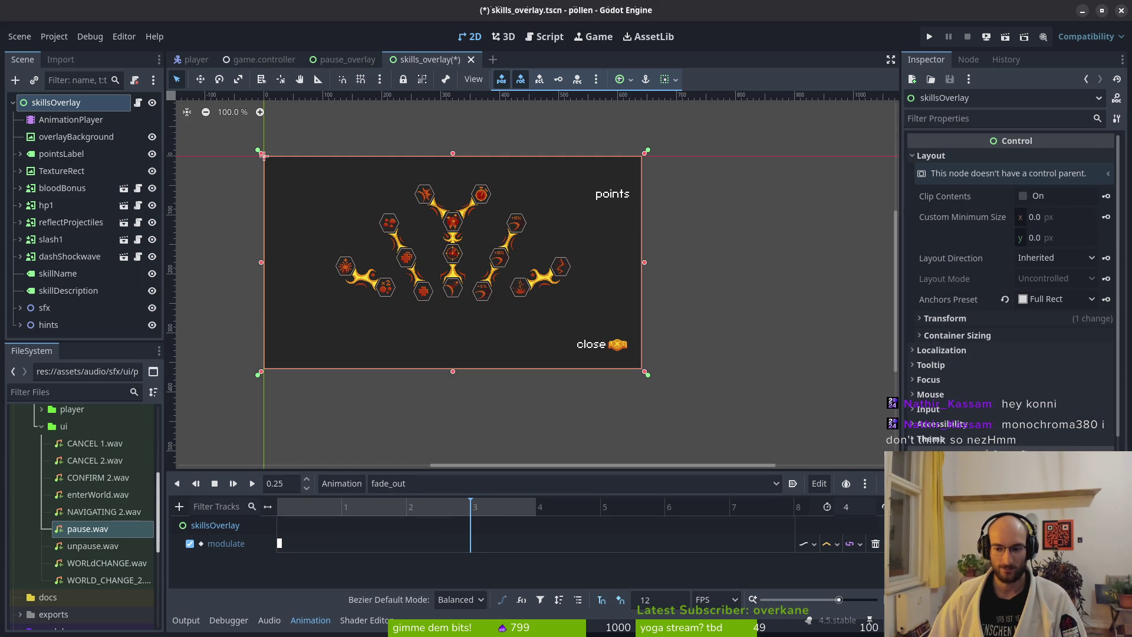
pyautogui.click(1038, 460)
pyautogui.moveTo(994, 417); pyautogui.dragTo(968, 418)
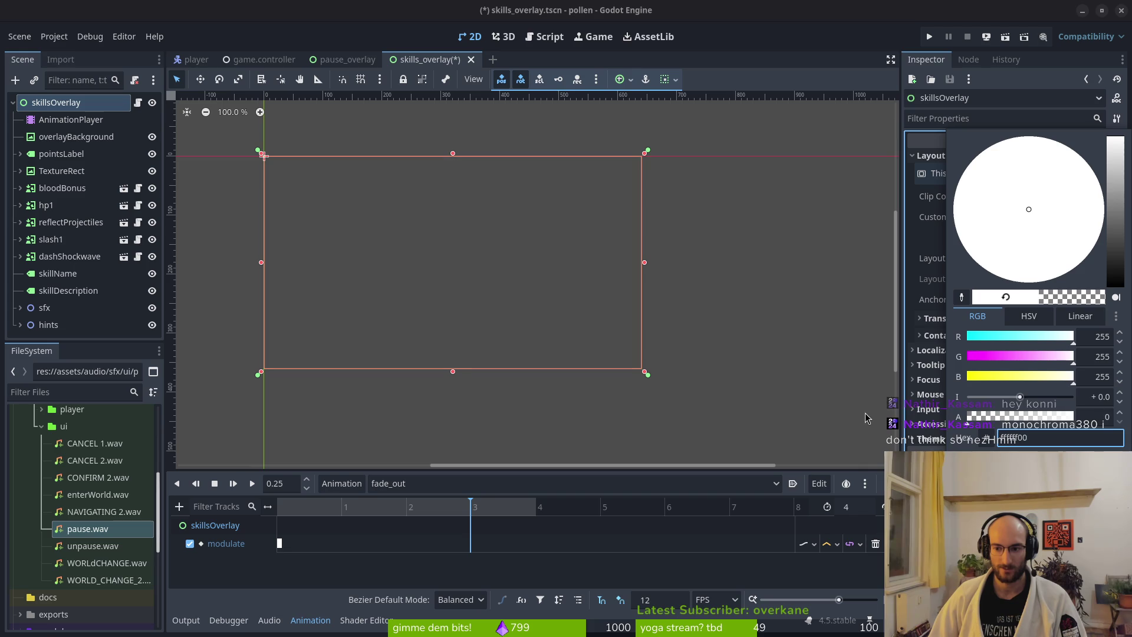
pyautogui.press('Escape')
pyautogui.click(1106, 460)
# Step: Key skillsOverlay's visible property off, save the scene, and return to skills_overlay.gd
pyautogui.click(152, 103)
pyautogui.click(613, 355)
pyautogui.hotkey('ctrl', 's')
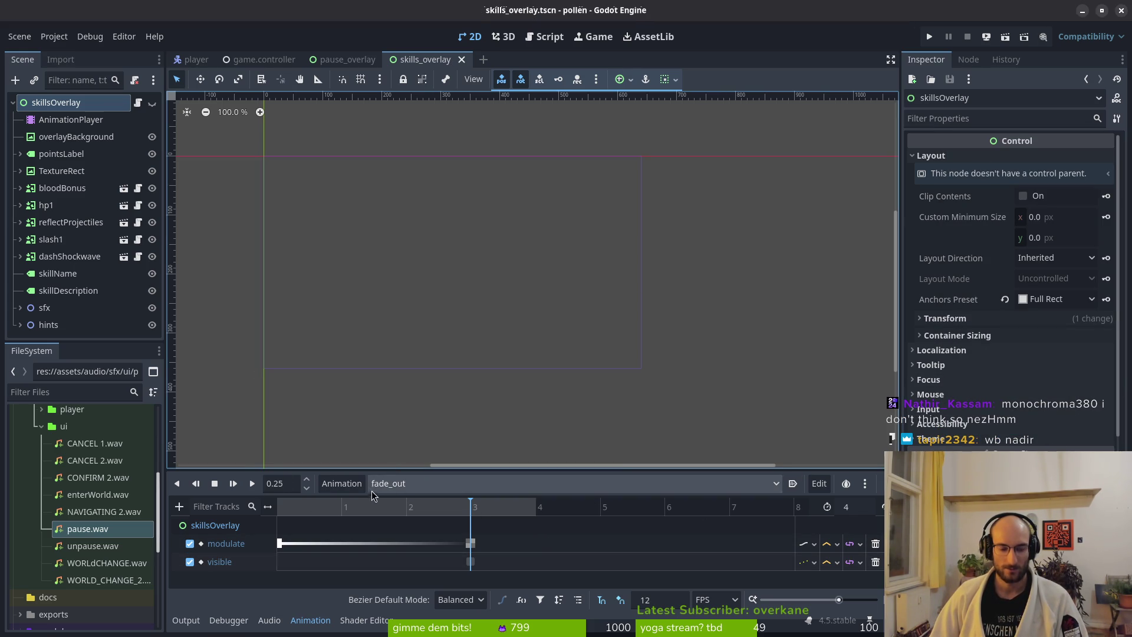
pyautogui.hotkey('alt', 'Tab')
pyautogui.click(152, 422)
pyautogui.scroll(3, 243, 56)
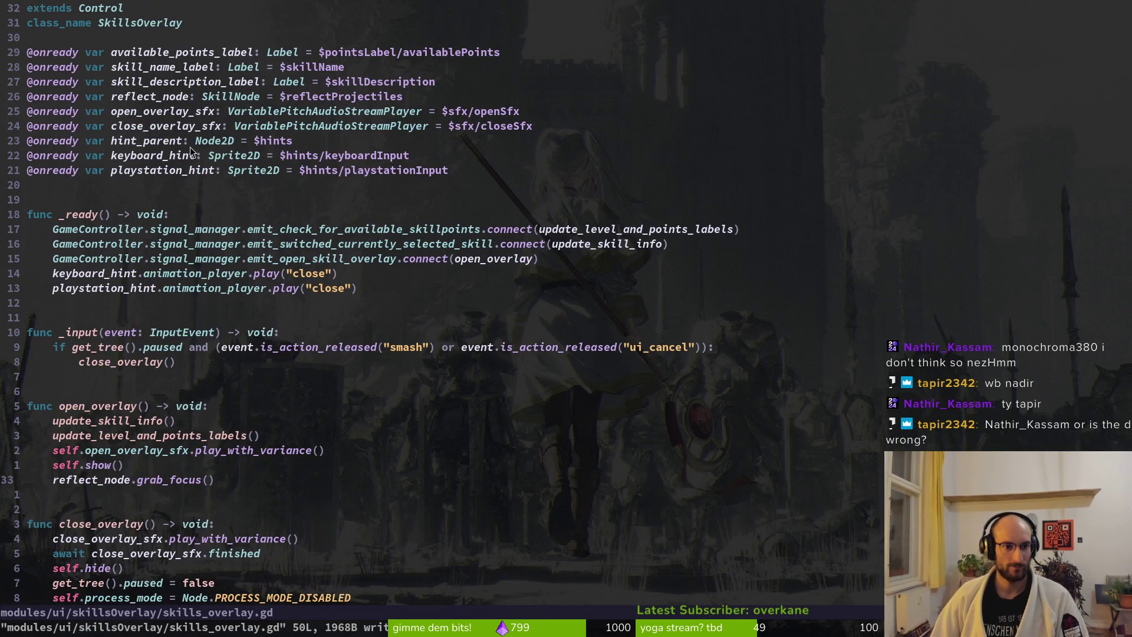
pyautogui.click(215, 132)
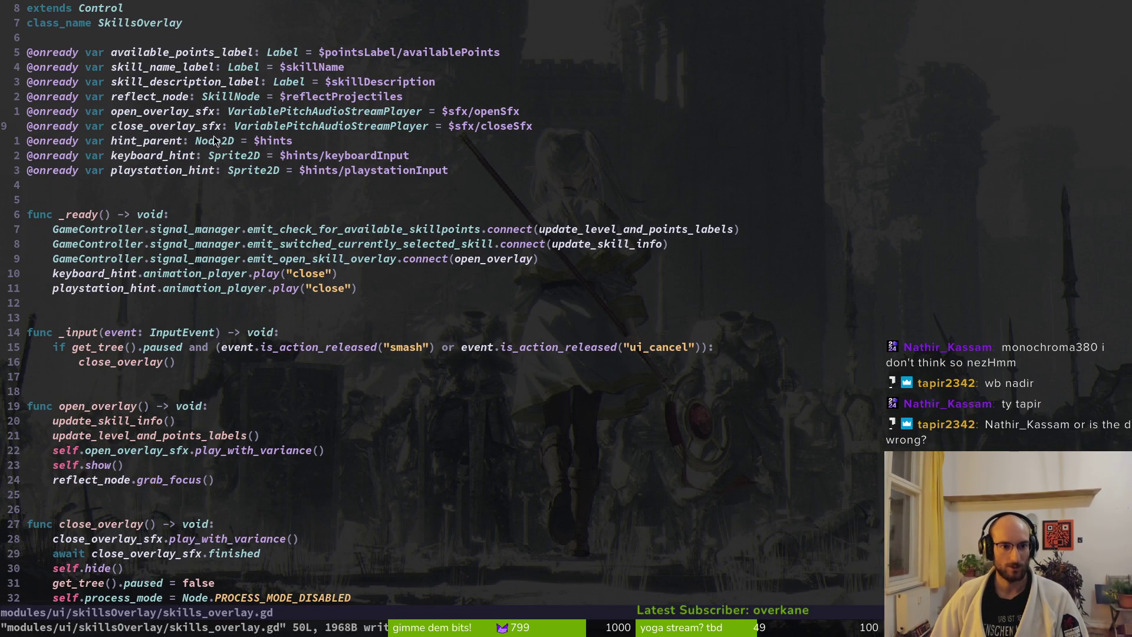
pyautogui.press('o')
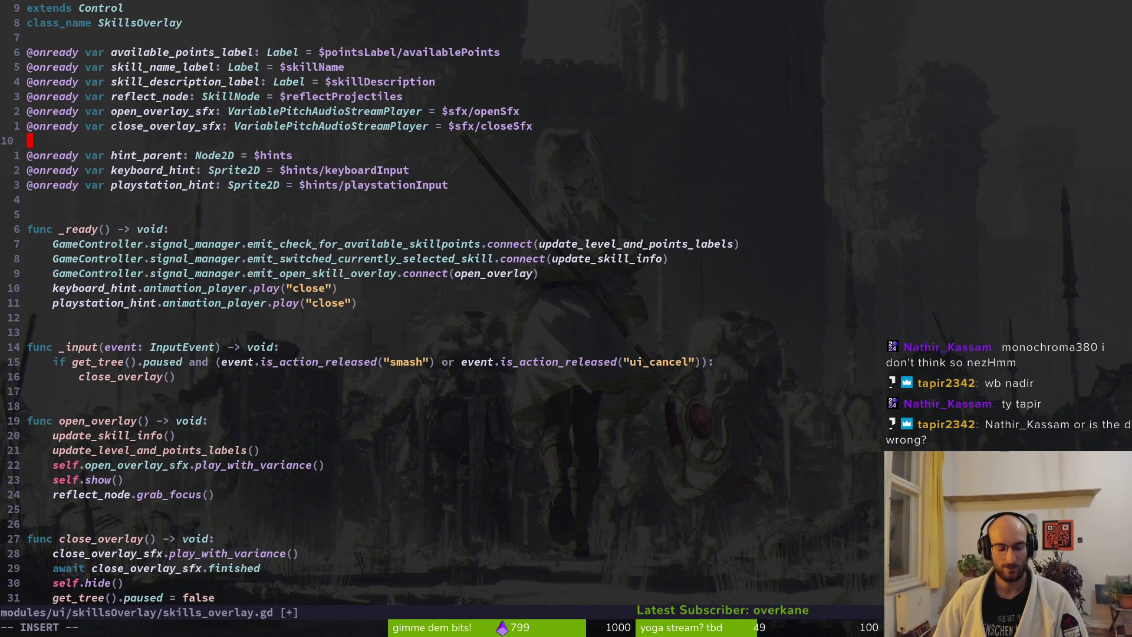
pyautogui.write('@onready var a')
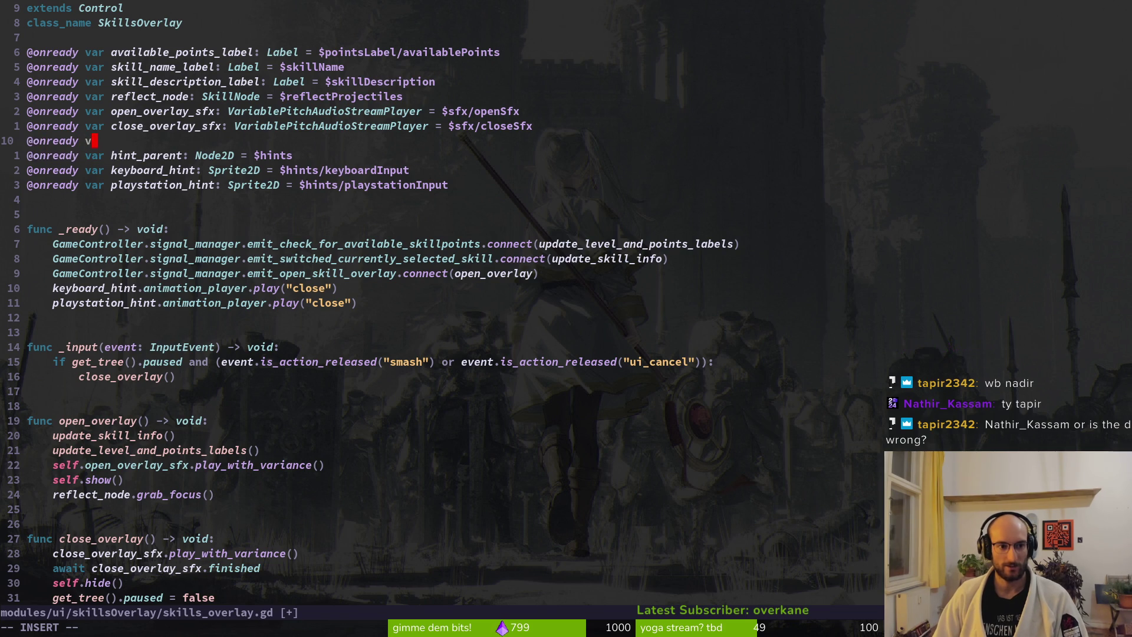
pyautogui.write('nimation_player: ')
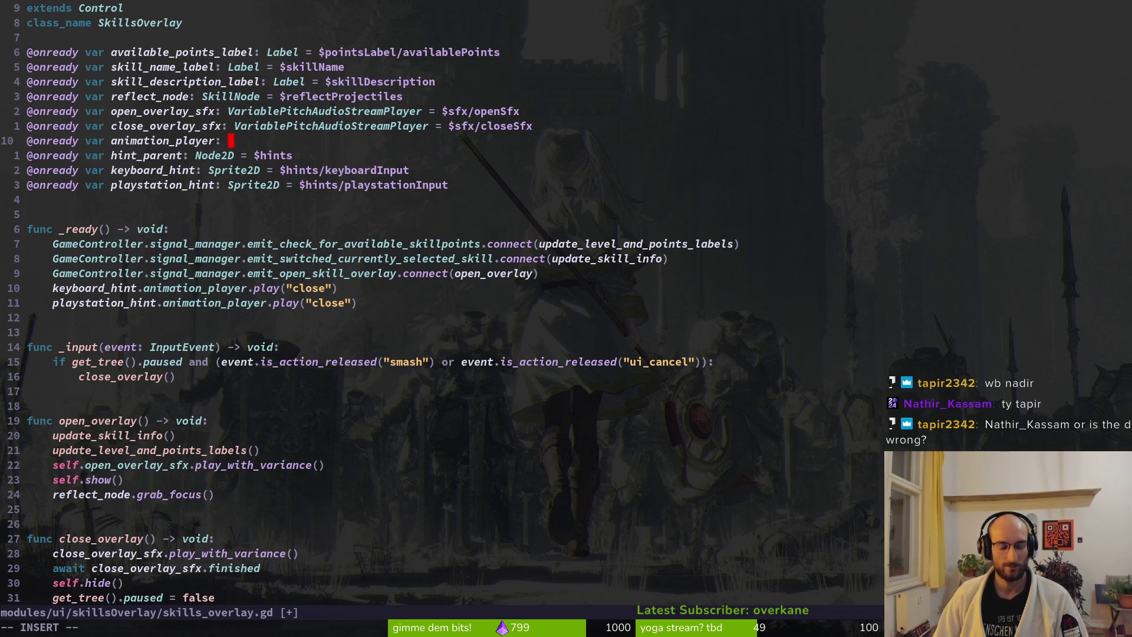
pyautogui.write('AnimationPlayer ')
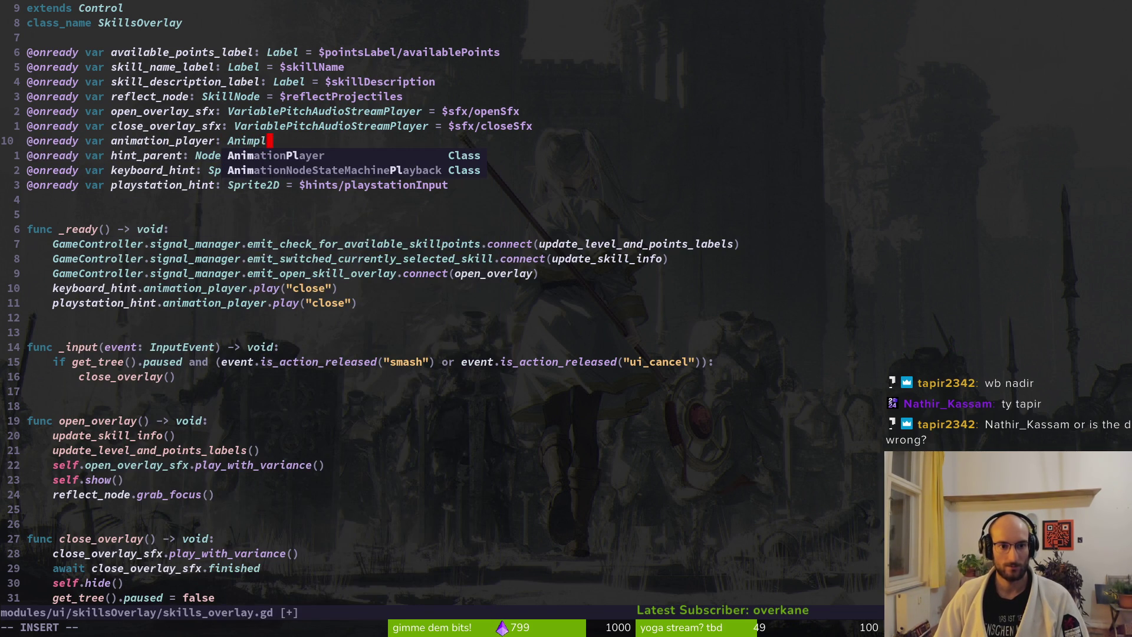
pyautogui.write('= $')
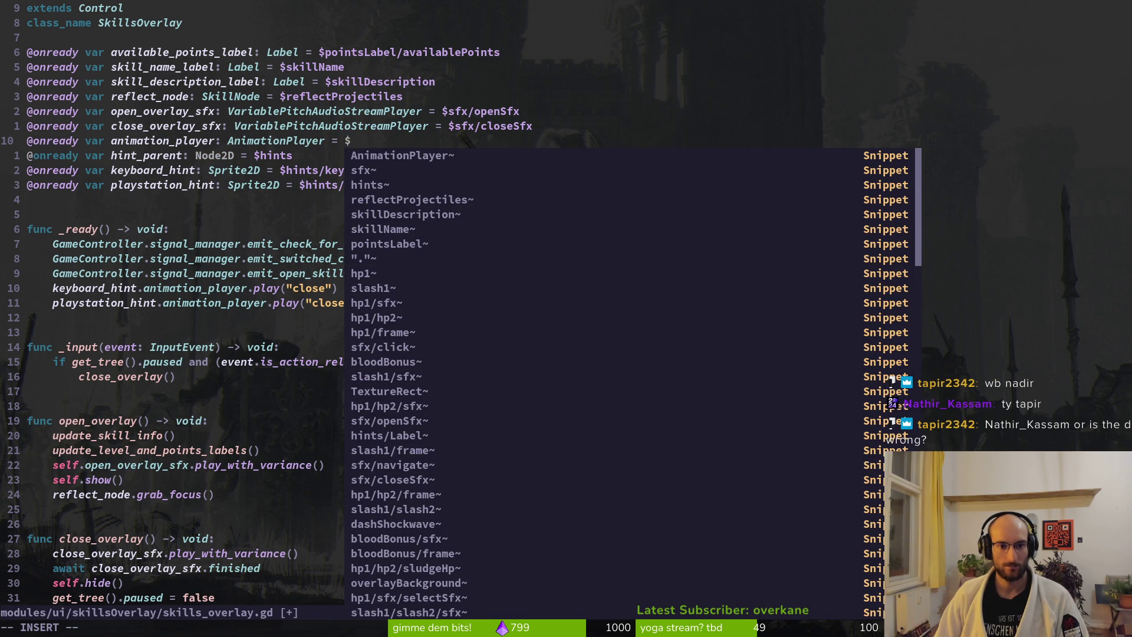
pyautogui.press('Tab')
pyautogui.press('Escape')
pyautogui.write(':w')
pyautogui.press('Return')
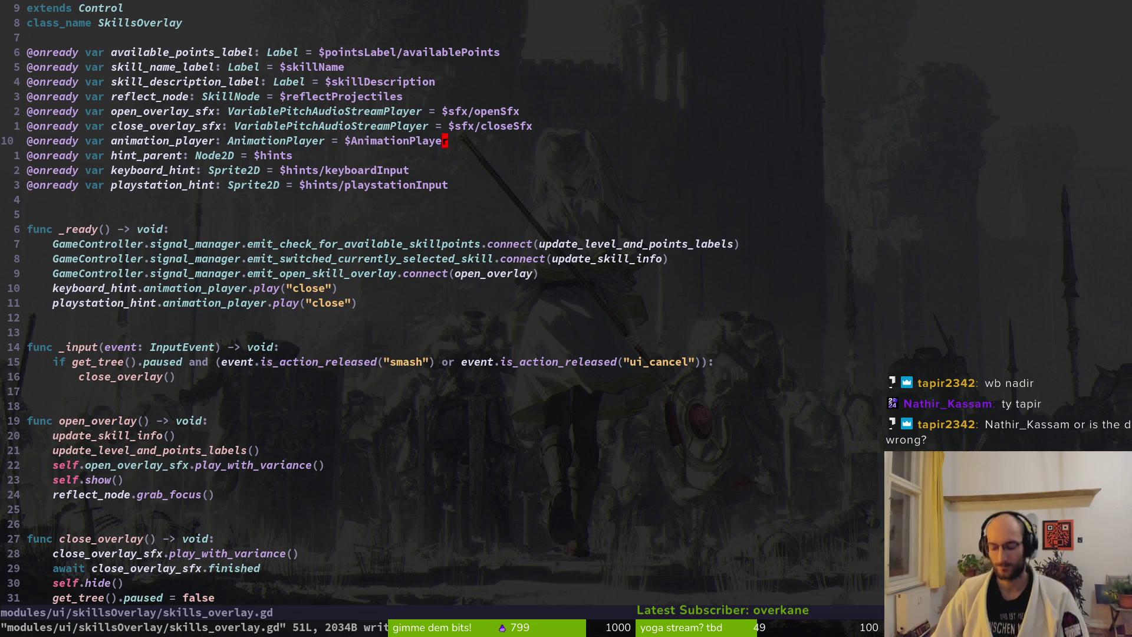
# Step: Add animation_player.play("fade_out") to close_overlay and save the script
pyautogui.press('b')
pyautogui.press('b')
pyautogui.press('b')
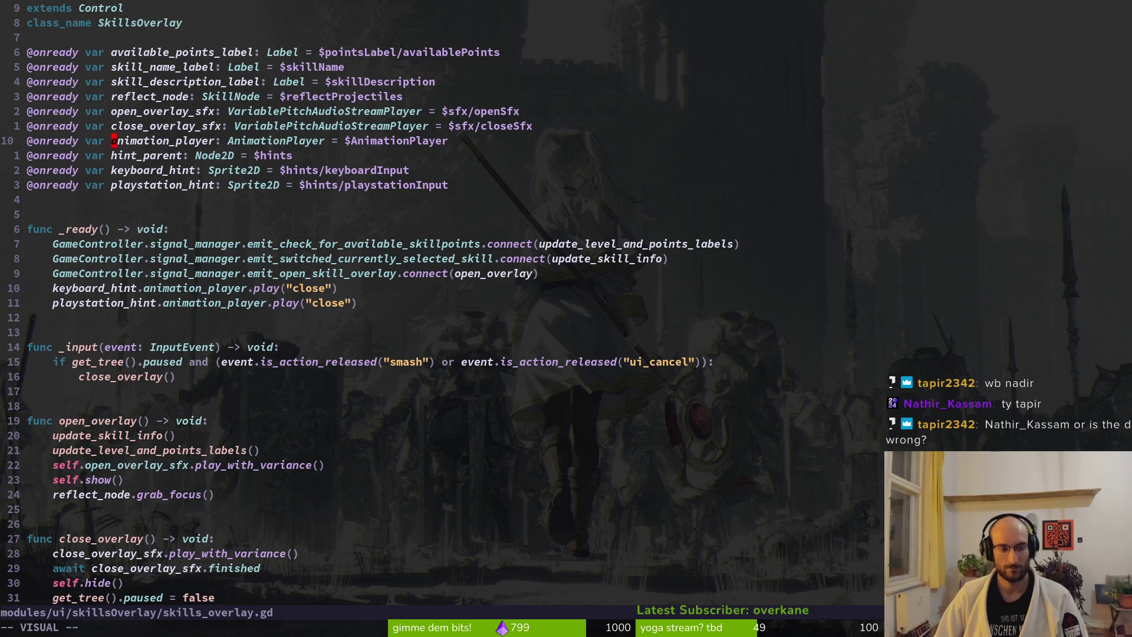
pyautogui.hotkey('ctrl', 'd')
pyautogui.press('j')
pyautogui.press('j')
pyautogui.press('j')
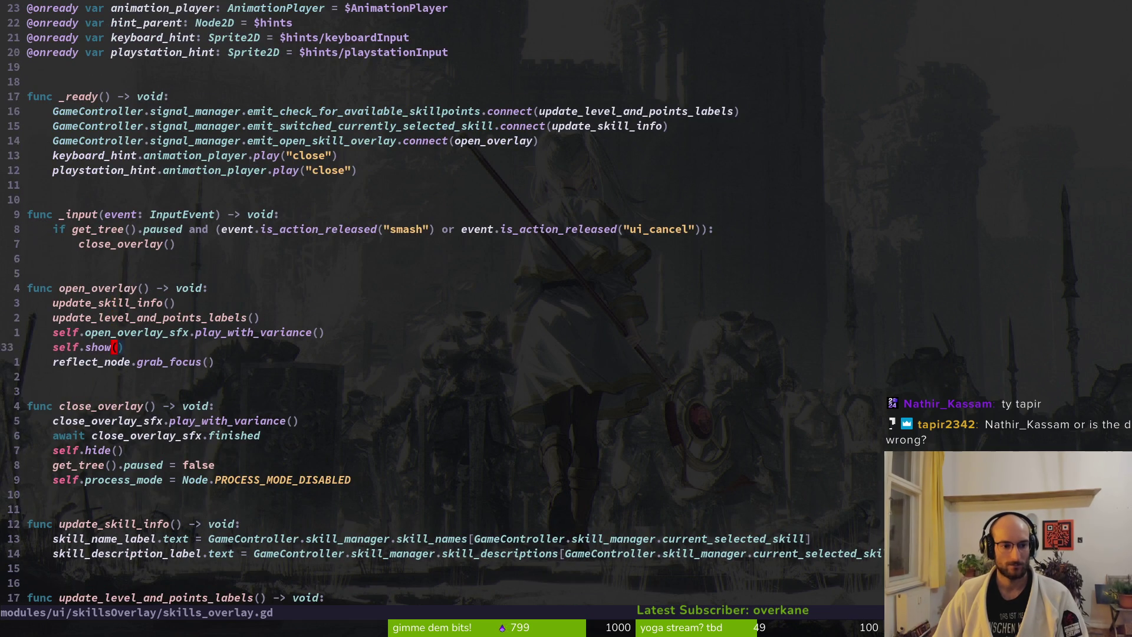
pyautogui.press('o')
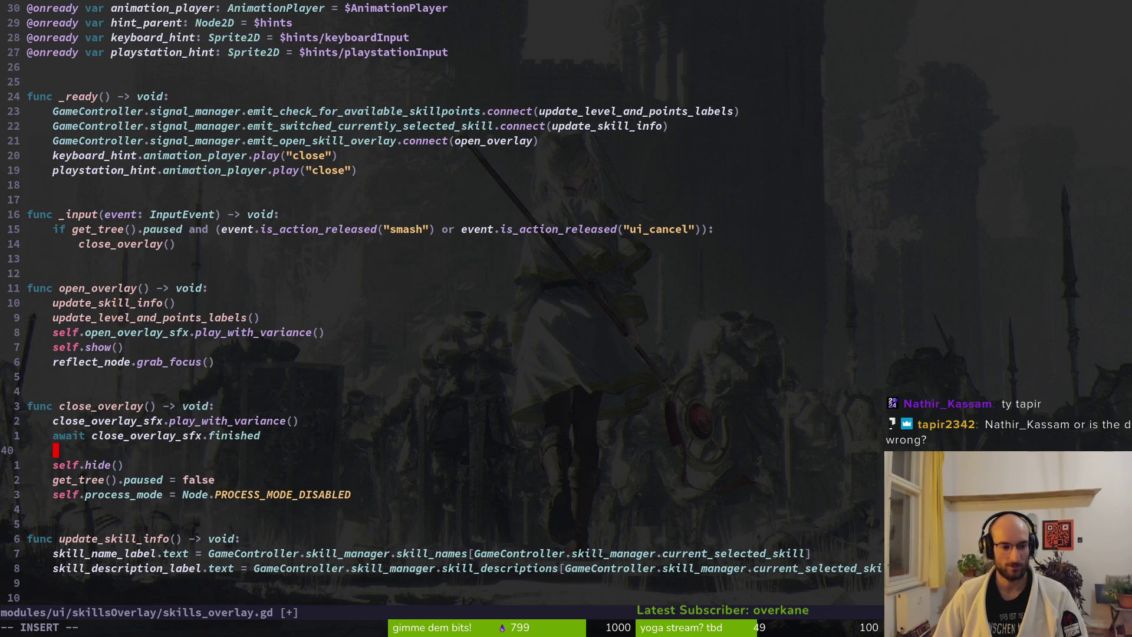
pyautogui.write('p')
pyautogui.press('BackSpace')
pyautogui.write('animation_player')
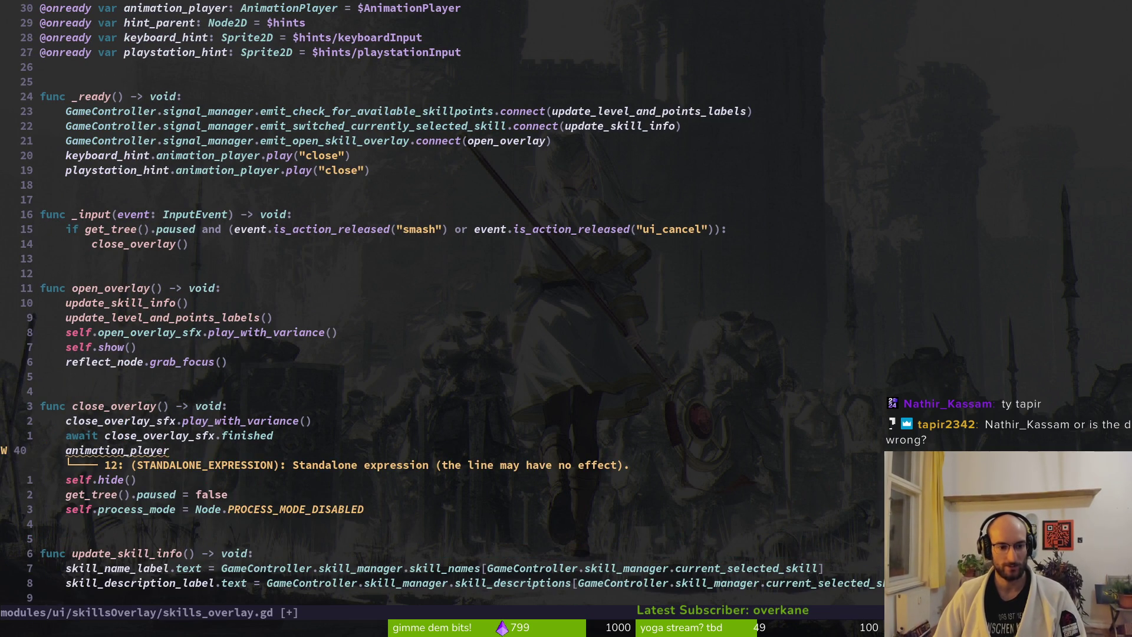
pyautogui.write('.play(')
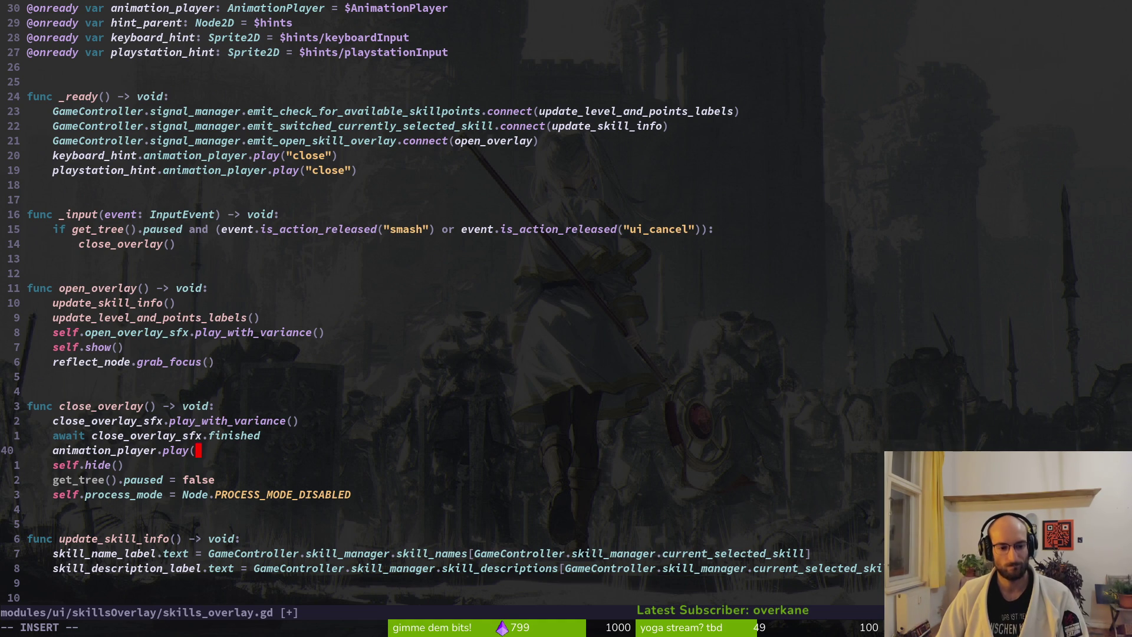
pyautogui.write('"fade_out')
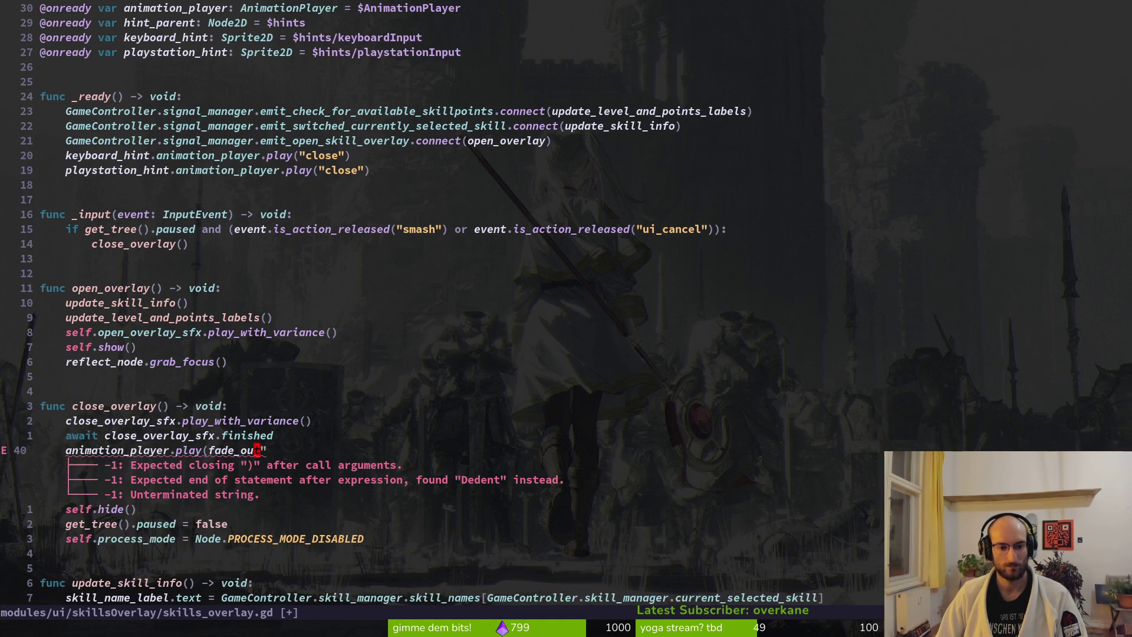
pyautogui.write('bi"')
pyautogui.press('Escape')
pyautogui.write('A)')
pyautogui.press('Escape')
pyautogui.write(':write')
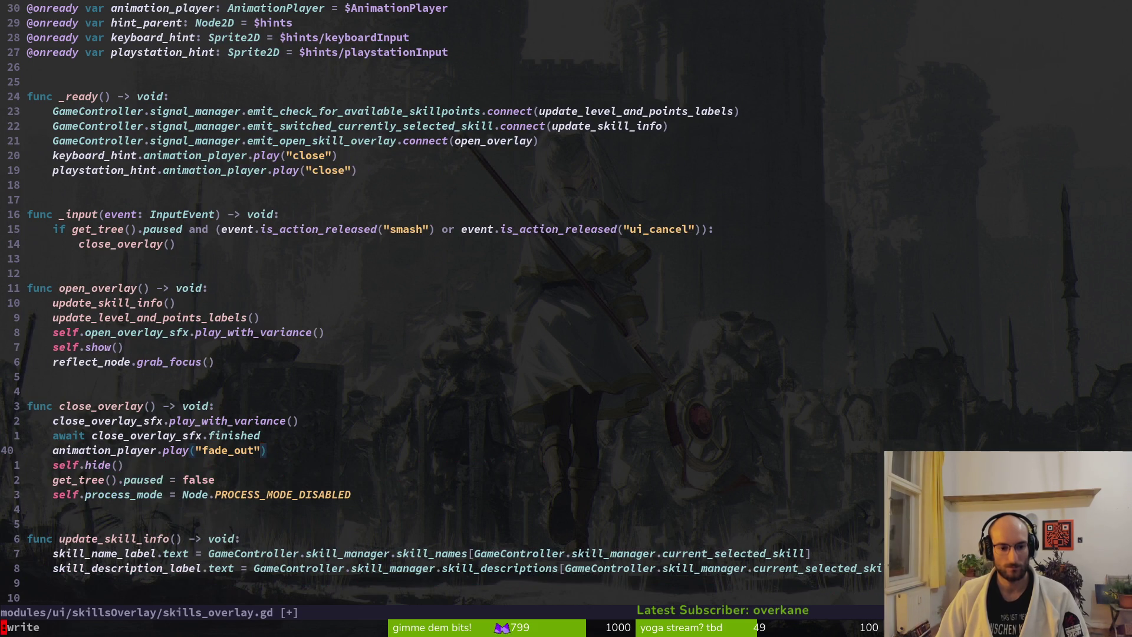
pyautogui.press('Return')
# Step: Delete the await close_overlay_sfx.finished and self.hide() lines from close_overlay
pyautogui.press('k')
pyautogui.press('d')
pyautogui.press('d')
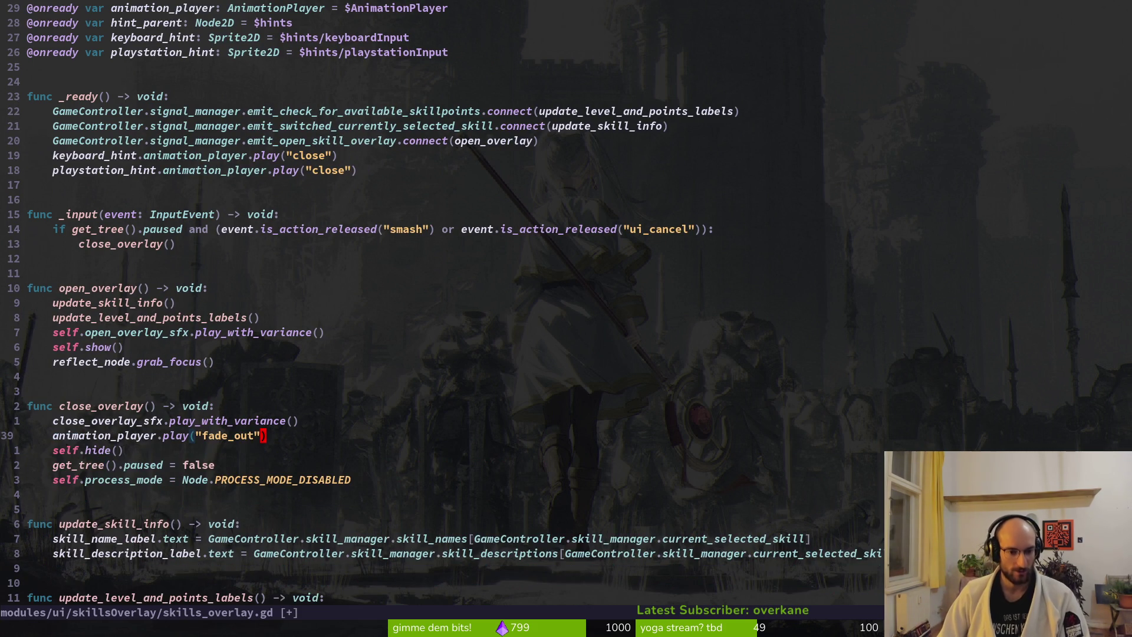
pyautogui.press('o')
pyautogui.press('Escape')
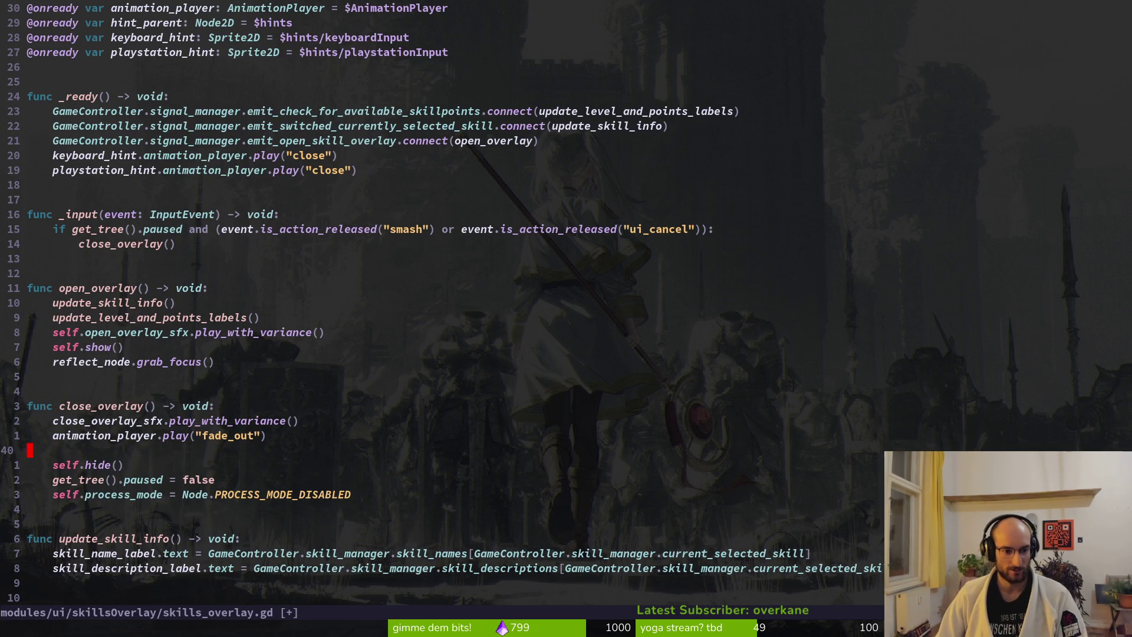
pyautogui.press('d')
pyautogui.press('d')
pyautogui.press('d')
pyautogui.press('d')
pyautogui.press('O')
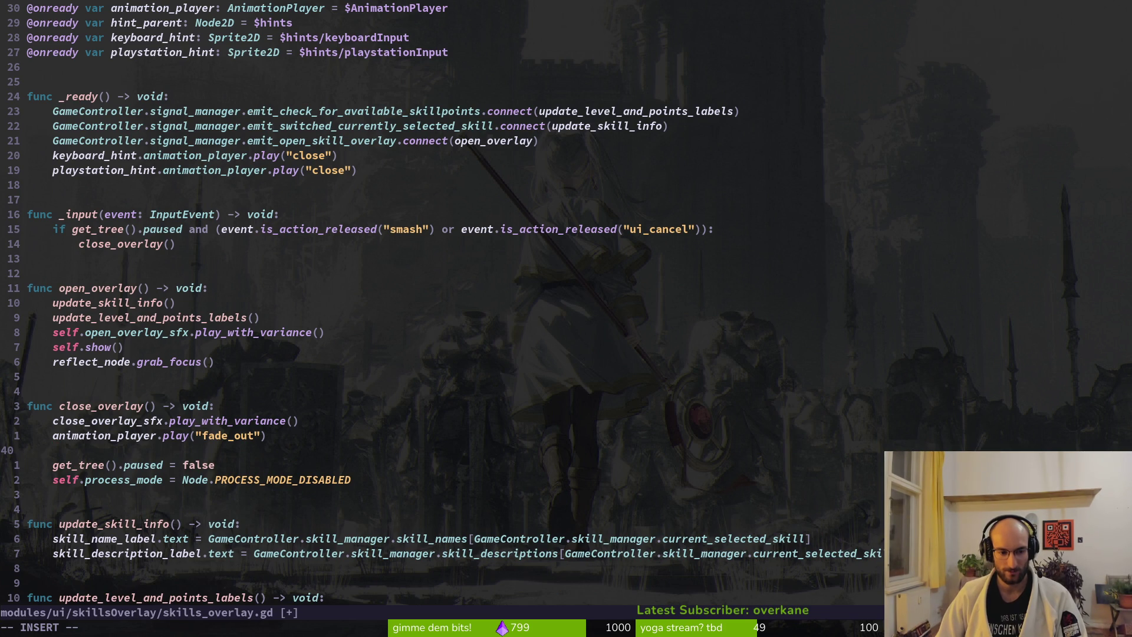
# Step: Write 'await animation_player.animation_finished' in their place and save the script
pyautogui.write('awai')
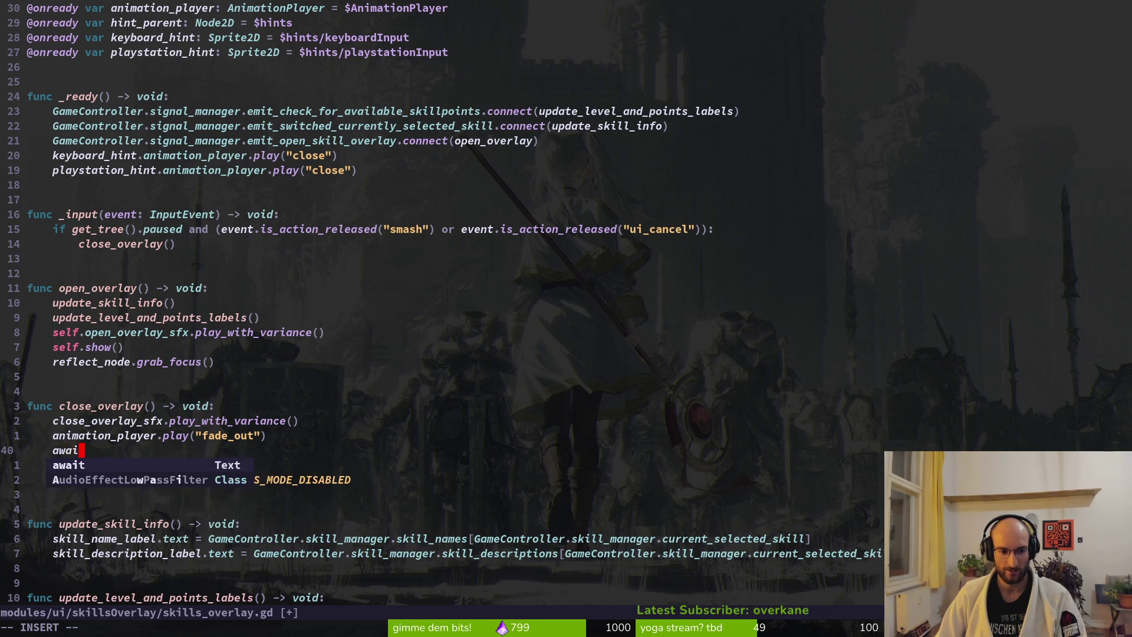
pyautogui.write('t  animation_player')
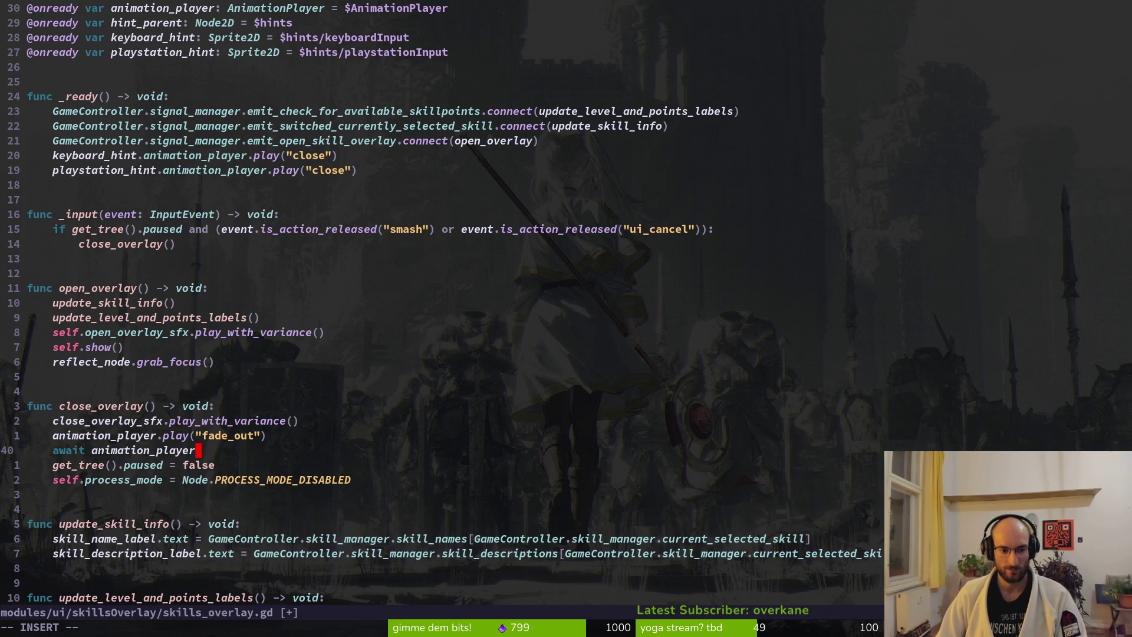
pyautogui.write('.fin')
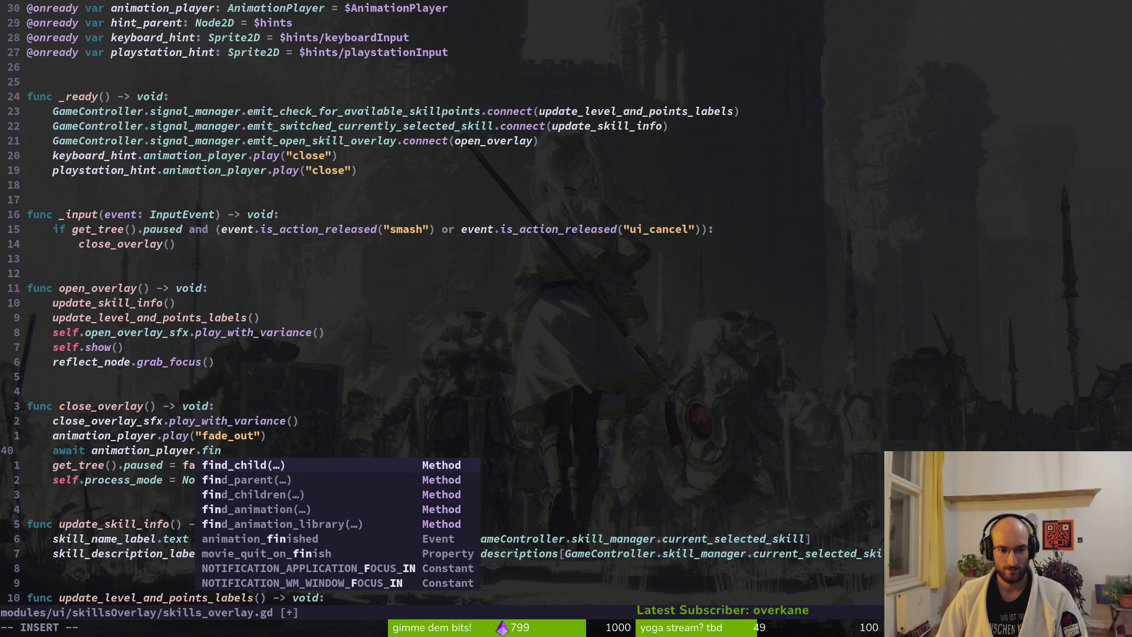
pyautogui.press('BackSpace')
pyautogui.press('BackSpace')
pyautogui.press('BackSpace')
pyautogui.write('animation_finished')
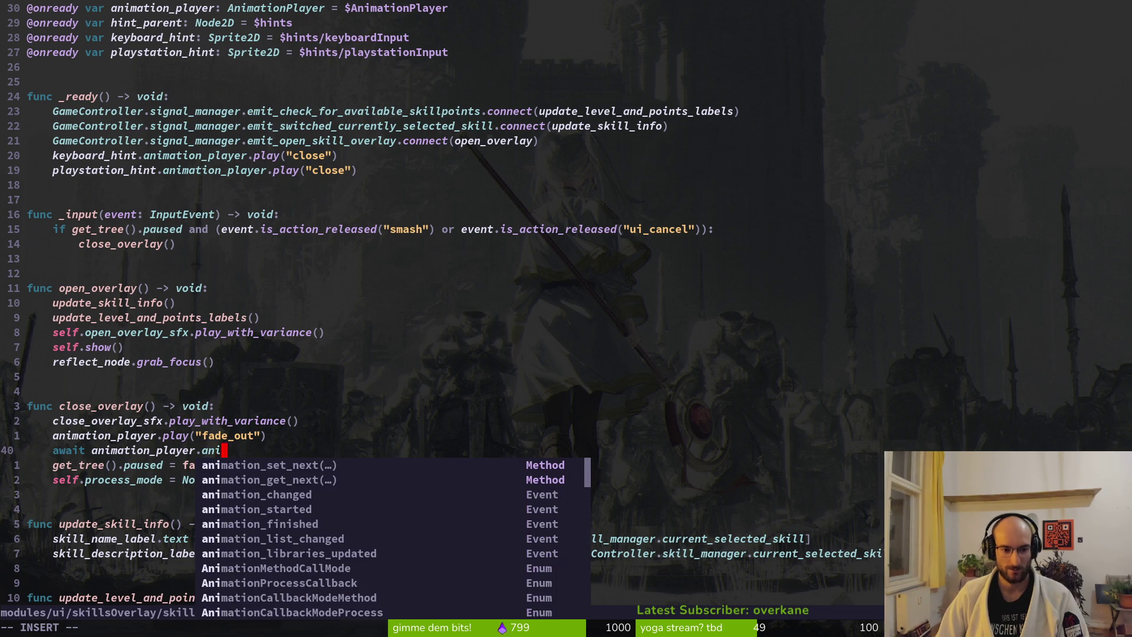
pyautogui.press('Escape')
pyautogui.write(':w')
pyautogui.press('Return')
pyautogui.press('j')
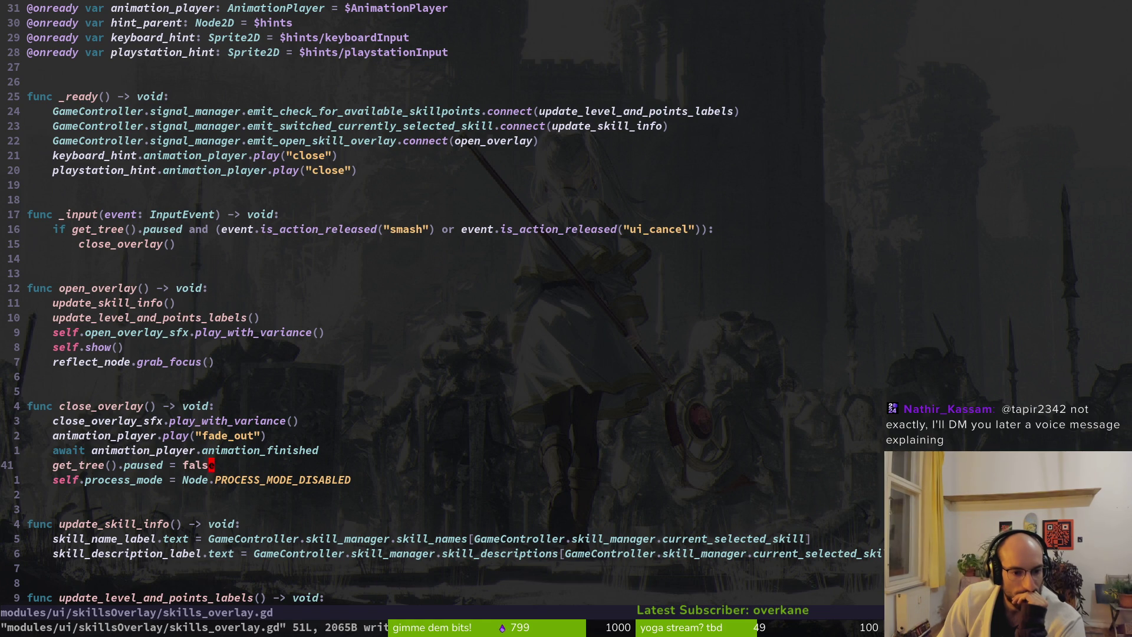
pyautogui.hotkey('alt', 'Tab')
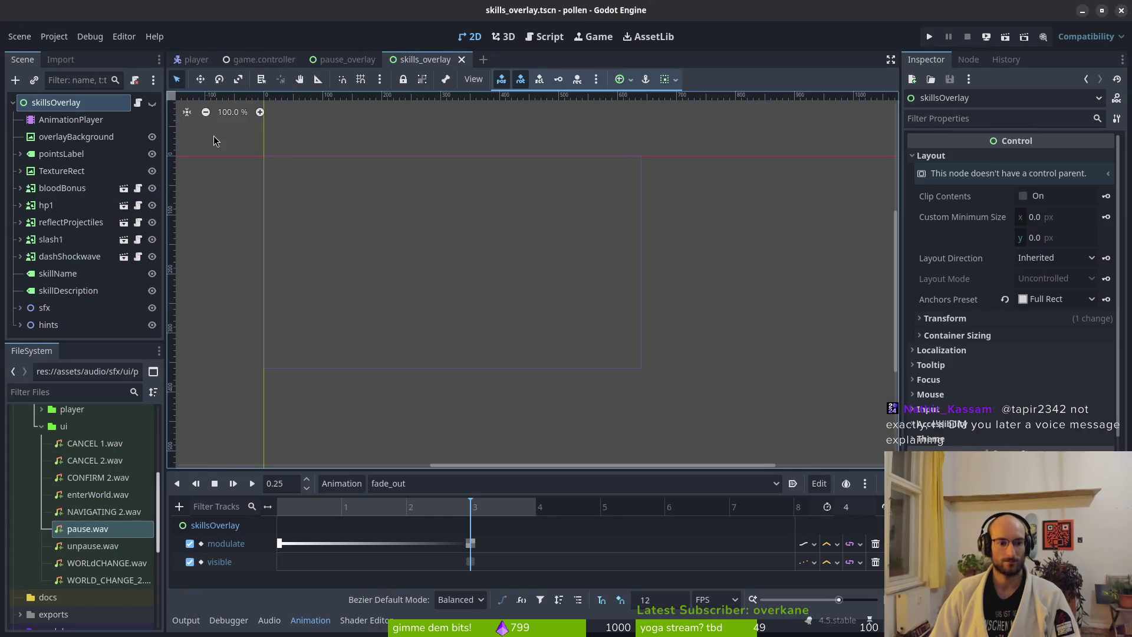
# Step: Run the game, walk to the plant in the hub, open and close the skills overlay, then stop
pyautogui.press('F5')
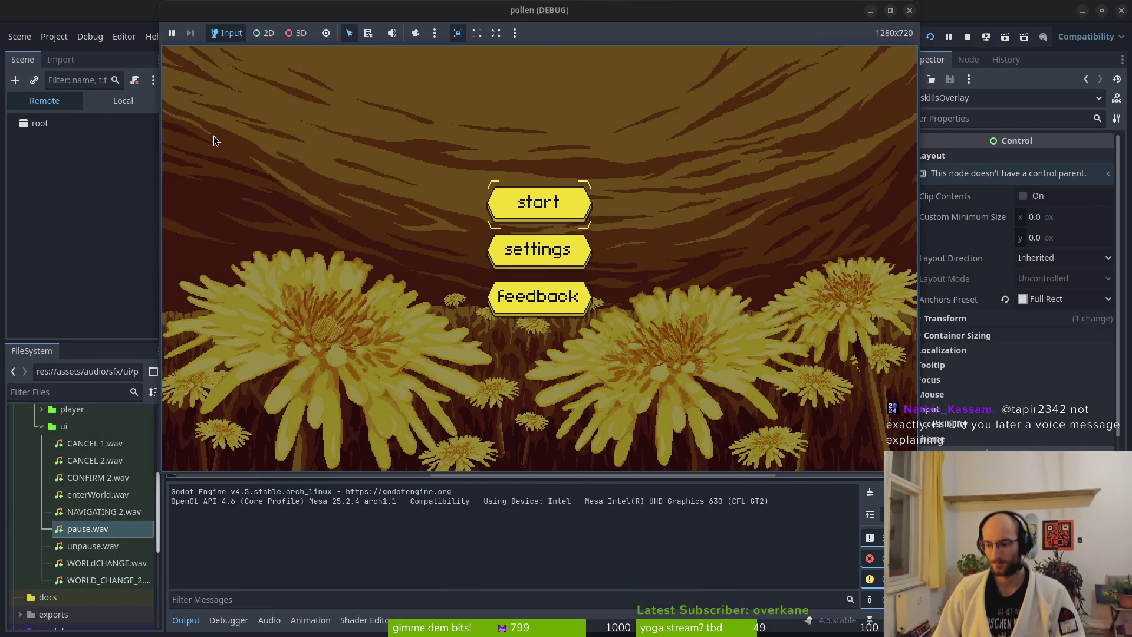
pyautogui.press('Return')
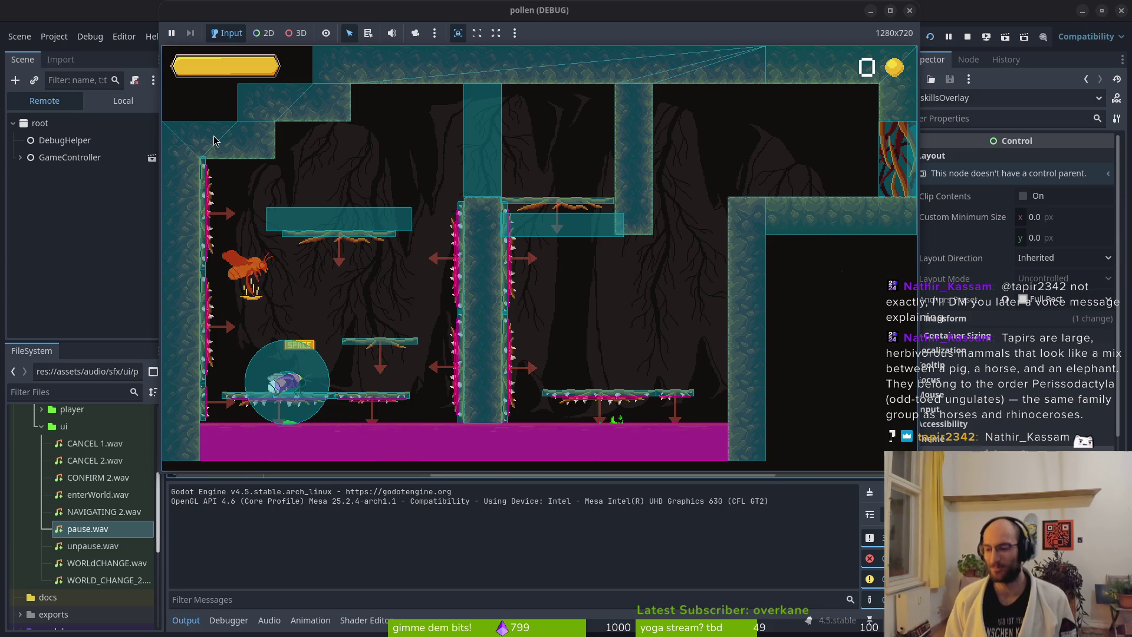
pyautogui.press('space')
pyautogui.press('Right')
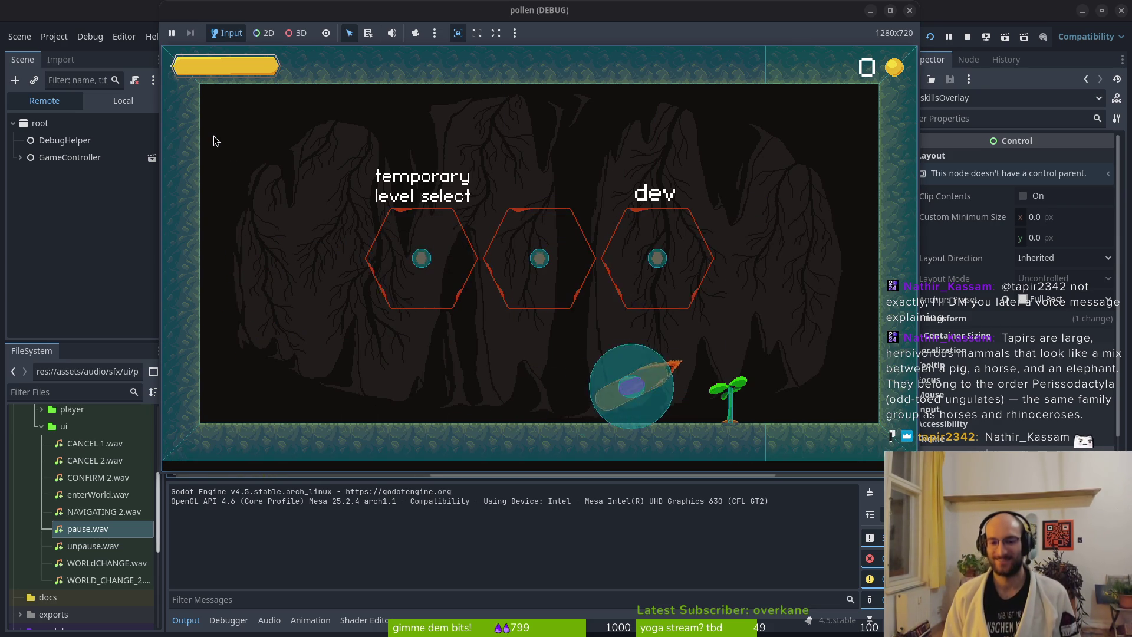
pyautogui.press('space')
pyautogui.press('Escape')
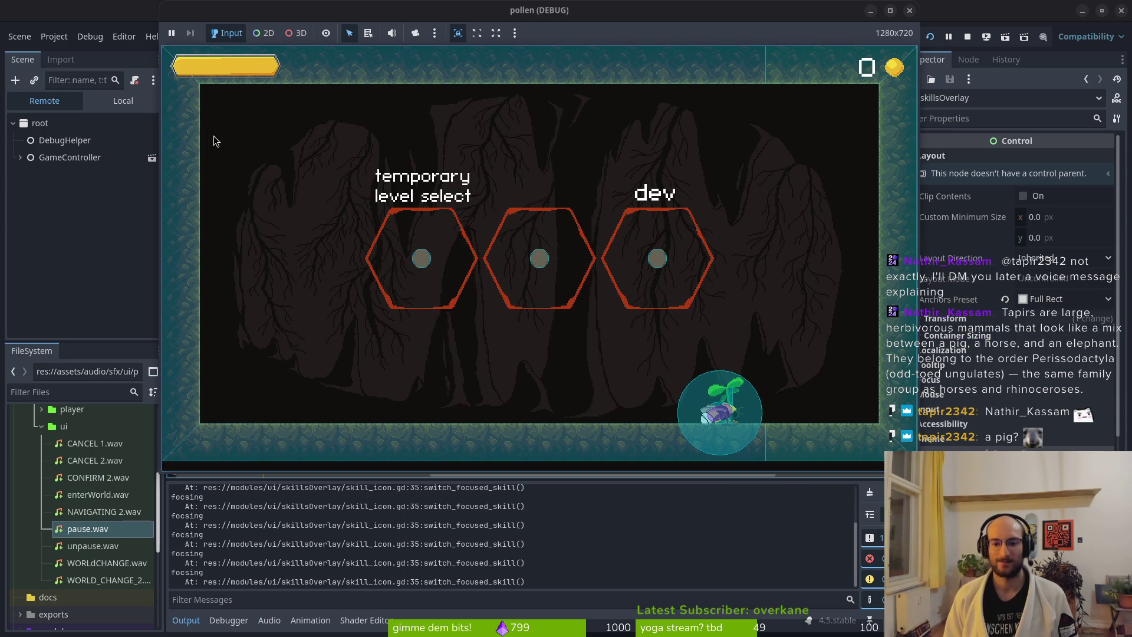
pyautogui.press('F8')
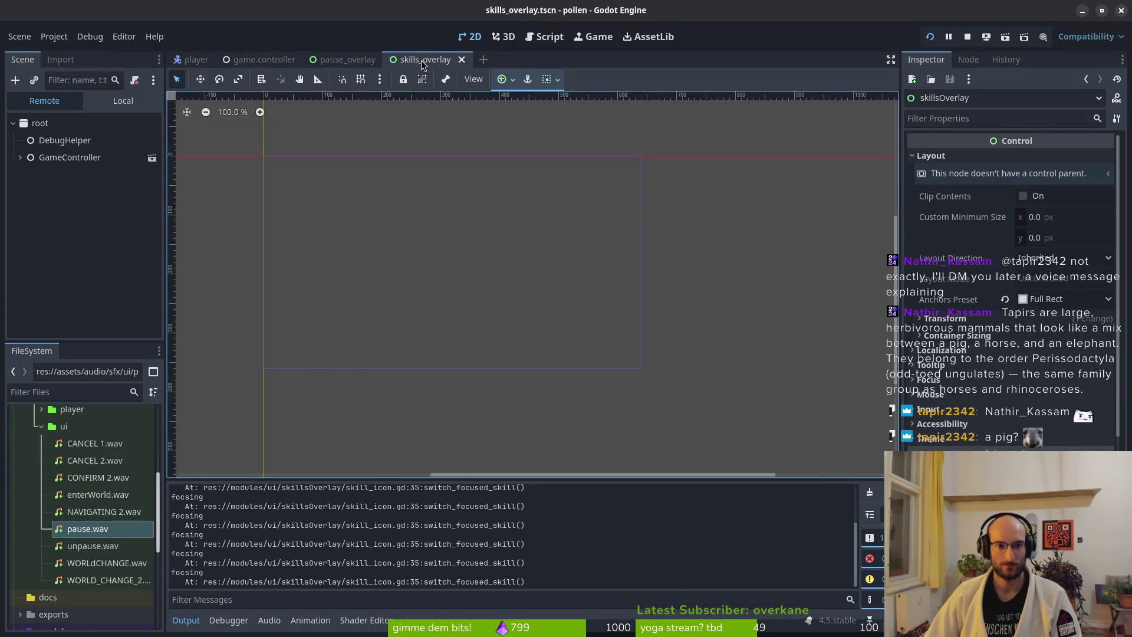
# Step: Select the AnimationPlayer, move the playhead to the end of fade_out, reselect skillsOverlay, and save
pyautogui.click(123, 101)
pyautogui.click(71, 140)
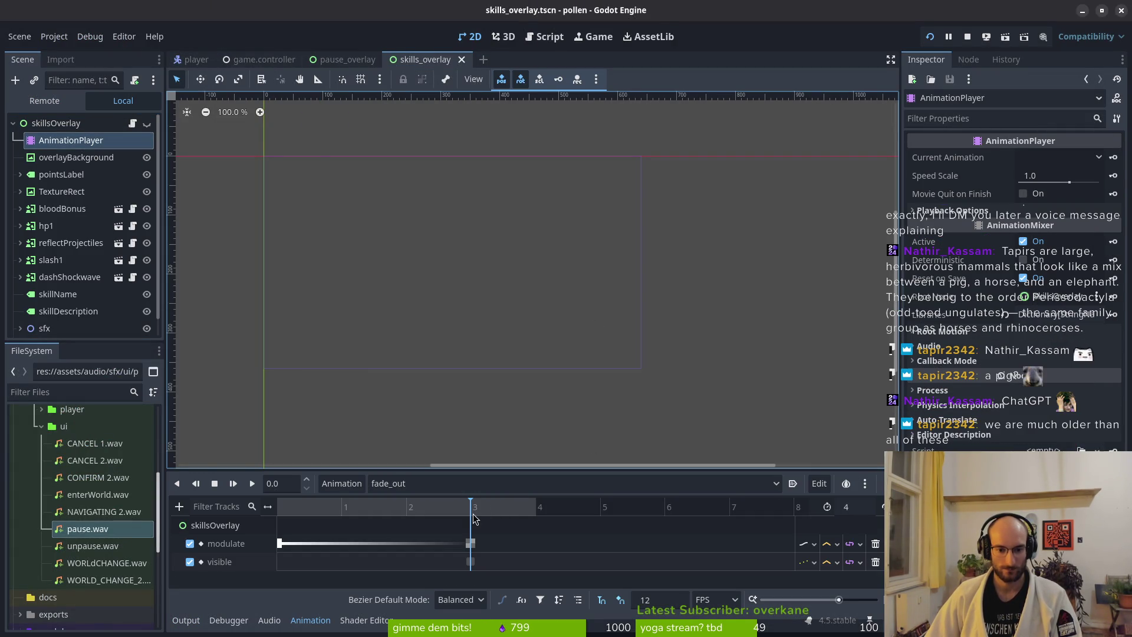
pyautogui.click(528, 520)
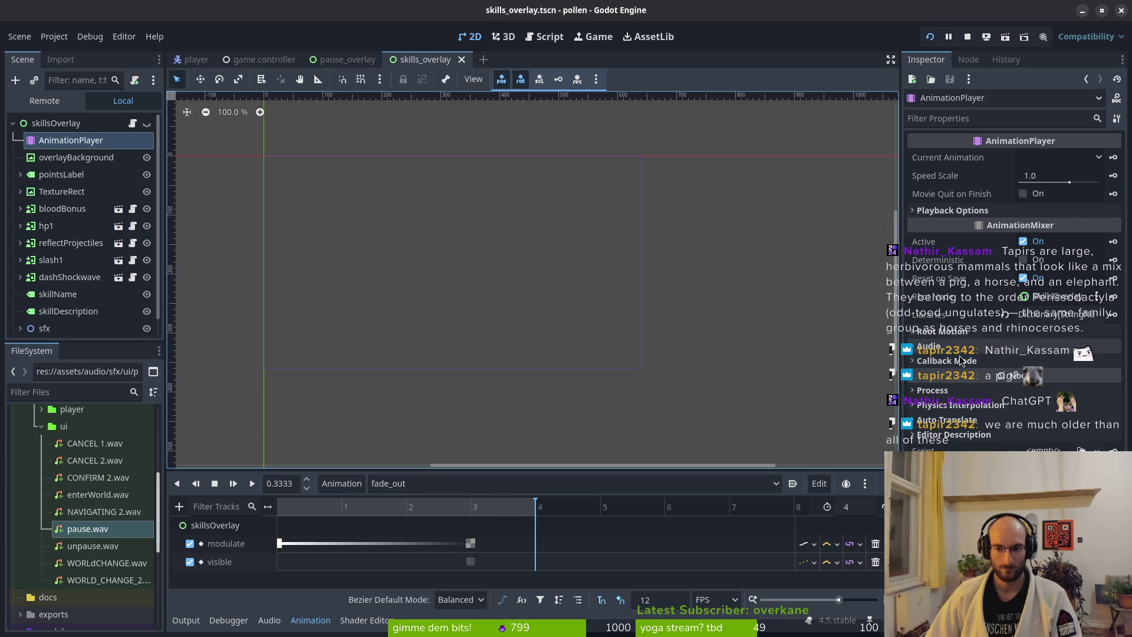
pyautogui.click(74, 147)
pyautogui.click(56, 123)
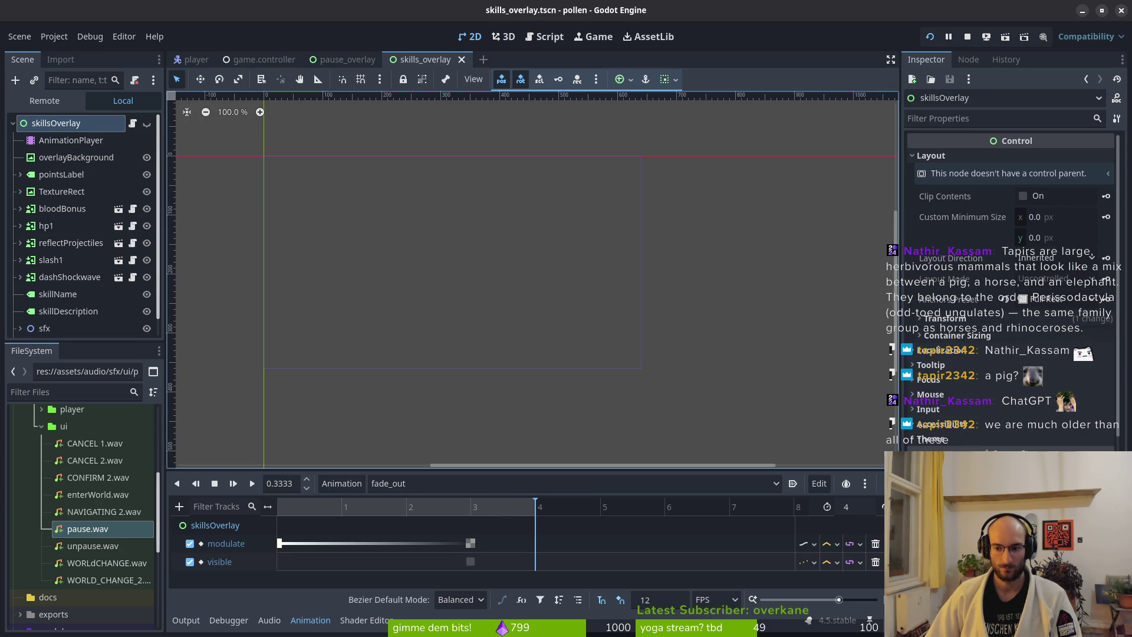
pyautogui.hotkey('ctrl', 's')
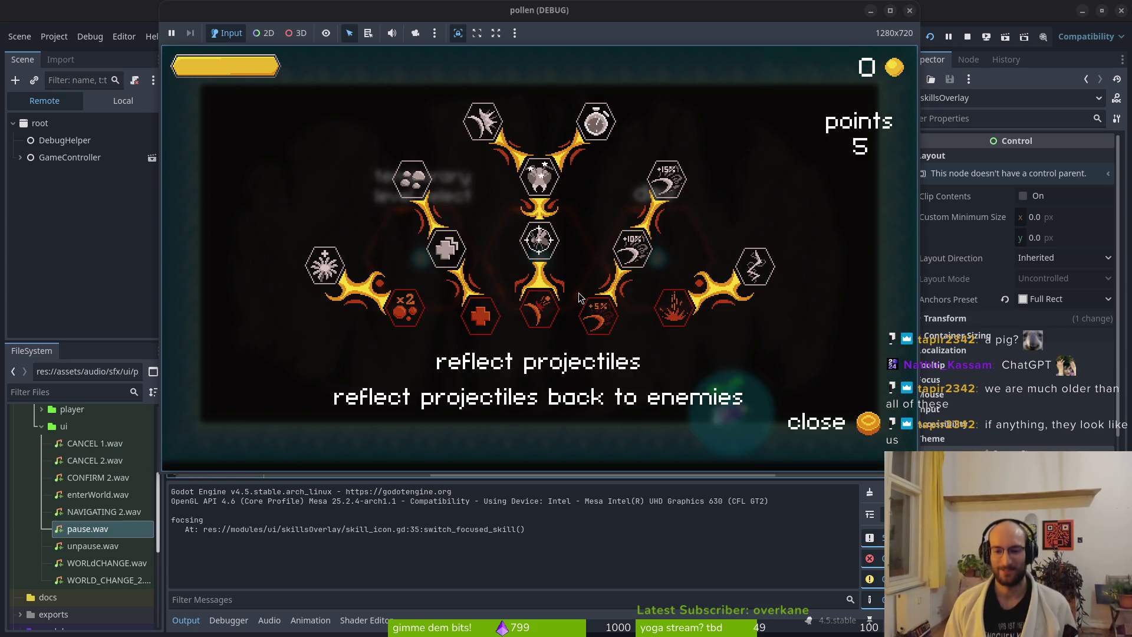
# Step: In the running game, open and close the skills overlay several times to check the fade
pyautogui.press('Escape')
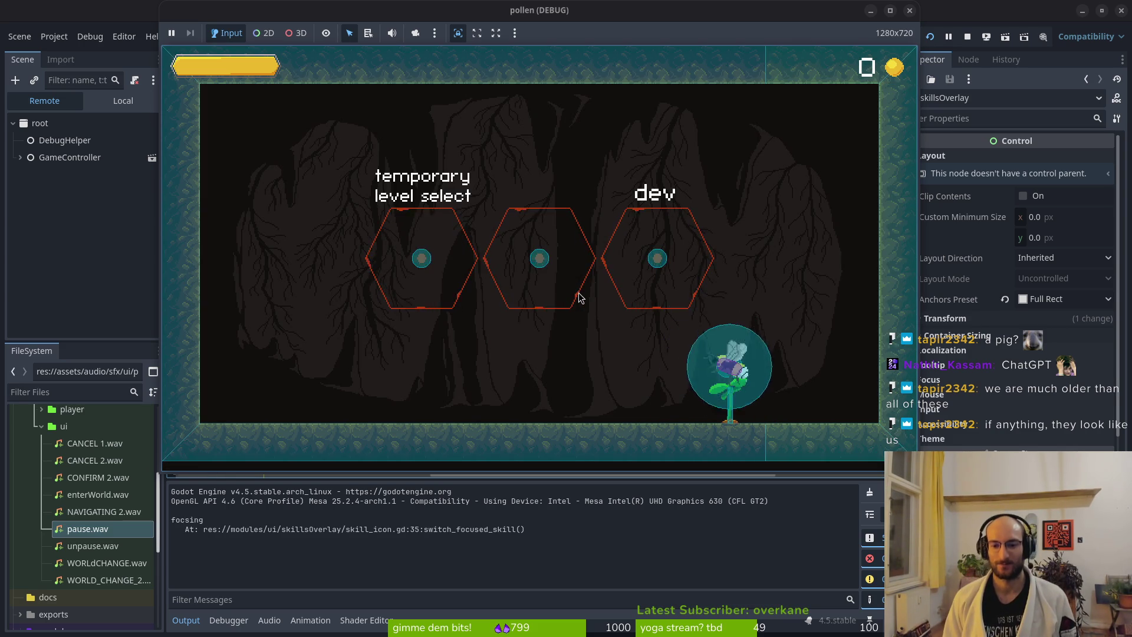
pyautogui.press('Tab')
pyautogui.press('Escape')
pyautogui.press('Left')
pyautogui.press('Tab')
pyautogui.press('Escape')
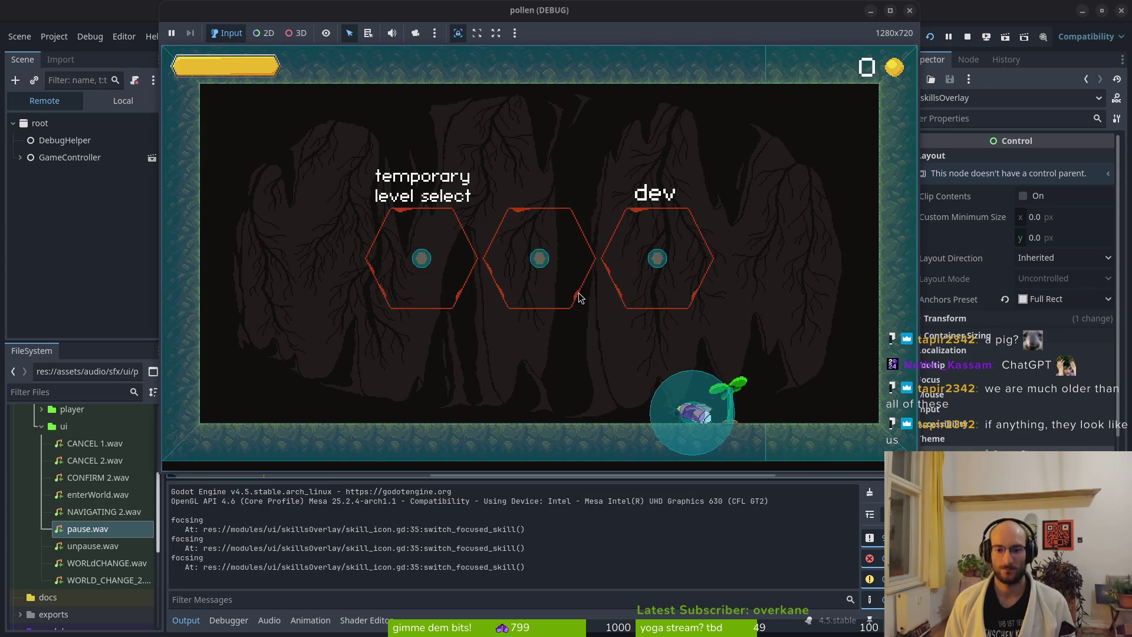
pyautogui.press('Tab')
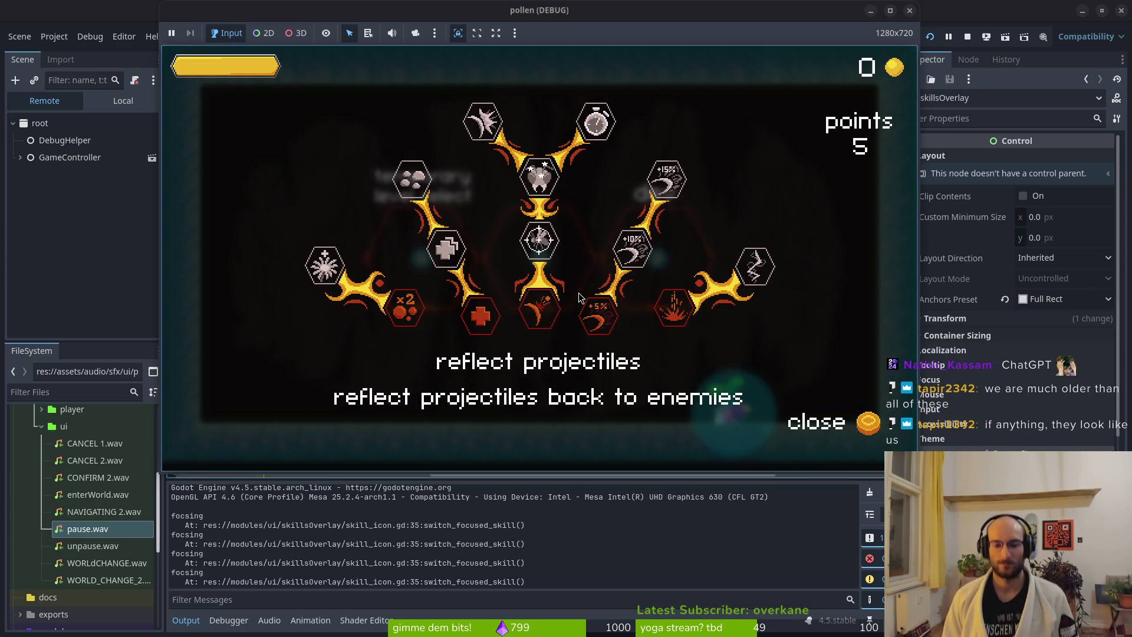
pyautogui.press('Escape')
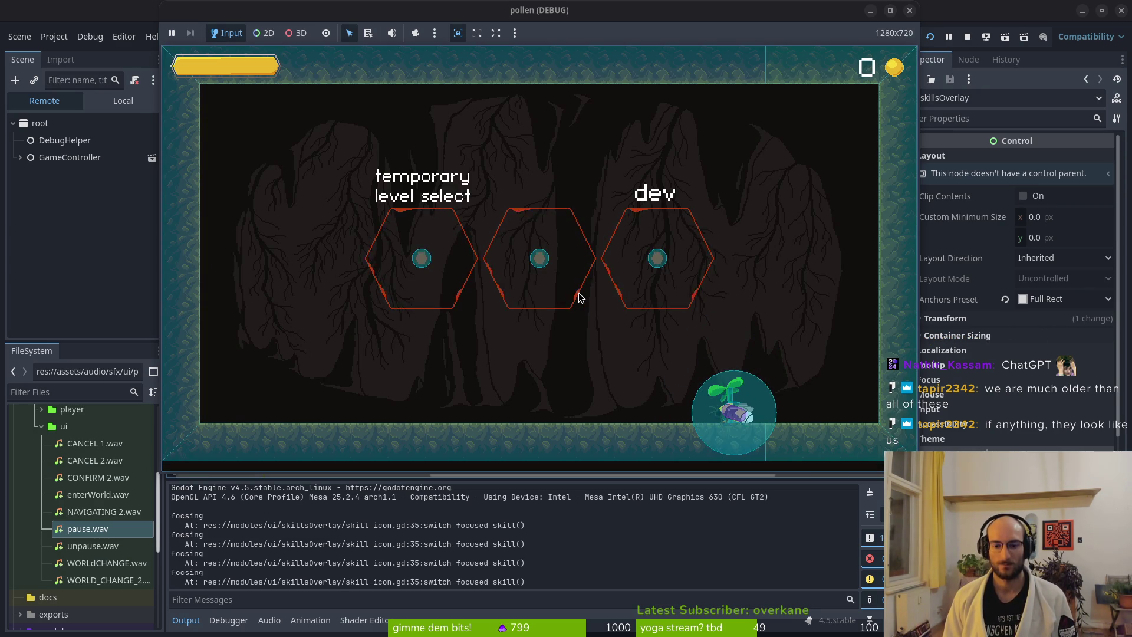
pyautogui.press('Tab')
pyautogui.press('Escape')
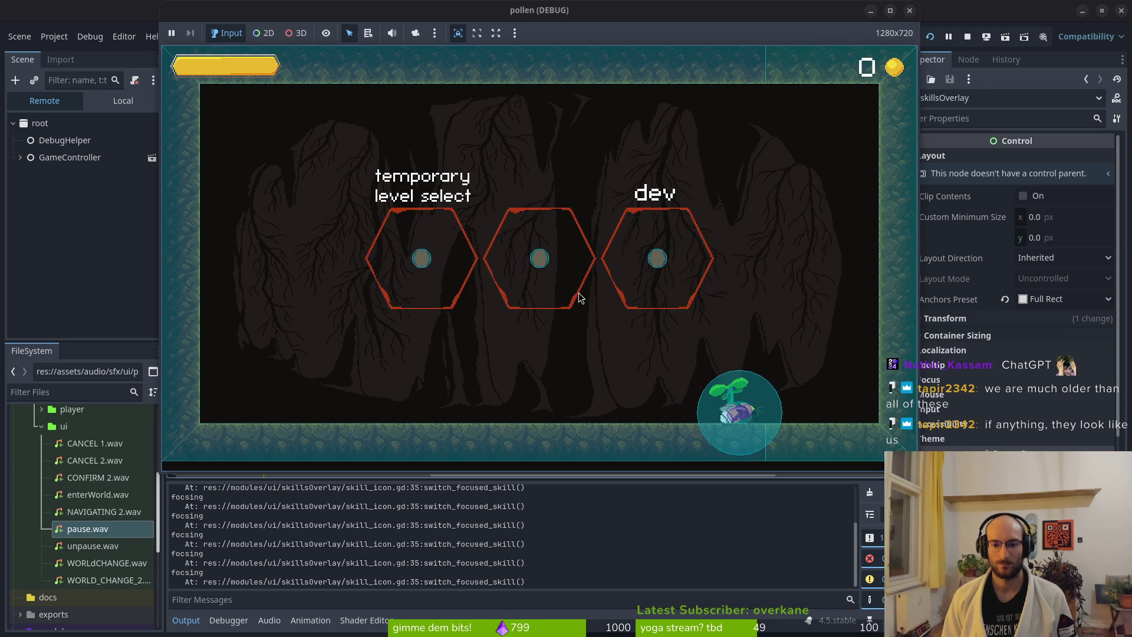
# Step: Reopen the skills overlay, browse to the increased slash damage skill, and switch to Neovim
pyautogui.press('Tab')
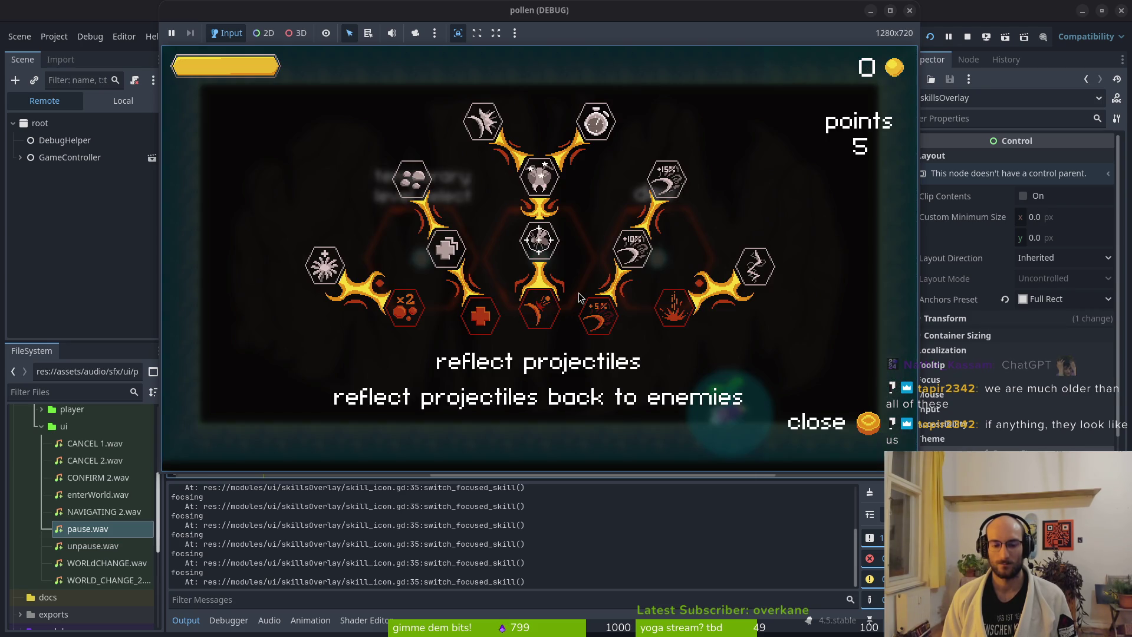
pyautogui.press('Left')
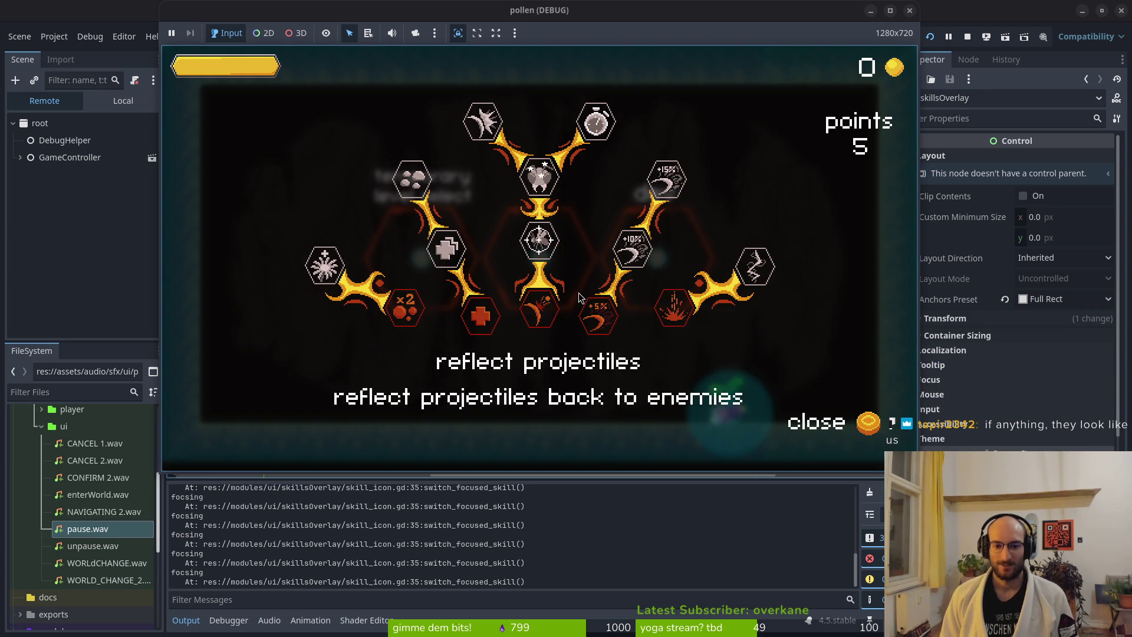
pyautogui.press('Right')
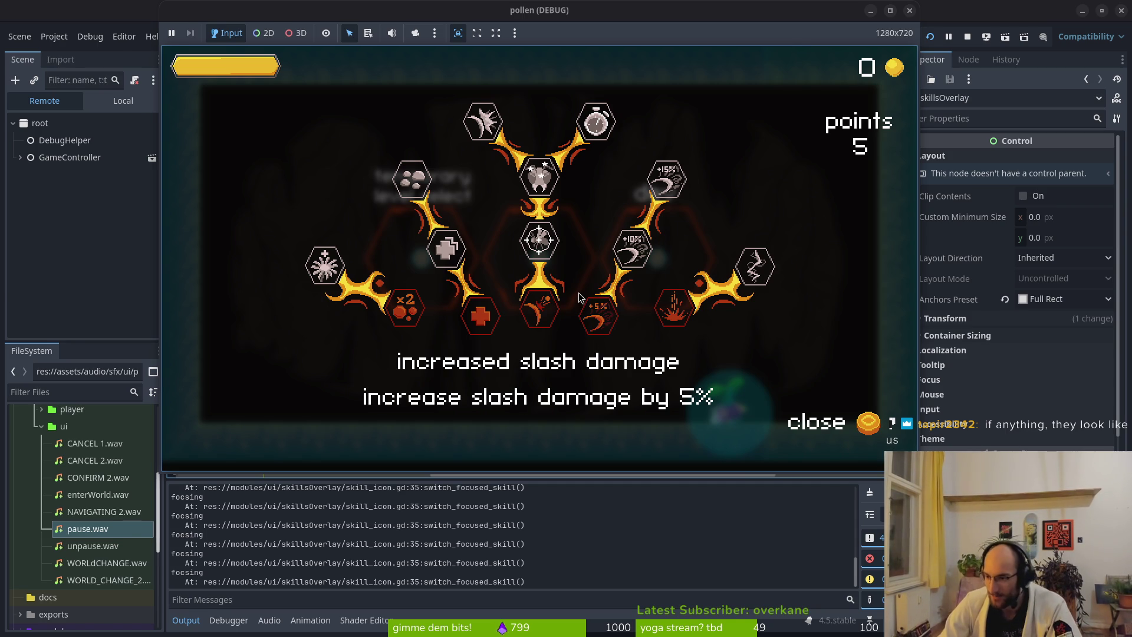
pyautogui.hotkey('alt', 'Tab')
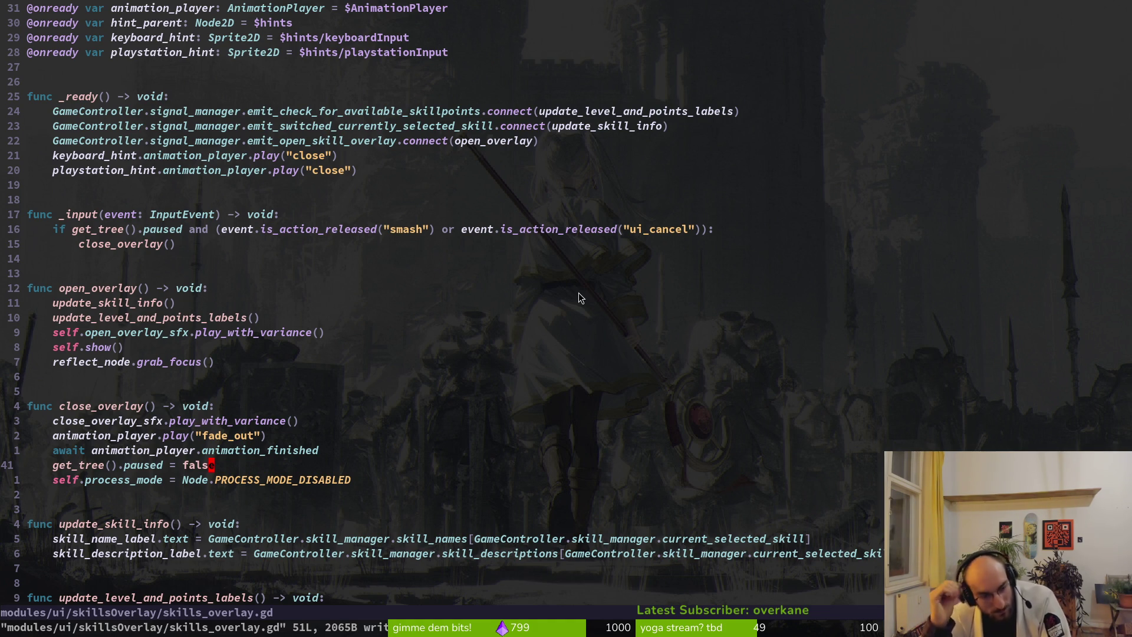
# Step: Move the unpause line above the fade_out call in close_overlay and save
pyautogui.press('j')
pyautogui.press('k')
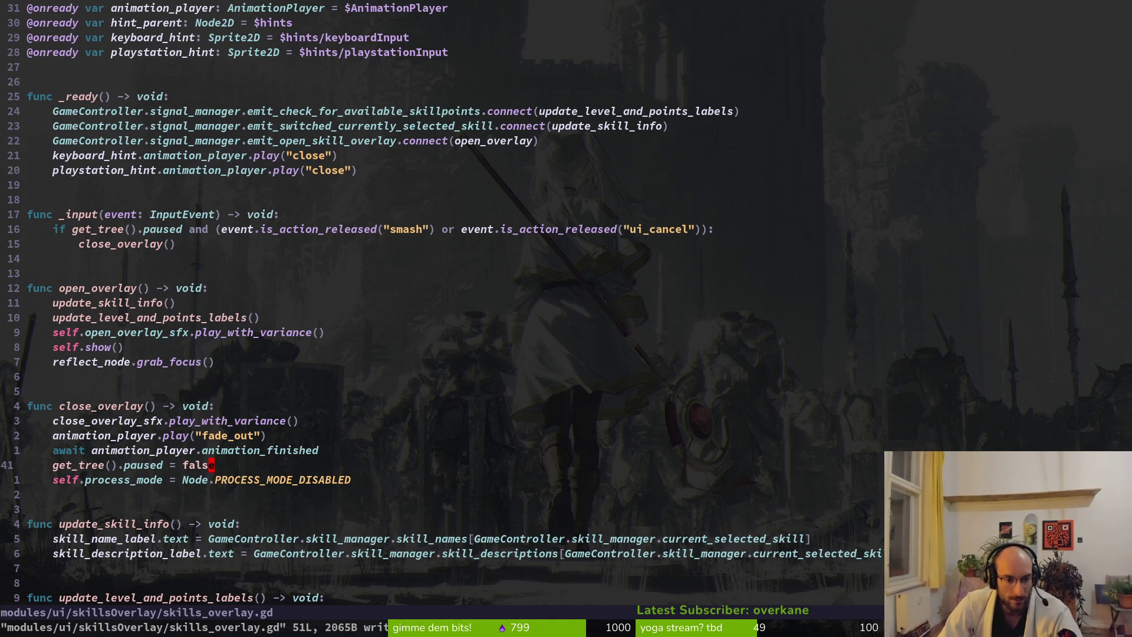
pyautogui.hotkey('shift', 'v')
pyautogui.hotkey('shift', 'k')
pyautogui.hotkey('shift', 'k')
pyautogui.press('Escape')
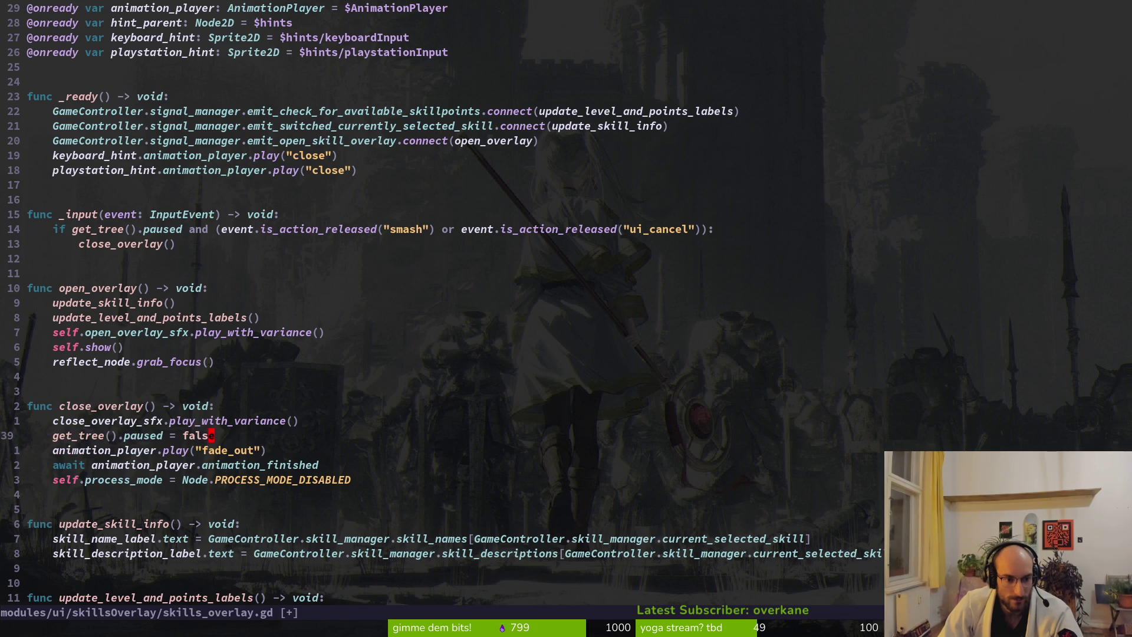
pyautogui.press('k')
pyautogui.press('j')
# Step: Move the process_mode line above the fade_out call, save, and stop the running game
pyautogui.press('j')
pyautogui.press('j')
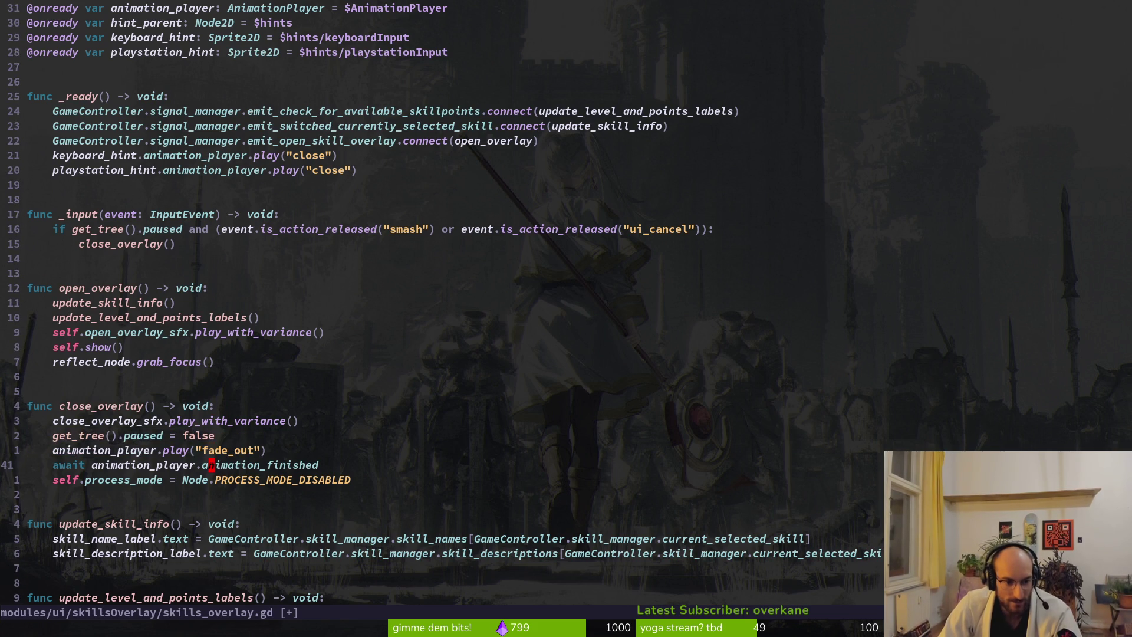
pyautogui.write(':w')
pyautogui.press('Return')
pyautogui.press('j')
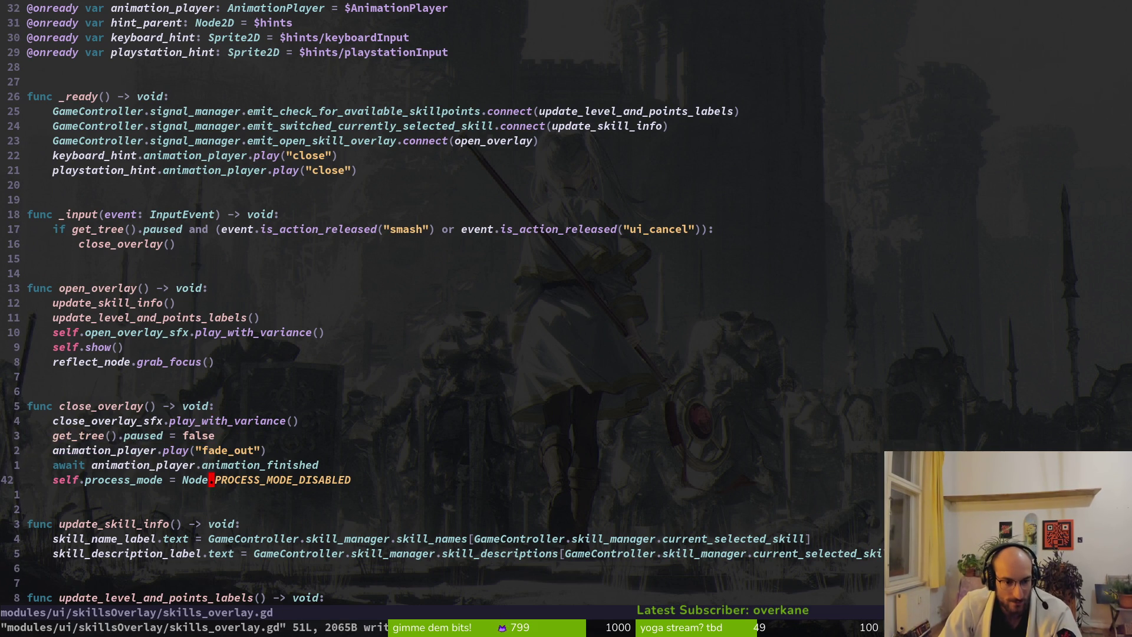
pyautogui.hotkey('shift', 'v')
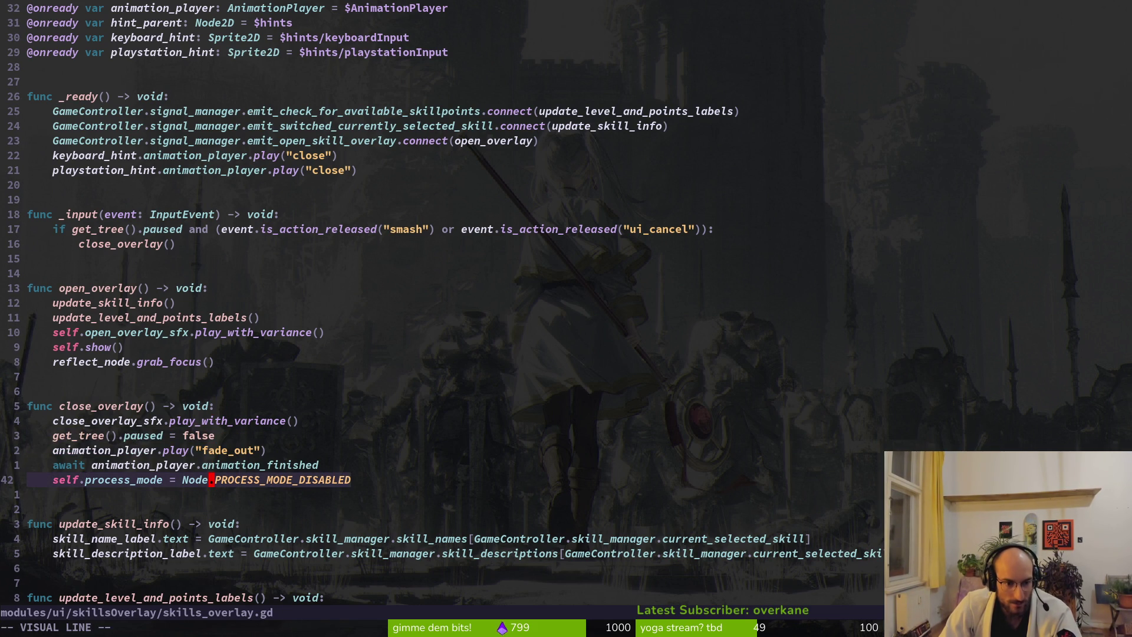
pyautogui.hotkey('shift', 'k')
pyautogui.hotkey('shift', 'k')
pyautogui.press('Escape')
pyautogui.write(':w')
pyautogui.press('Return')
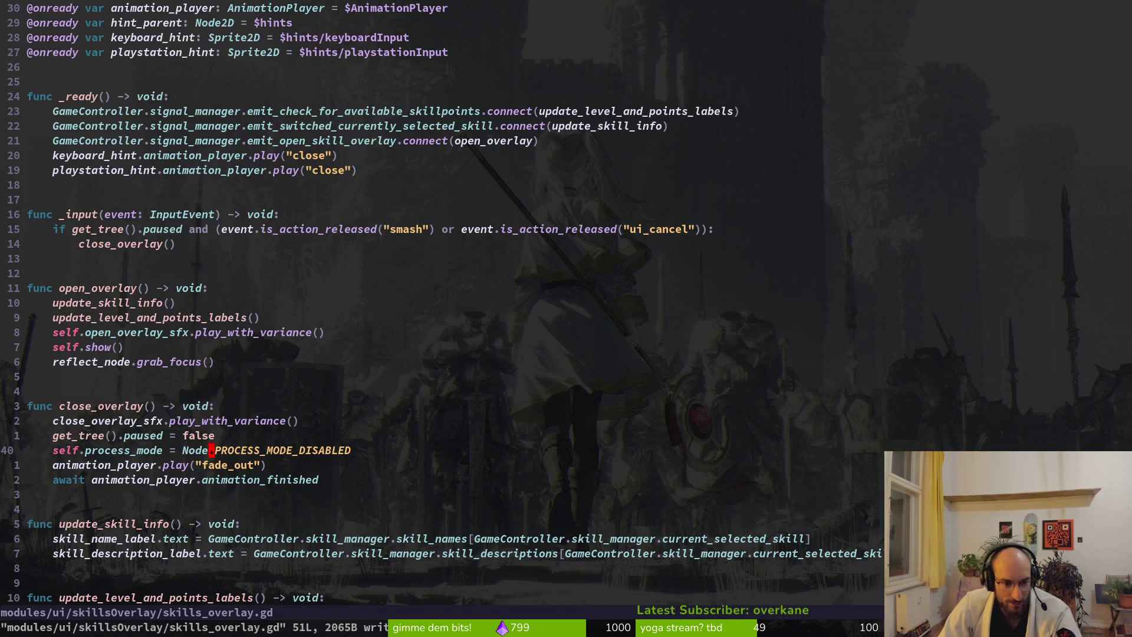
pyautogui.hotkey('alt', 'Tab')
pyautogui.press('F8')
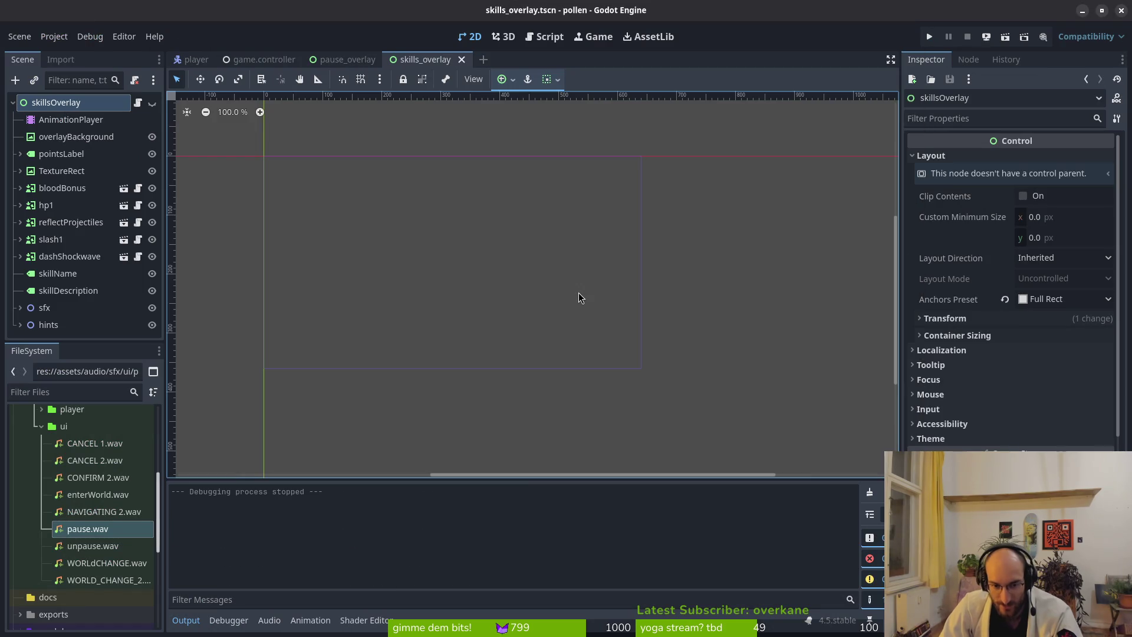
# Step: Run the game, open the skills overlay and shift focus between skills, then stop the game
pyautogui.press('F5')
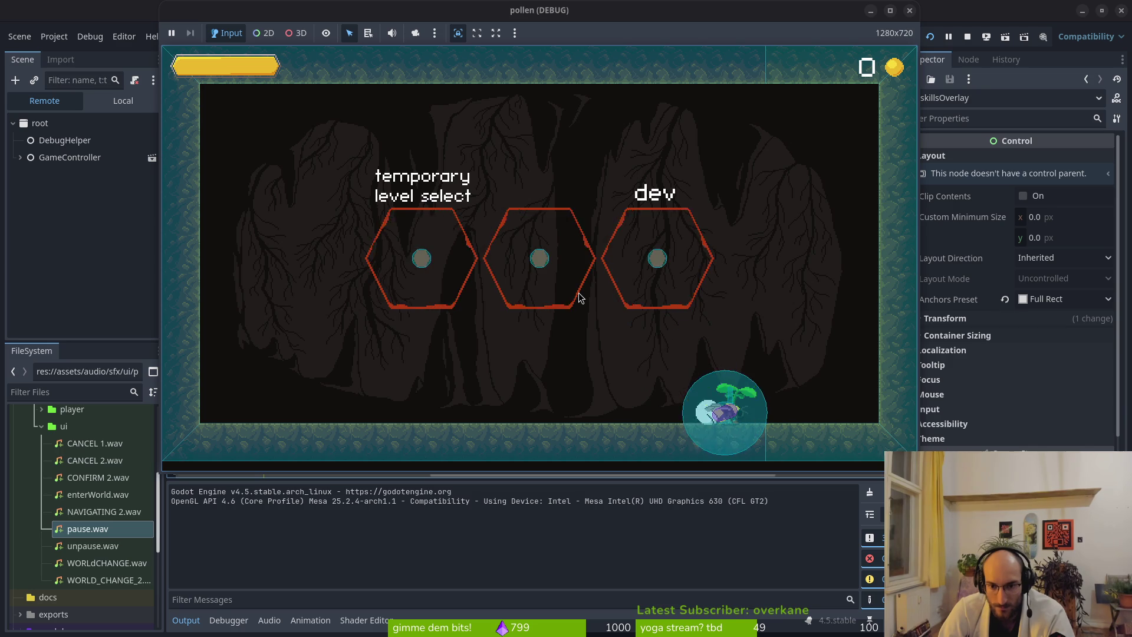
pyautogui.press('Tab')
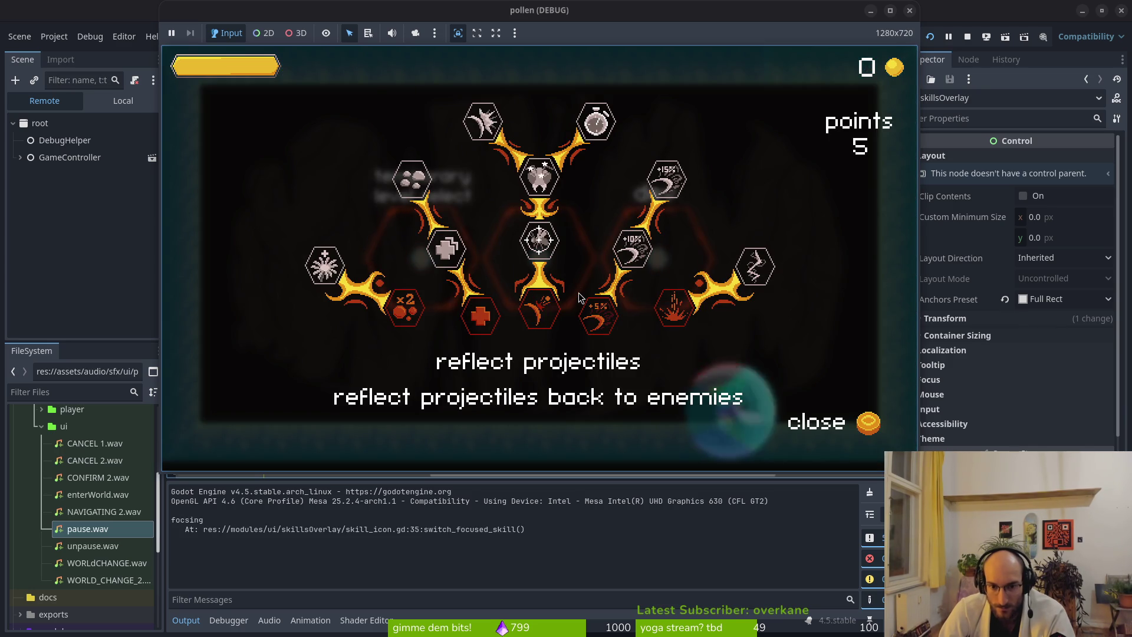
pyautogui.press('Left')
pyautogui.press('Right')
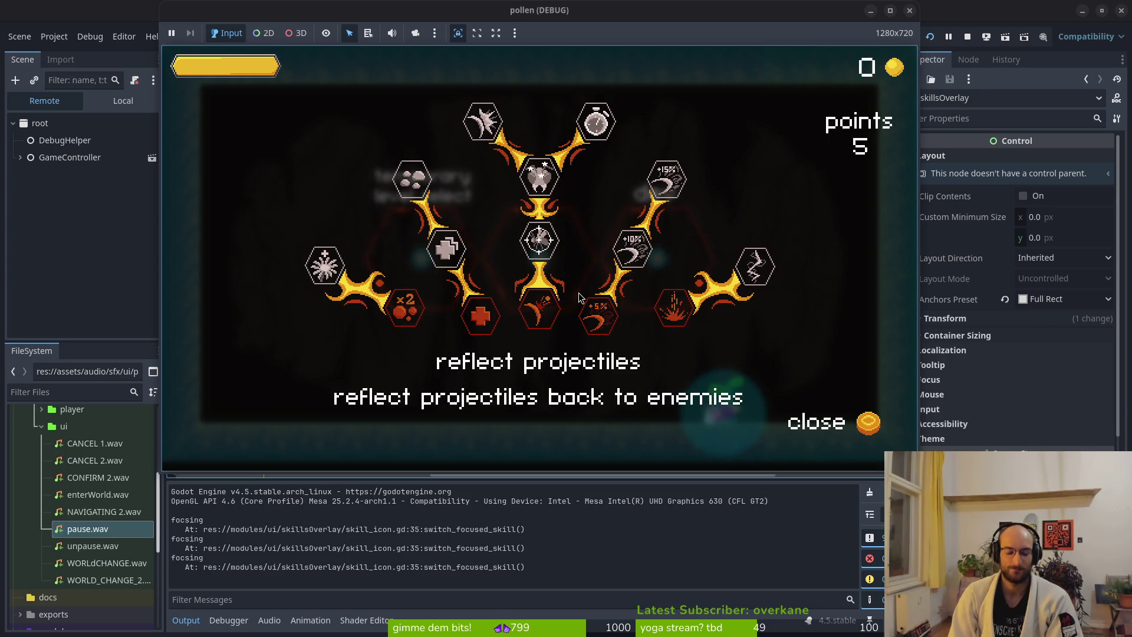
pyautogui.press('F8')
pyautogui.hotkey('alt', 'Tab')
# Step: Move the PROCESS_MODE_DISABLED line below the await in close_overlay and save skills_overlay.gd
pyautogui.press('V')
pyautogui.press('J')
pyautogui.press('J')
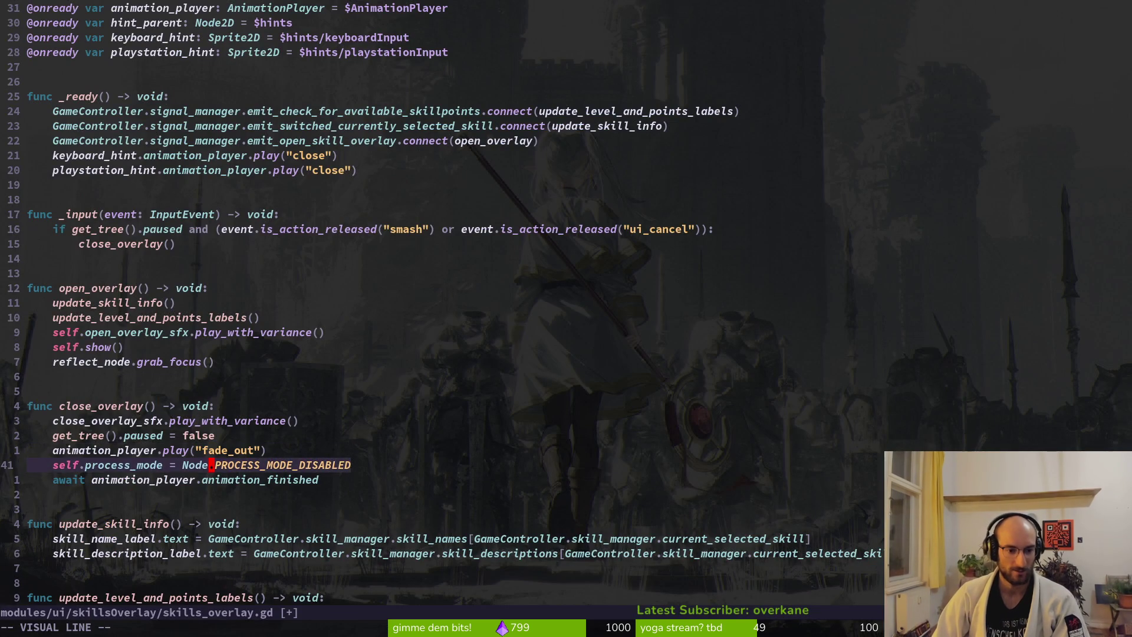
pyautogui.press('Escape')
pyautogui.write(':w')
pyautogui.press('Return')
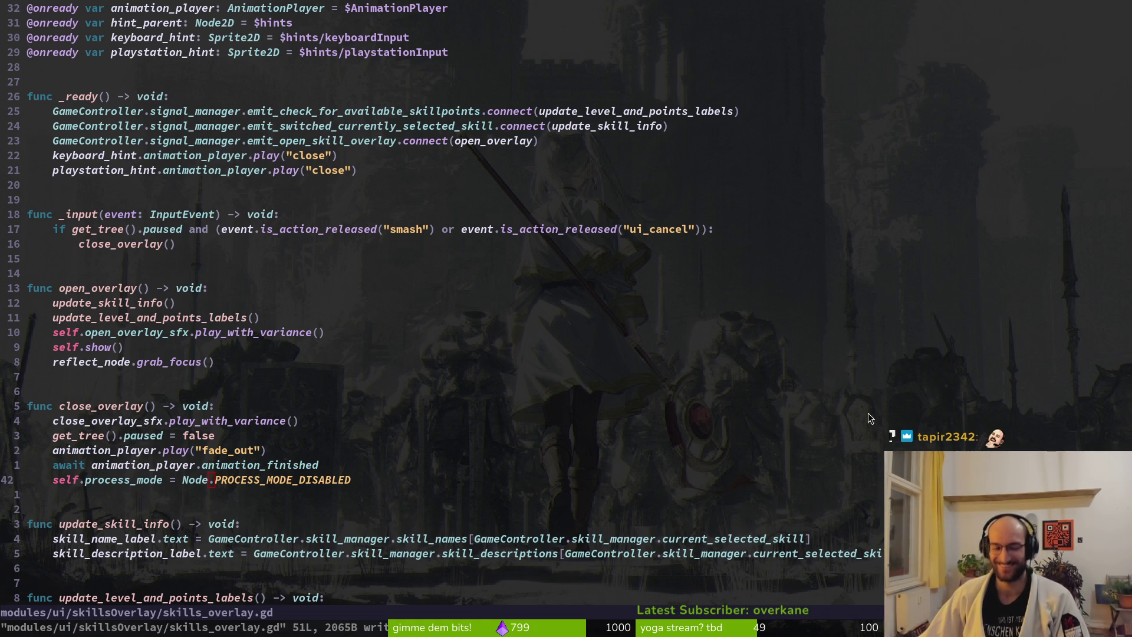
pyautogui.click(251, 480)
pyautogui.click(242, 466)
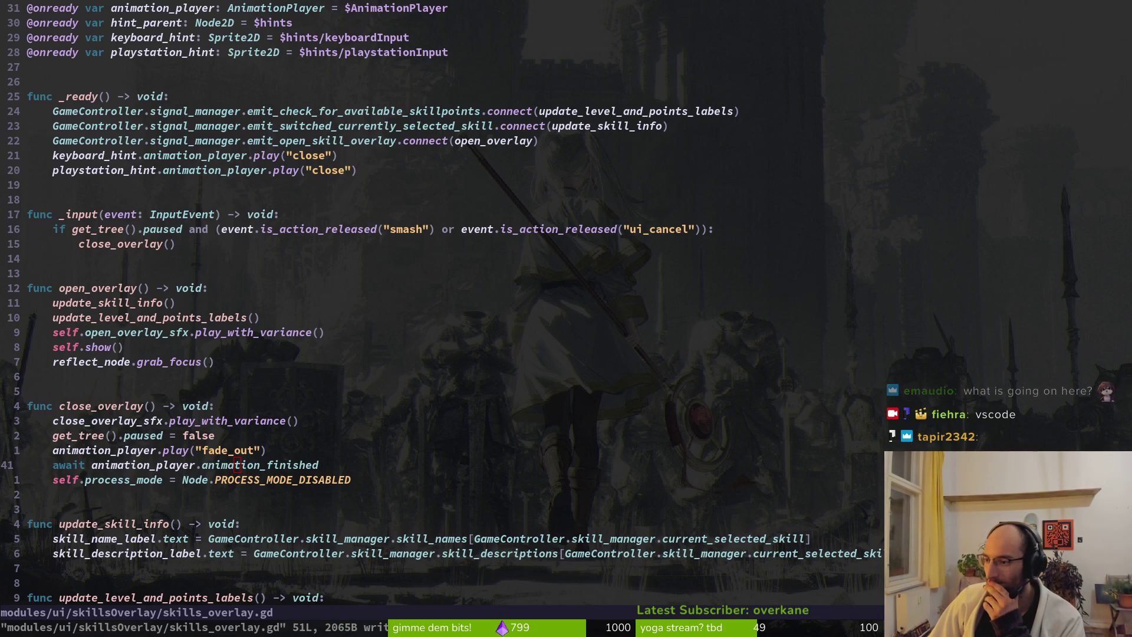
# Step: Return from Neovim to the Godot editor showing the skills_overlay scene
pyautogui.hotkey('alt', 'Tab')
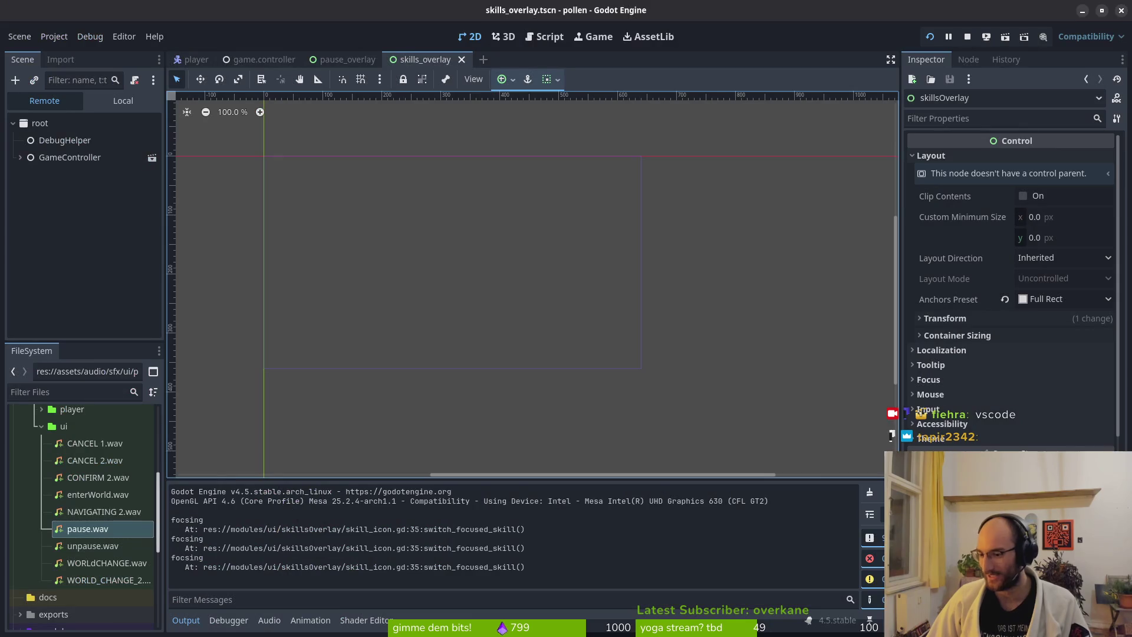
# Step: Stop the running game from the editor toolbar and return to skills_overlay.gd
pyautogui.click(967, 37)
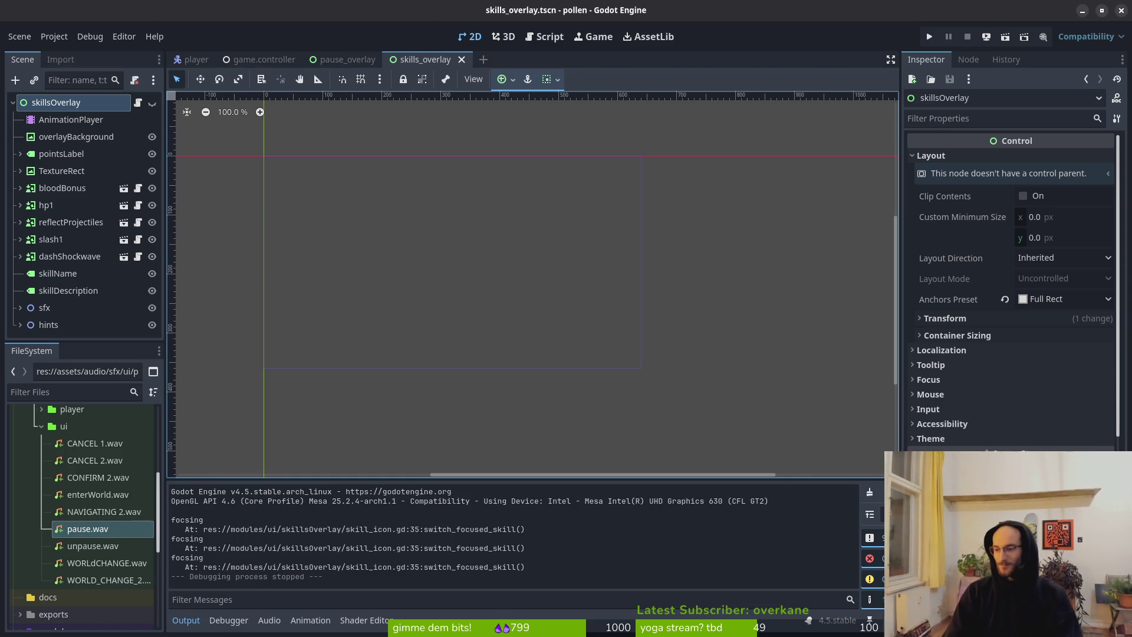
pyautogui.hotkey('alt', 'Tab')
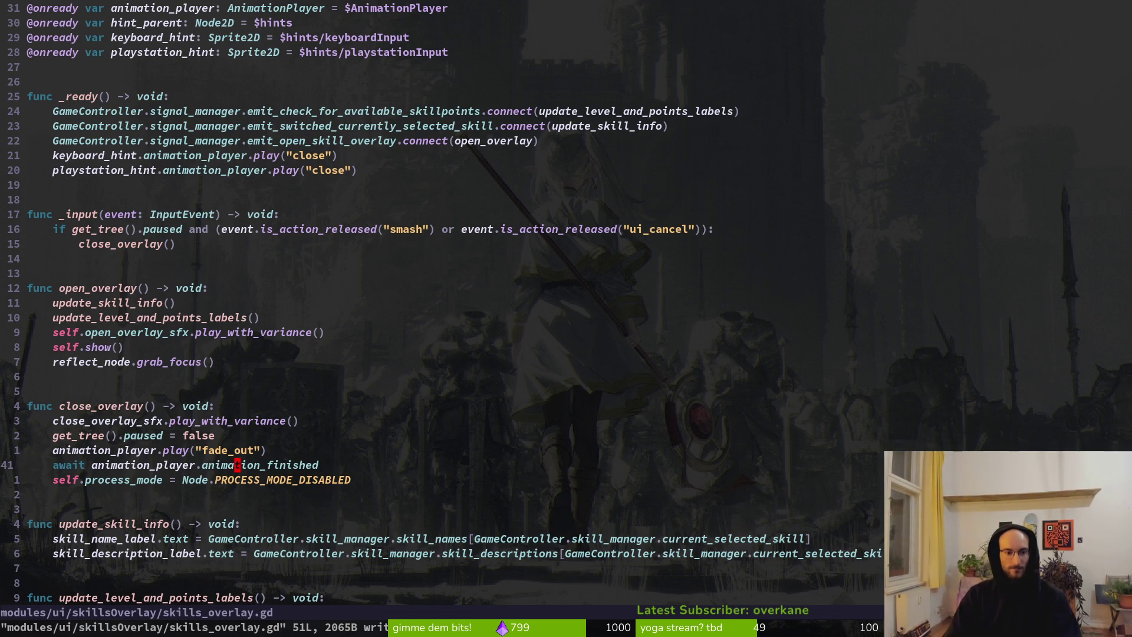
# Step: Look over the close_overlay and _input functions in skills_overlay.gd
pyautogui.press('j')
pyautogui.press('k')
pyautogui.press('j')
pyautogui.press('k')
pyautogui.press('k')
pyautogui.press('j')
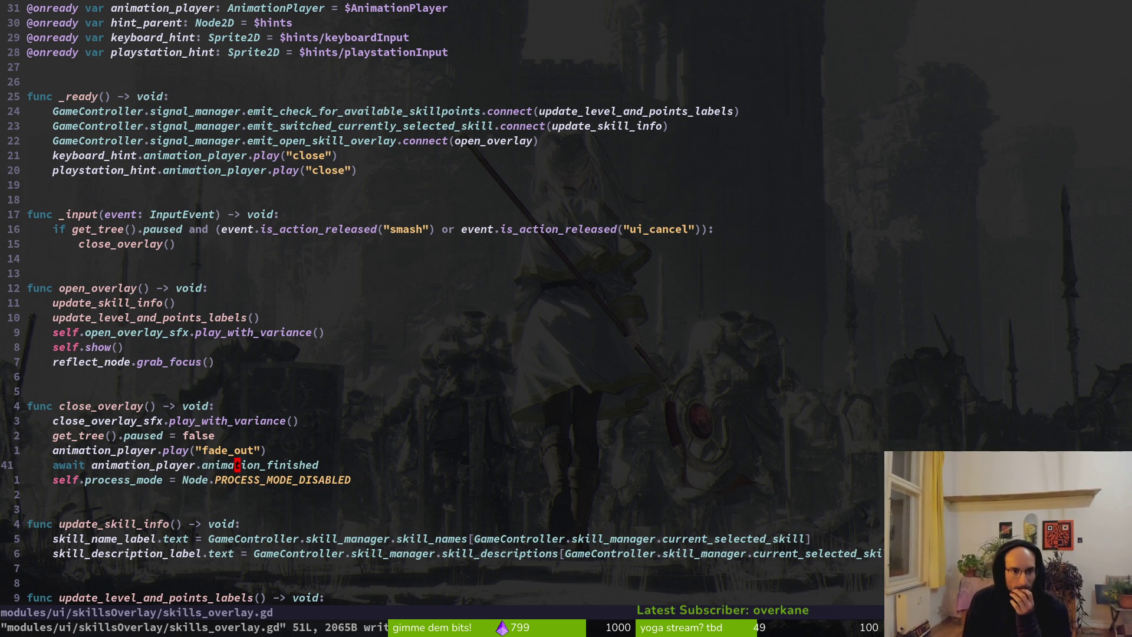
pyautogui.press('k')
pyautogui.press('k')
pyautogui.press('k')
pyautogui.press('k')
pyautogui.press('k')
pyautogui.press('k')
pyautogui.press('k')
pyautogui.press('k')
pyautogui.press('k')
pyautogui.press('j')
pyautogui.press('j')
pyautogui.press('k')
pyautogui.press('k')
pyautogui.press('k')
pyautogui.press('j')
pyautogui.press('f')
pyautogui.press('>')
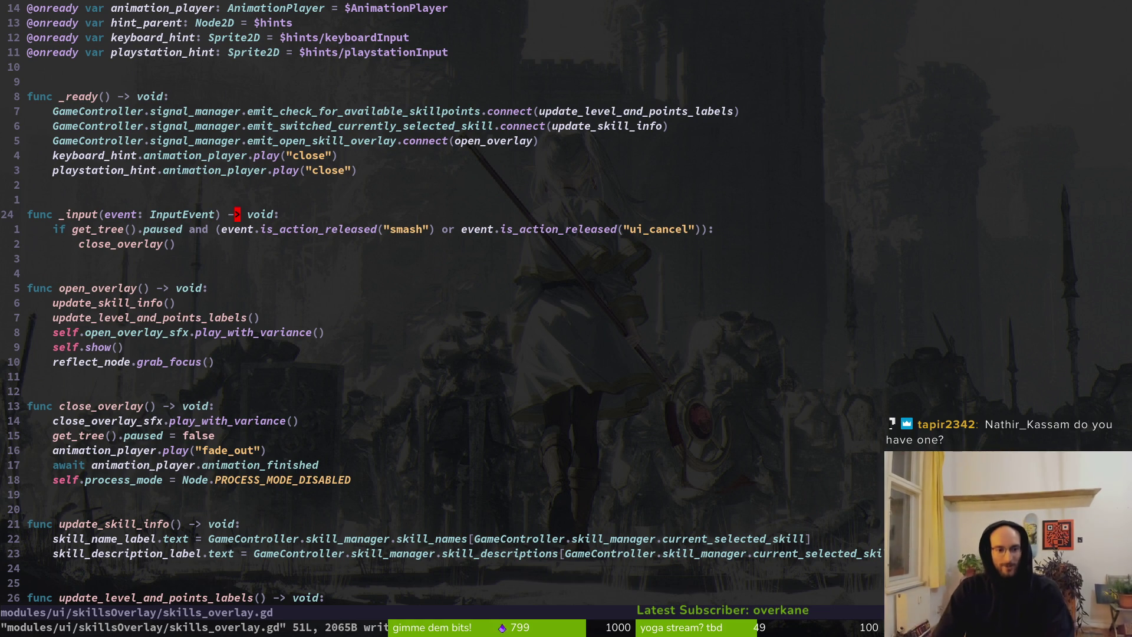
# Step: Move the get_tree().paused = false line to the top of close_overlay and save
pyautogui.press('j')
pyautogui.press('j')
pyautogui.press('j')
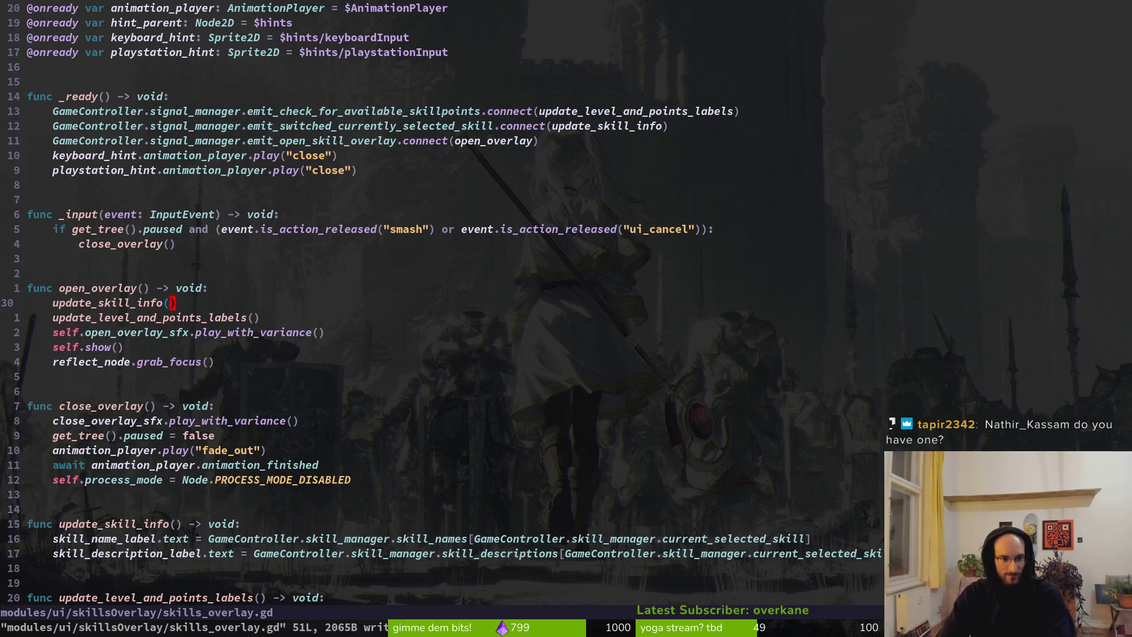
pyautogui.press('j')
pyautogui.press('j')
pyautogui.press('j')
pyautogui.press('k')
pyautogui.press('V')
pyautogui.press('K')
pyautogui.press('Escape')
pyautogui.write(':w')
pyautogui.press('Return')
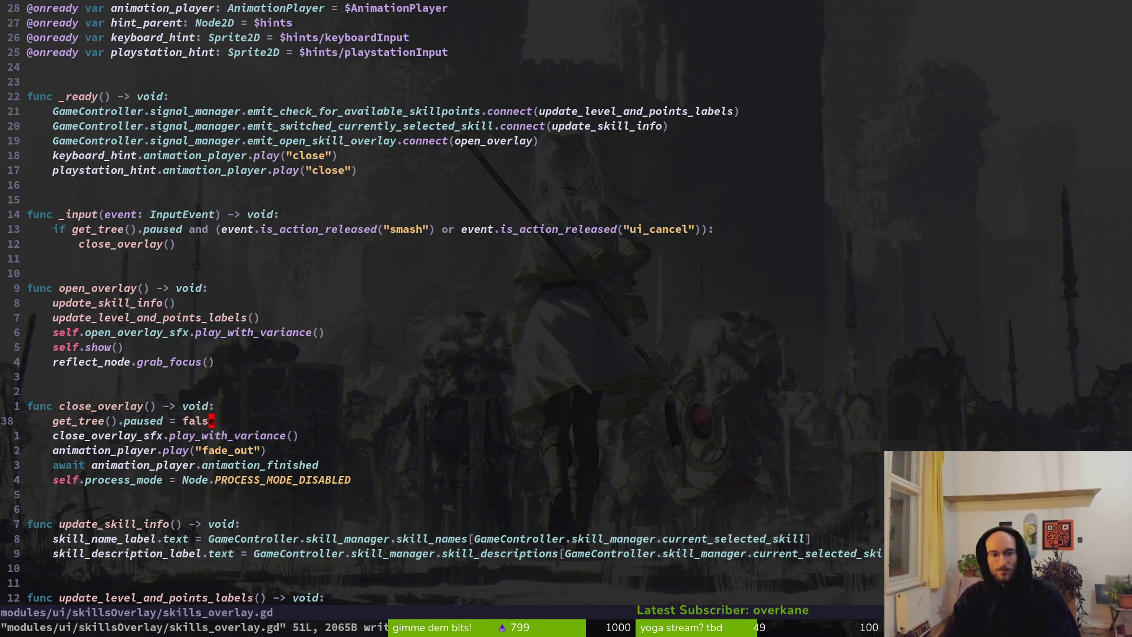
# Step: Move the unpause line below animation_player.play("fade_out") and save skills_overlay.gd again
pyautogui.press('V')
pyautogui.press('J')
pyautogui.press('J')
pyautogui.press('Escape')
pyautogui.write(':w')
pyautogui.press('Return')
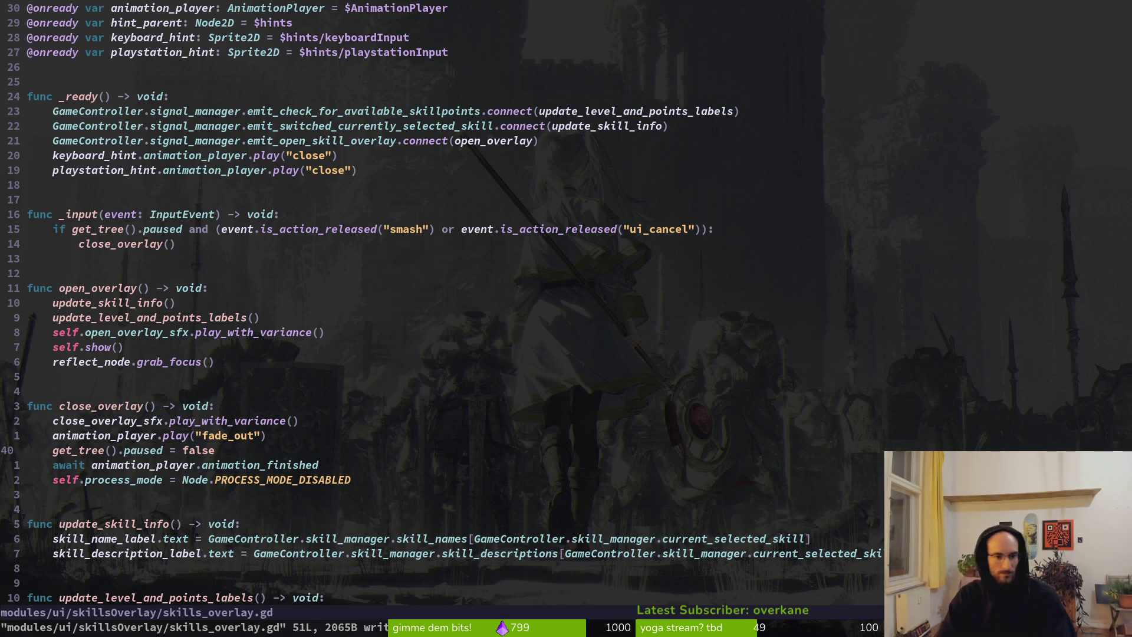
pyautogui.write(':write')
pyautogui.press('Return')
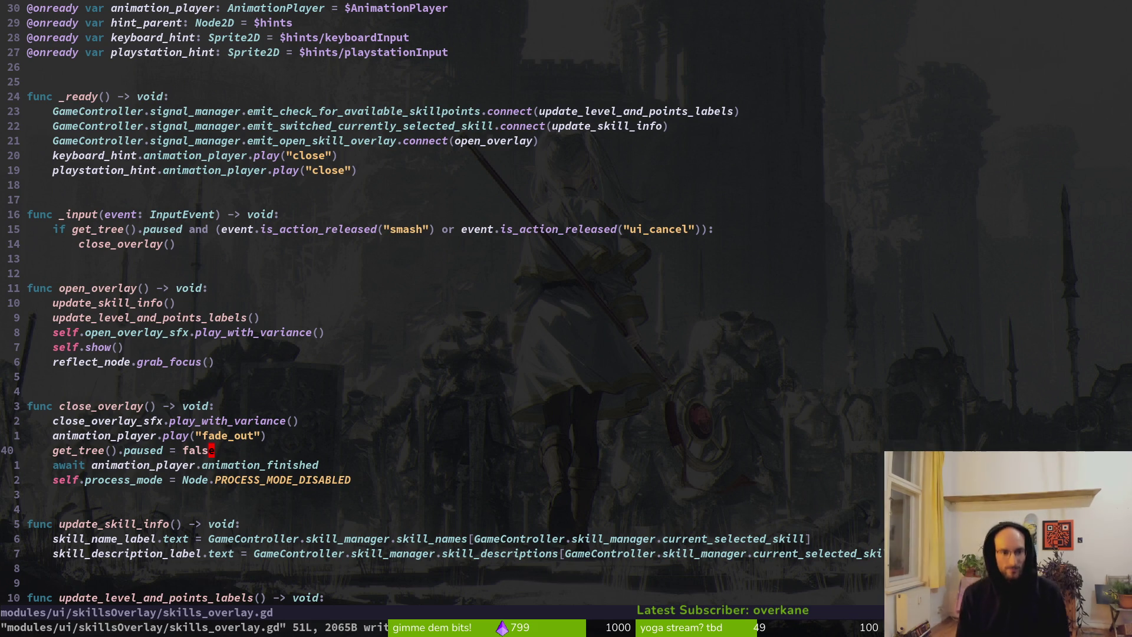
pyautogui.hotkey('alt', 'Tab')
pyautogui.hotkey('alt', 'Tab')
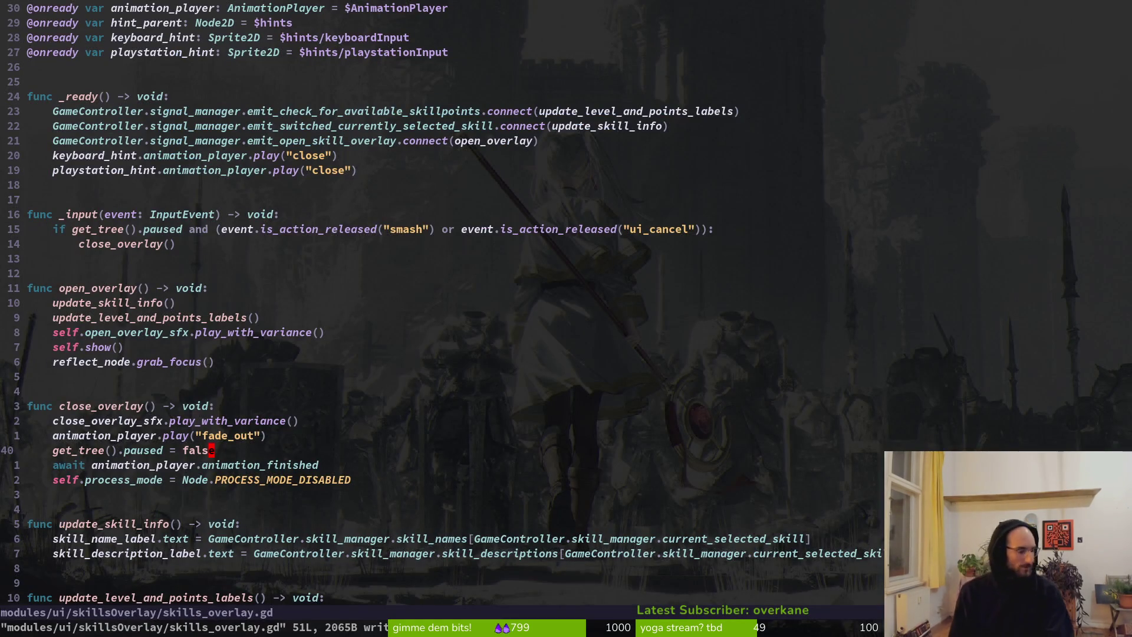
pyautogui.hotkey('alt', 'Tab')
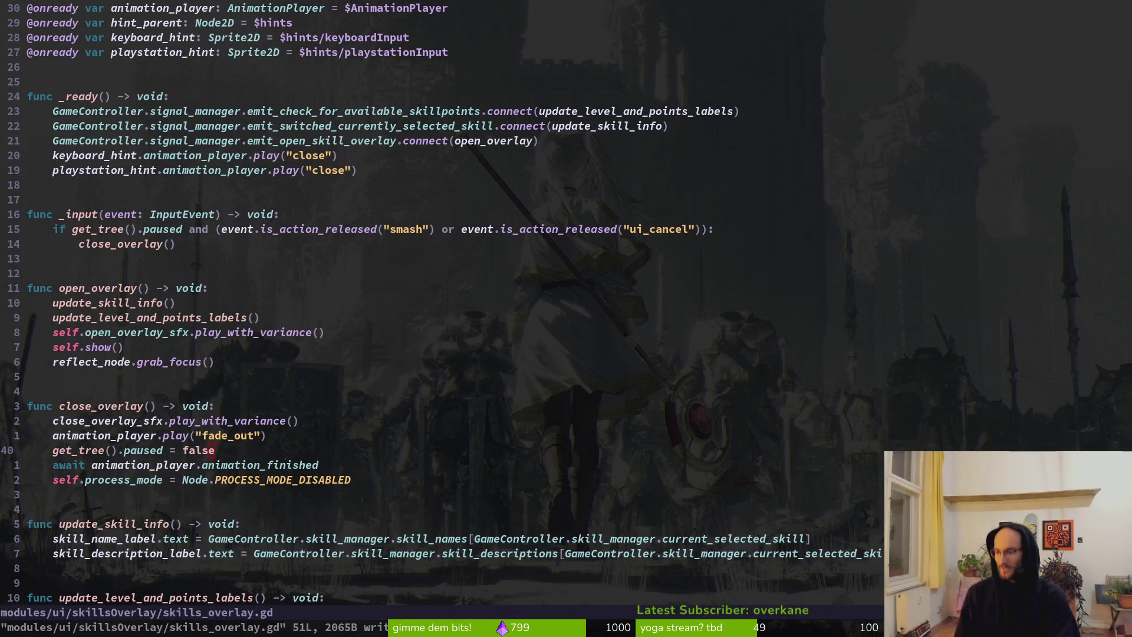
pyautogui.hotkey('alt', 'Tab')
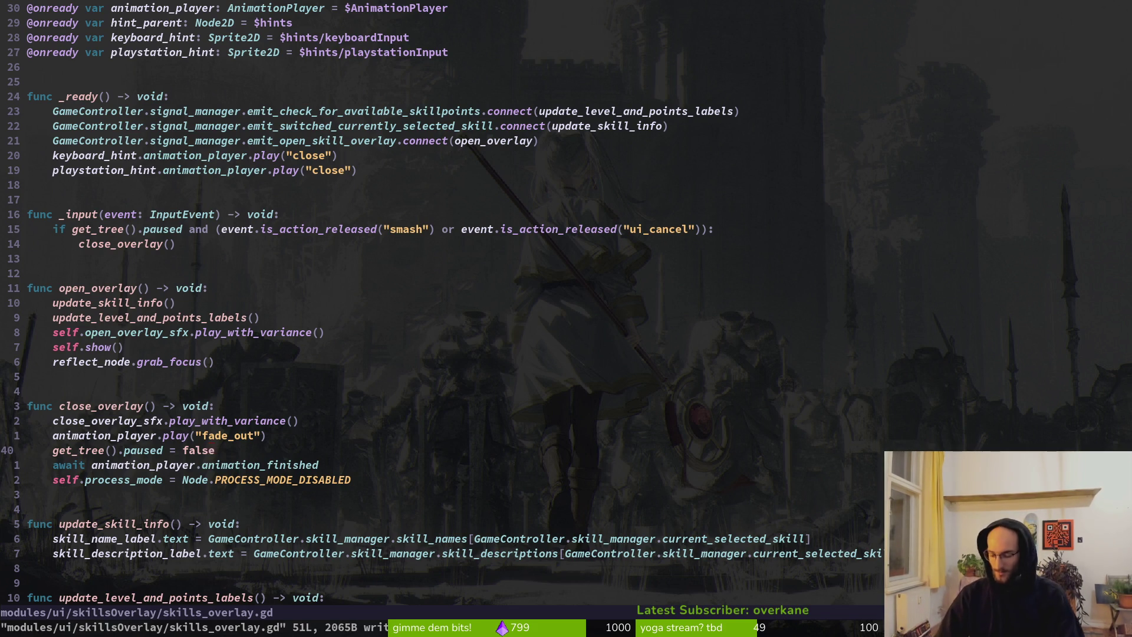
pyautogui.press('super+w')
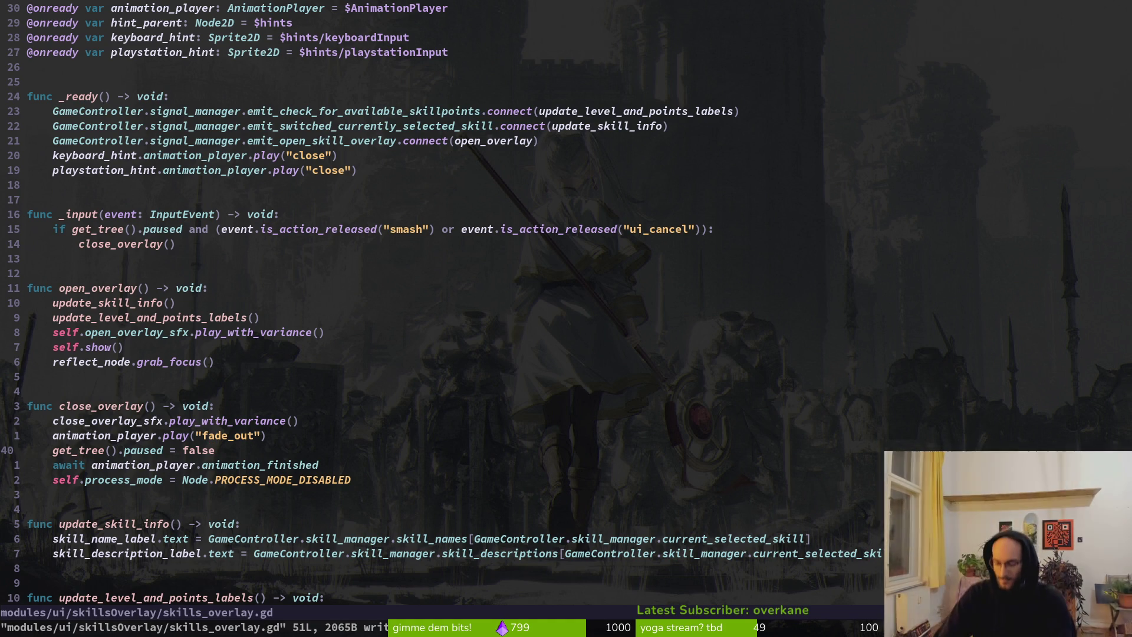
# Step: Review _input and open_overlay in skills_overlay.gd, then bring up the Godot editor
pyautogui.press('j')
pyautogui.press('j')
pyautogui.press('j')
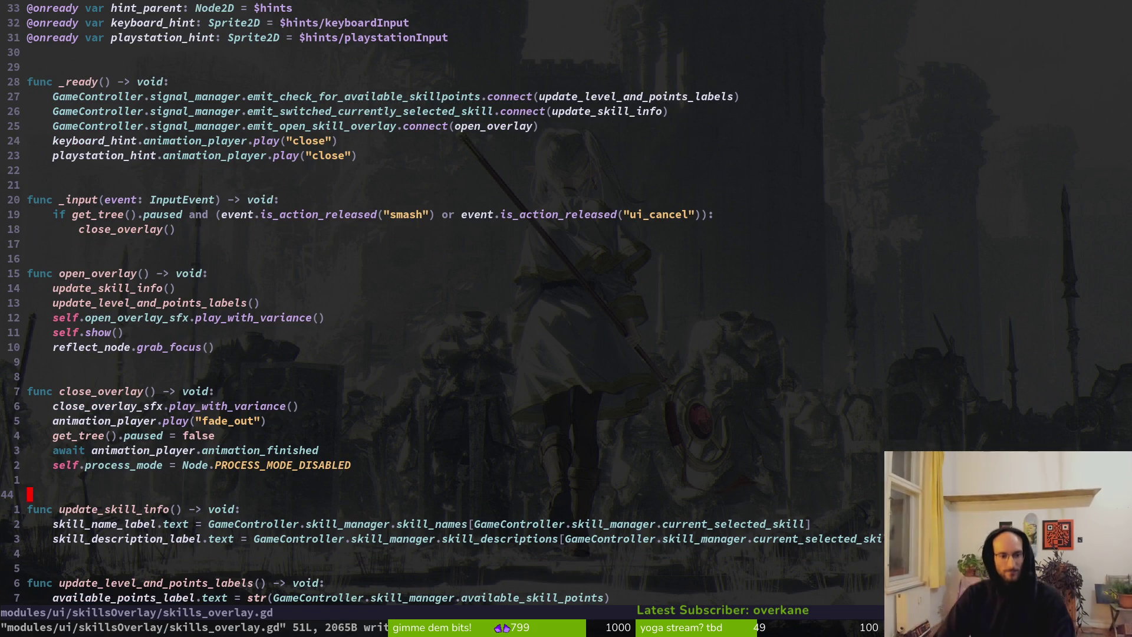
pyautogui.hotkey('ctrl', 'd')
pyautogui.hotkey('ctrl', 'u')
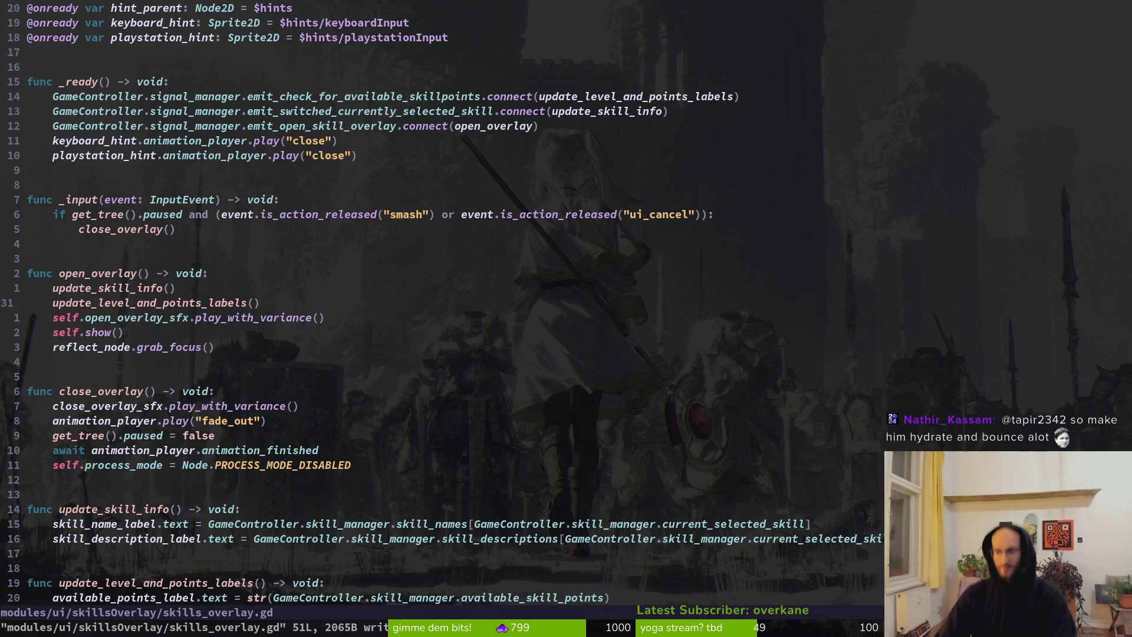
pyautogui.press('j')
pyautogui.press('k')
pyautogui.press('k')
pyautogui.press('k')
pyautogui.press('j')
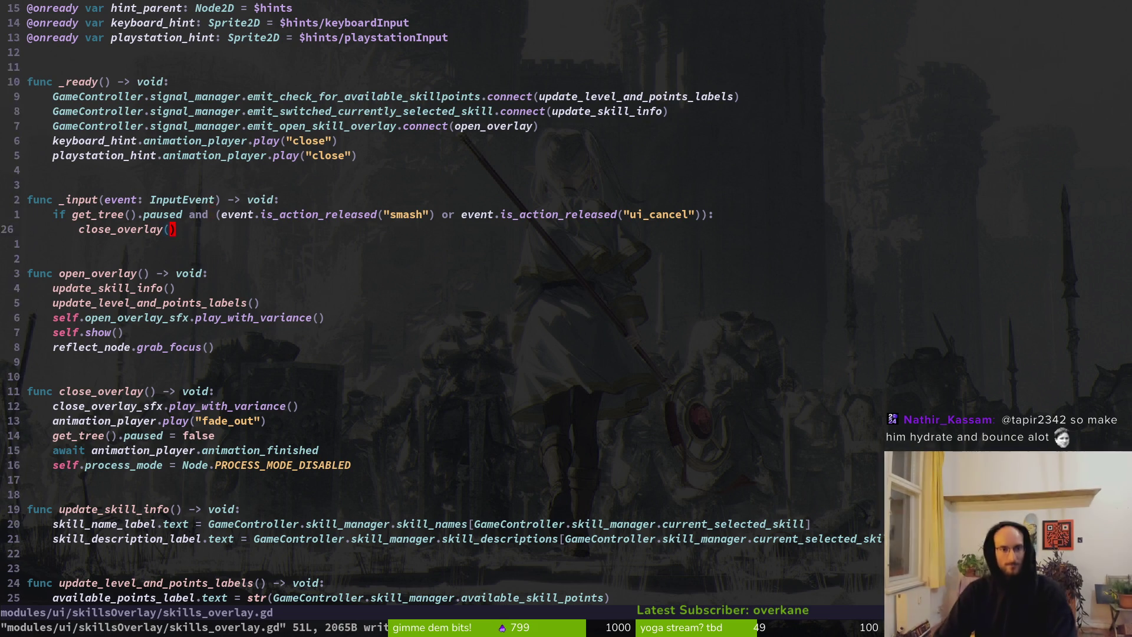
pyautogui.press('j')
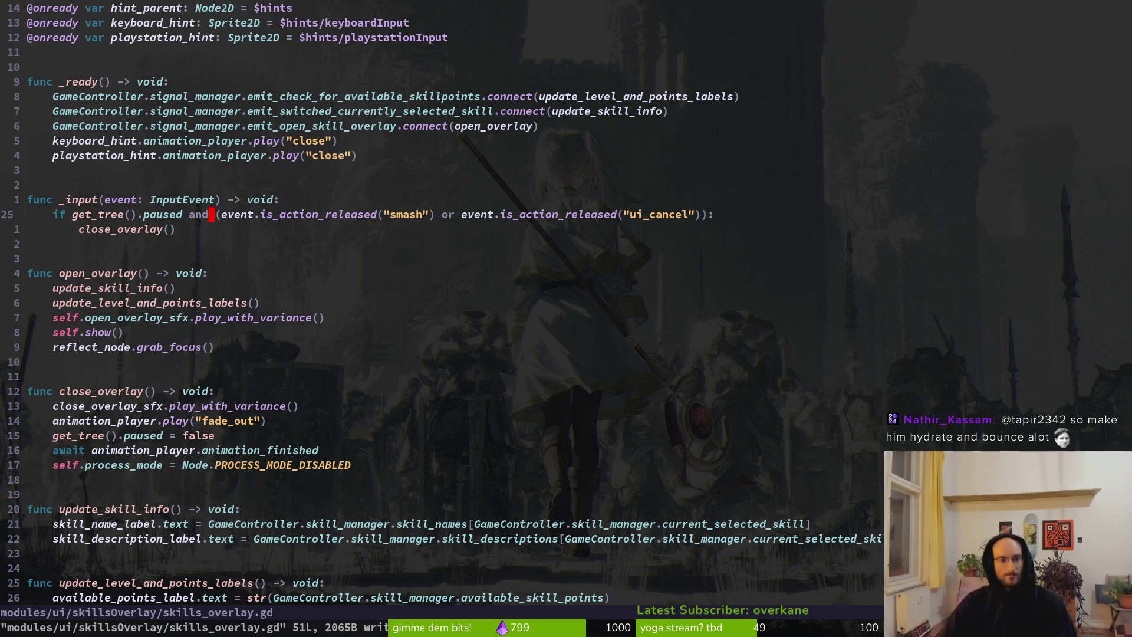
pyautogui.press('k')
pyautogui.press('j')
pyautogui.press('j')
pyautogui.press('k')
pyautogui.press('j')
pyautogui.press('j')
pyautogui.press('j')
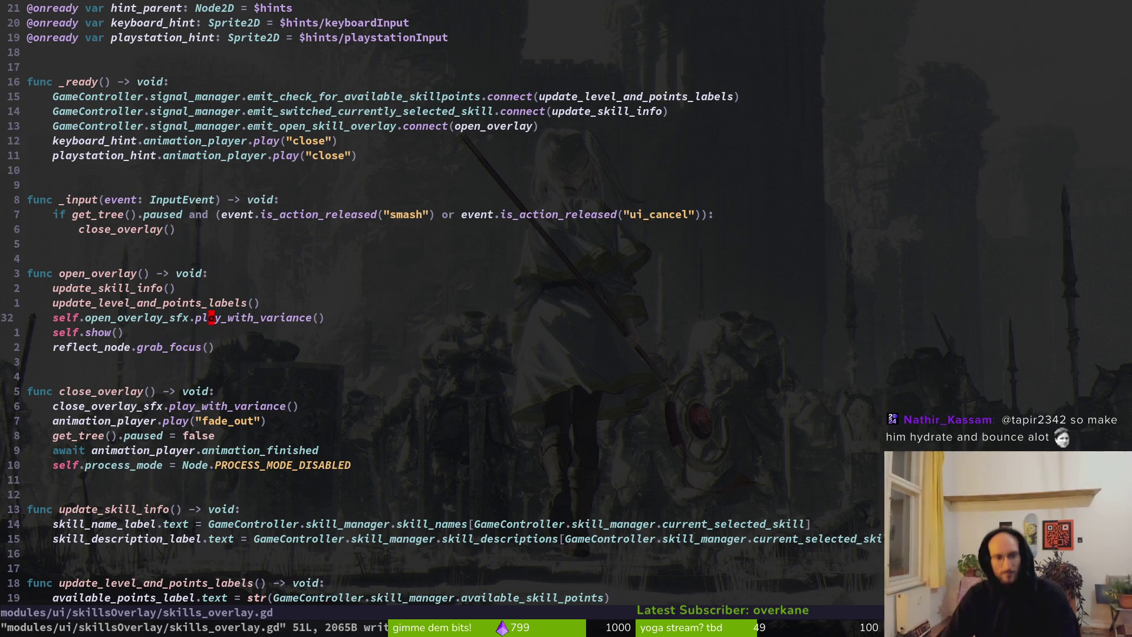
pyautogui.press('j')
pyautogui.press('j')
pyautogui.press('j')
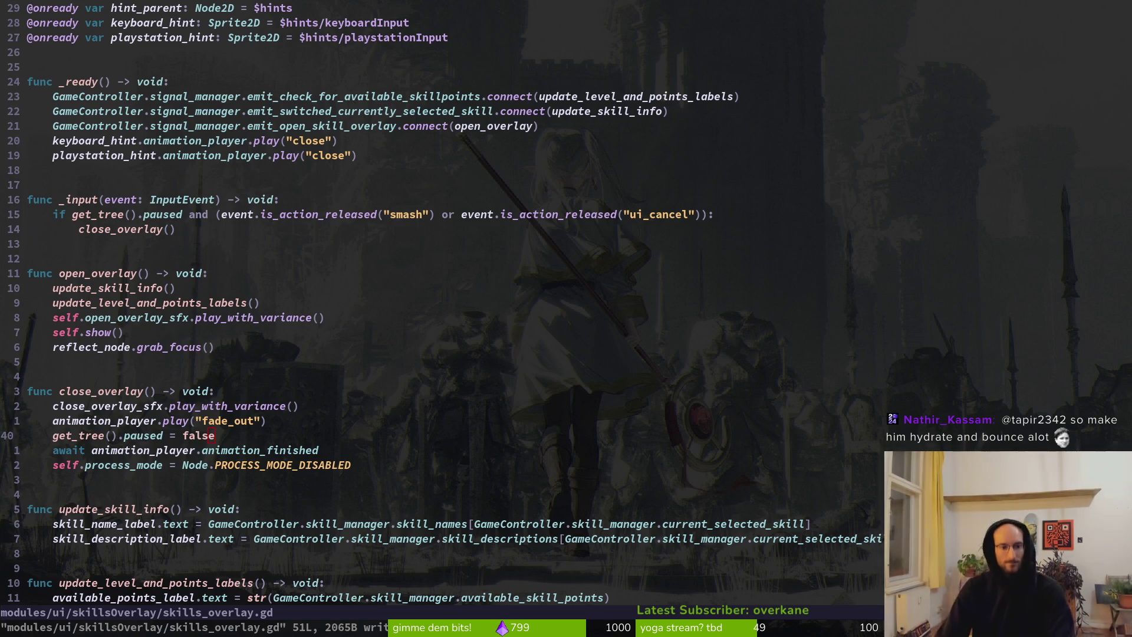
pyautogui.hotkey('alt', 'Tab')
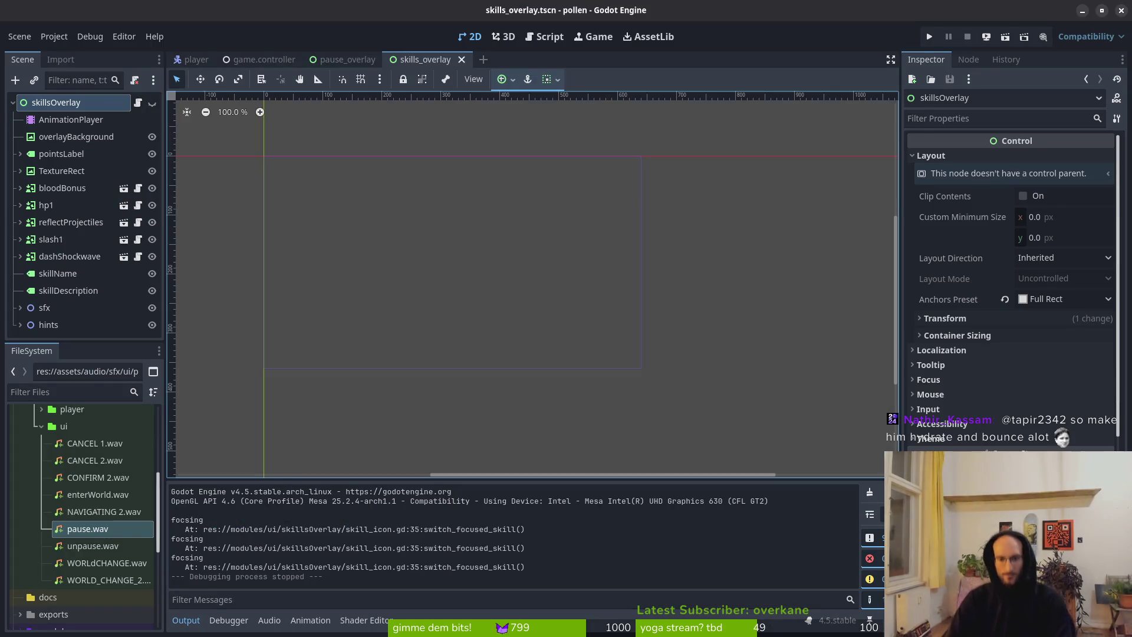
# Step: Run the game from the main menu and walk right to the plant
pyautogui.press('F5')
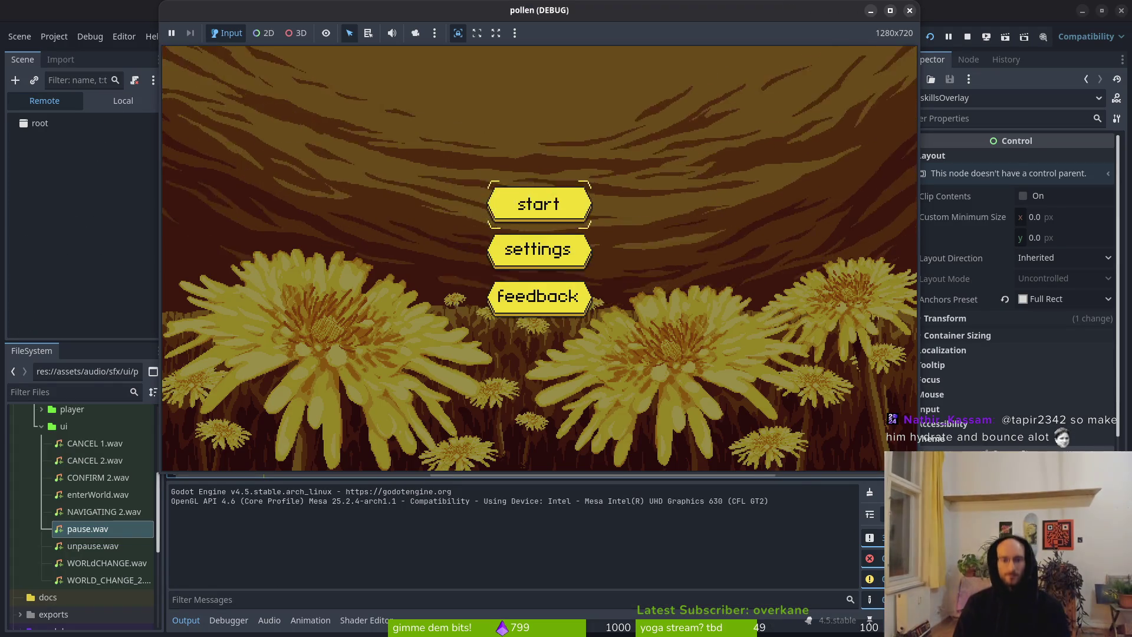
pyautogui.press('Return')
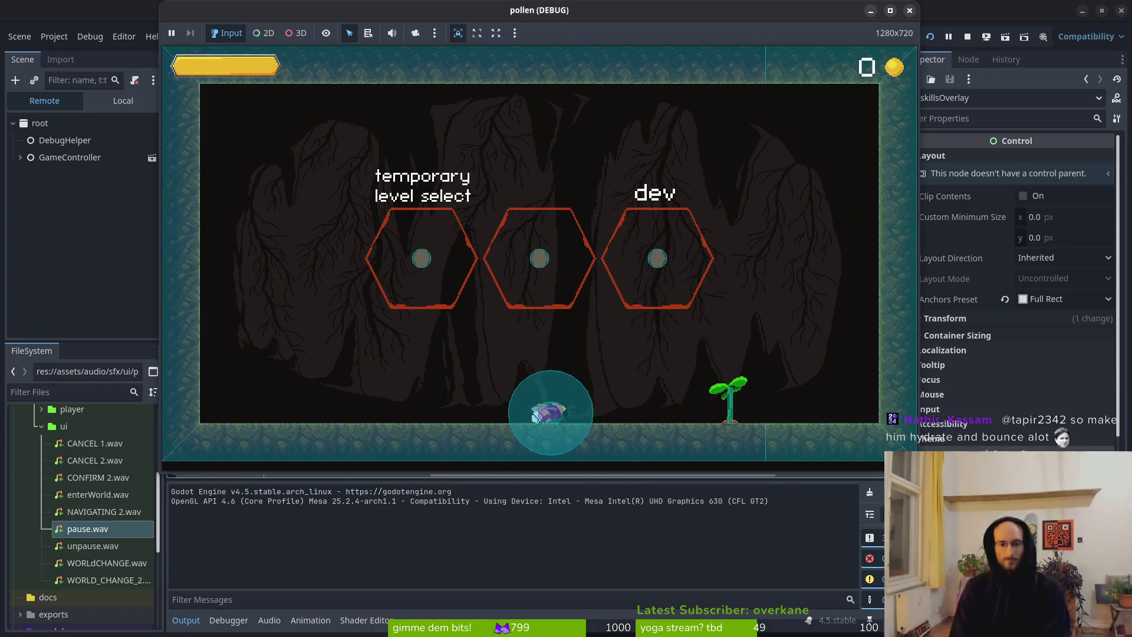
pyautogui.press('Right')
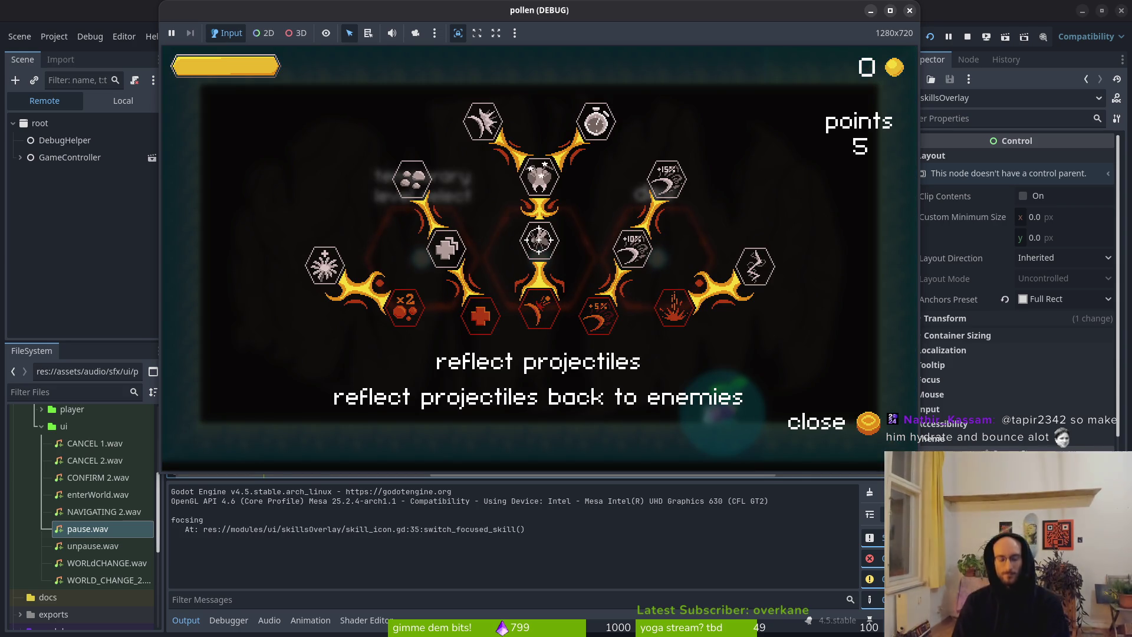
# Step: In Vim, move paused = false below the animation await, save, and stop the game
pyautogui.hotkey('alt', 'Tab')
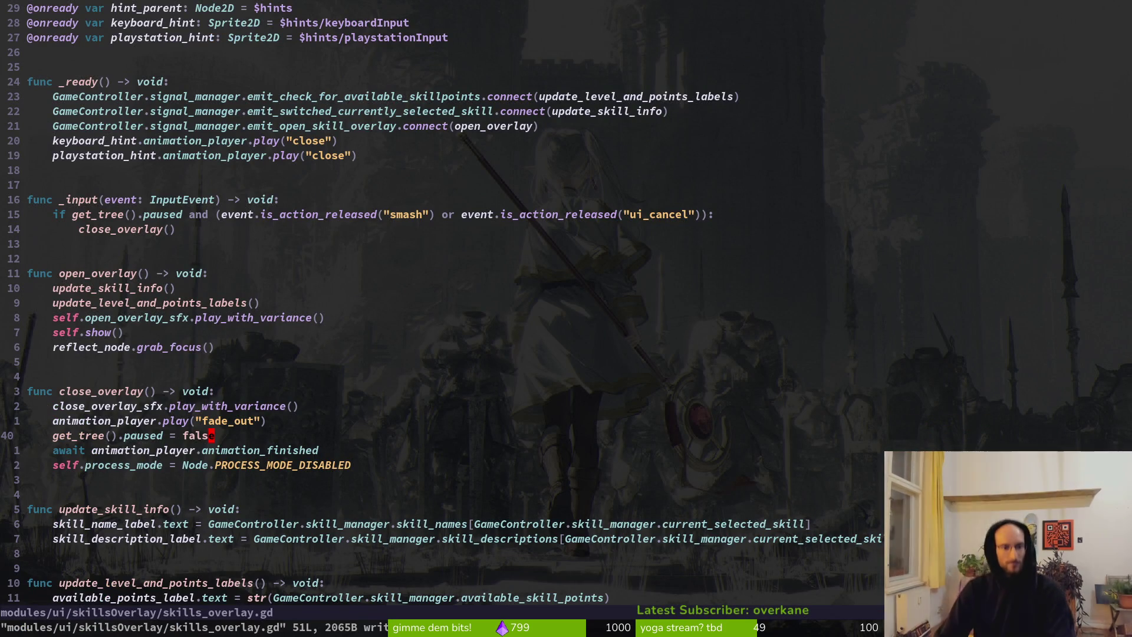
pyautogui.hotkey('shift', 'v')
pyautogui.hotkey('shift', 'j')
pyautogui.press('Escape')
pyautogui.hotkey('ctrl', 's')
pyautogui.hotkey('alt', 'Tab')
pyautogui.press('F8')
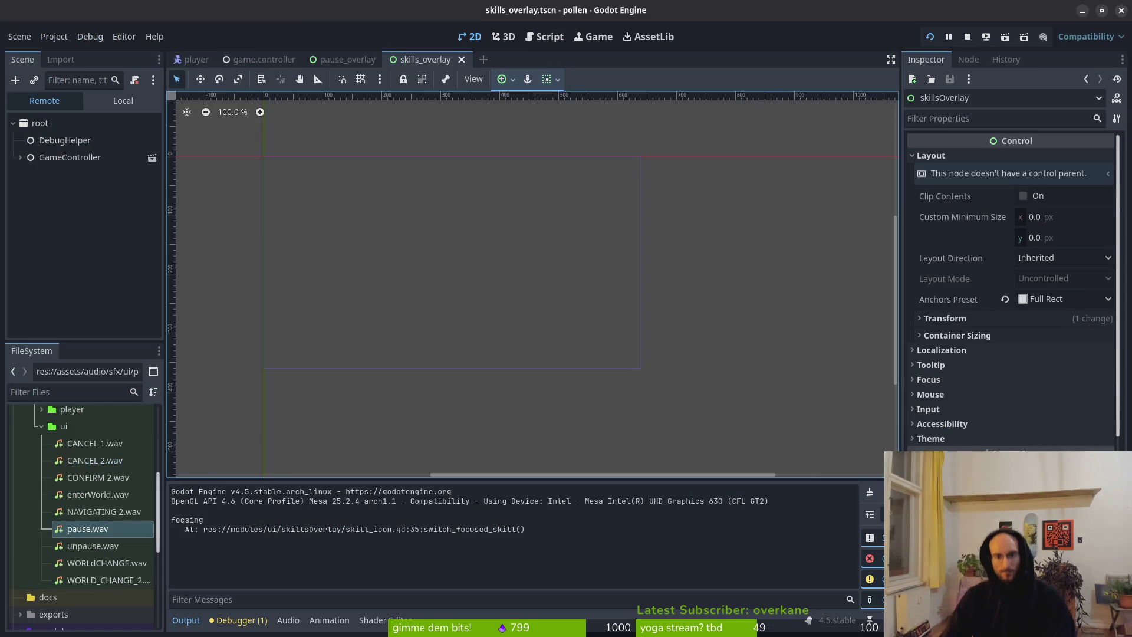
# Step: Relaunch the game, open and close the skill overlay twice at the plant, then stop
pyautogui.press('F5')
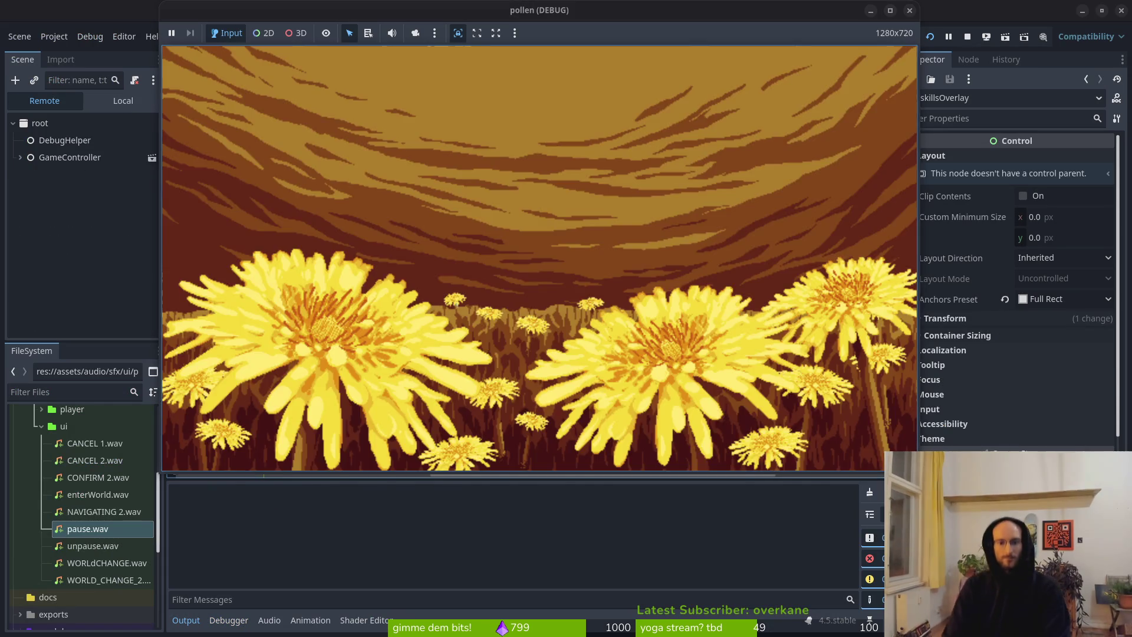
pyautogui.press('Return')
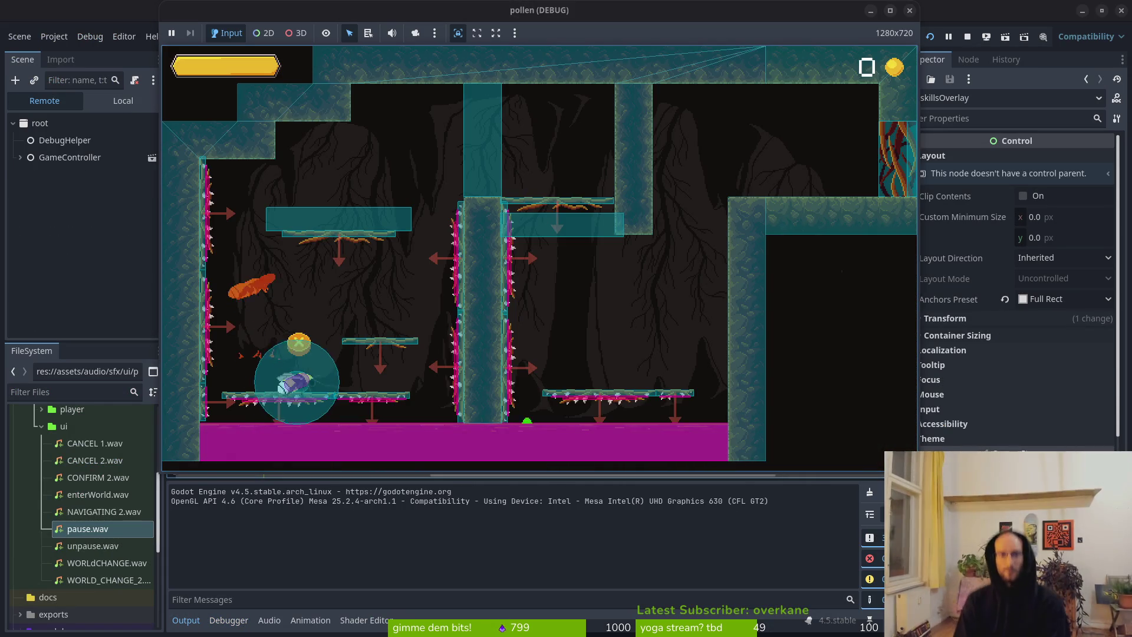
pyautogui.press('Right')
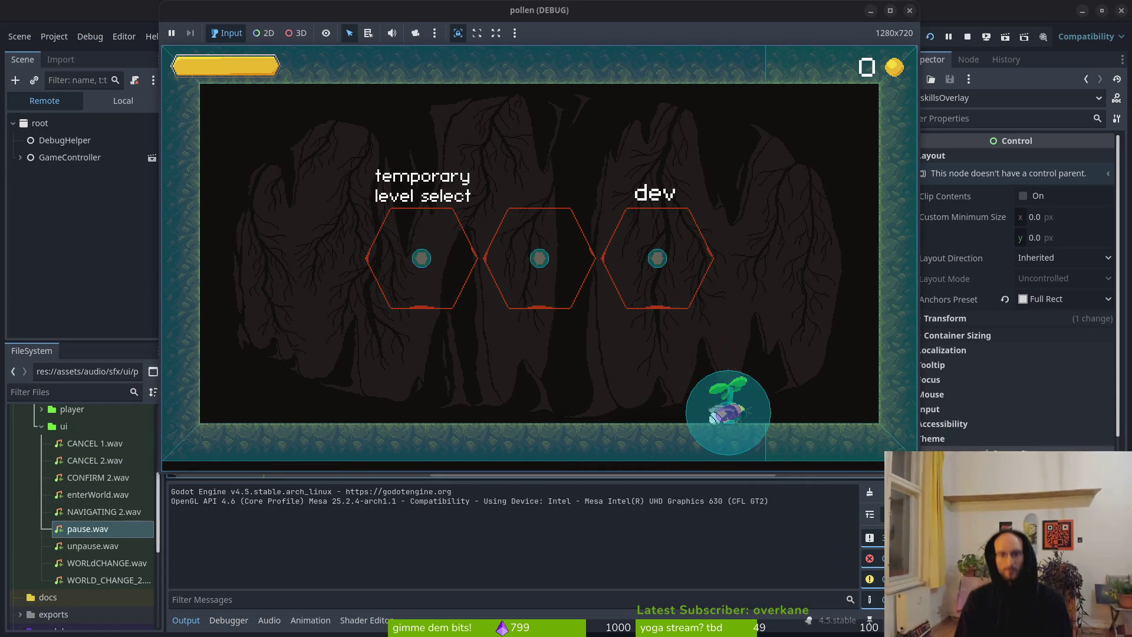
pyautogui.press('Tab')
pyautogui.press('Tab')
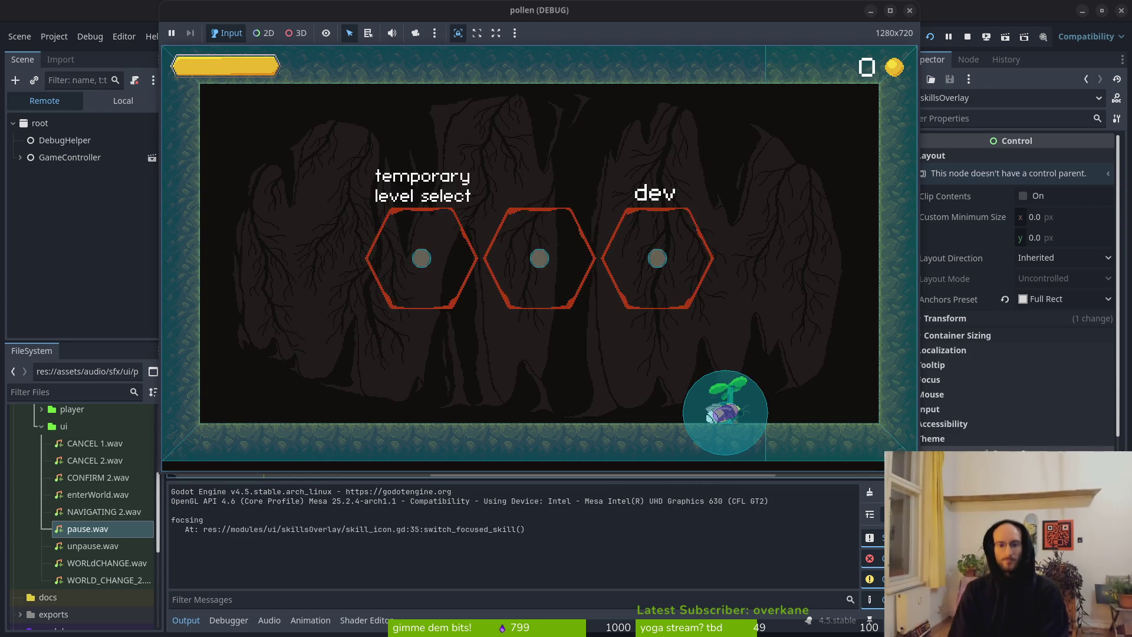
pyautogui.press('Tab')
pyautogui.press('Tab')
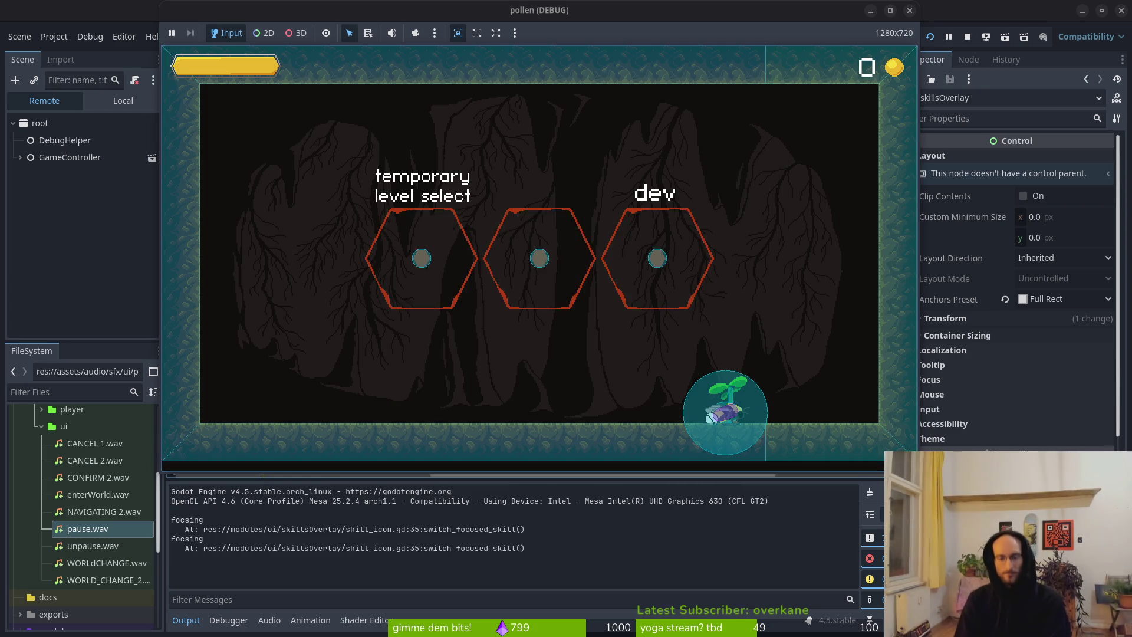
pyautogui.press('Tab')
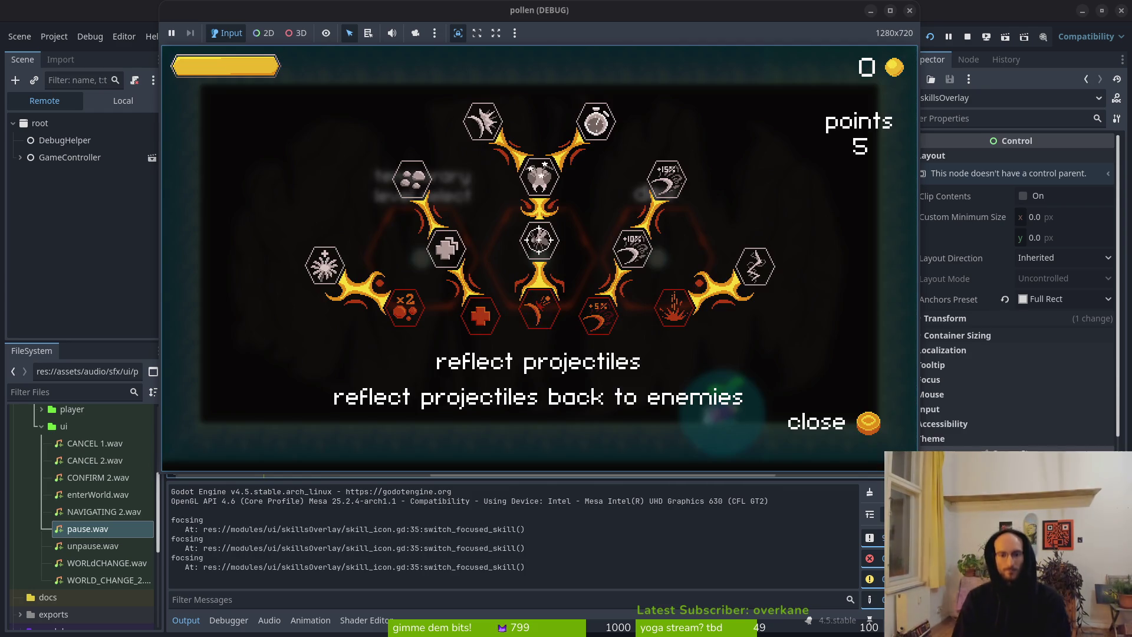
pyautogui.press('Tab')
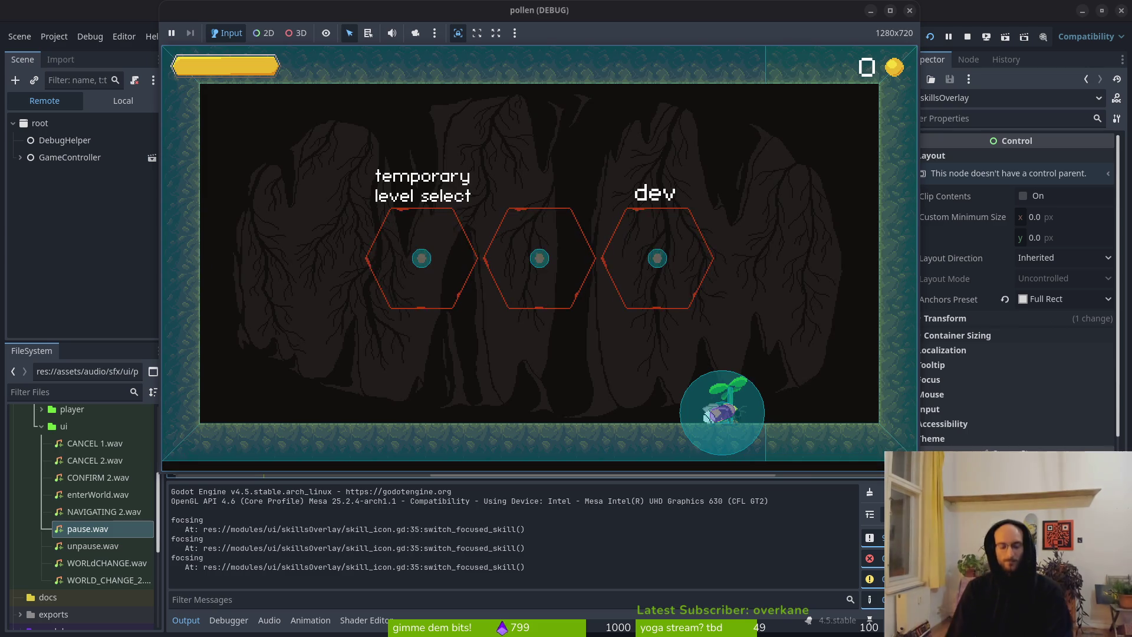
pyautogui.press('F8')
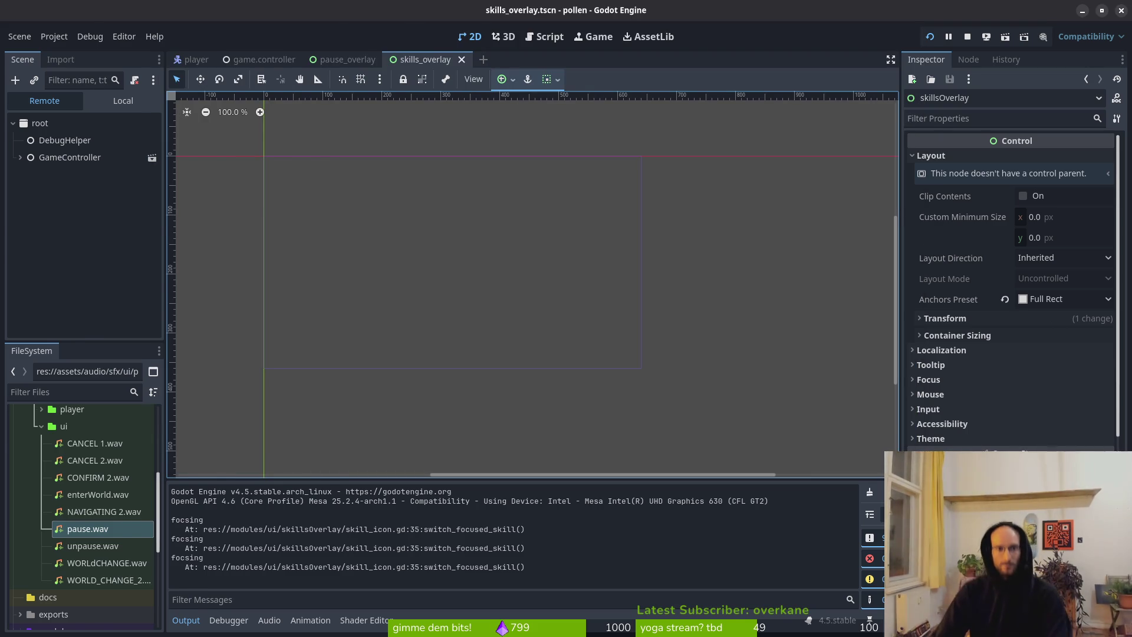
pyautogui.hotkey('alt', 'Tab')
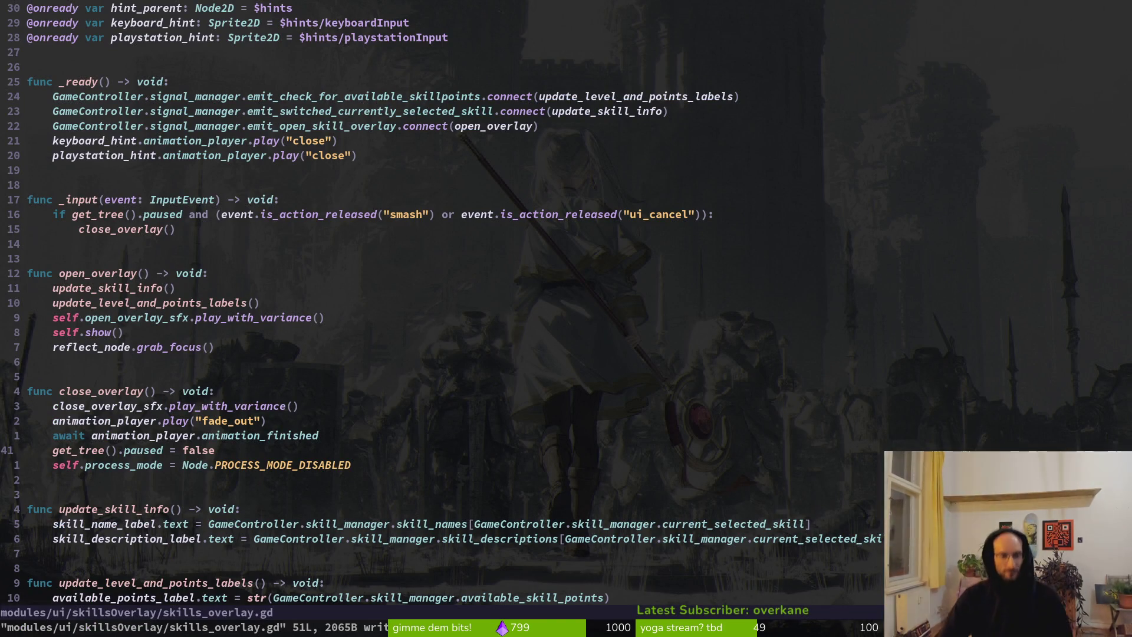
# Step: Move up through close_overlay to above open_overlay, then stop the running game in Godot
pyautogui.press('k')
pyautogui.press('k')
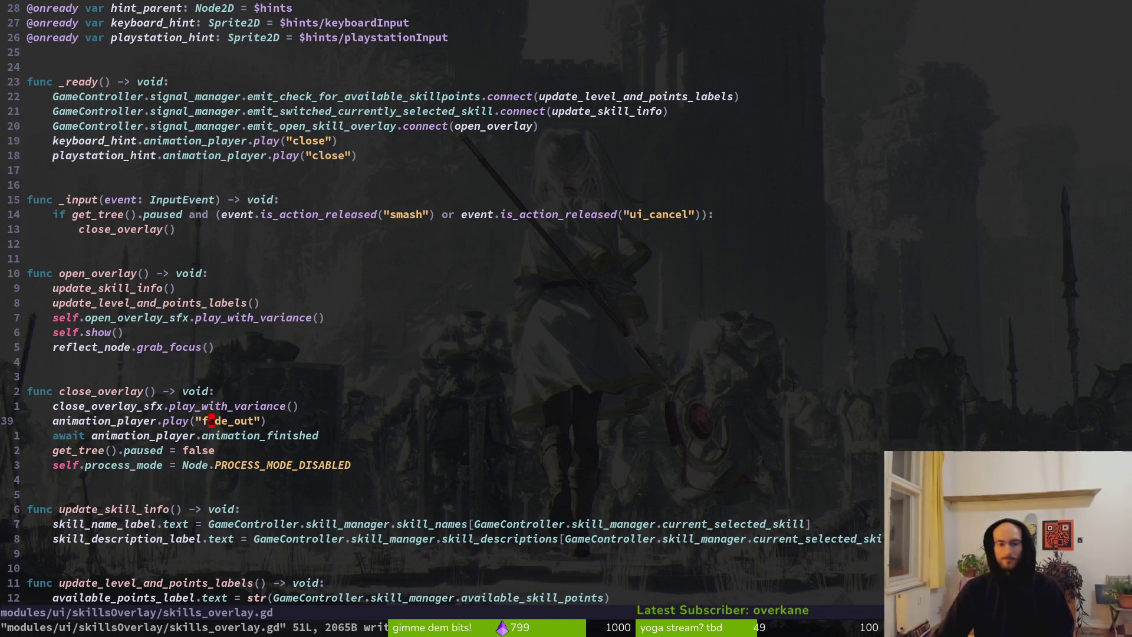
pyautogui.press('k')
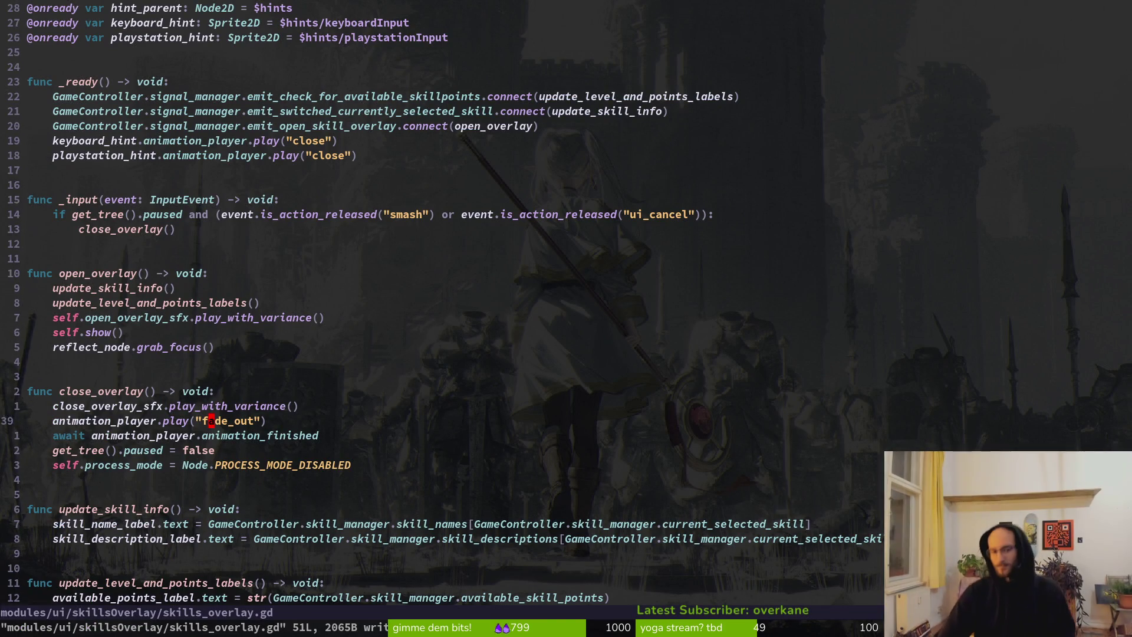
pyautogui.press('k')
pyautogui.press('{')
pyautogui.press('{')
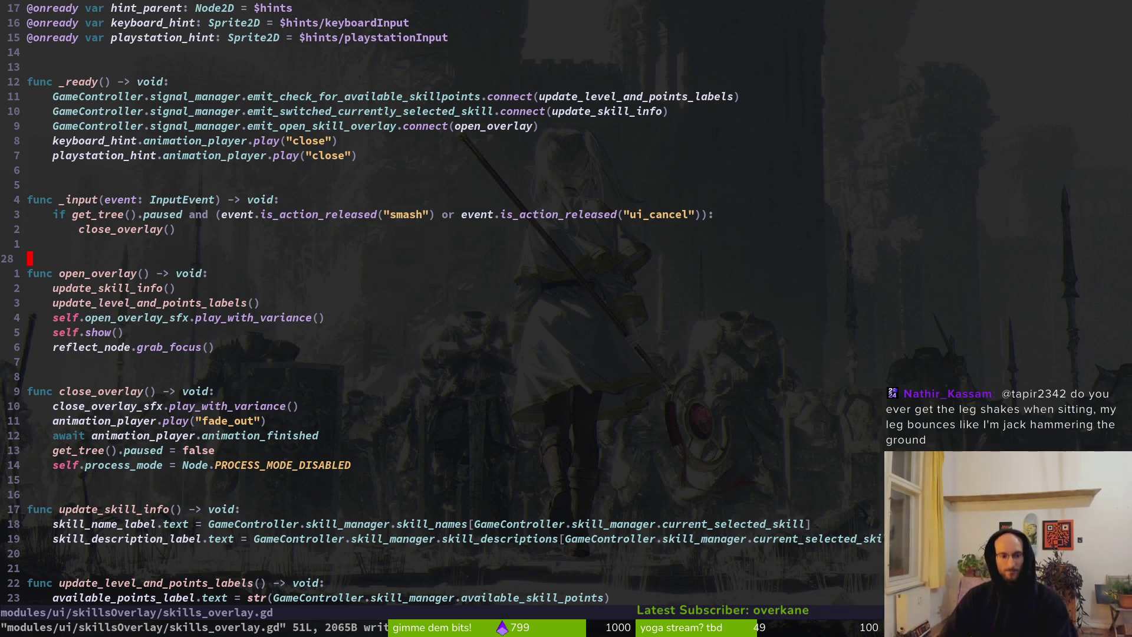
pyautogui.hotkey('alt', 'Tab')
pyautogui.press('F8')
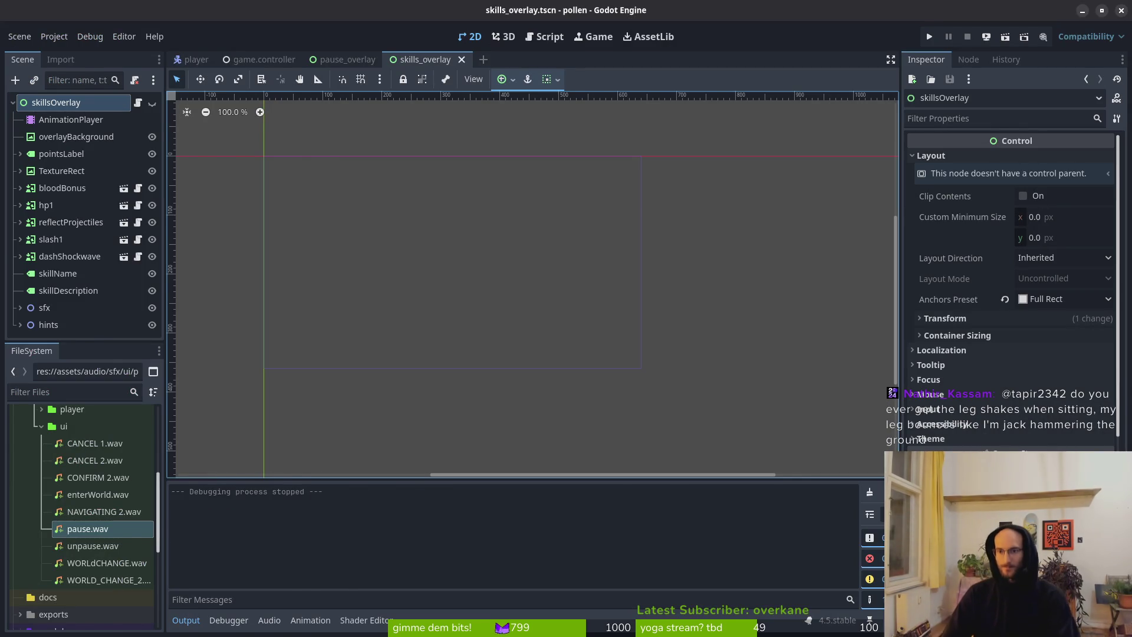
pyautogui.hotkey('alt', 'Tab')
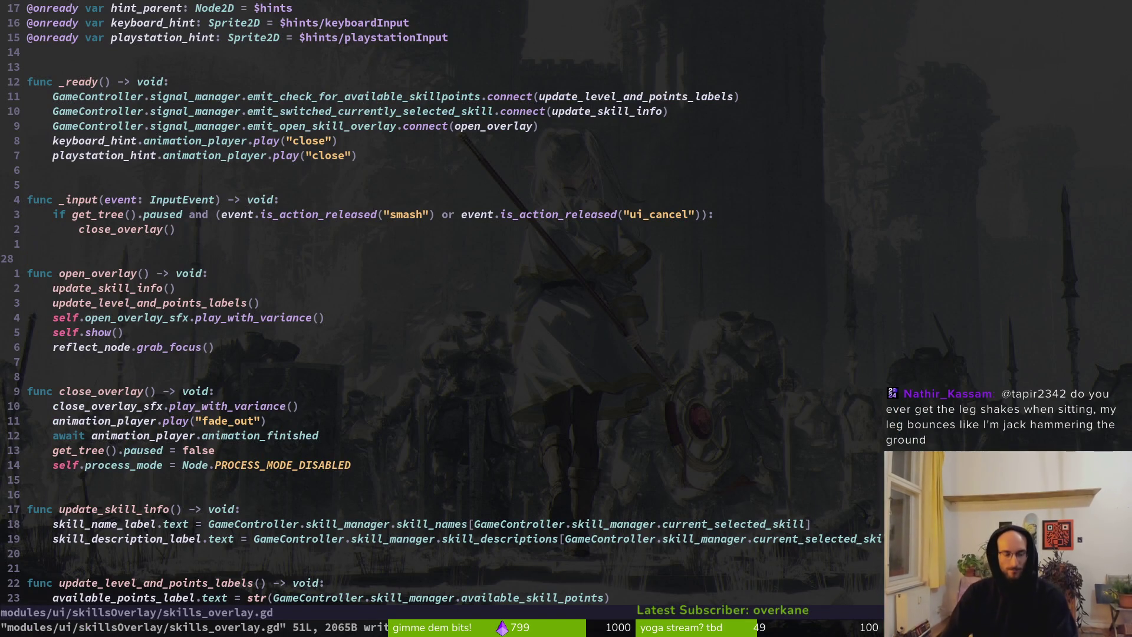
pyautogui.press('j')
pyautogui.press('j')
pyautogui.press('j')
pyautogui.press('j')
pyautogui.press('j')
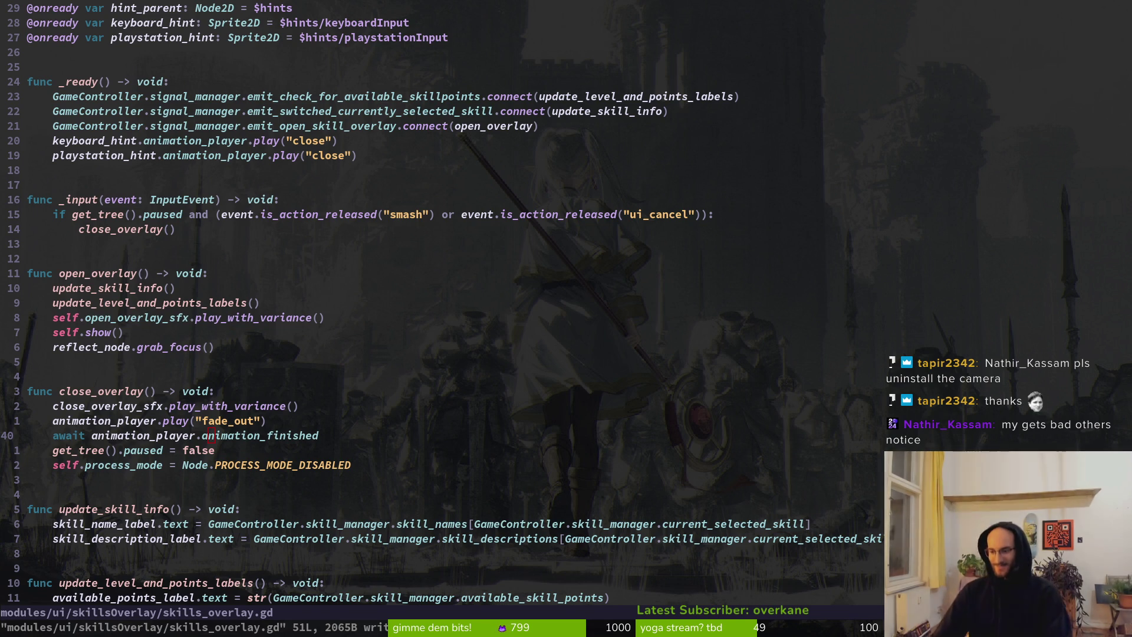
pyautogui.press('$')
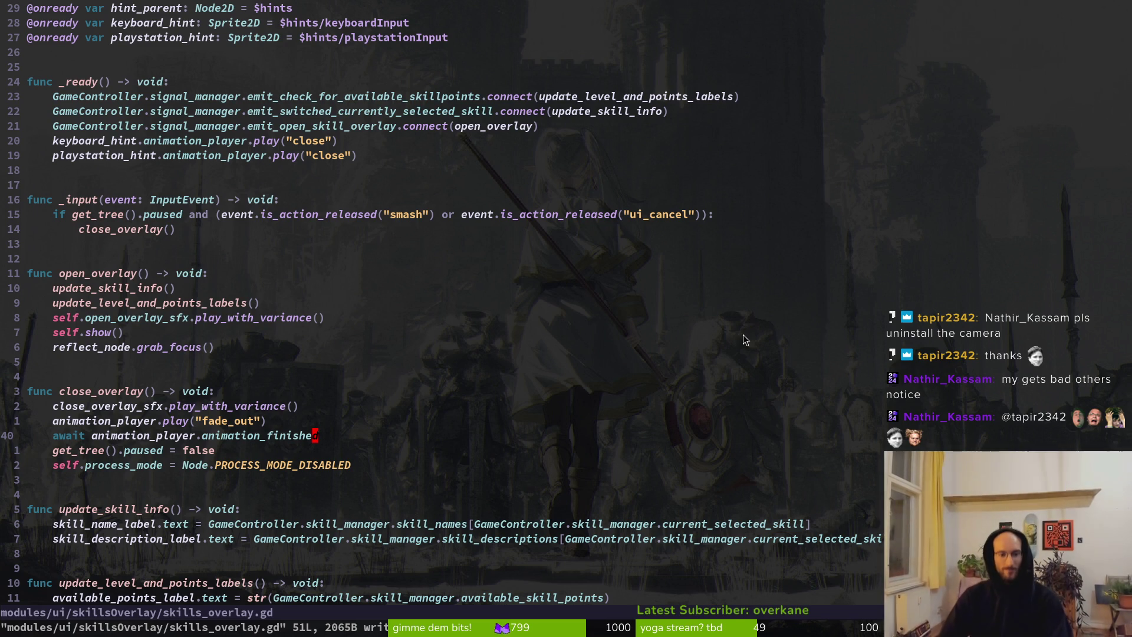
pyautogui.press('space')
pyautogui.press('f')
pyautogui.press('f')
pyautogui.write('pause')
# Step: Open pause_overlay.gd, then switch back to the skills_overlay.gd buffer
pyautogui.press('Return')
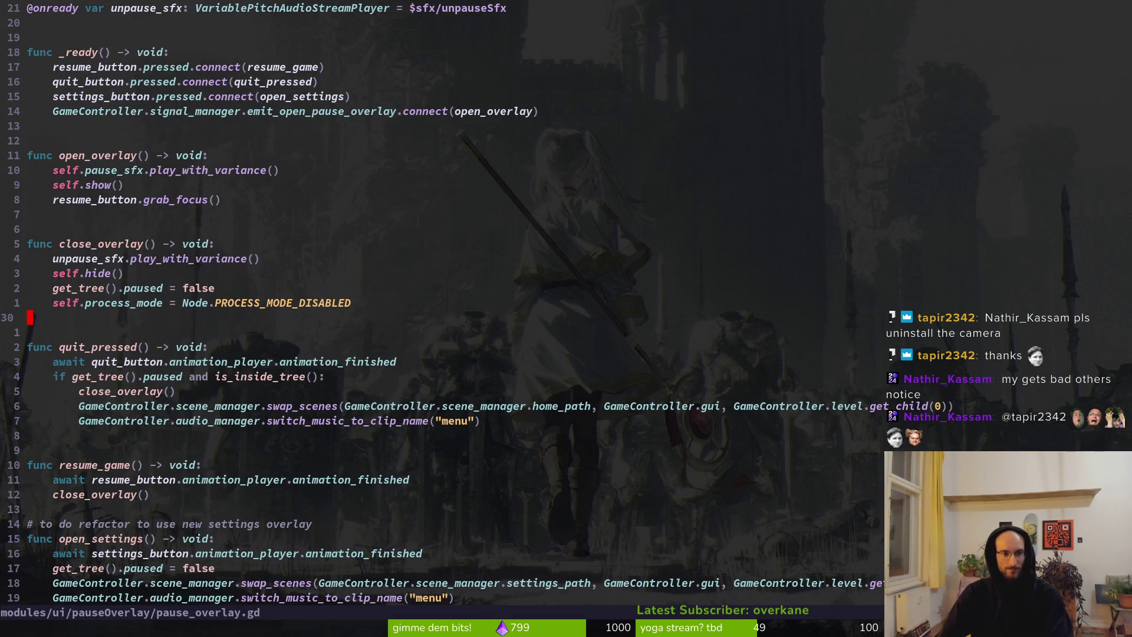
pyautogui.press('j')
pyautogui.press('j')
pyautogui.press('j')
pyautogui.press('k')
pyautogui.press('k')
pyautogui.press('k')
pyautogui.press('k')
pyautogui.hotkey('ctrl', '6')
pyautogui.press('k')
# Step: Copy the fade_out and await lines and paste them into pause_overlay.gd's open_overlay
pyautogui.press('V')
pyautogui.press('j')
pyautogui.press('y')
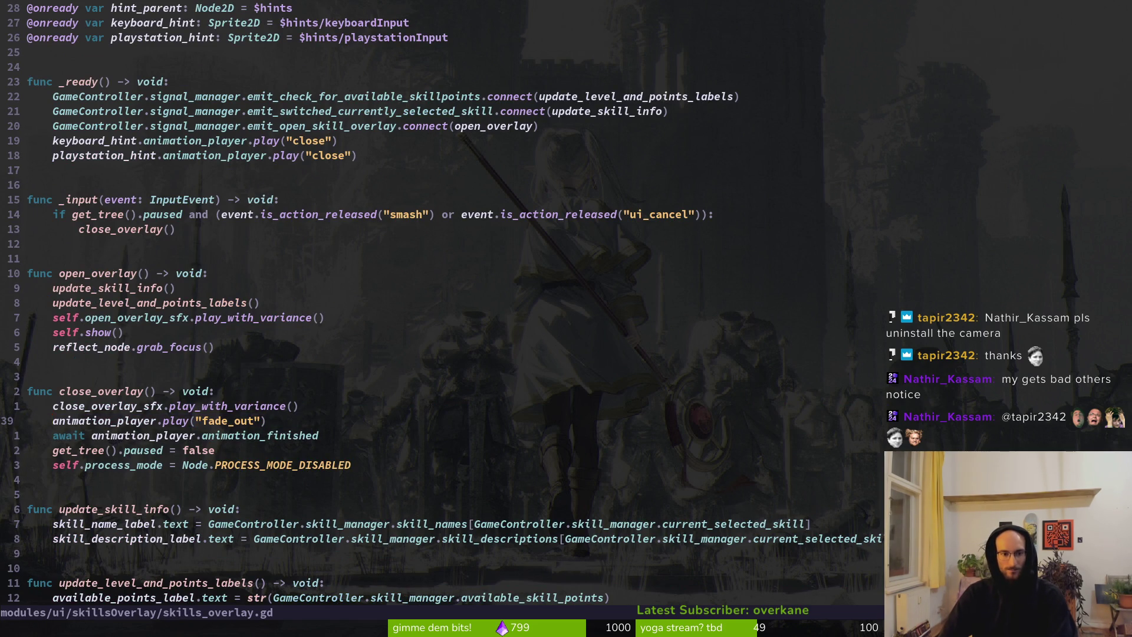
pyautogui.hotkey('ctrl', '6')
pyautogui.press('k')
pyautogui.press('k')
pyautogui.press('k')
pyautogui.press('k')
pyautogui.press('k')
pyautogui.press('k')
pyautogui.press('k')
pyautogui.press('k')
pyautogui.press('p')
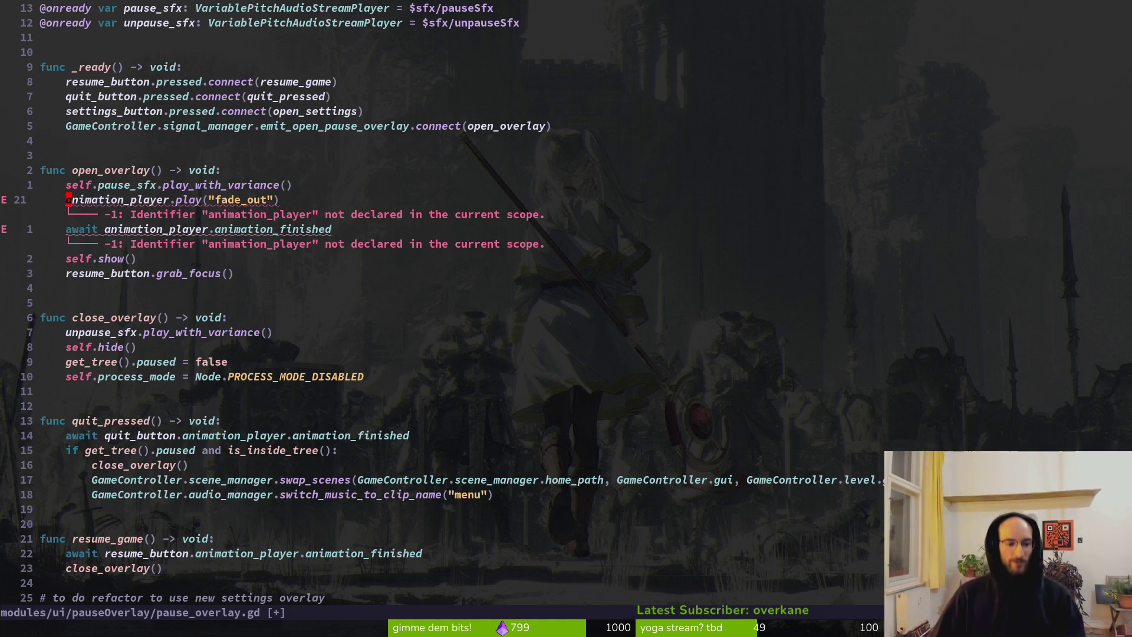
# Step: Delete the pasted animation lines from pause_overlay.gd and save
pyautogui.press('d')
pyautogui.press('d')
pyautogui.press('d')
pyautogui.write(':w')
pyautogui.press('Return')
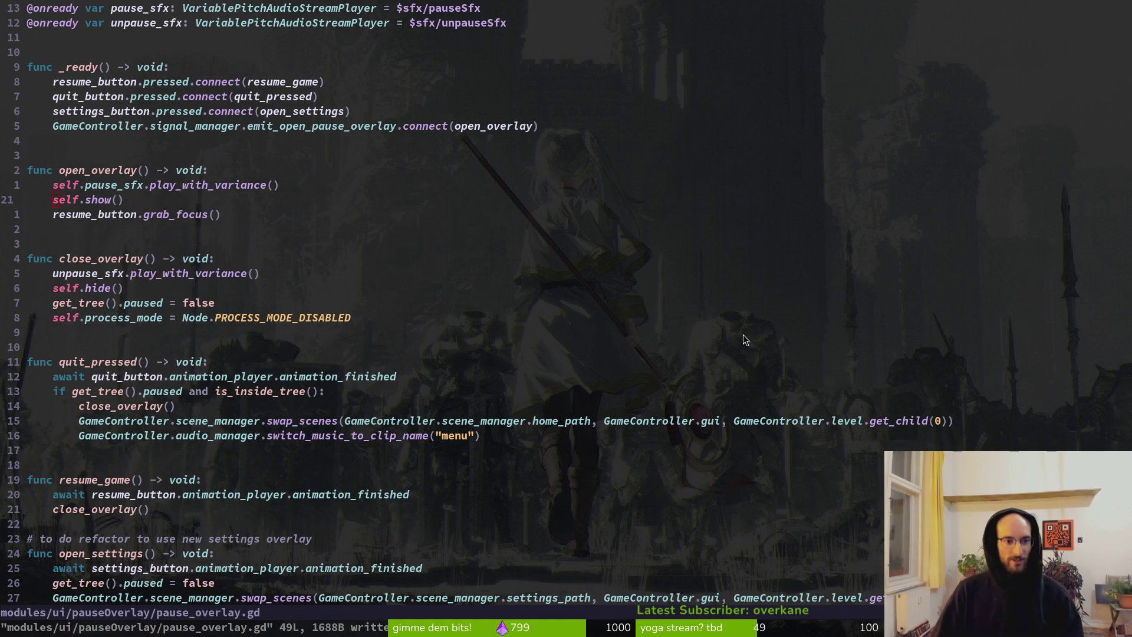
# Step: Delete the AnimationPlayer node from the skills_overlay scene and save the scene
pyautogui.hotkey('alt', 'Tab')
pyautogui.click(71, 120)
pyautogui.press('Delete')
pyautogui.press('Return')
pyautogui.hotkey('ctrl', 's')
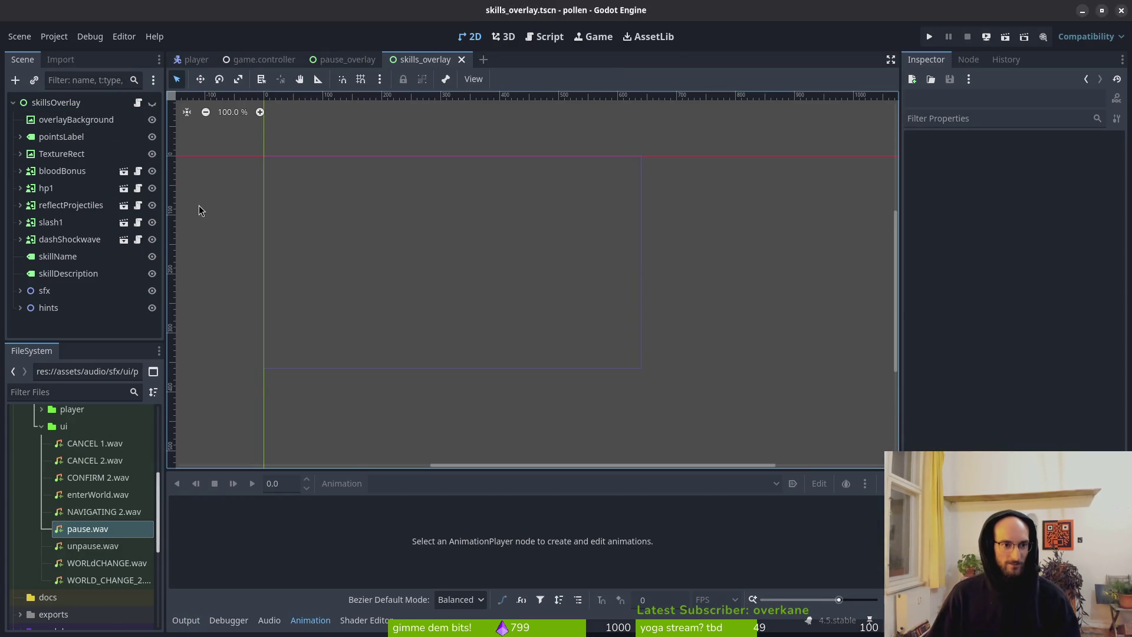
pyautogui.hotkey('alt', 'Tab')
# Step: Delete the fade_out and await lines from skills_overlay.gd and save
pyautogui.hotkey('ctrl', '6')
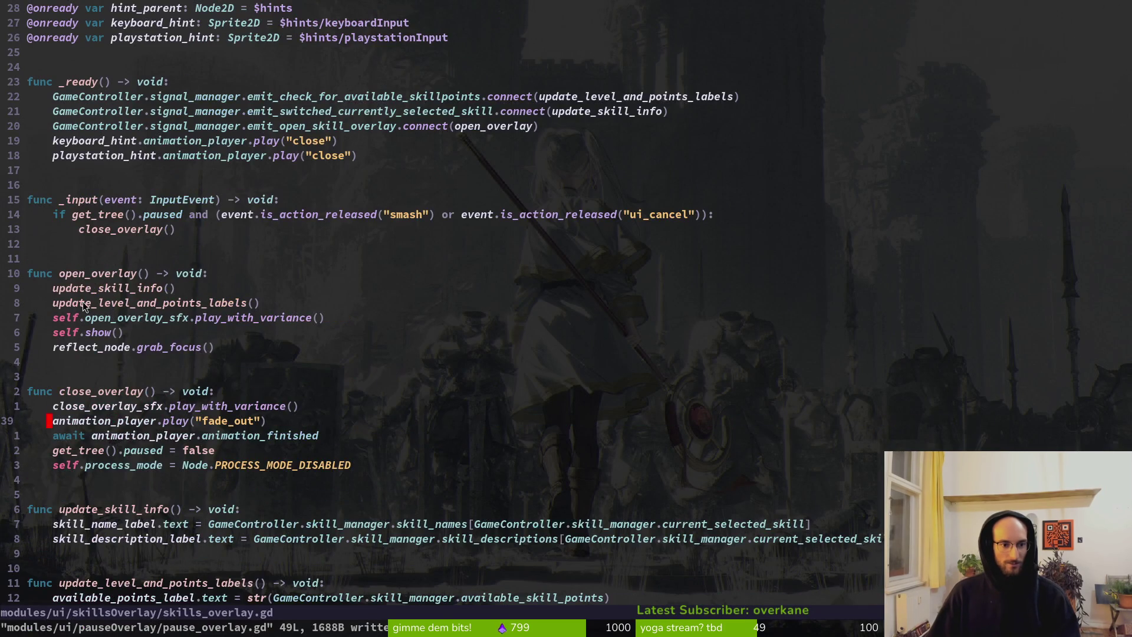
pyautogui.press('d')
pyautogui.press('d')
pyautogui.press('d')
pyautogui.write(':w')
pyautogui.press('Return')
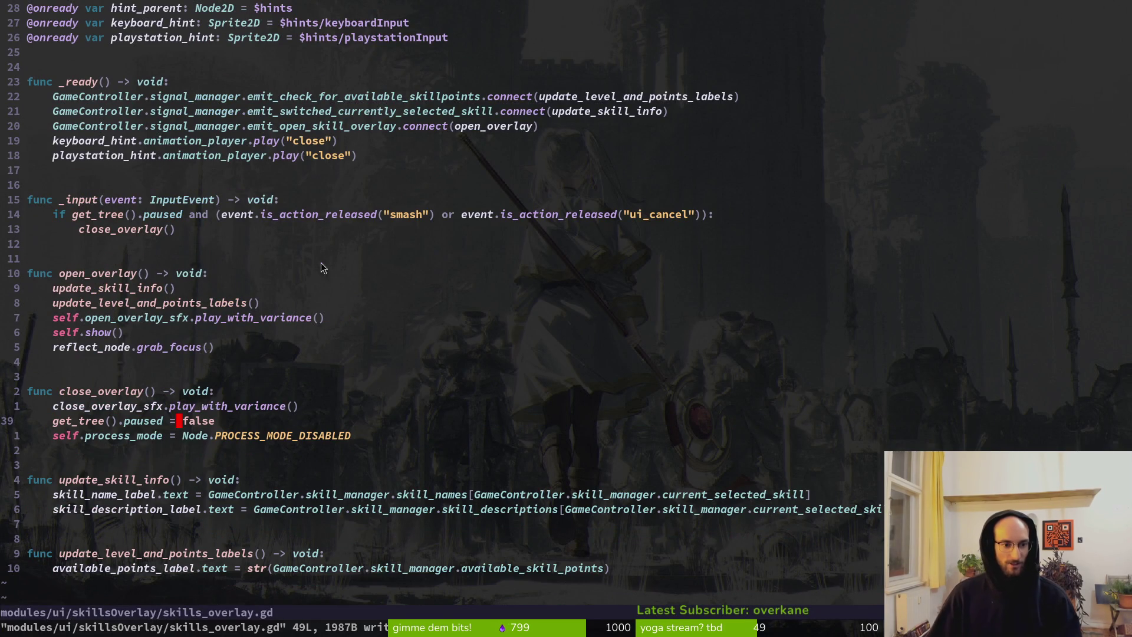
pyautogui.scroll(4, 261, 252)
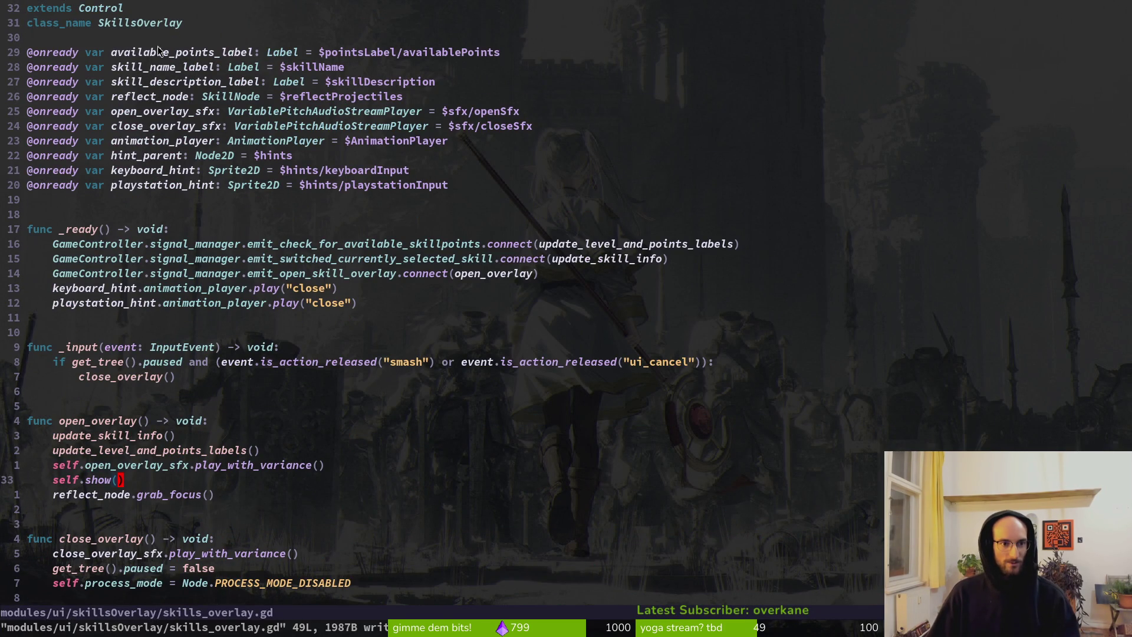
pyautogui.click(169, 146)
pyautogui.press('d')
pyautogui.press('d')
pyautogui.write(':w')
pyautogui.press('Return')
# Step: Start a comment in close_overlay: '# todo refactor sfx handling to this can play even tho the node is'
pyautogui.scroll(-5, 342, 236)
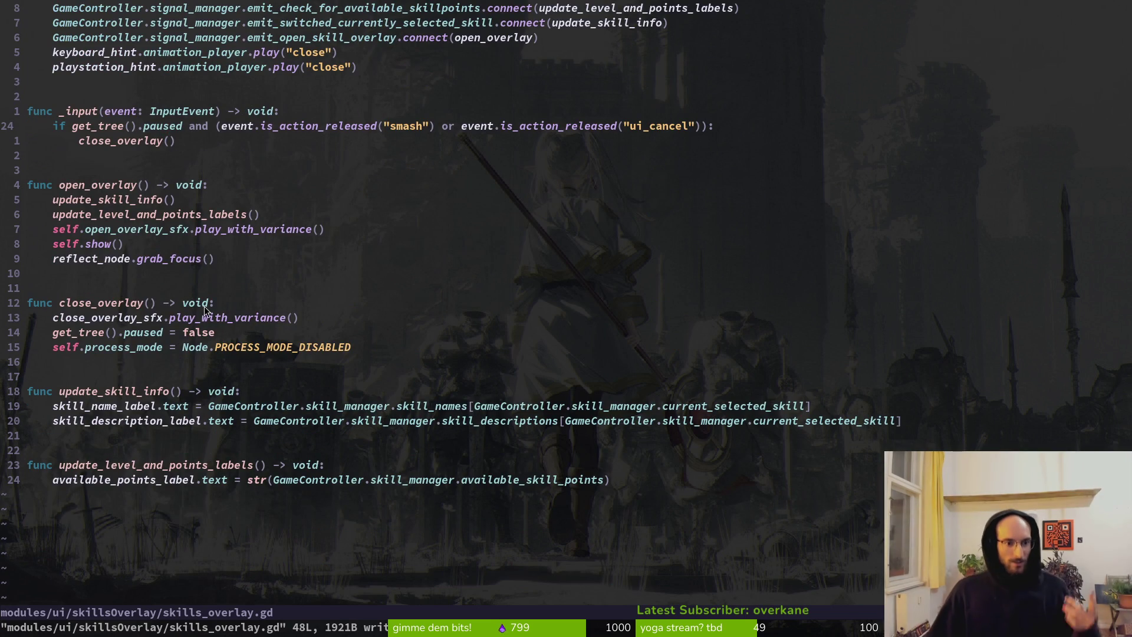
pyautogui.click(249, 303)
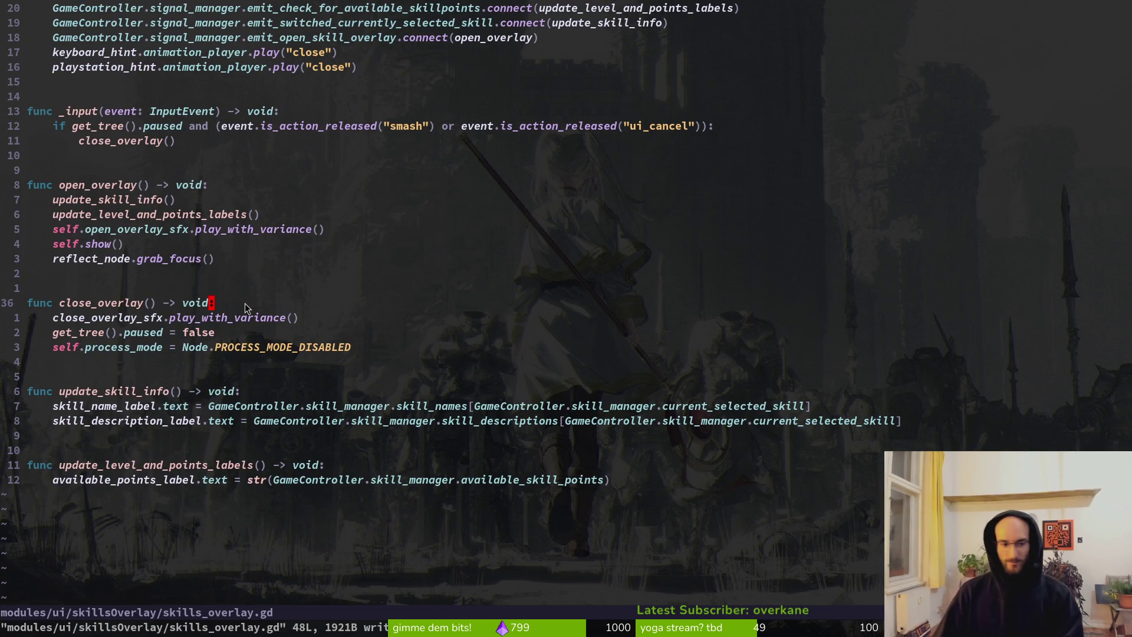
pyautogui.press('o')
pyautogui.write('# todo refactor sfx handling to this can play even tho the node is')
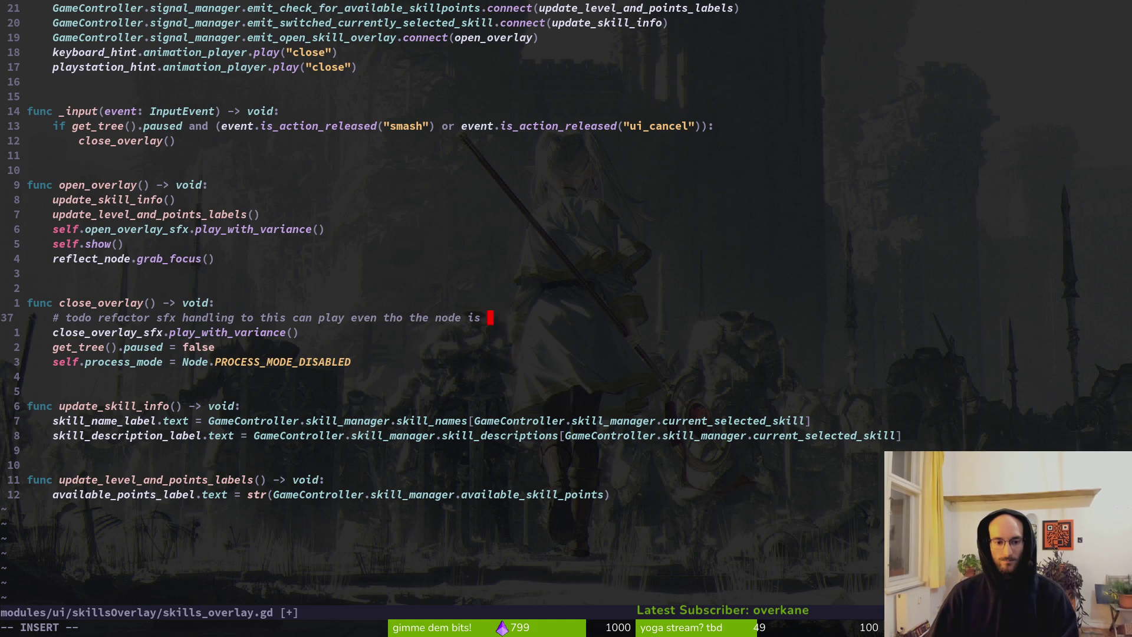
pyautogui.press('BackSpace')
pyautogui.press('BackSpace')
pyautogui.press('BackSpace')
# Step: Complete the todo comment with 'process mode got changed' and save skills_overlay.gd
pyautogui.write('pro')
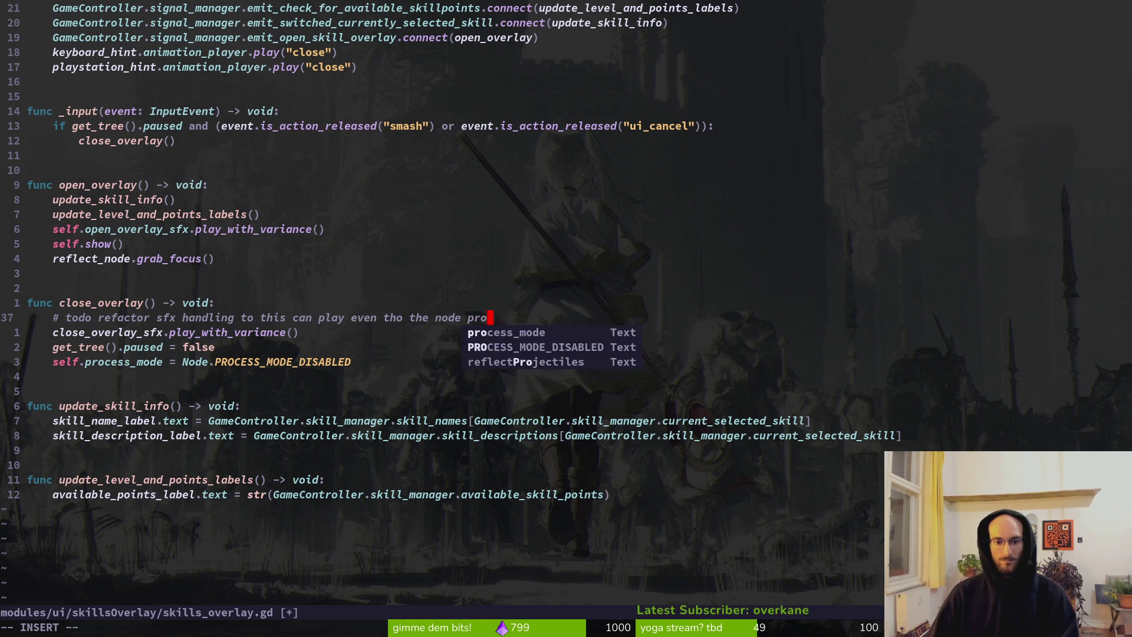
pyautogui.write('cess mode got changed')
pyautogui.press('Escape')
pyautogui.write(':w')
pyautogui.press('Return')
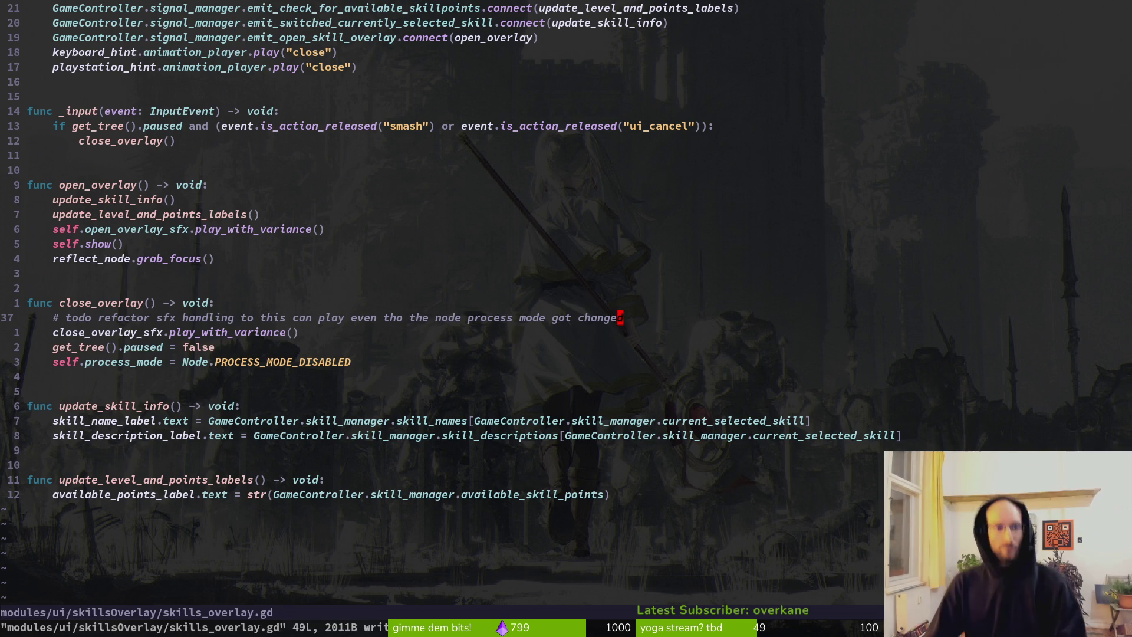
# Step: Copy the todo comment into pause_overlay.gd's close_overlay function and save it
pyautogui.press('j')
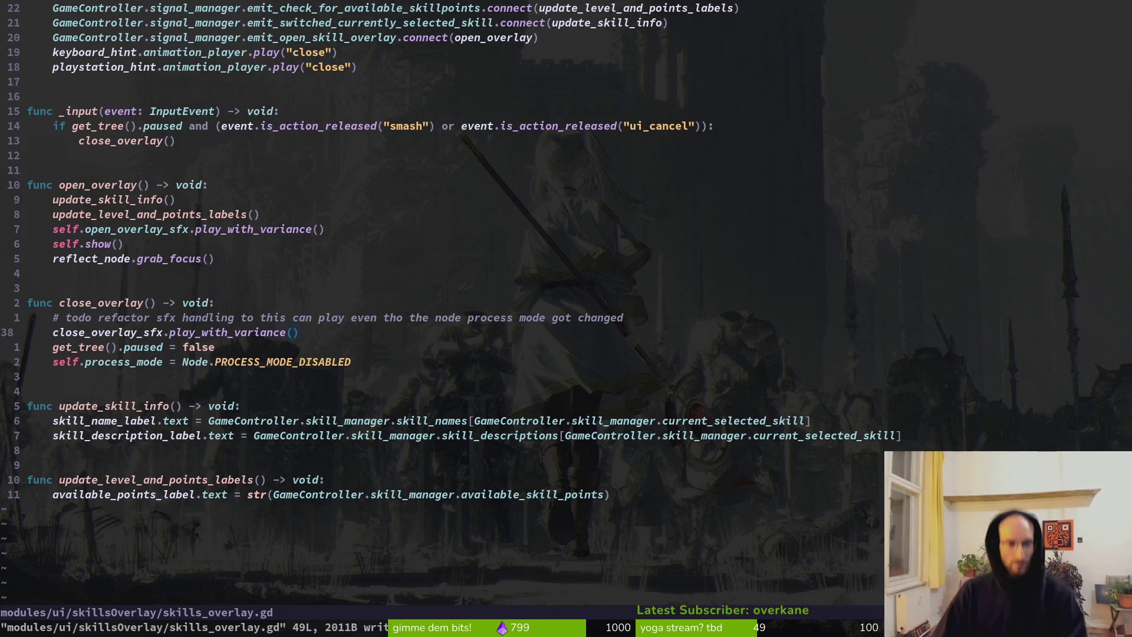
pyautogui.hotkey('ctrl', '6')
pyautogui.hotkey('ctrl', '6')
pyautogui.press('k')
pyautogui.press('V')
pyautogui.press('y')
pyautogui.hotkey('ctrl', '6')
pyautogui.press('j')
pyautogui.press('j')
pyautogui.press('j')
pyautogui.press('j')
pyautogui.write('p:w')
pyautogui.press('Return')
pyautogui.press('j')
pyautogui.press('j')
pyautogui.hotkey('ctrl', '6')
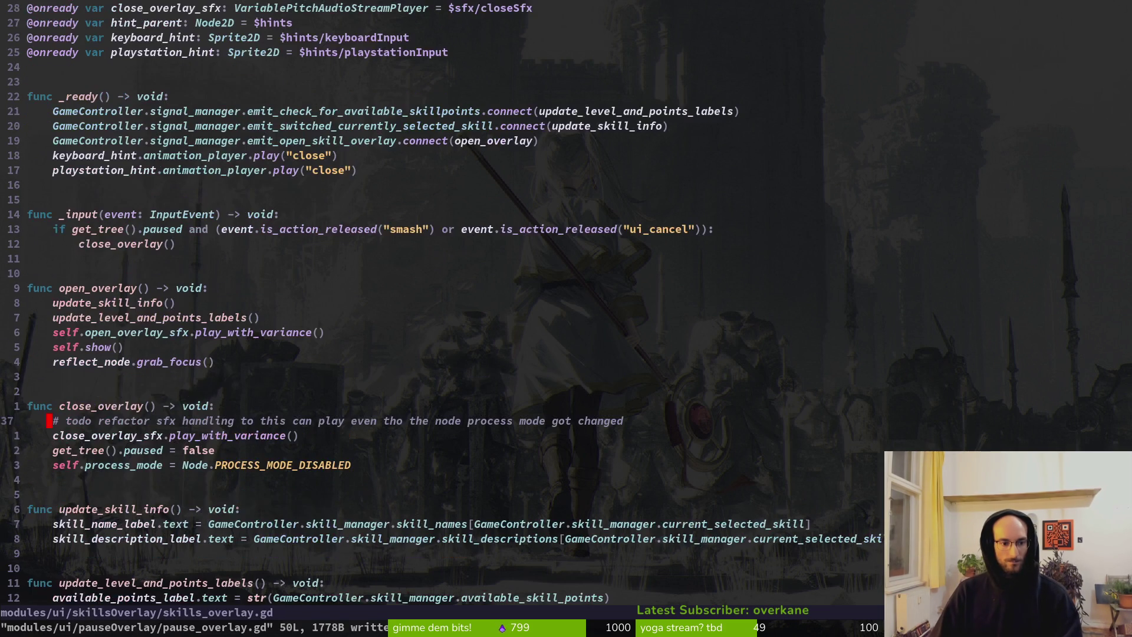
pyautogui.press('j')
pyautogui.press('j')
# Step: Add self.hide() to skills_overlay's close_overlay and save the script
pyautogui.write('koself.hi')
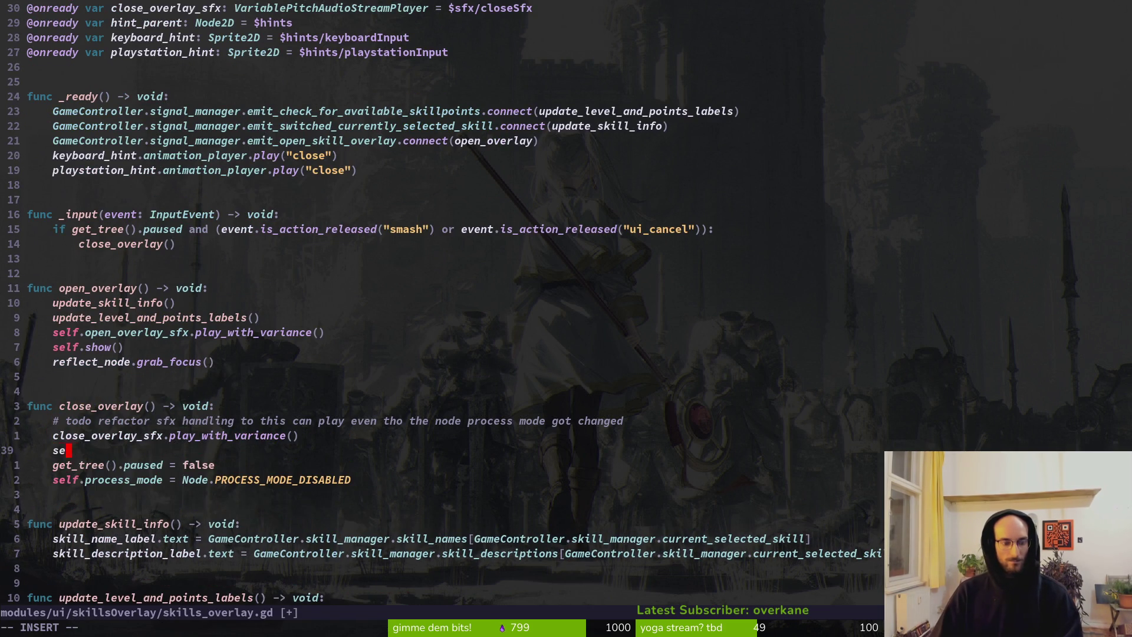
pyautogui.press('Tab')
pyautogui.press('Escape')
pyautogui.write(':w')
pyautogui.press('Return')
pyautogui.hotkey('alt', 'Tab')
pyautogui.hotkey('alt', 'Tab')
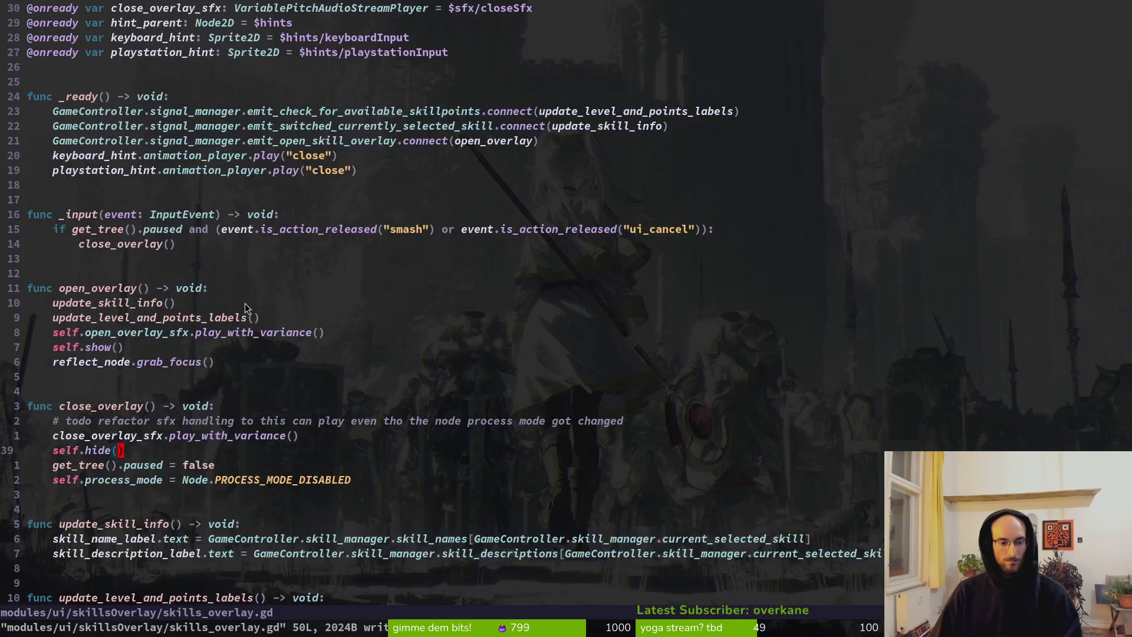
# Step: Recheck pause_overlay.gd above close_overlay and save it
pyautogui.hotkey('ctrl', '6')
pyautogui.hotkey('ctrl', '6')
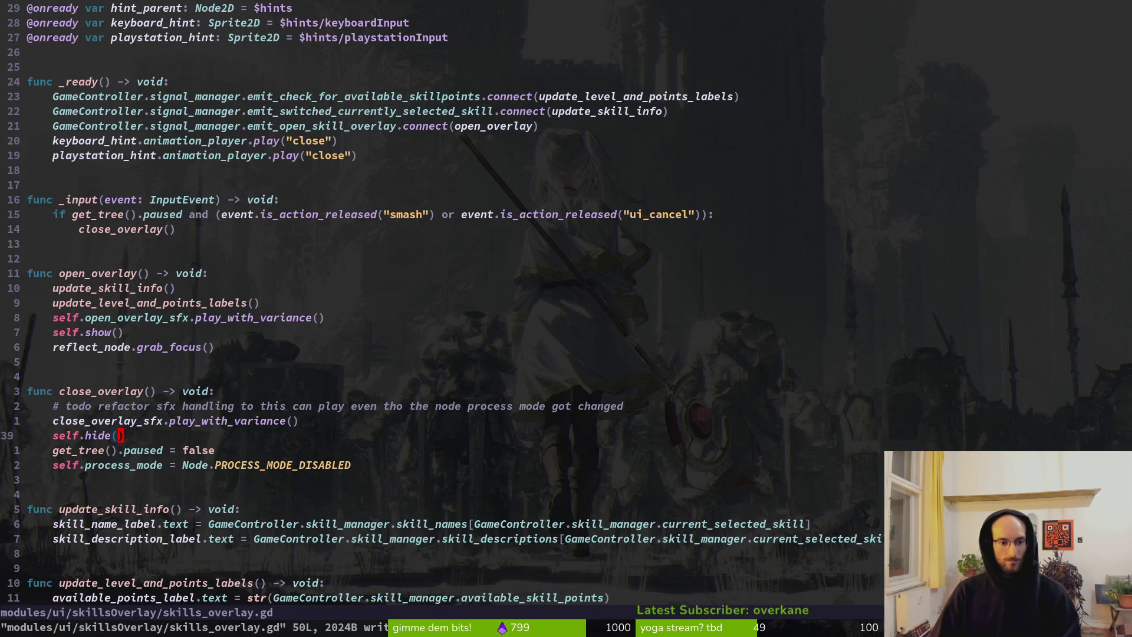
pyautogui.press('k')
pyautogui.press('k')
pyautogui.press('k')
pyautogui.press('k')
pyautogui.press('k')
pyautogui.press('k')
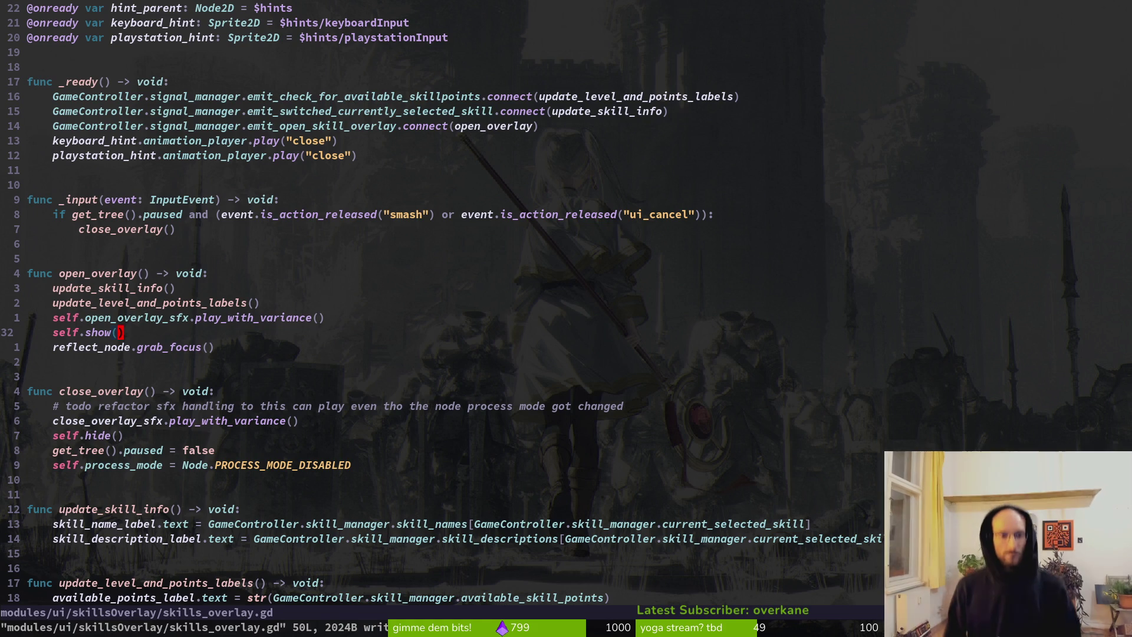
pyautogui.press('space')
pyautogui.press('f')
pyautogui.press('f')
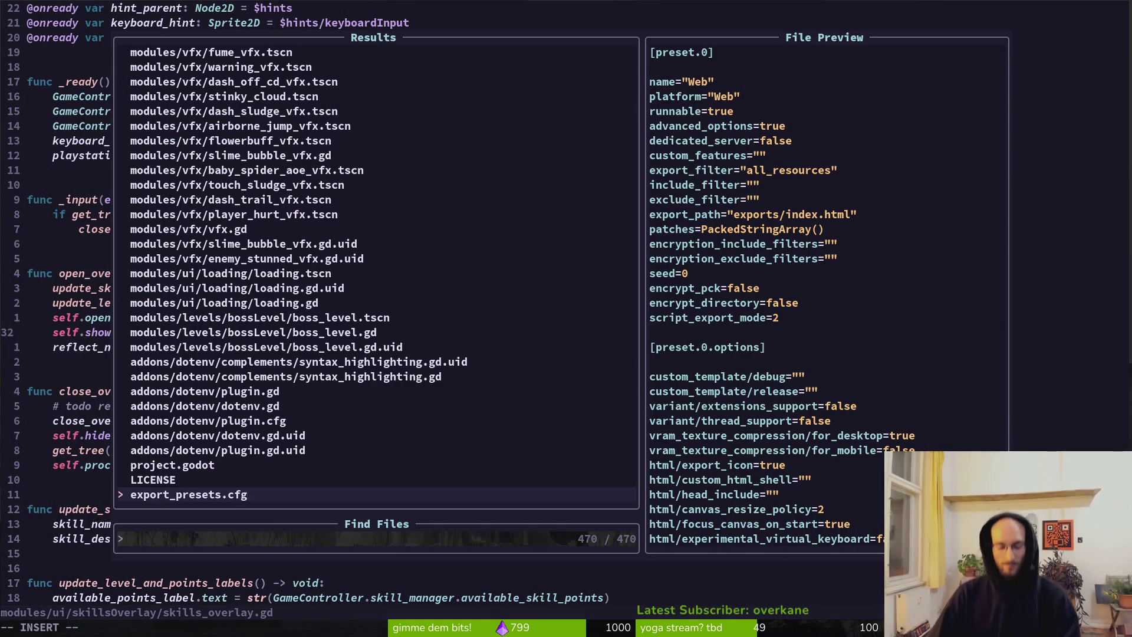
pyautogui.press('Escape')
pyautogui.press('Escape')
pyautogui.hotkey('ctrl', 's')
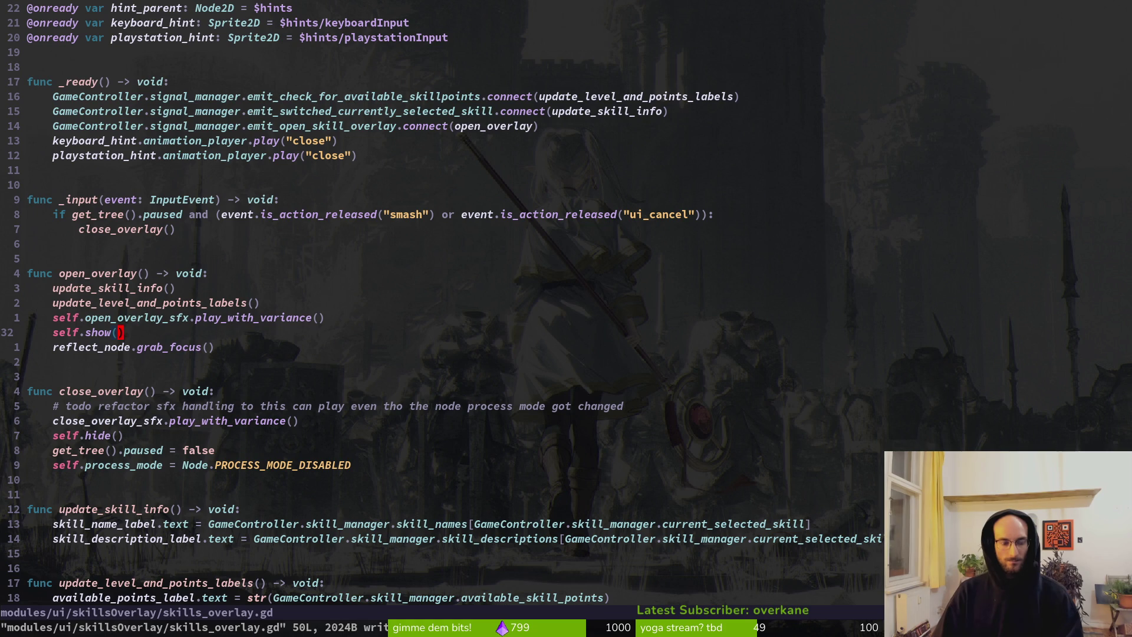
pyautogui.hotkey('alt', 'Tab')
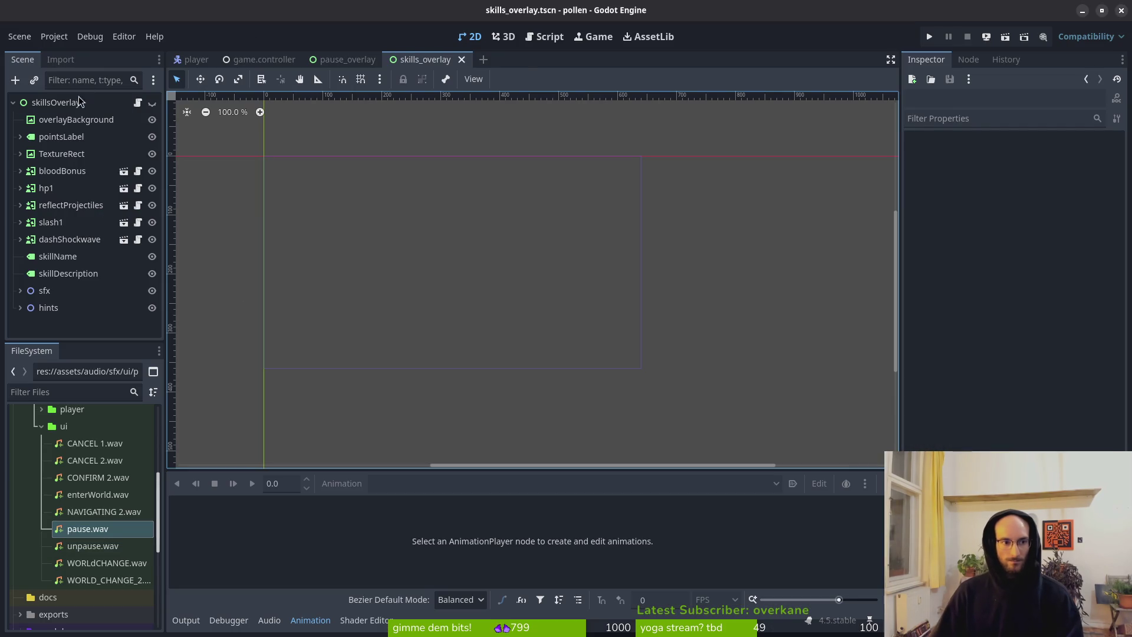
# Step: Compare the skills overlay with and without its overlayBackground node by toggling visibility
pyautogui.click(86, 99)
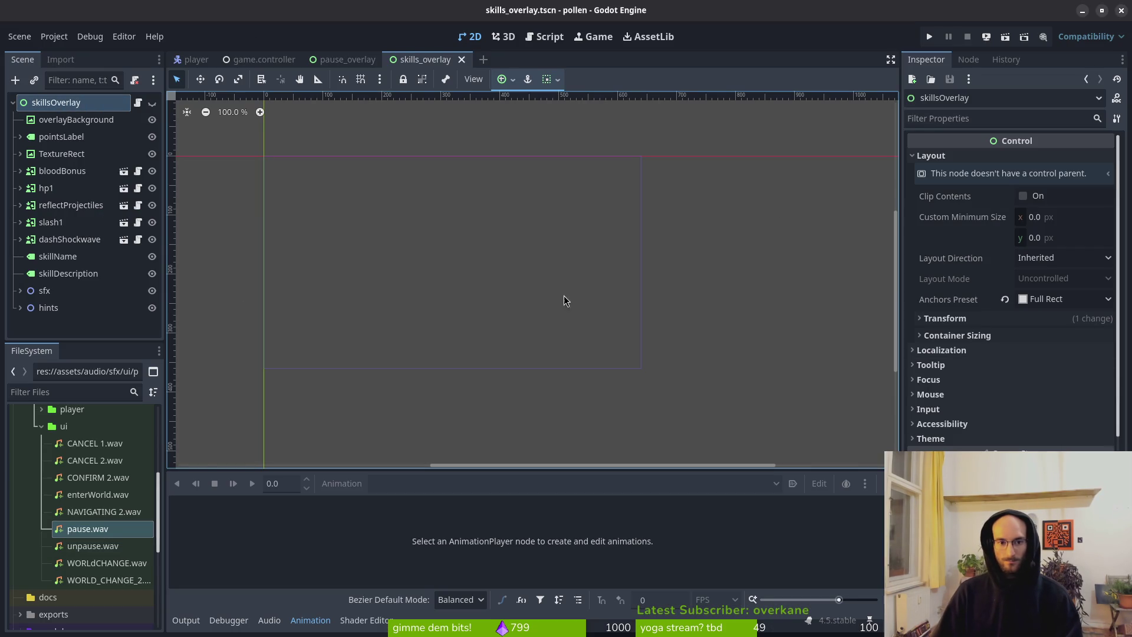
pyautogui.click(152, 103)
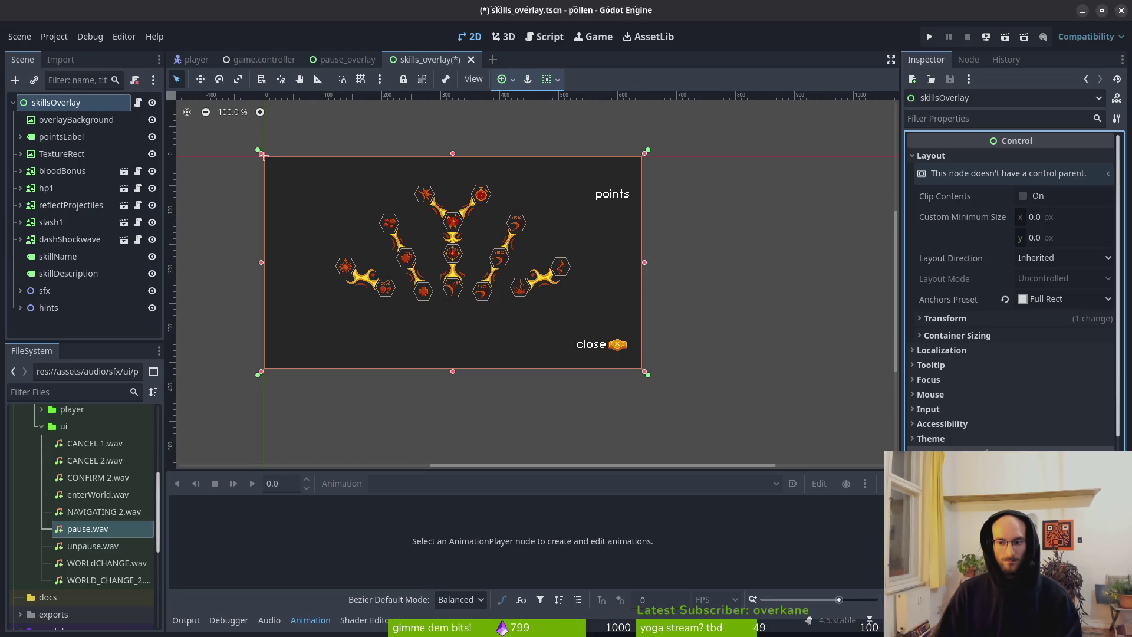
pyautogui.hotkey('ctrl', 'z')
pyautogui.click(83, 121)
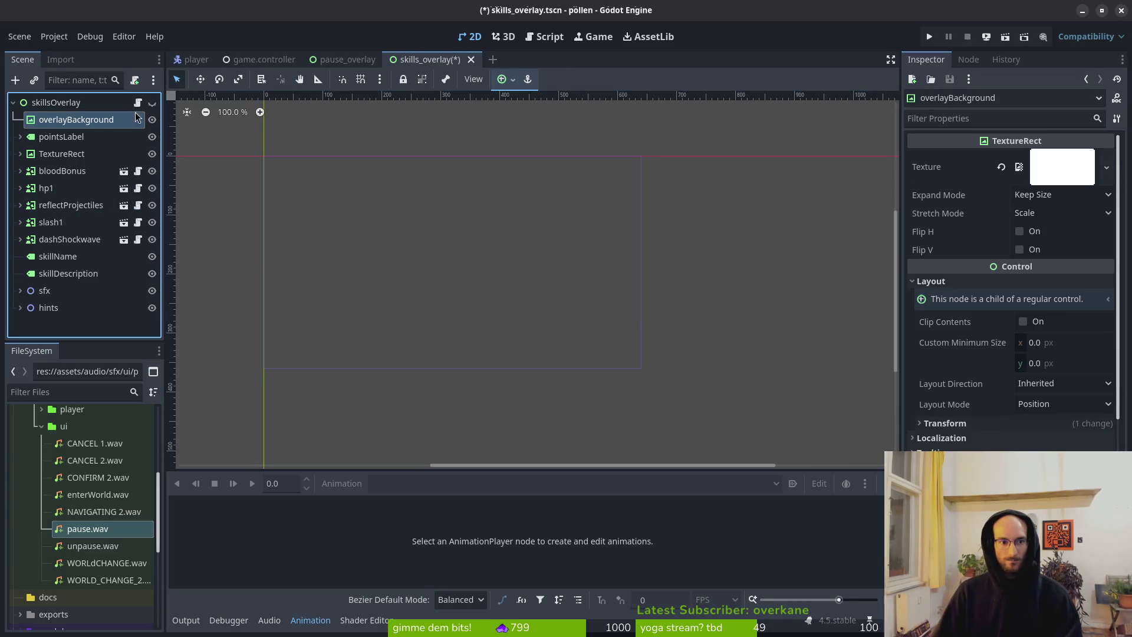
pyautogui.click(153, 103)
pyautogui.scroll(-2, 362, 224)
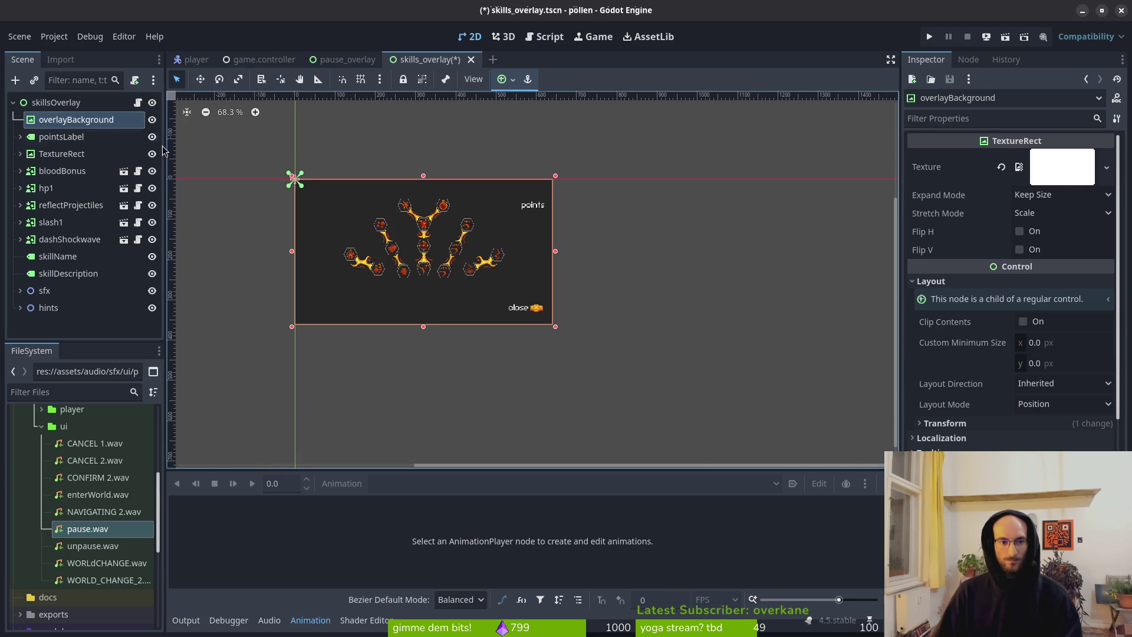
pyautogui.click(153, 122)
pyautogui.click(152, 120)
pyautogui.click(152, 103)
pyautogui.click(152, 102)
pyautogui.doubleClick(117, 119)
pyautogui.press('Return')
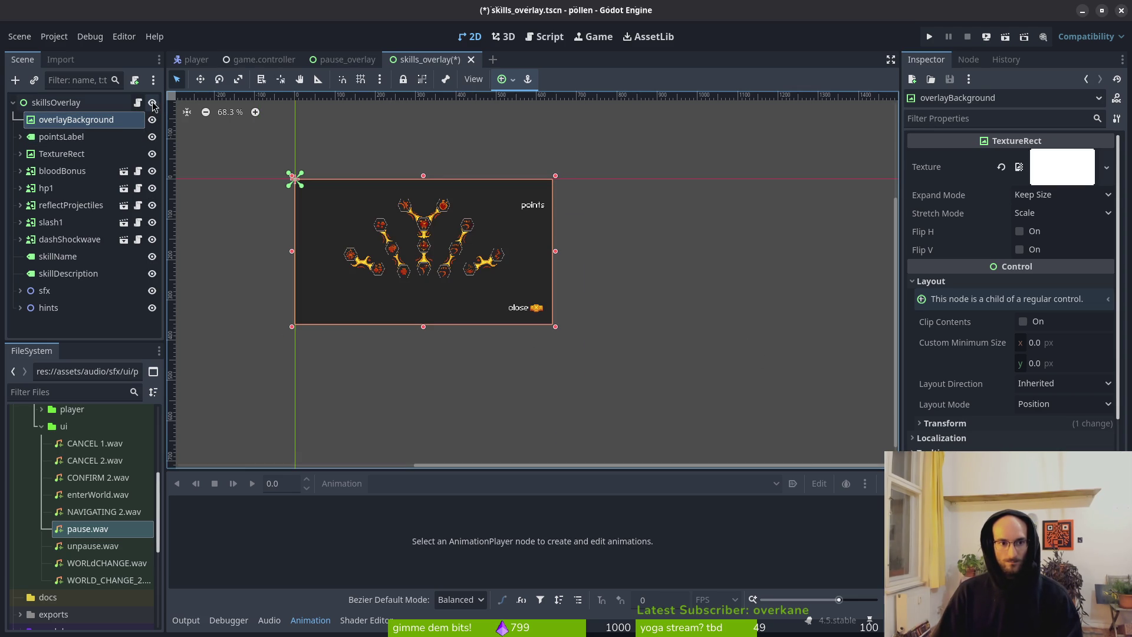
# Step: Paste overlayBackground into the pause scene, make it pause's first child, and save
pyautogui.click(342, 60)
pyautogui.click(102, 104)
pyautogui.hotkey('ctrl', 'v')
pyautogui.moveTo(86, 195)
pyautogui.mouseDown()
pyautogui.moveTo(82, 121)
pyautogui.moveTo(43, 126)
pyautogui.mouseUp()
pyautogui.hotkey('ctrl', 's')
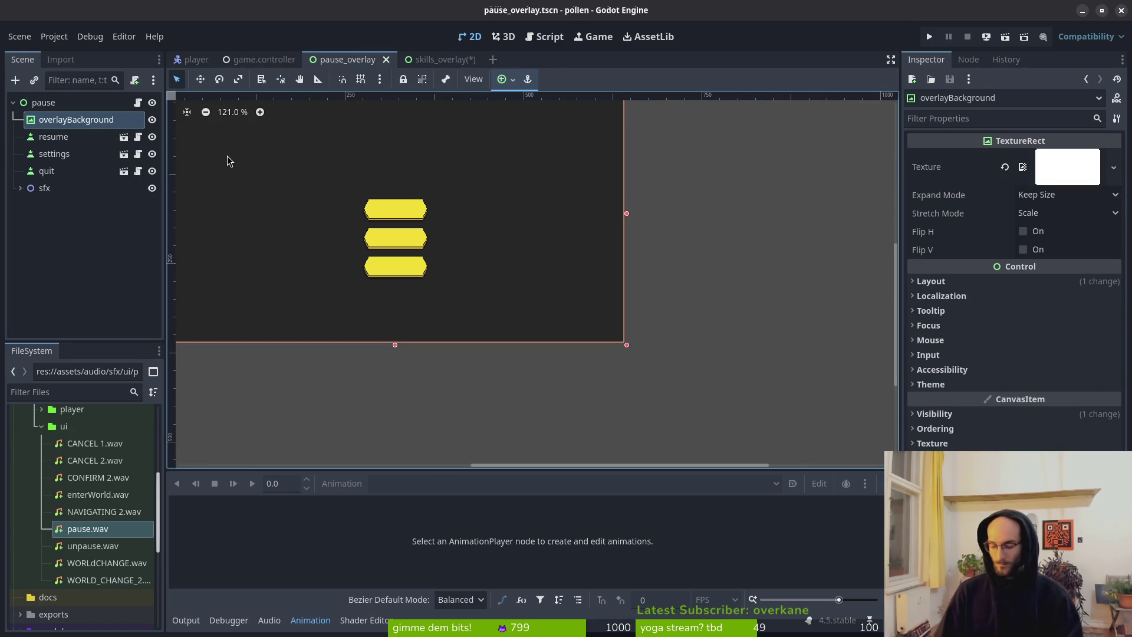
# Step: Open settings.tscn and move the added overlayBackground node up under uiBackground
pyautogui.hotkey('alt', 'shift', 'o')
pyautogui.write('settings')
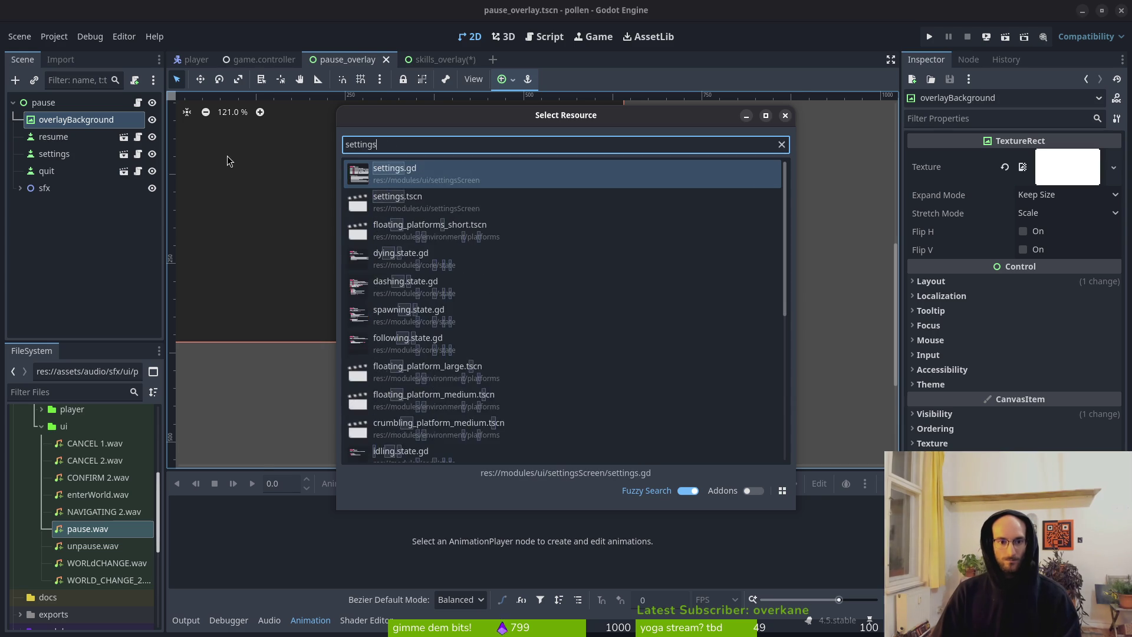
pyautogui.press('Down')
pyautogui.press('Return')
pyautogui.click(50, 102)
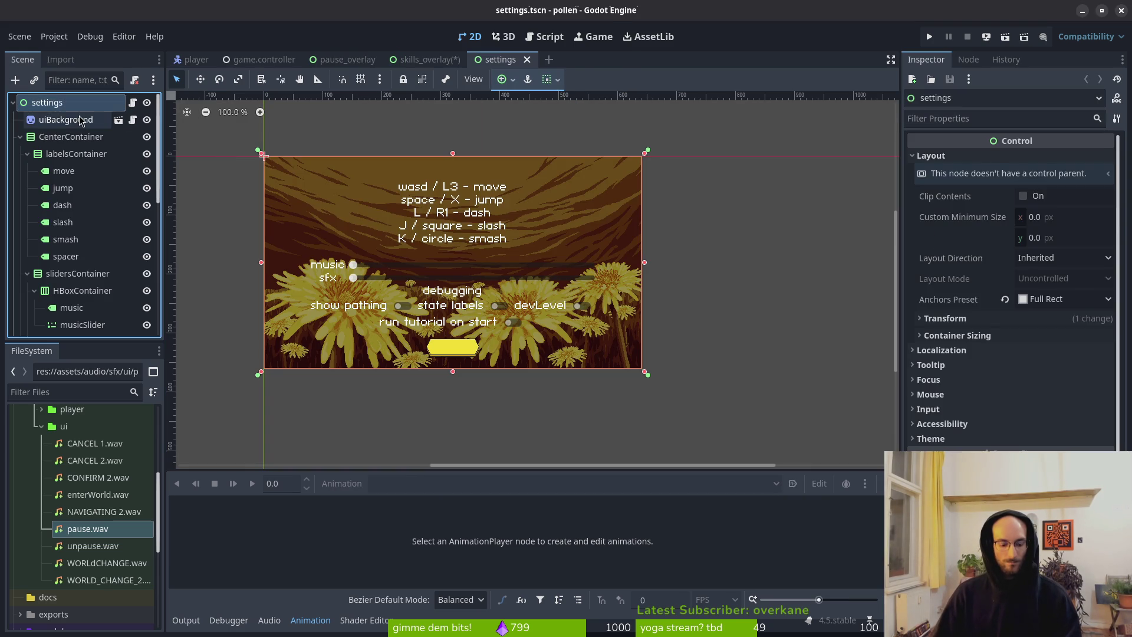
pyautogui.scroll(-10, 83, 236)
pyautogui.click(146, 326)
pyautogui.moveTo(76, 326)
pyautogui.mouseDown()
pyautogui.moveTo(85, 171)
pyautogui.moveTo(77, 176)
pyautogui.moveTo(59, 130)
pyautogui.mouseUp()
# Step: Keep uiBackground, compare its look hidden and shown, save the scene, and close the system monitor
pyautogui.click(71, 119)
pyautogui.press('Delete')
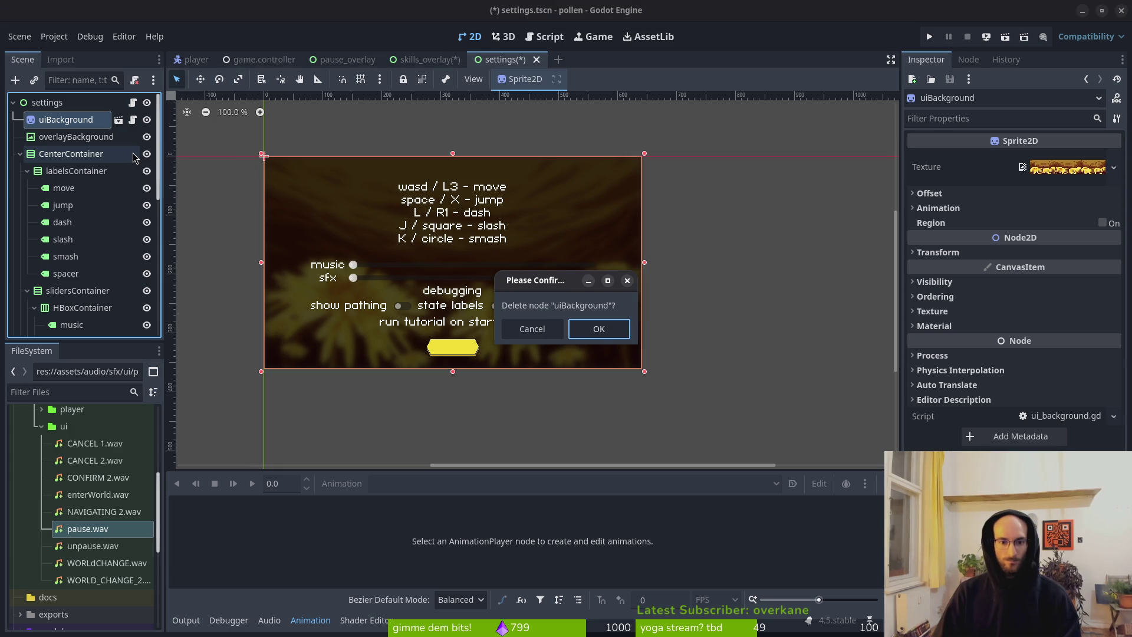
pyautogui.press('Escape')
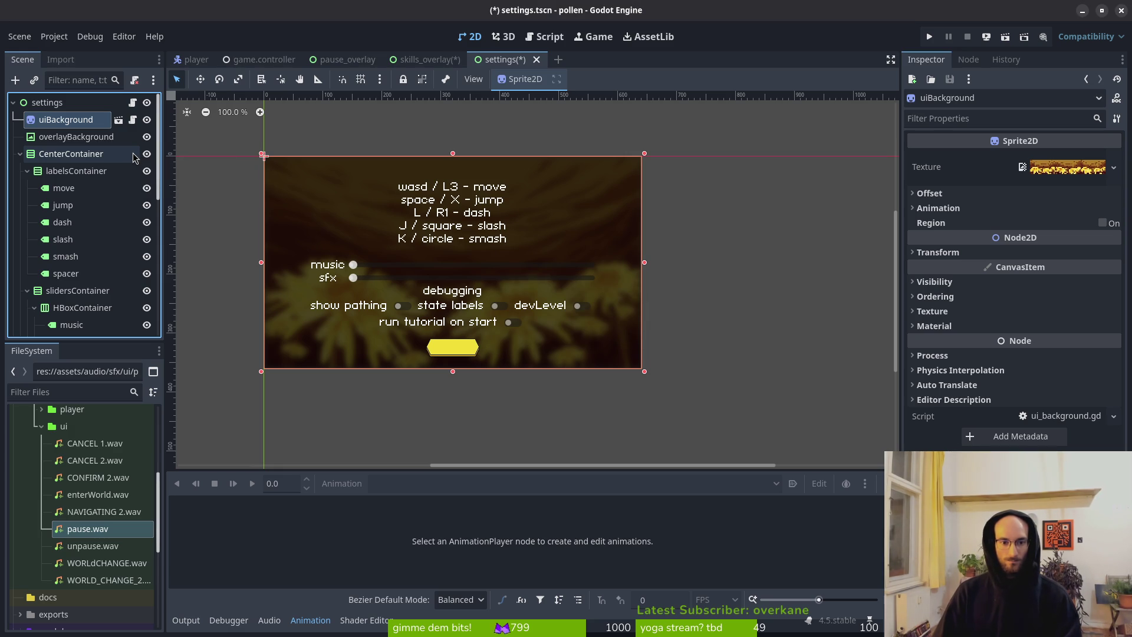
pyautogui.click(147, 120)
pyautogui.click(147, 121)
pyautogui.hotkey('ctrl', 's')
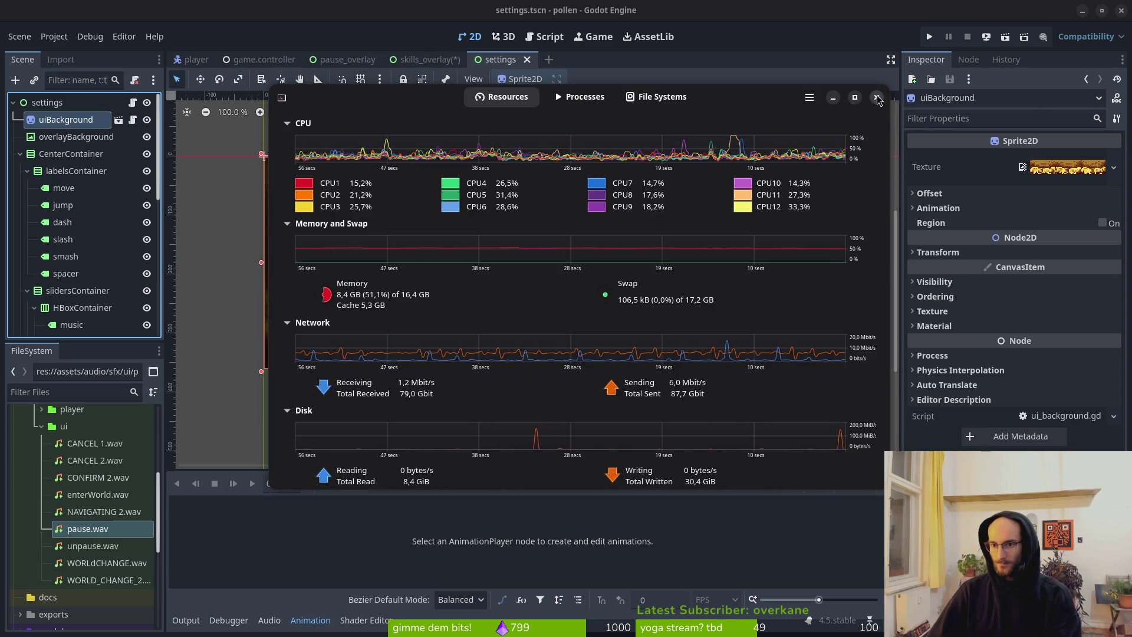
pyautogui.click(875, 95)
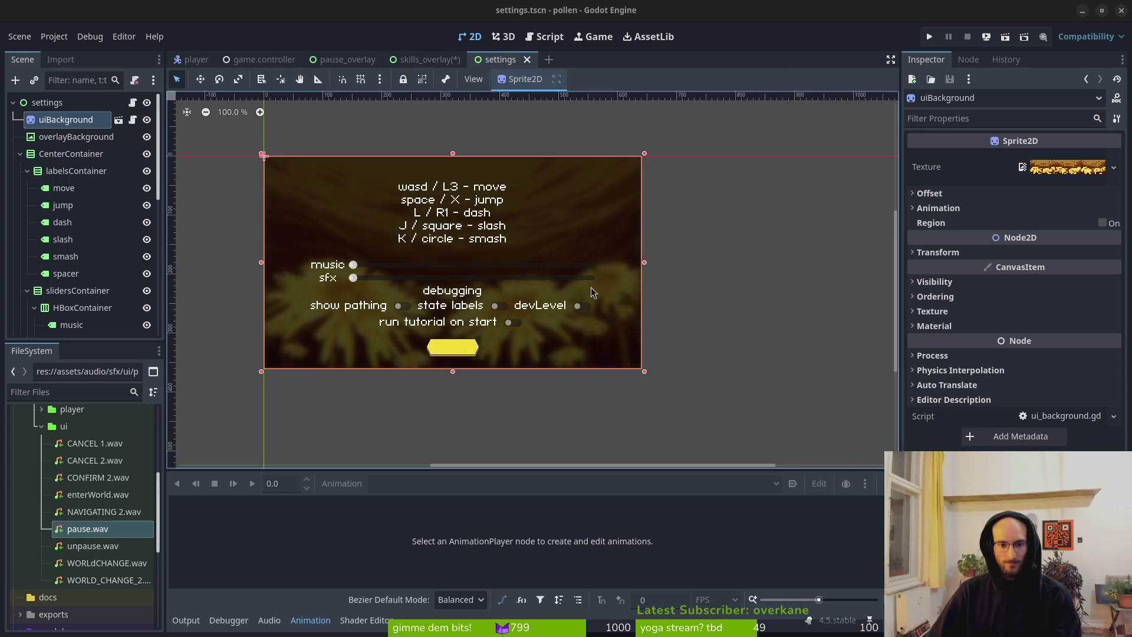
# Step: Try a white Modulate on uiBackground under Visibility, then revert it to grey
pyautogui.scroll(-1, 278, 242)
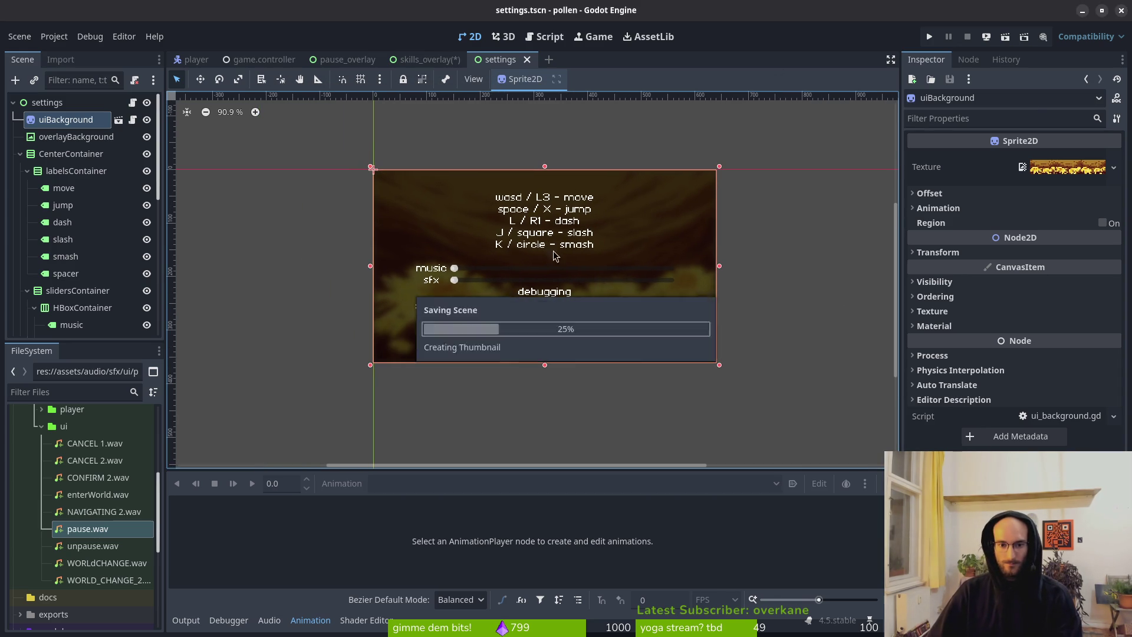
pyautogui.click(66, 120)
pyautogui.click(967, 325)
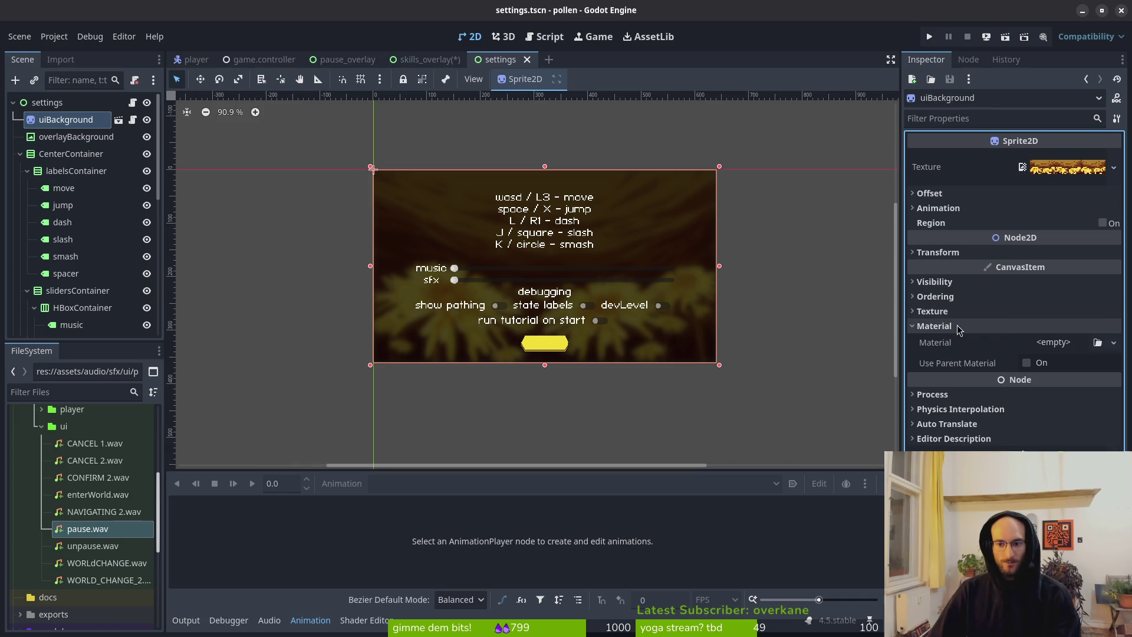
pyautogui.click(953, 327)
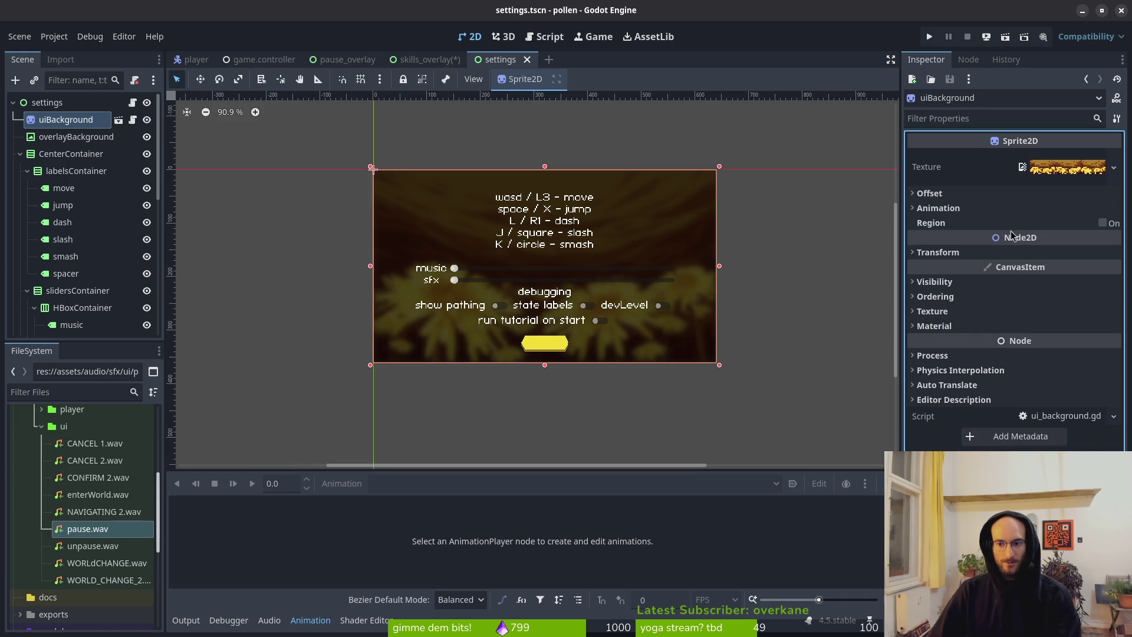
pyautogui.click(960, 283)
pyautogui.click(1046, 320)
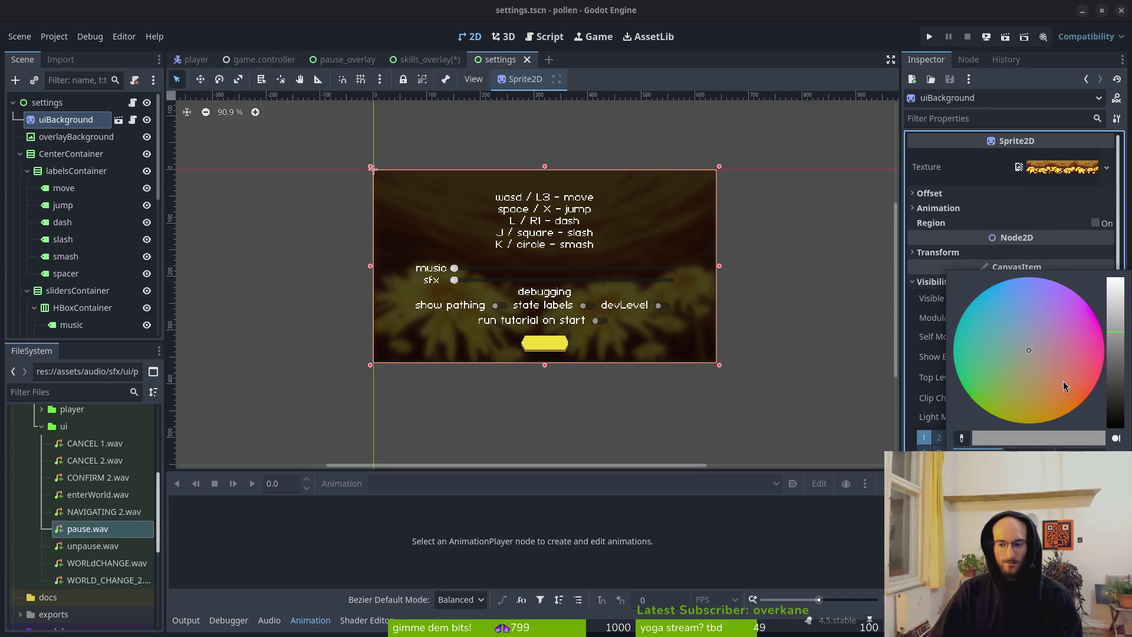
pyautogui.press('Escape')
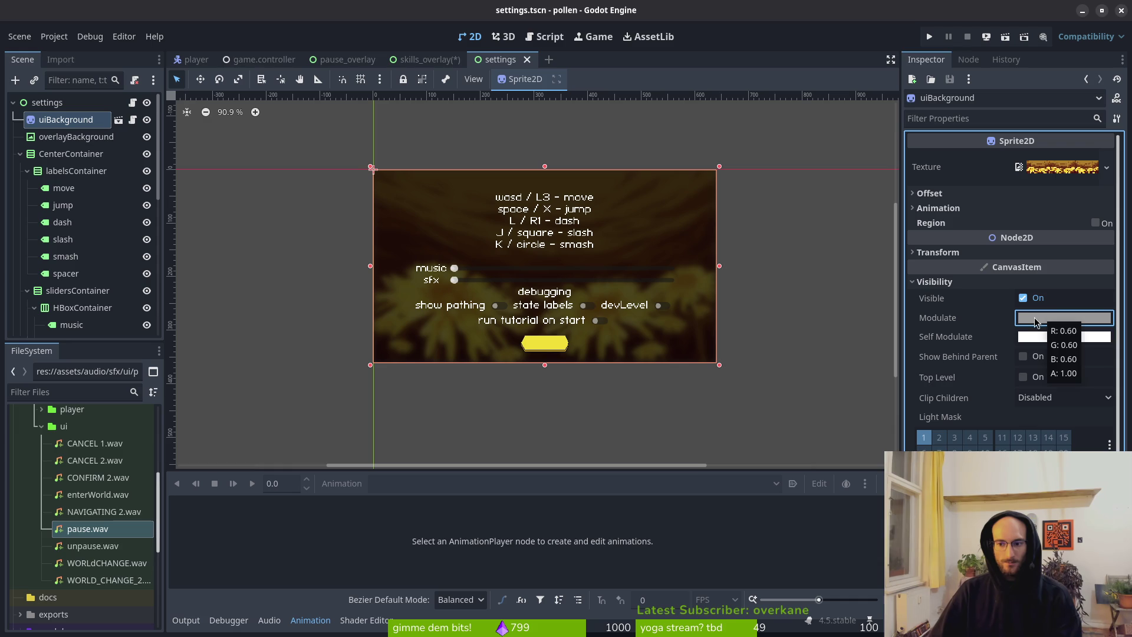
pyautogui.click(1037, 321)
pyautogui.moveTo(1120, 323); pyautogui.dragTo(1109, 262)
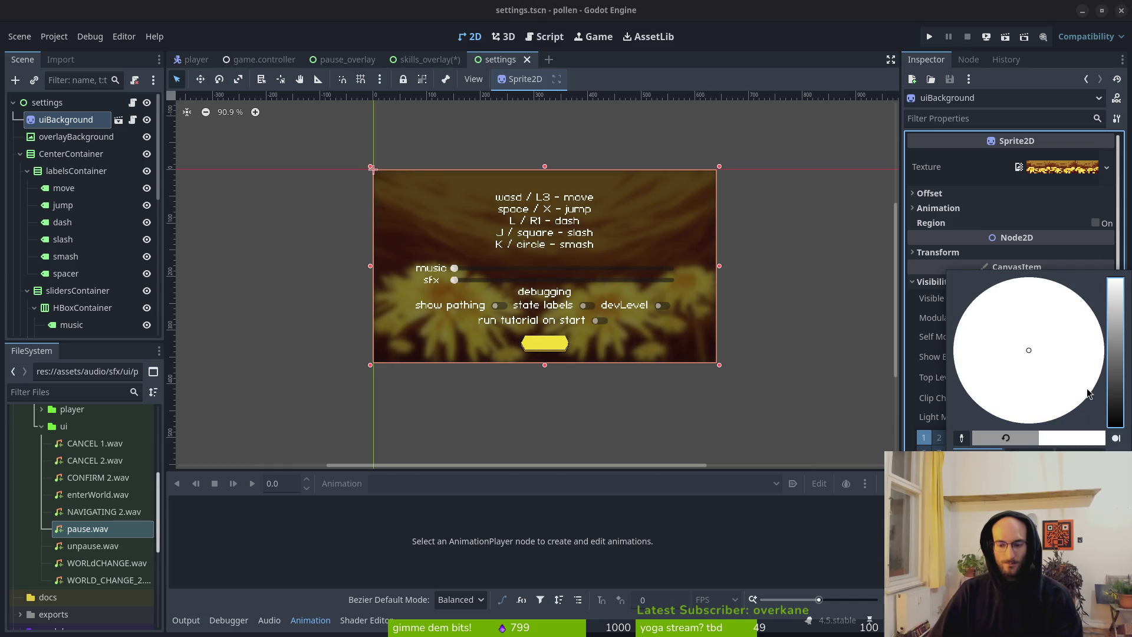
pyautogui.press('Escape')
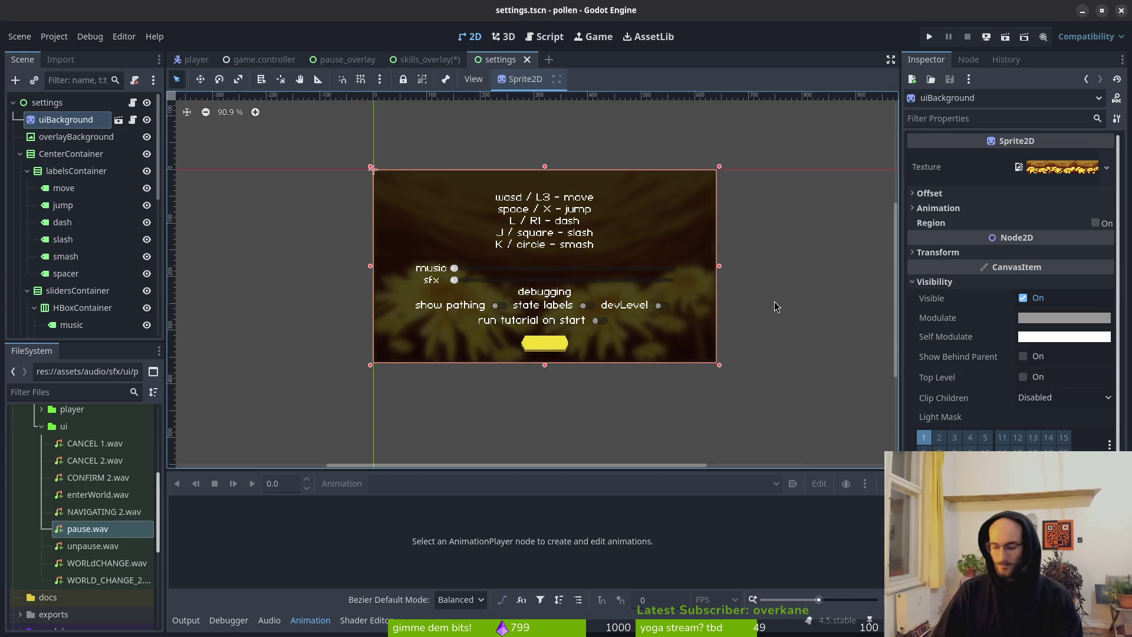
# Step: Flip between the skills overlay and settings scenes and pan the settings canvas
pyautogui.hotkey('shift', 'alt', 'o')
pyautogui.click(776, 306)
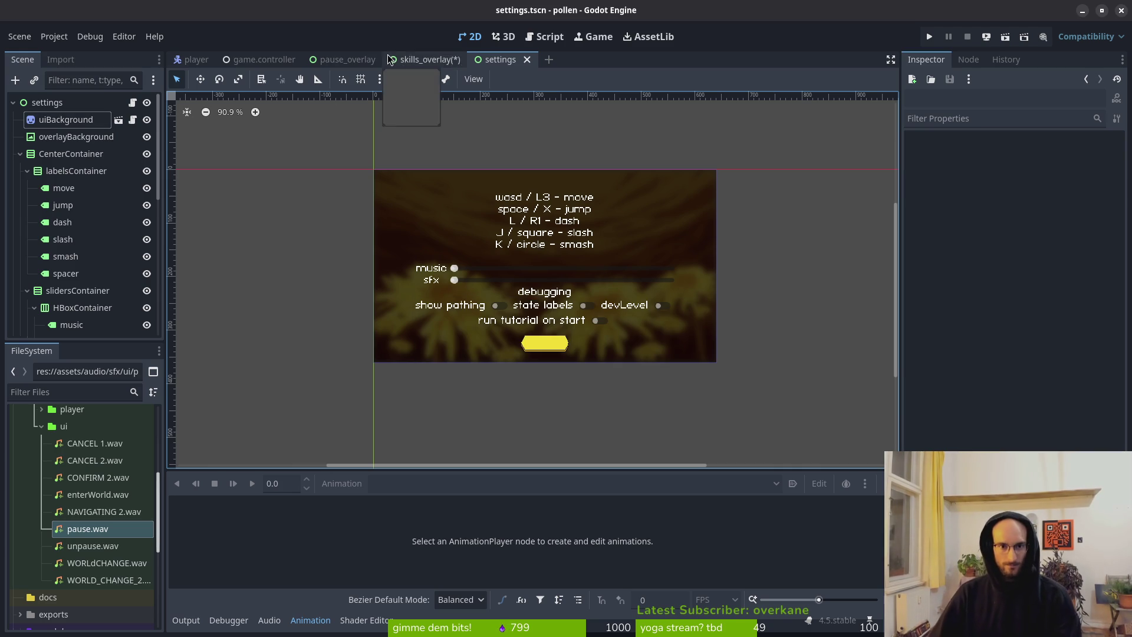
pyautogui.click(430, 59)
pyautogui.moveTo(447, 72)
pyautogui.mouseDown()
pyautogui.moveTo(503, 60)
pyautogui.moveTo(418, 62)
pyautogui.moveTo(470, 210)
pyautogui.mouseUp()
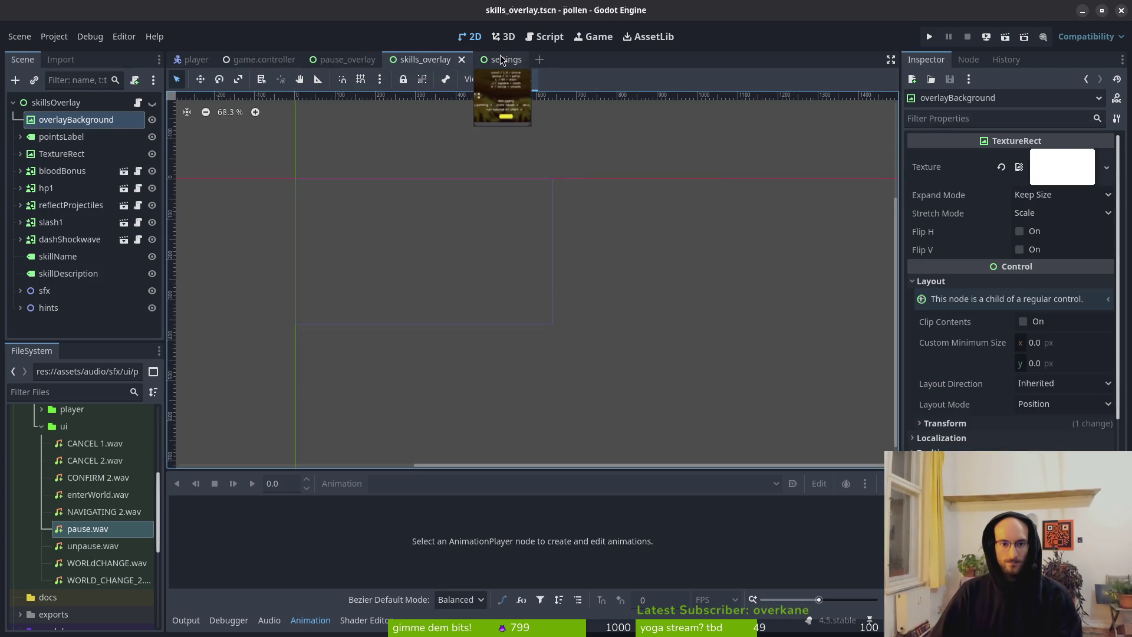
pyautogui.click(495, 59)
pyautogui.scroll(-6, 599, 260)
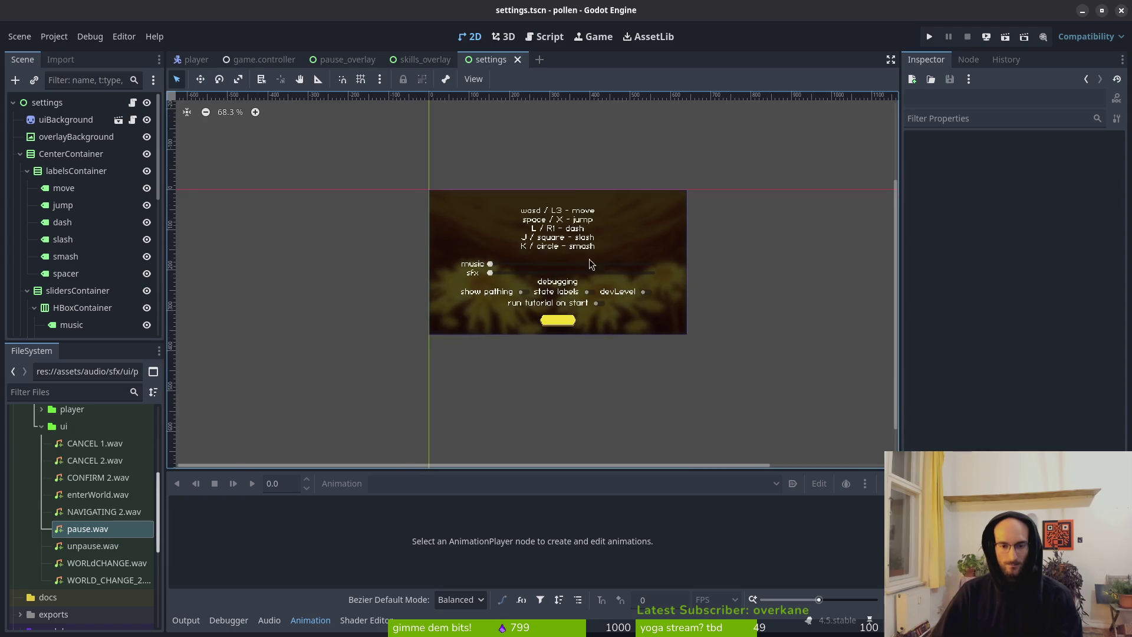
pyautogui.hscroll(3, 530, 353)
pyautogui.scroll(5, 443, 296)
pyautogui.hscroll(-4, 443, 296)
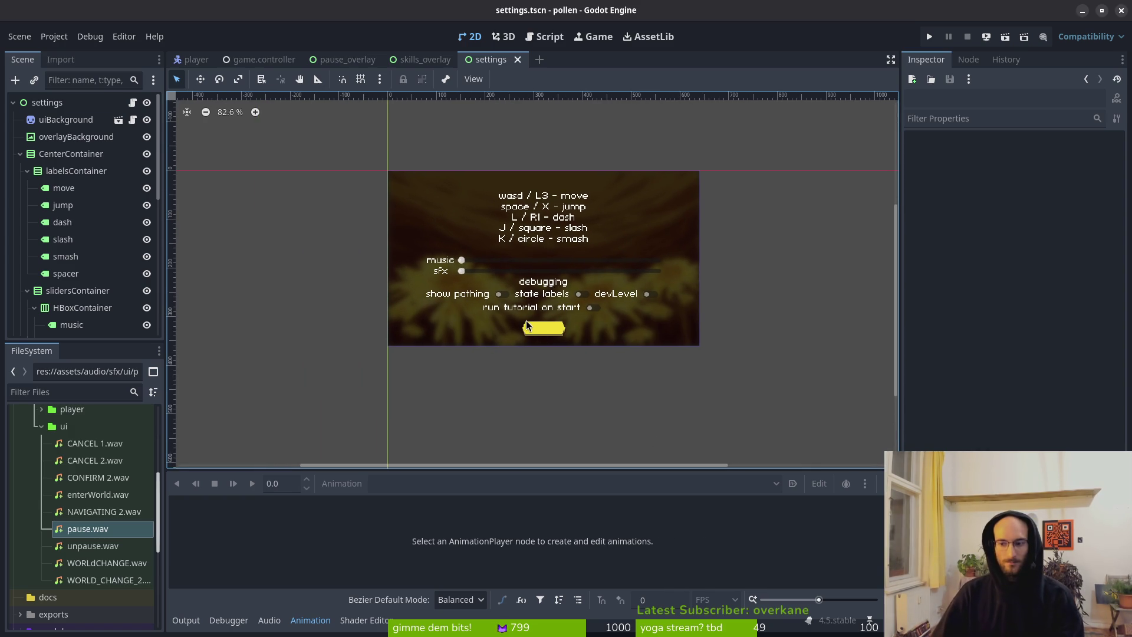
pyautogui.hotkey('alt', 'Tab')
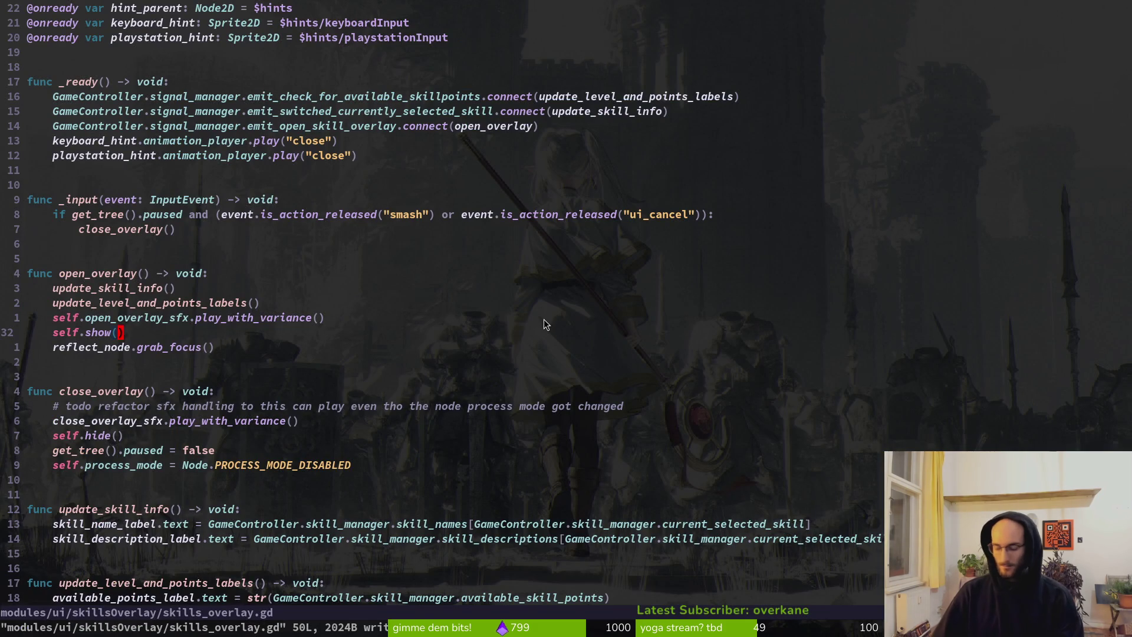
# Step: Save skills_overlay.gd and copy its _input, open_overlay and close_overlay functions
pyautogui.press('space')
pyautogui.press('f')
pyautogui.press('f')
pyautogui.write('settings')
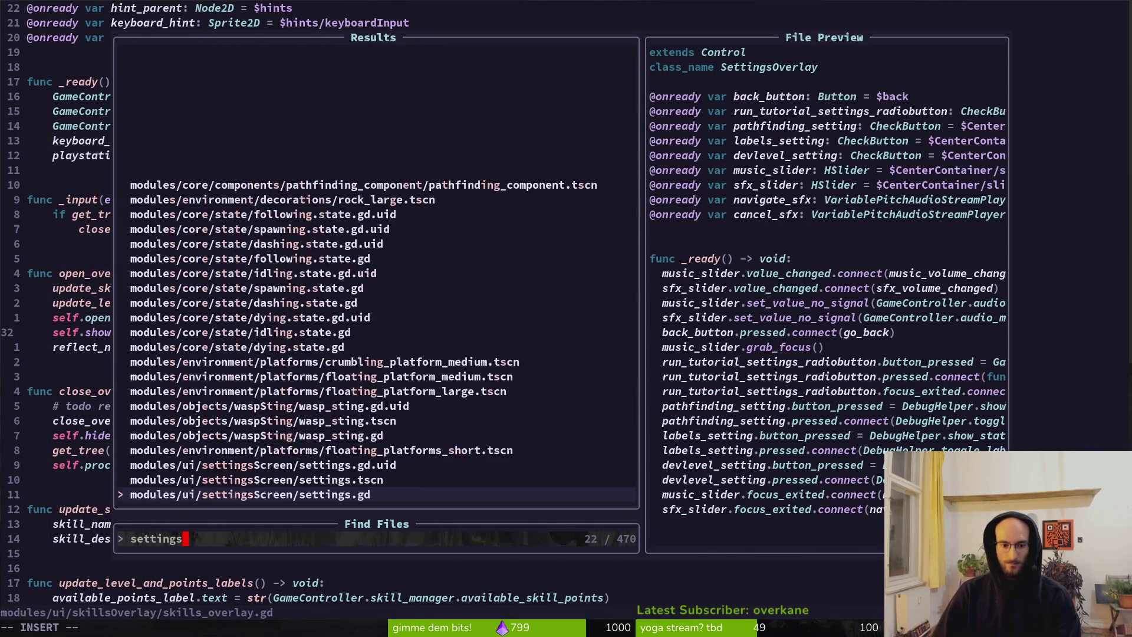
pyautogui.press('Escape')
pyautogui.hotkey('ctrl', 's')
pyautogui.press('k')
pyautogui.press('k')
pyautogui.press('k')
pyautogui.press('k')
pyautogui.press('k')
pyautogui.press('k')
pyautogui.press('V')
pyautogui.press('j')
pyautogui.press('j')
pyautogui.press('j')
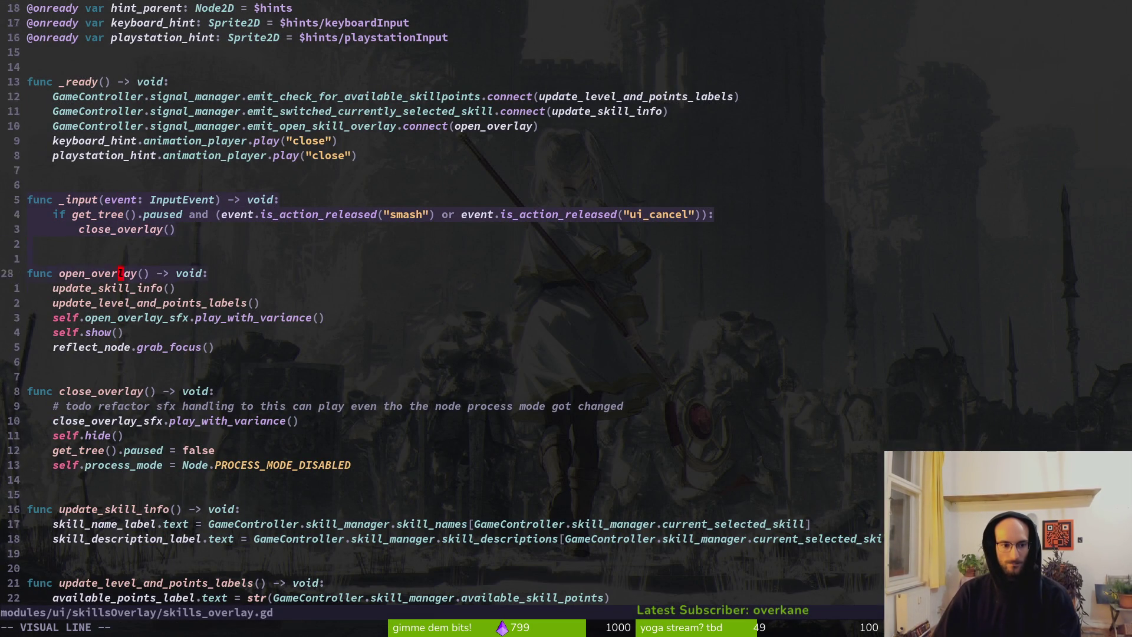
pyautogui.press('j')
pyautogui.press('j')
pyautogui.press('j')
pyautogui.press('y')
# Step: Paste the overlay functions into settings.gd with a blank line above _input, and save
pyautogui.press('space')
pyautogui.press('f')
pyautogui.press('f')
pyautogui.write('setting')
pyautogui.press('Return')
pyautogui.press('j')
pyautogui.press('j')
pyautogui.press('j')
pyautogui.press('j')
pyautogui.press('j')
pyautogui.press('j')
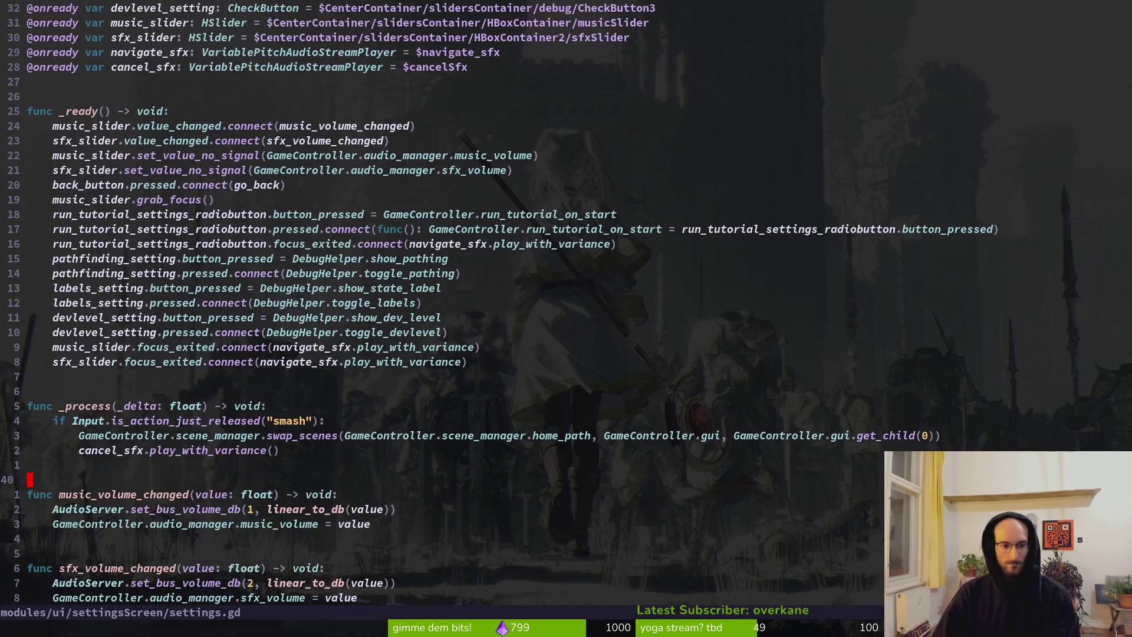
pyautogui.press('p')
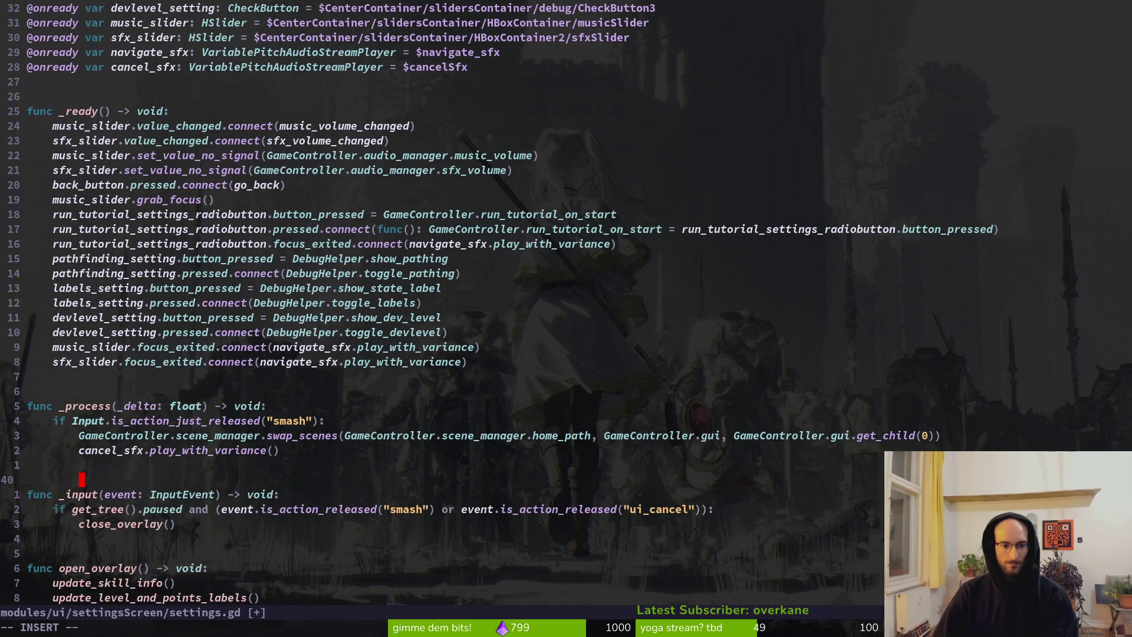
pyautogui.press('O')
pyautogui.press('Return')
pyautogui.press('Escape')
pyautogui.press('j')
pyautogui.press('j')
pyautogui.write(':w')
pyautogui.press('Return')
# Step: Delete the two broken update calls from settings.gd's open_overlay
pyautogui.press('j')
pyautogui.press('j')
pyautogui.press('j')
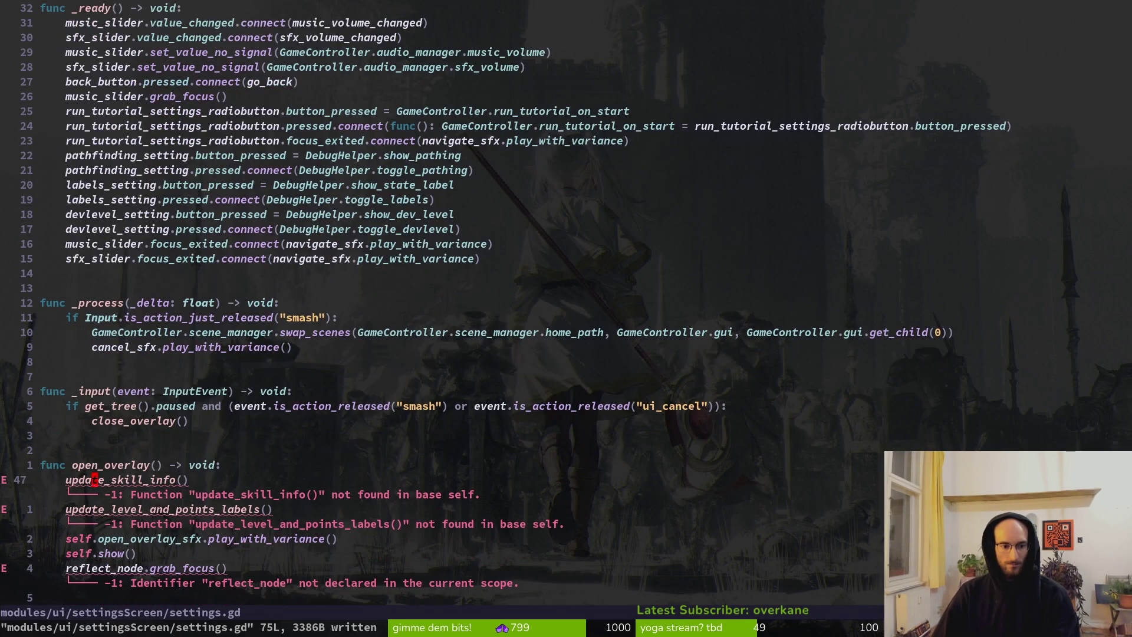
pyautogui.press('k')
pyautogui.press('k')
pyautogui.press('k')
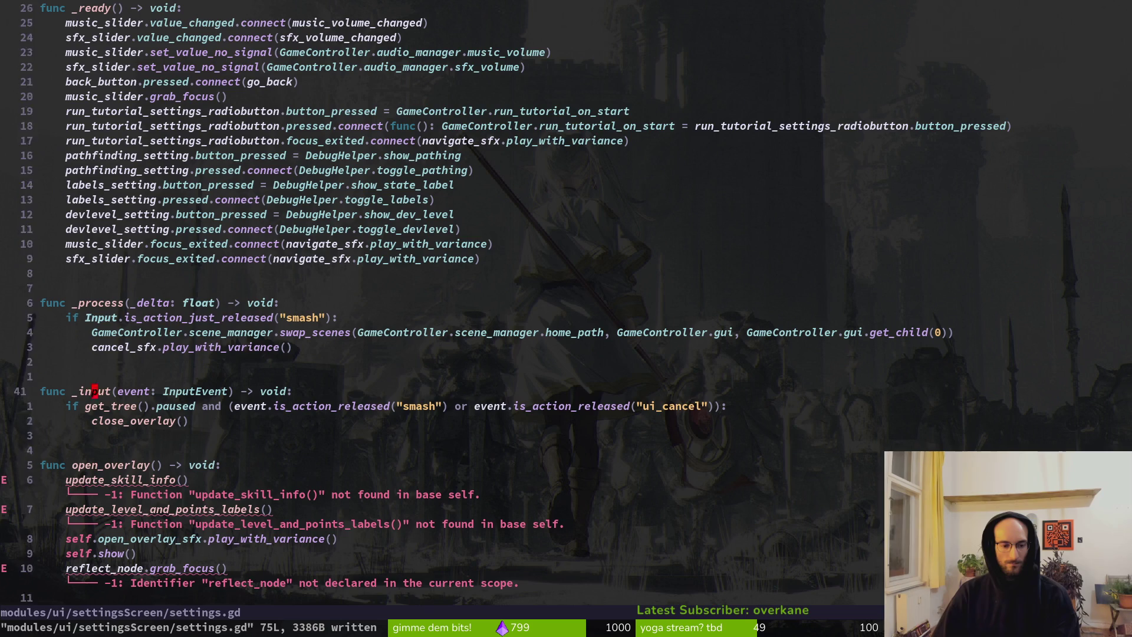
pyautogui.press('k')
pyautogui.press('k')
pyautogui.press('k')
pyautogui.press('j')
pyautogui.press('j')
pyautogui.press('j')
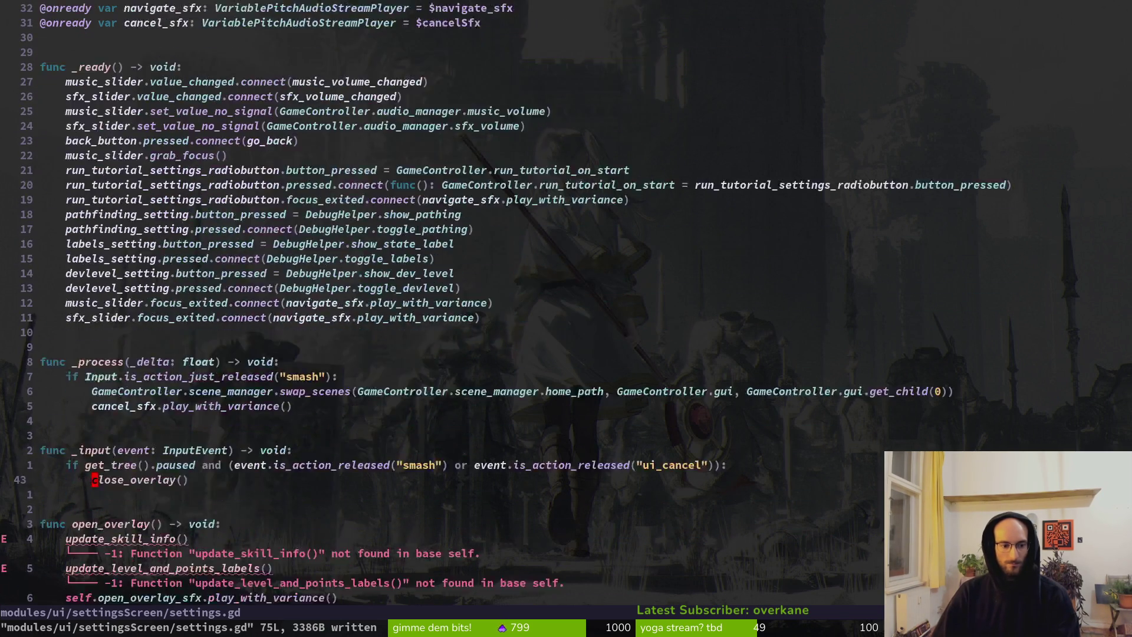
pyautogui.press('j')
pyautogui.press('j')
pyautogui.press('j')
pyautogui.press('k')
pyautogui.press('k')
pyautogui.press('k')
pyautogui.press('V')
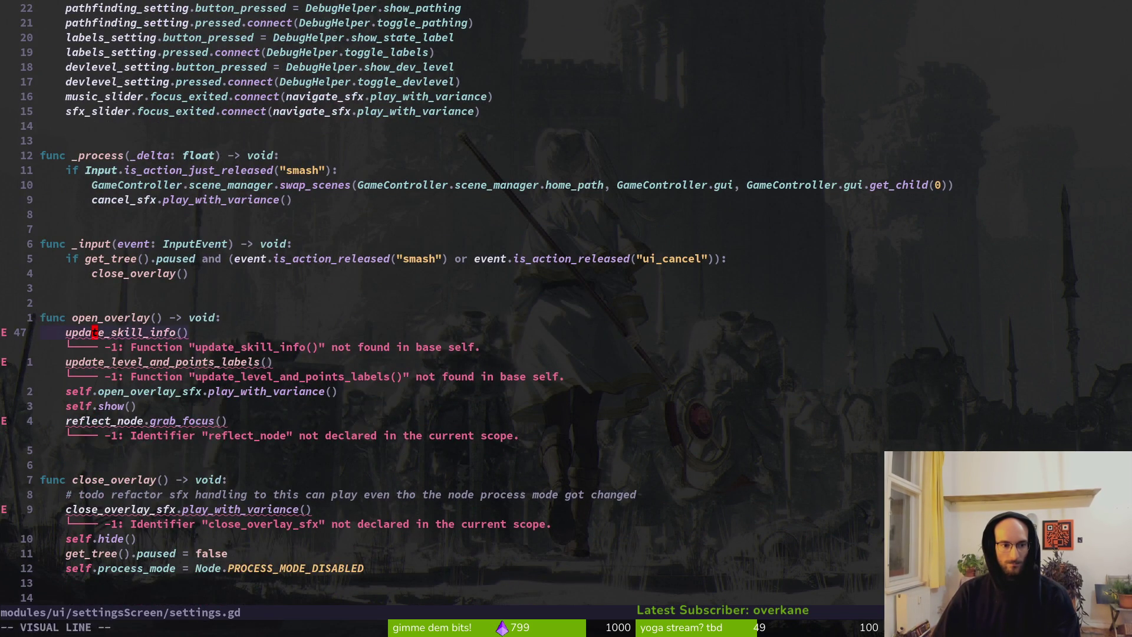
pyautogui.press('j')
pyautogui.press('d')
pyautogui.press('j')
pyautogui.press('j')
pyautogui.press('d')
pyautogui.press('d')
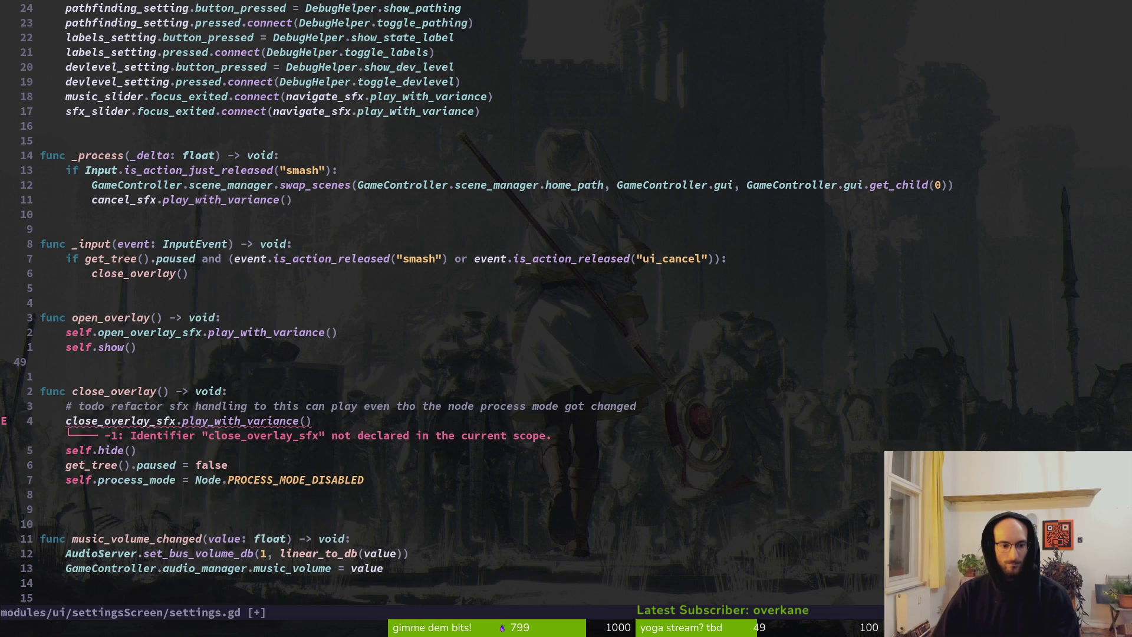
pyautogui.press('u')
# Step: Move music_slider.grab_focus() from _ready into open_overlay, replacing reflect_node.grab_focus(), and save
pyautogui.hotkey('ctrl', 'u')
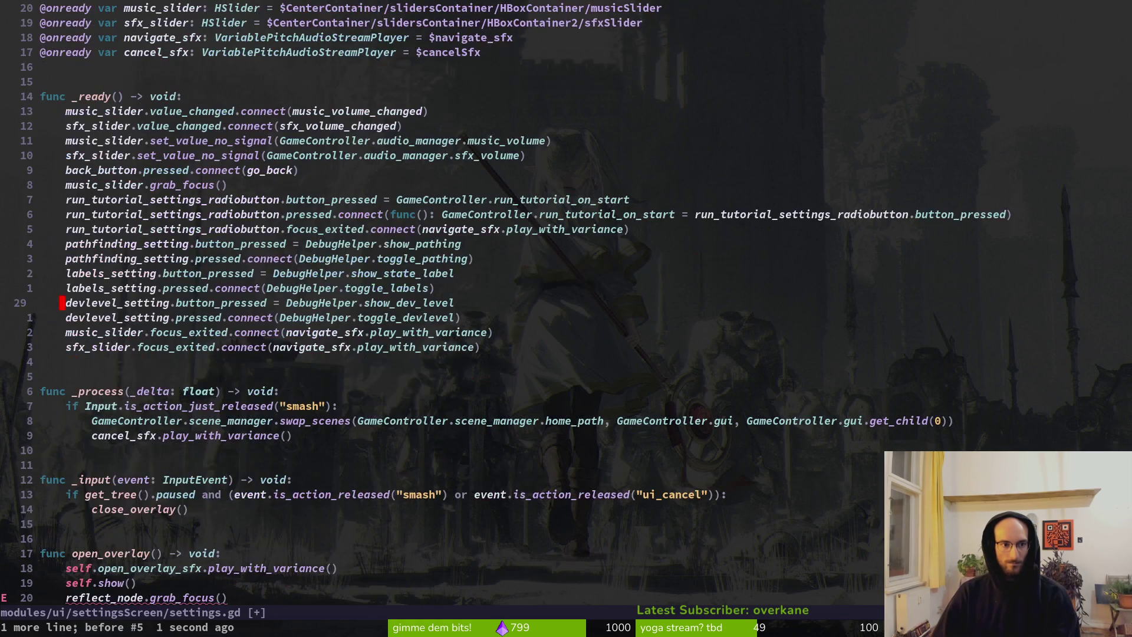
pyautogui.press('k')
pyautogui.press('k')
pyautogui.press('k')
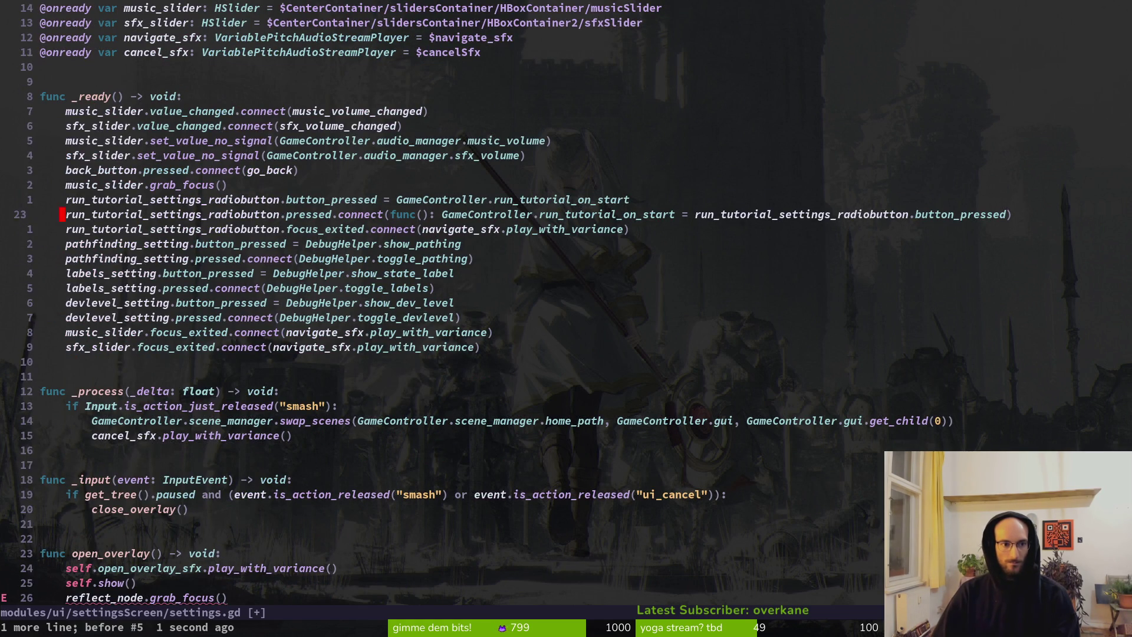
pyautogui.hotkey('shift', 'v')
pyautogui.write('d')
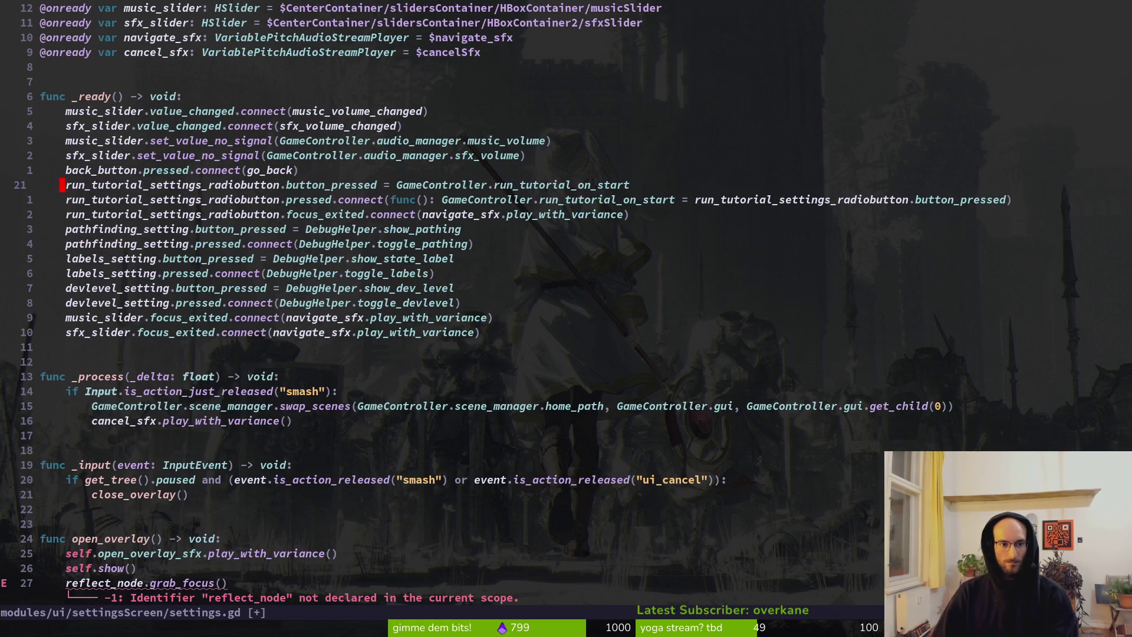
pyautogui.write(':w')
pyautogui.press('Return')
pyautogui.hotkey('ctrl', 'd')
pyautogui.press('j')
pyautogui.press('j')
pyautogui.press('j')
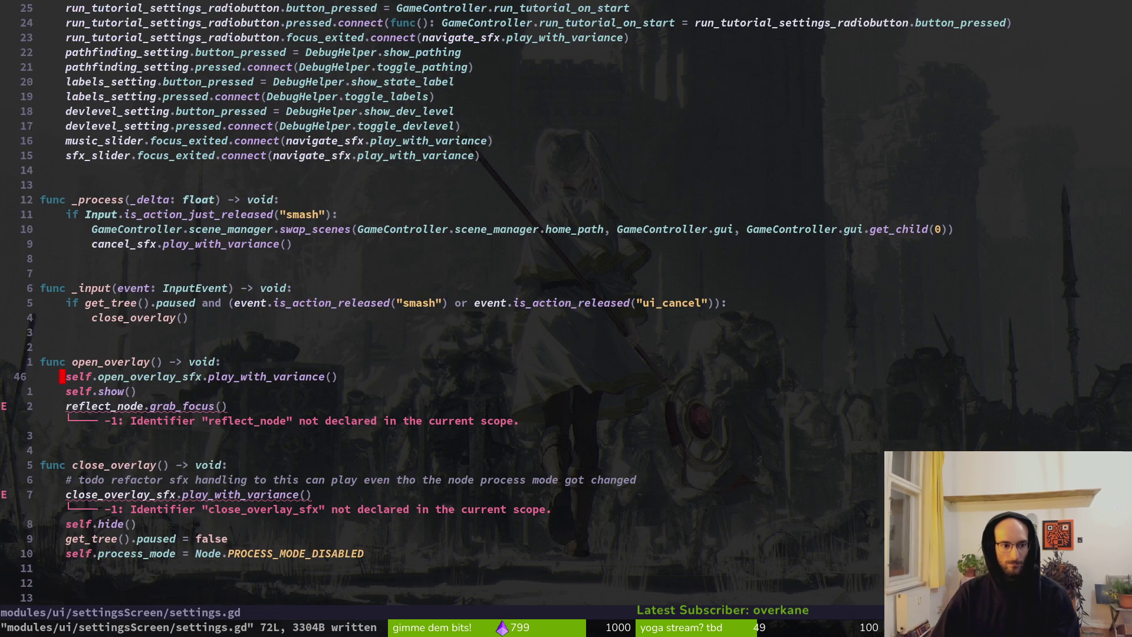
pyautogui.press('p')
pyautogui.press('j')
pyautogui.press('d')
pyautogui.press('d')
pyautogui.write(':w')
pyautogui.press('Return')
pyautogui.press('j')
pyautogui.press('j')
pyautogui.press('j')
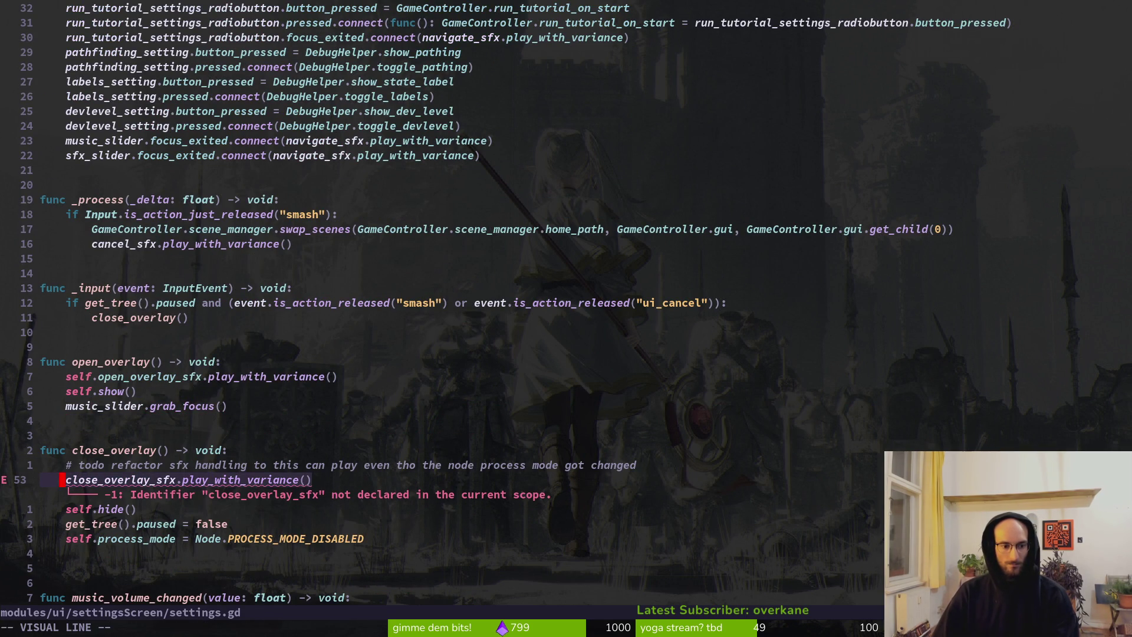
# Step: Comment out the close_overlay_sfx call in close_overlay and save settings.gd
pyautogui.press('d')
pyautogui.press('d')
pyautogui.write('k')
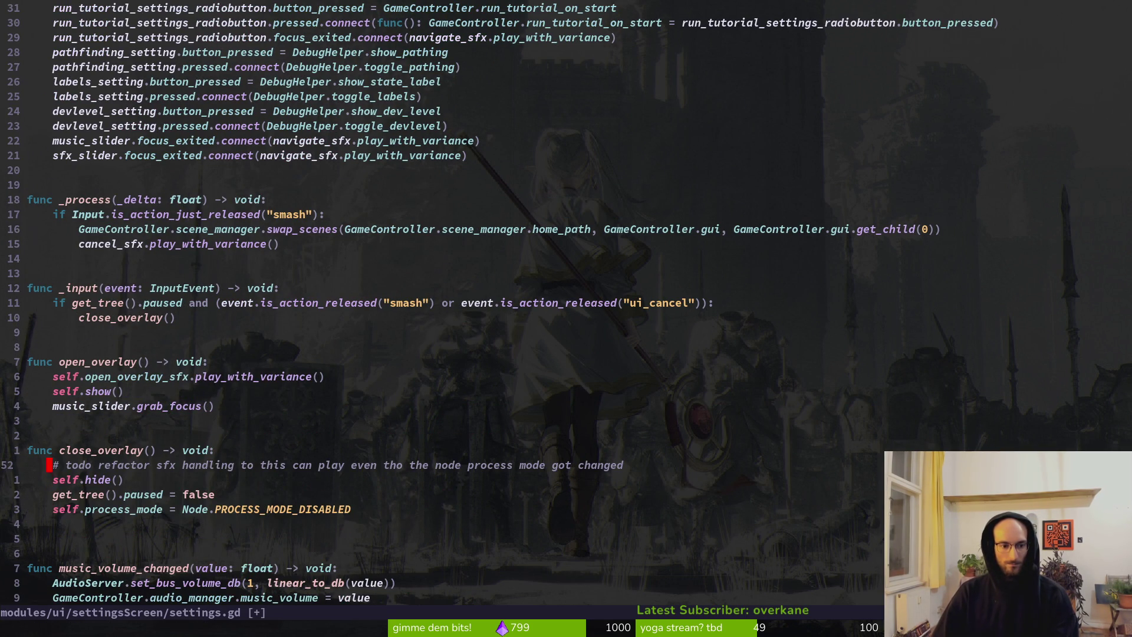
pyautogui.write(':w')
pyautogui.press('Return')
pyautogui.write('ui#')
pyautogui.press('Escape')
pyautogui.write(':w')
pyautogui.press('Return')
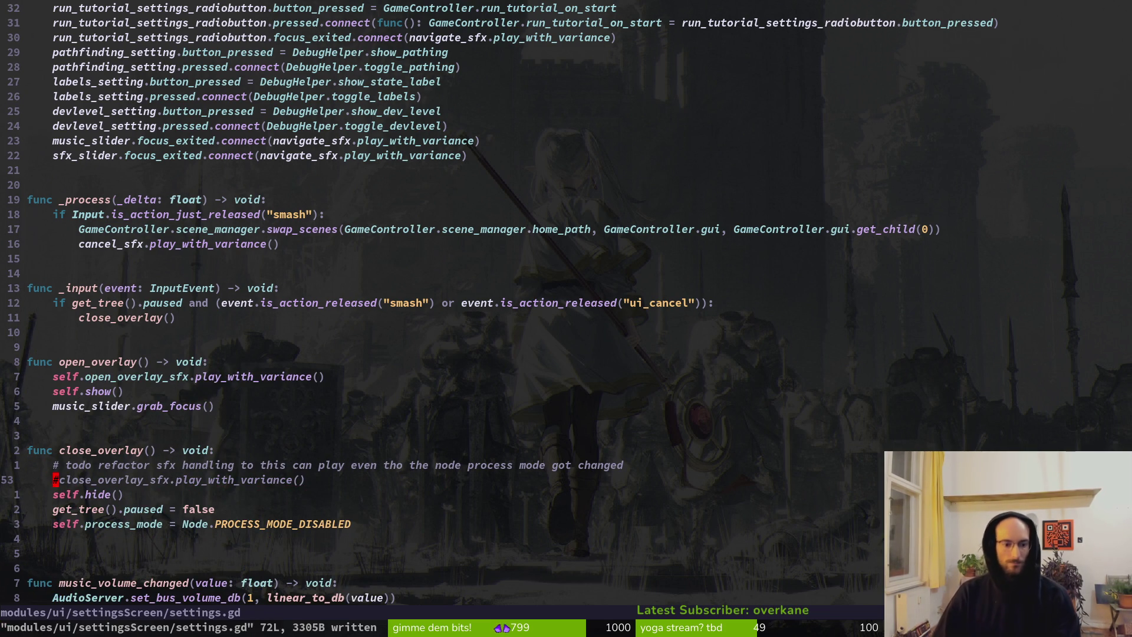
pyautogui.hotkey('alt', 'Tab')
pyautogui.hotkey('alt', 'Tab')
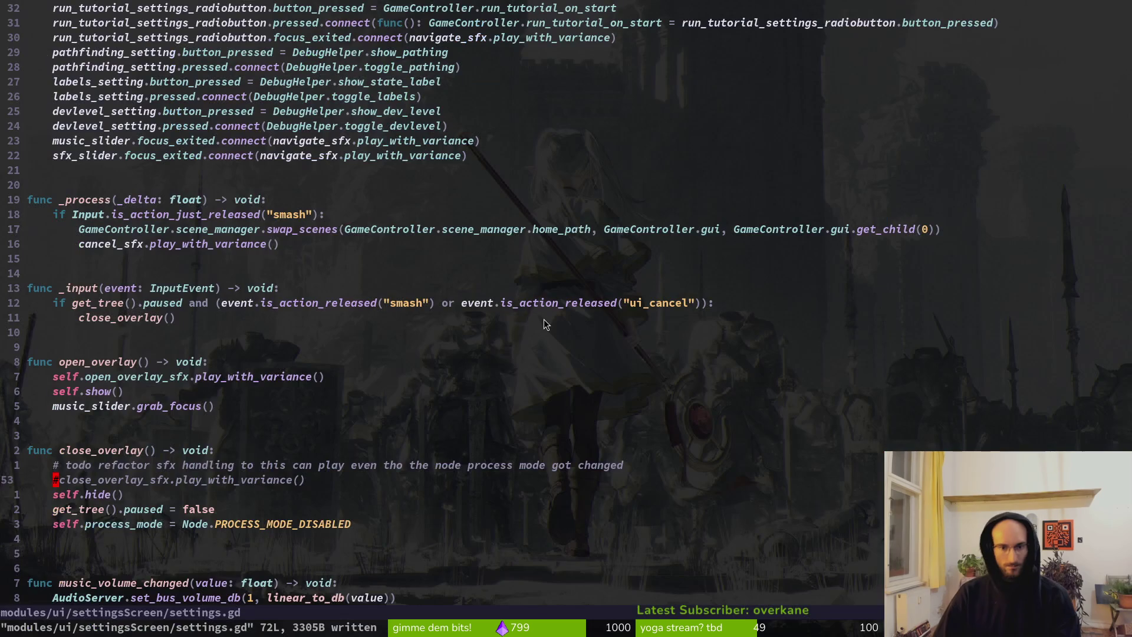
pyautogui.press('space')
# Step: Open pause_overlay.gd from a 'pause' file search, move to open_settings, and save
pyautogui.press('f')
pyautogui.press('f')
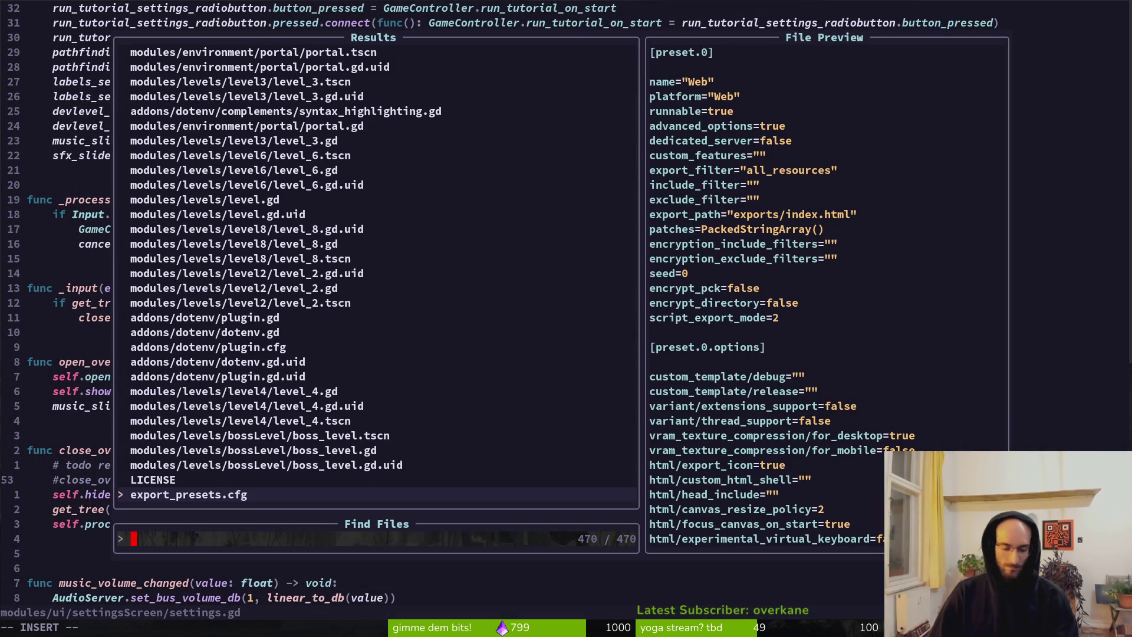
pyautogui.write('pause')
pyautogui.press('Return')
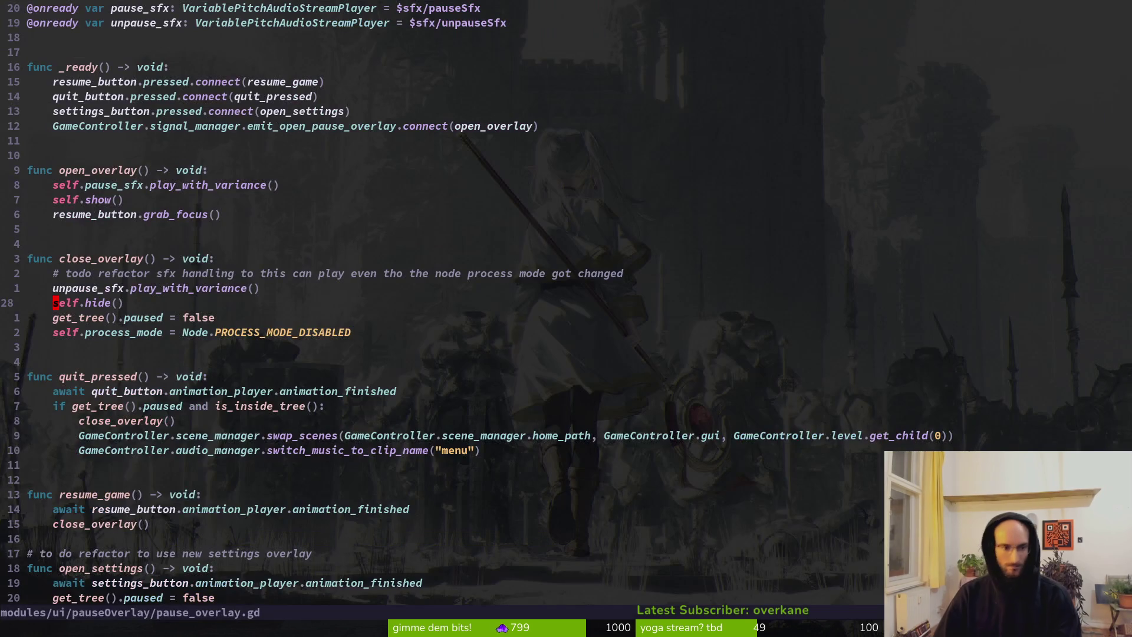
pyautogui.press('j')
pyautogui.press('j')
pyautogui.press('j')
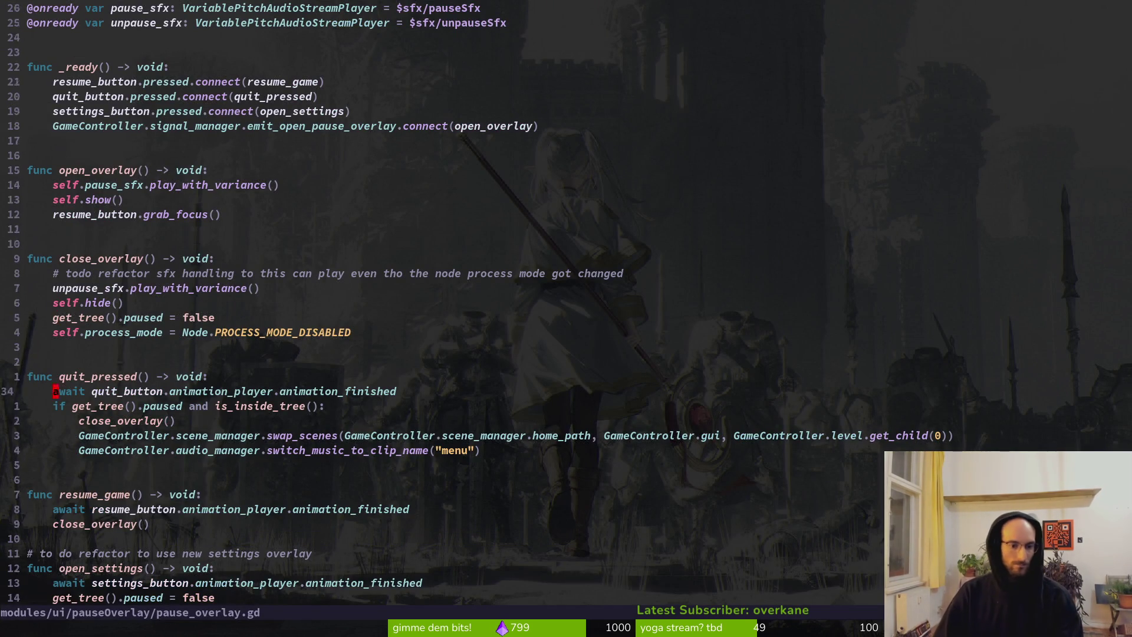
pyautogui.press('j')
pyautogui.press('j')
pyautogui.press('j')
pyautogui.press('j')
pyautogui.press('k')
pyautogui.press('k')
pyautogui.press('k')
pyautogui.press('k')
pyautogui.press('o')
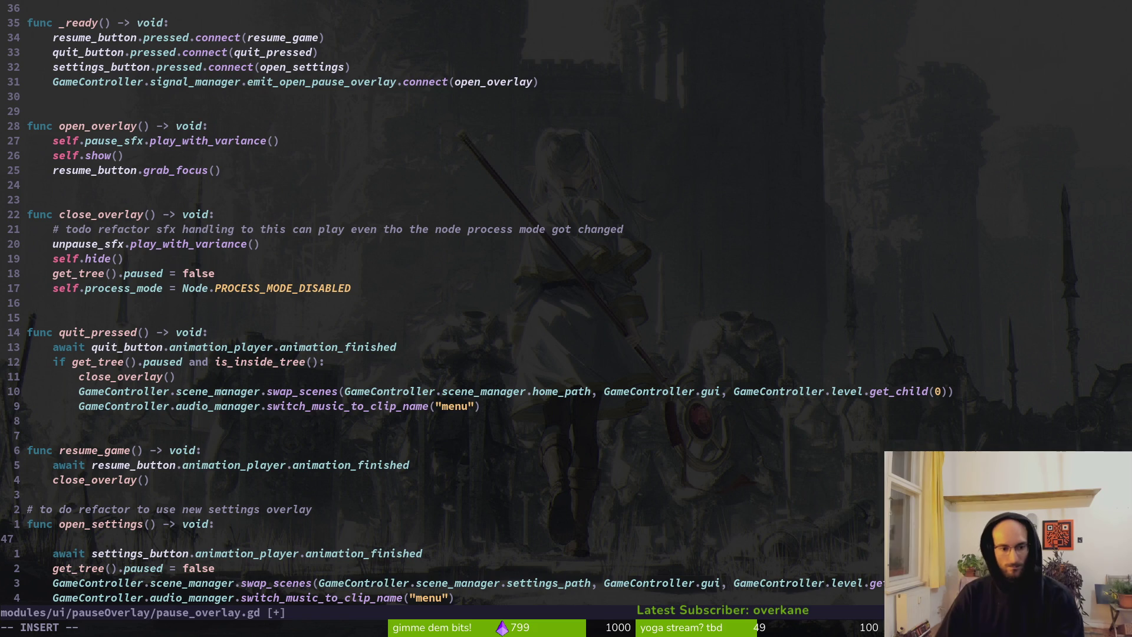
pyautogui.press('Escape')
pyautogui.press('j')
pyautogui.press('k')
pyautogui.press('d')
pyautogui.press('d')
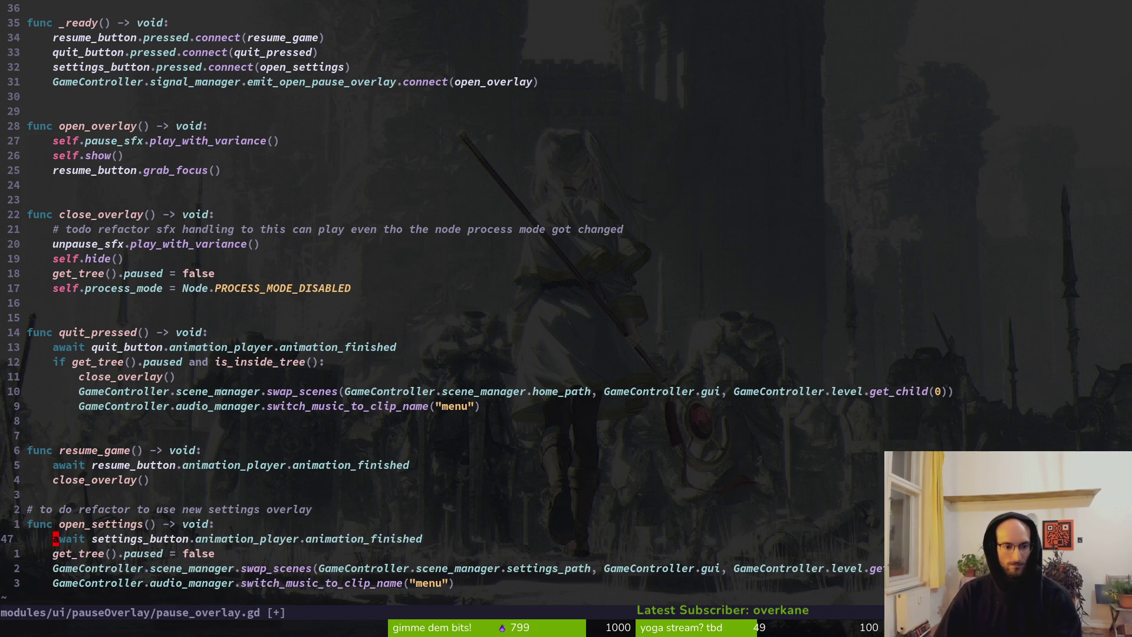
pyautogui.write(':w')
pyautogui.press('Return')
# Step: Start a new line under the await reading GameController.signal_manager using completions
pyautogui.write('oGam')
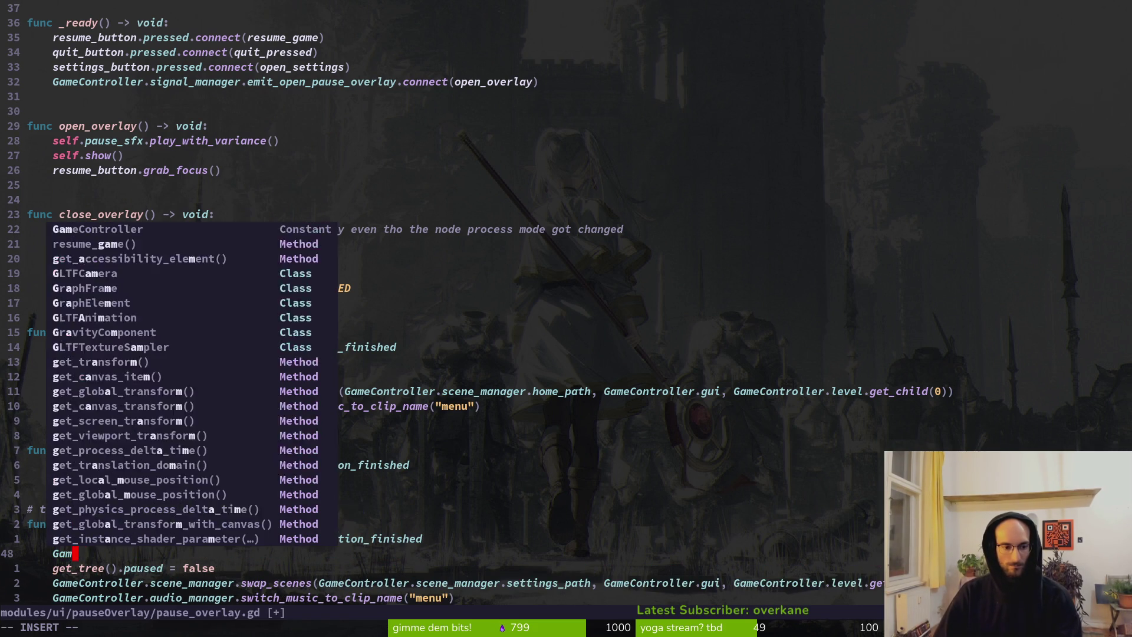
pyautogui.press('Tab')
pyautogui.press('Return')
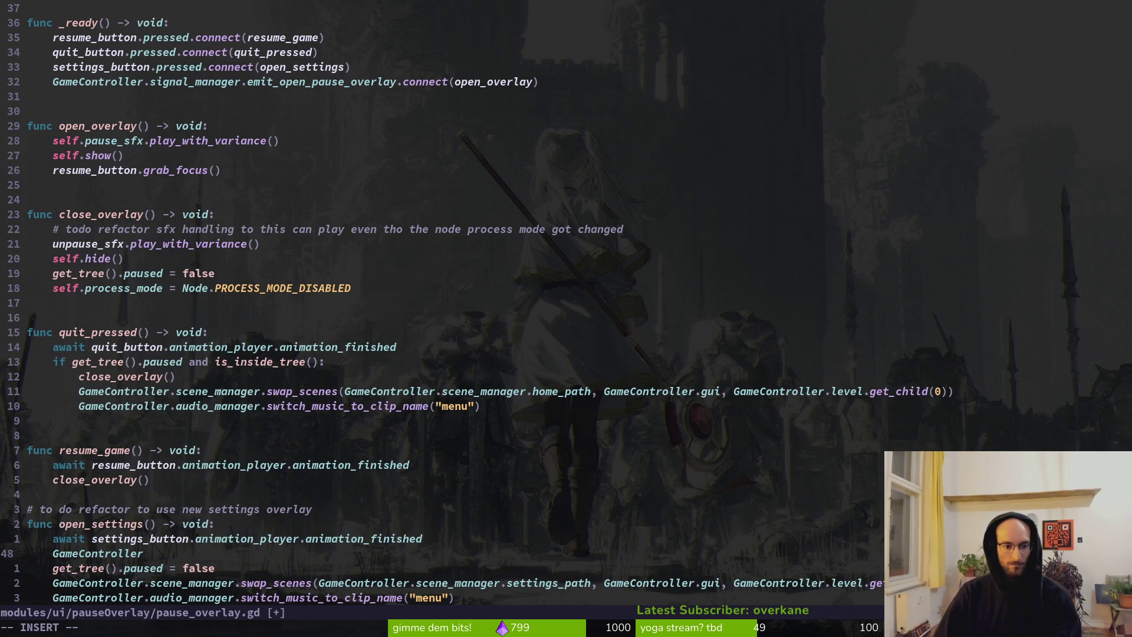
pyautogui.write('.')
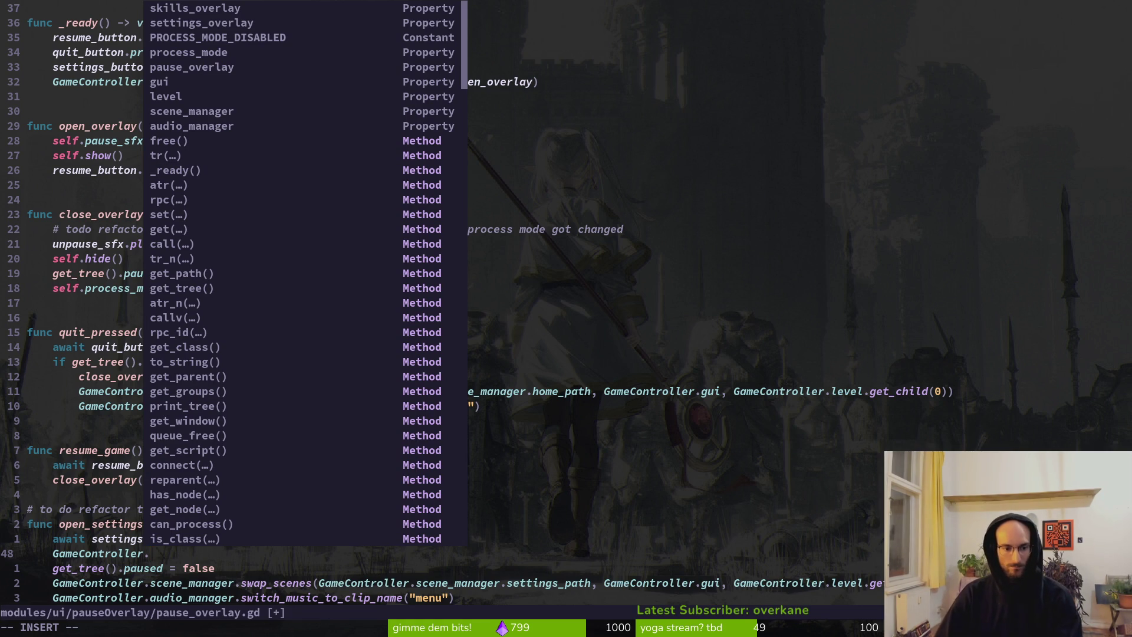
pyautogui.write('s')
pyautogui.press('Return')
pyautogui.press('BackSpace')
pyautogui.press('BackSpace')
pyautogui.press('BackSpace')
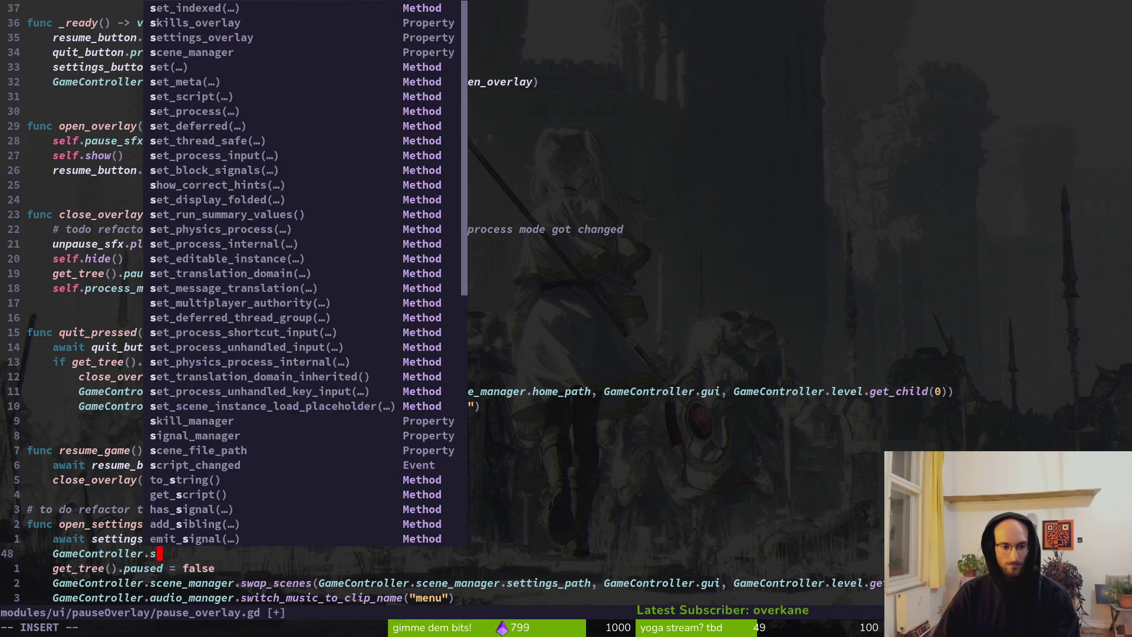
pyautogui.write('ig')
pyautogui.press('Tab')
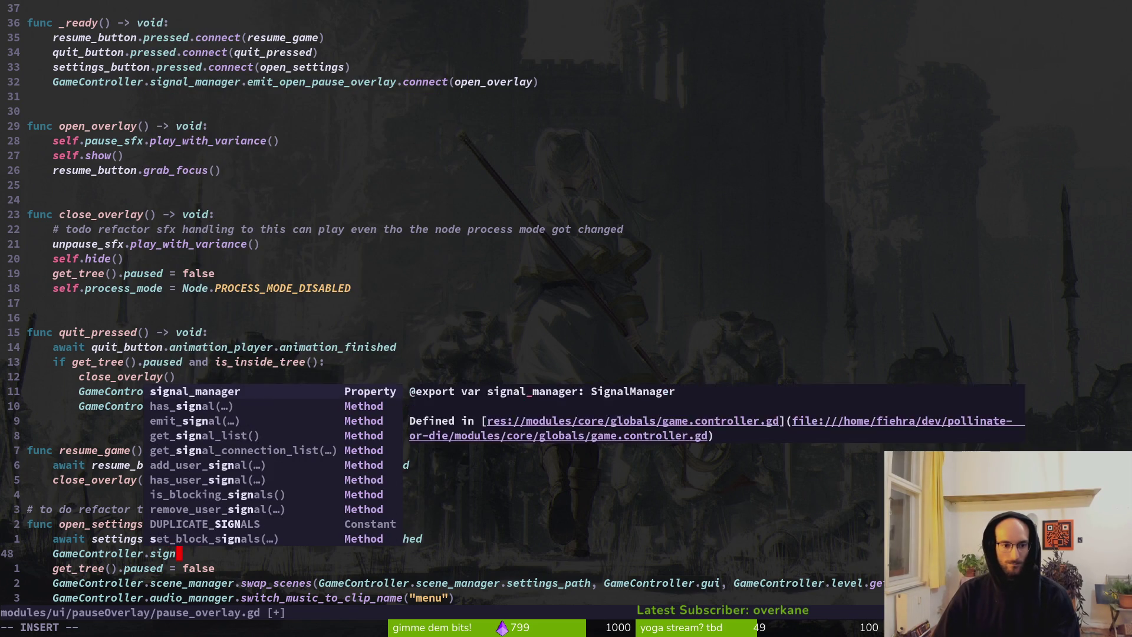
pyautogui.press('Return')
# Step: Complete the line as emit_open_settings_overlay.emit()
pyautogui.write('.emiposet')
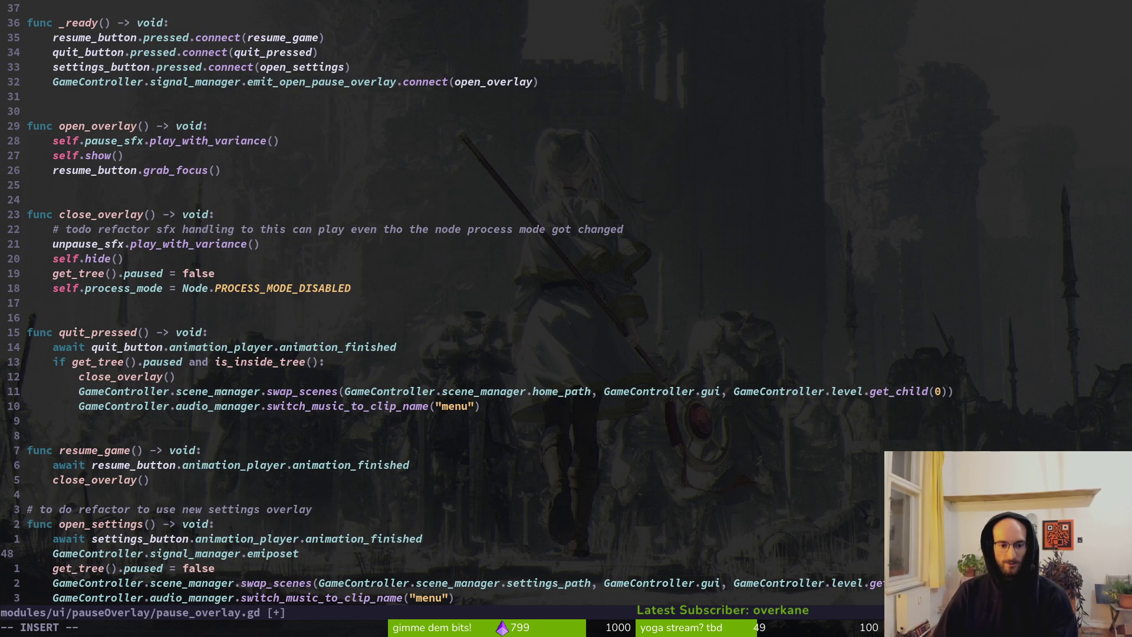
pyautogui.press('BackSpace')
pyautogui.press('BackSpace')
pyautogui.press('BackSpace')
pyautogui.press('BackSpace')
pyautogui.press('BackSpace')
pyautogui.write('op')
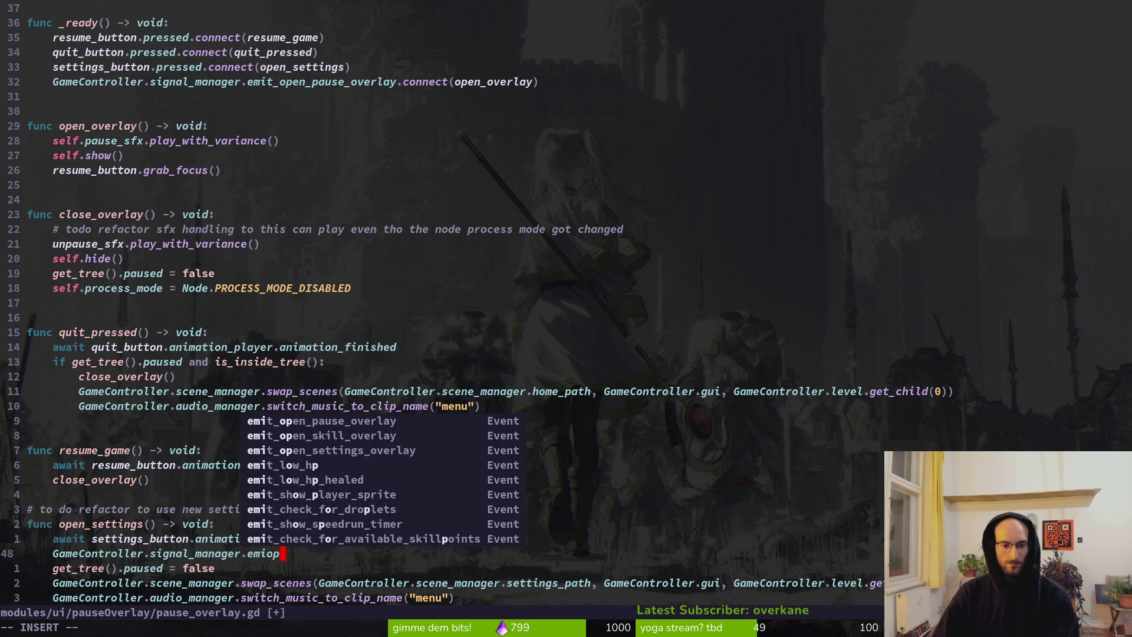
pyautogui.write('en_set')
pyautogui.press('Tab')
pyautogui.press('Return')
pyautogui.write('.emit()')
pyautogui.press('Escape')
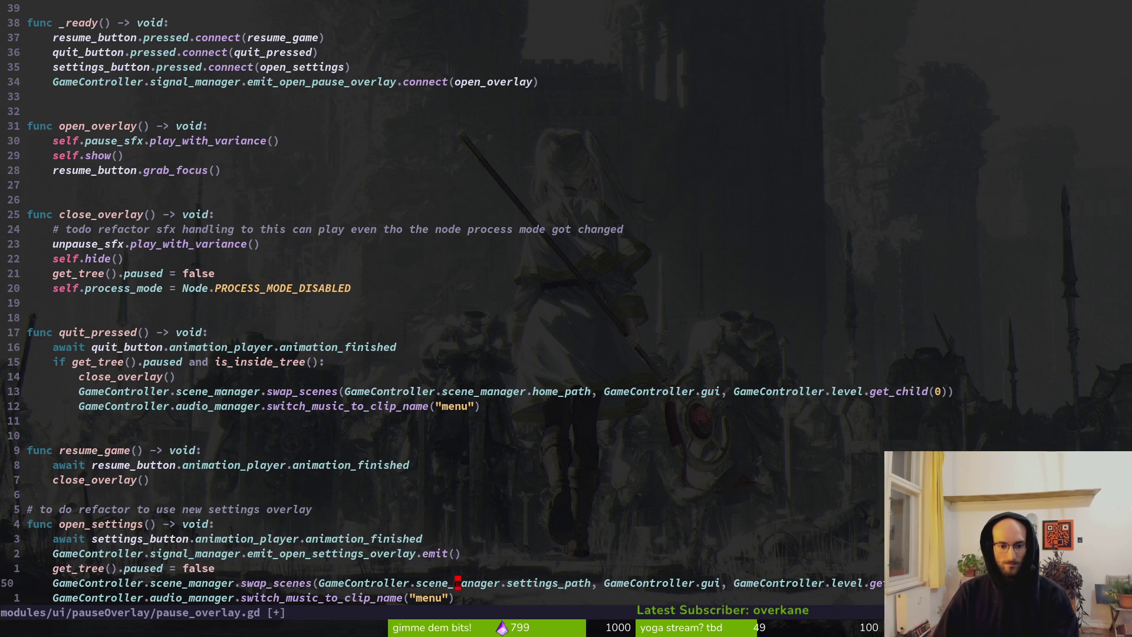
pyautogui.hotkey('shift', 'v')
# Step: Add an emit_close_pause_overlay.emit() line above the open-settings emit and save
pyautogui.press('y')
pyautogui.press('p')
pyautogui.press('w')
pyautogui.press('w')
pyautogui.press('w')
pyautogui.press('w')
pyautogui.press('c')
pyautogui.press('f')
pyautogui.press('.')
pyautogui.write('close.emit(')
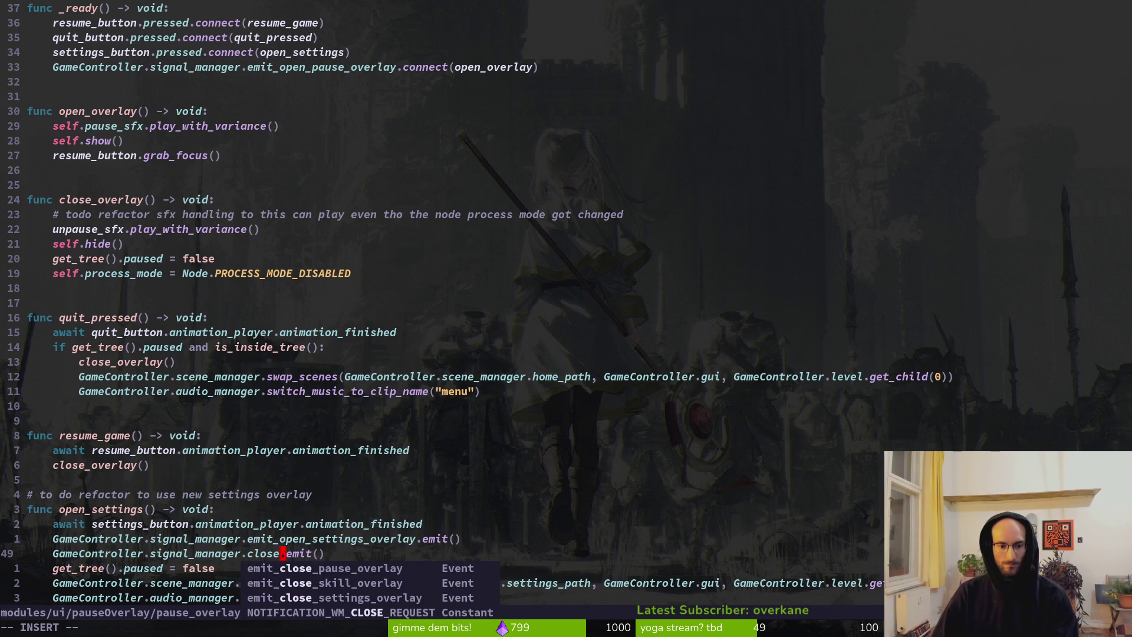
pyautogui.press('Tab')
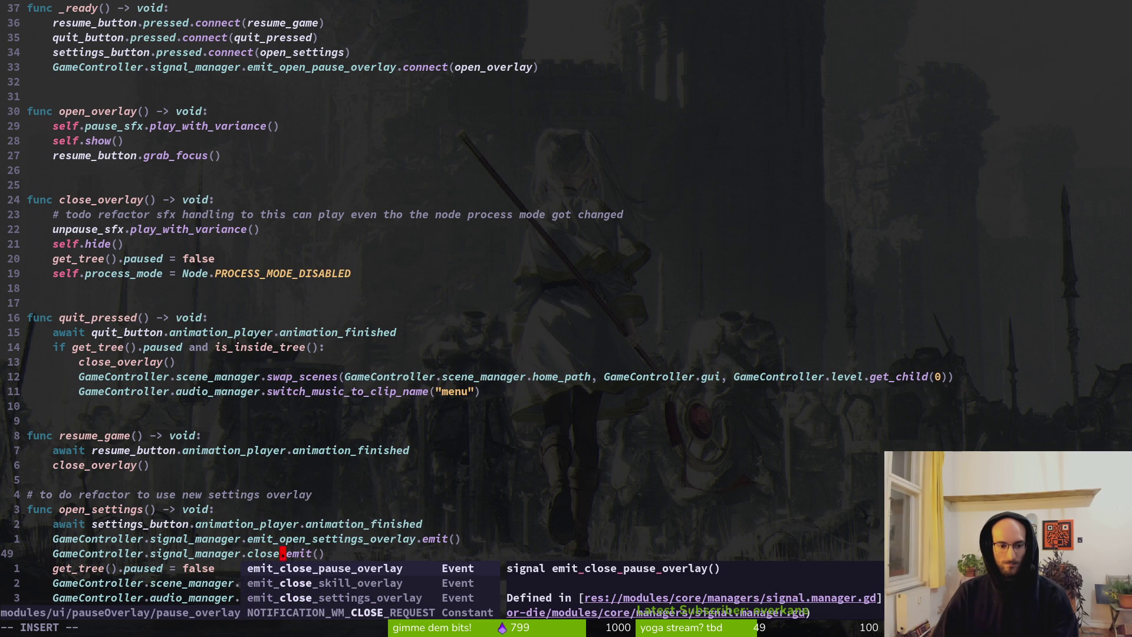
pyautogui.press('Return')
pyautogui.press('Escape')
pyautogui.hotkey('shift', 'v')
pyautogui.press('K')
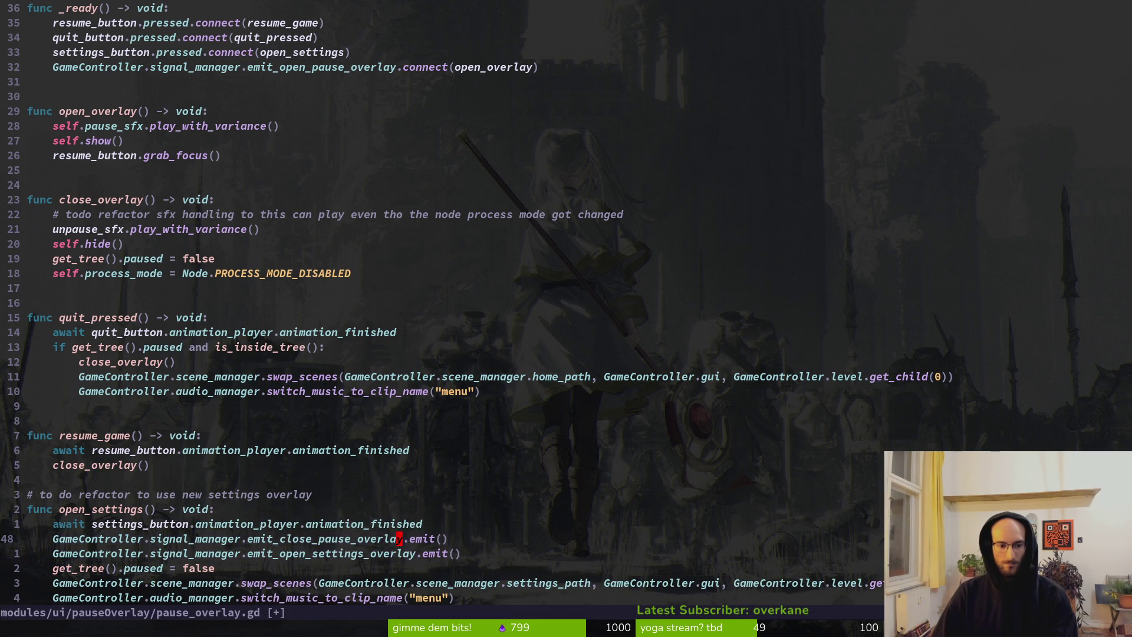
pyautogui.hotkey('ctrl', 's')
# Step: Delete the paused = false, swap_scenes and switch_music lines from open_settings, saving
pyautogui.press('j')
pyautogui.press('j')
pyautogui.press('j')
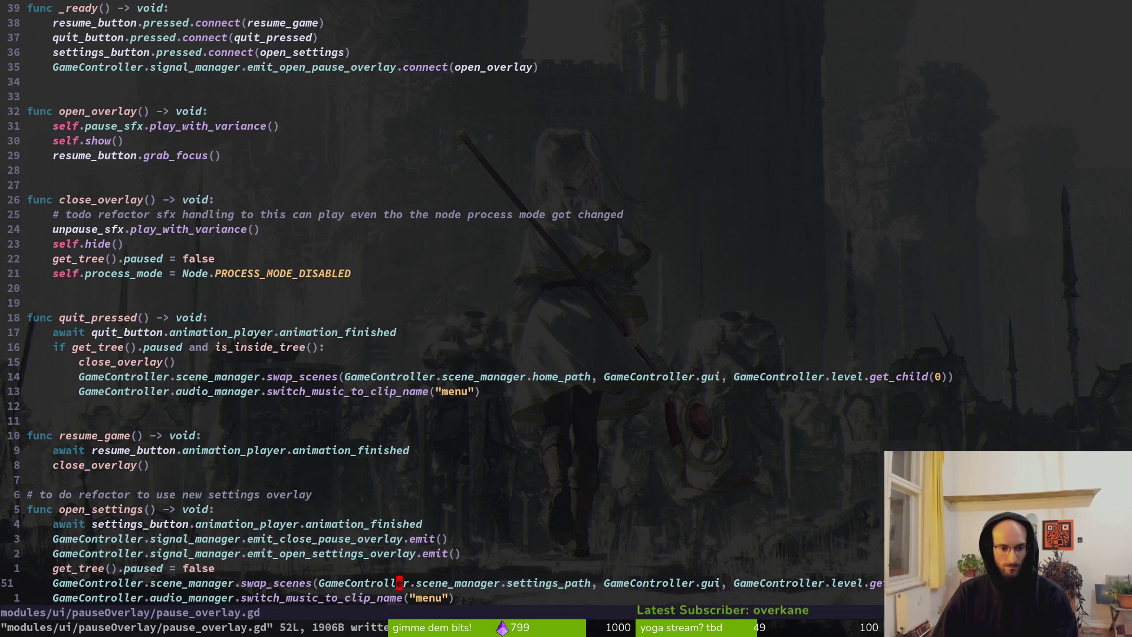
pyautogui.press('k')
pyautogui.press('d')
pyautogui.press('d')
pyautogui.hotkey('ctrl', 's')
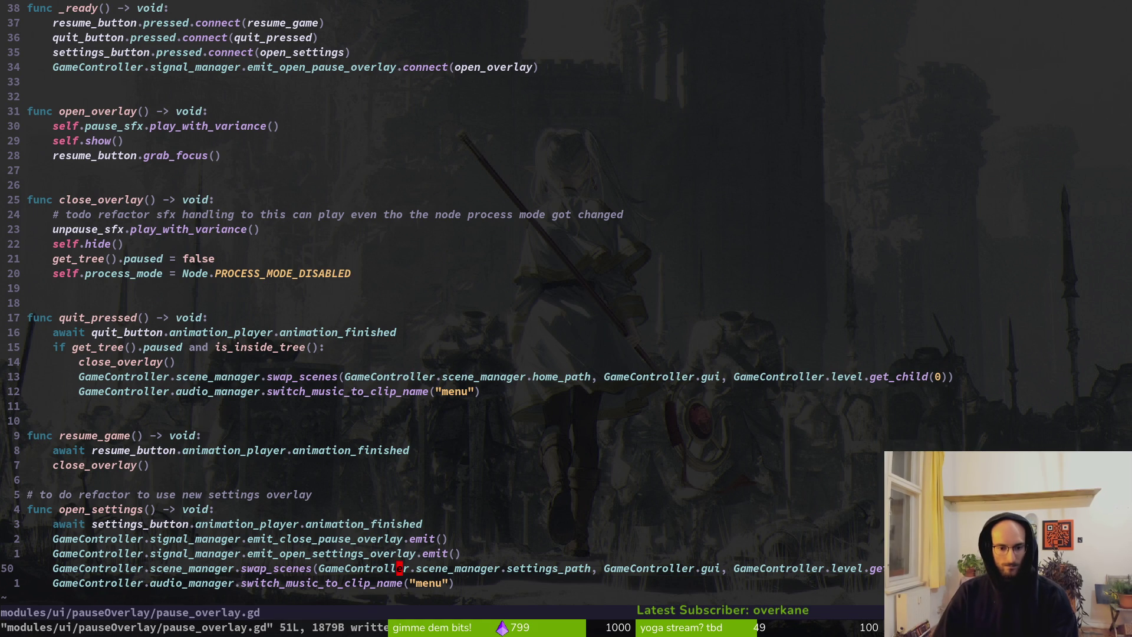
pyautogui.press('d')
pyautogui.press('d')
pyautogui.hotkey('ctrl', 's')
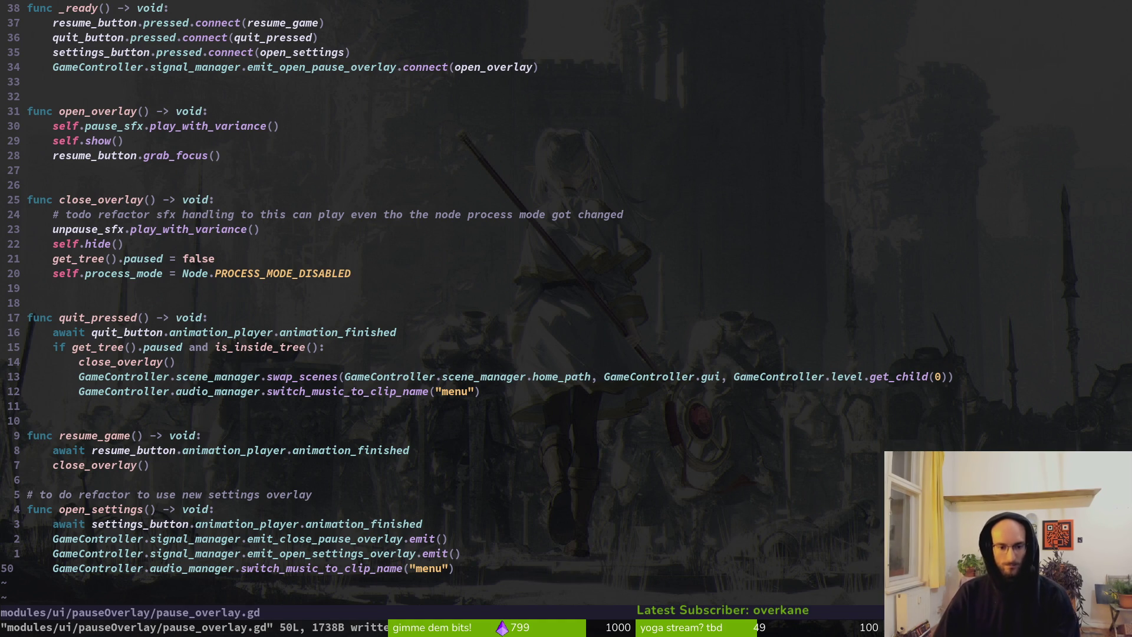
pyautogui.press('d')
pyautogui.press('d')
pyautogui.write(':w')
pyautogui.press('Return')
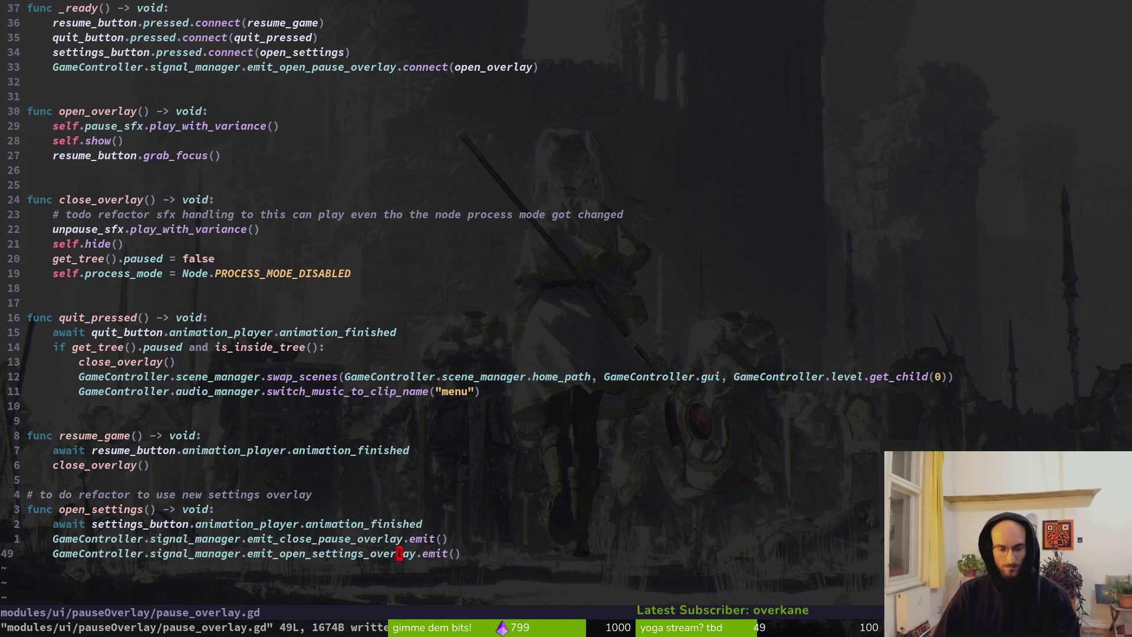
# Step: Test-run the game with F5 and open settings from the home menu
pyautogui.press('space')
pyautogui.press('f')
pyautogui.press('f')
pyautogui.press('Escape')
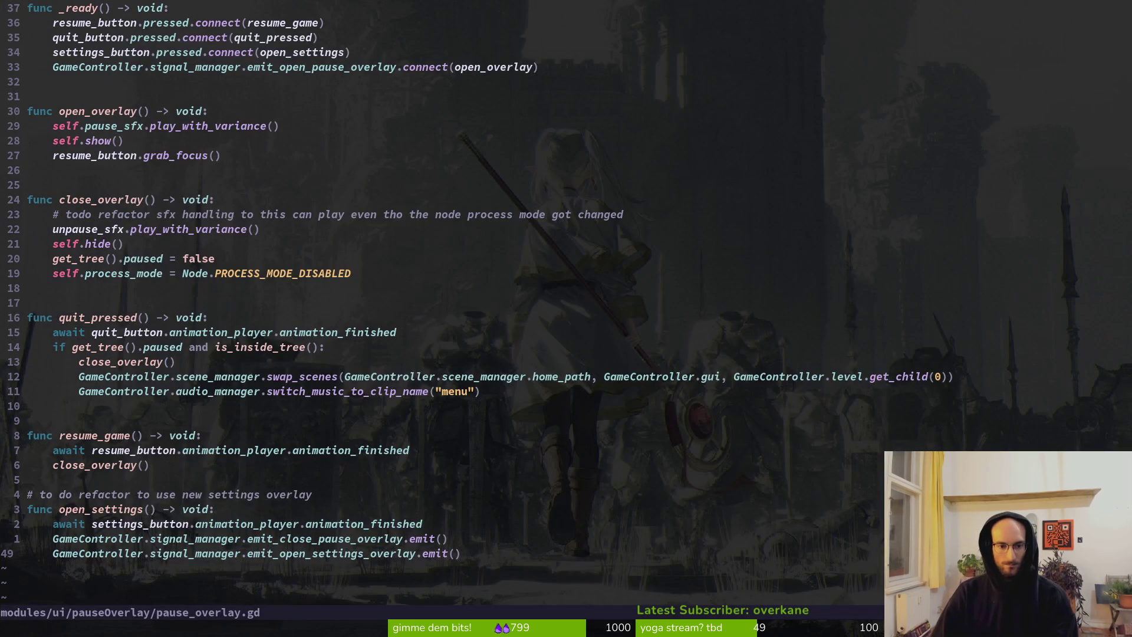
pyautogui.press('k')
pyautogui.press('k')
pyautogui.press('k')
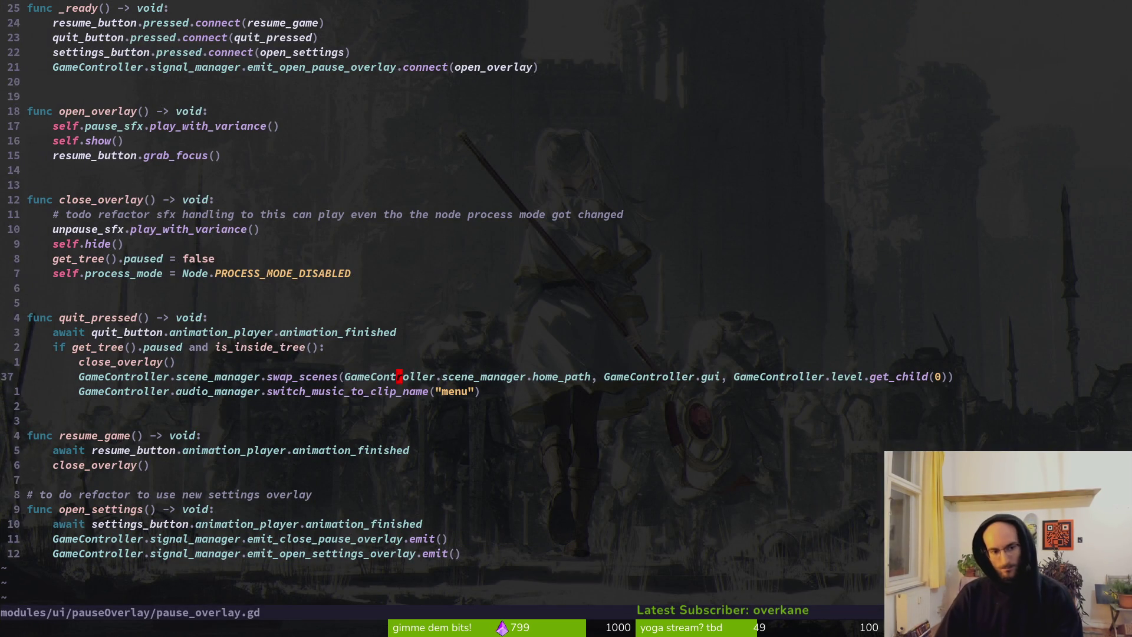
pyautogui.press('k')
pyautogui.press('k')
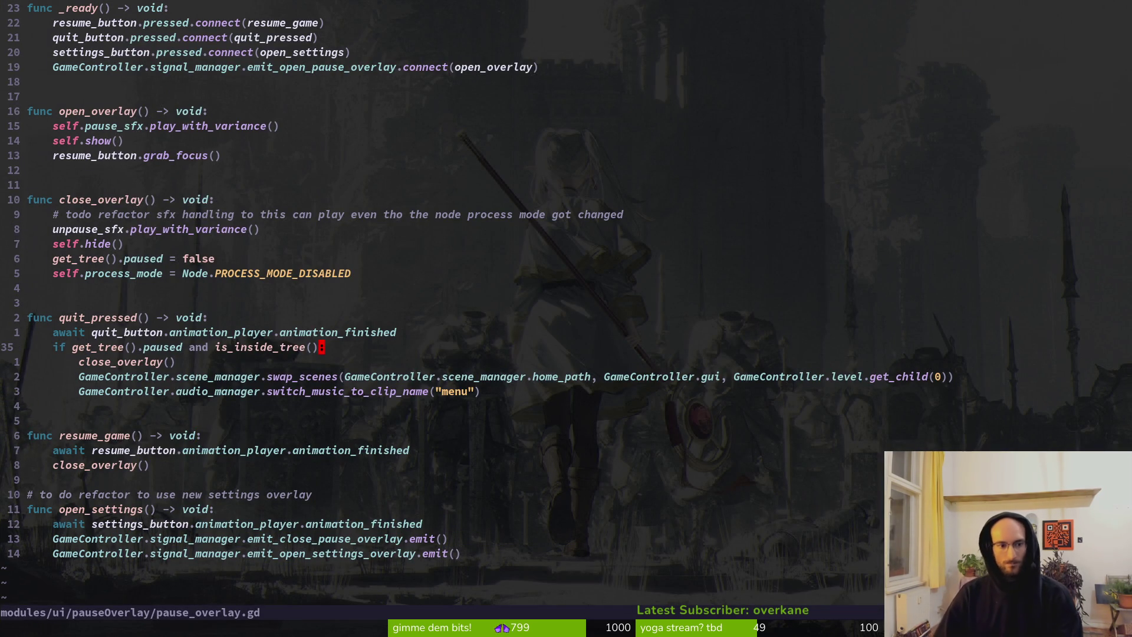
pyautogui.press('Return')
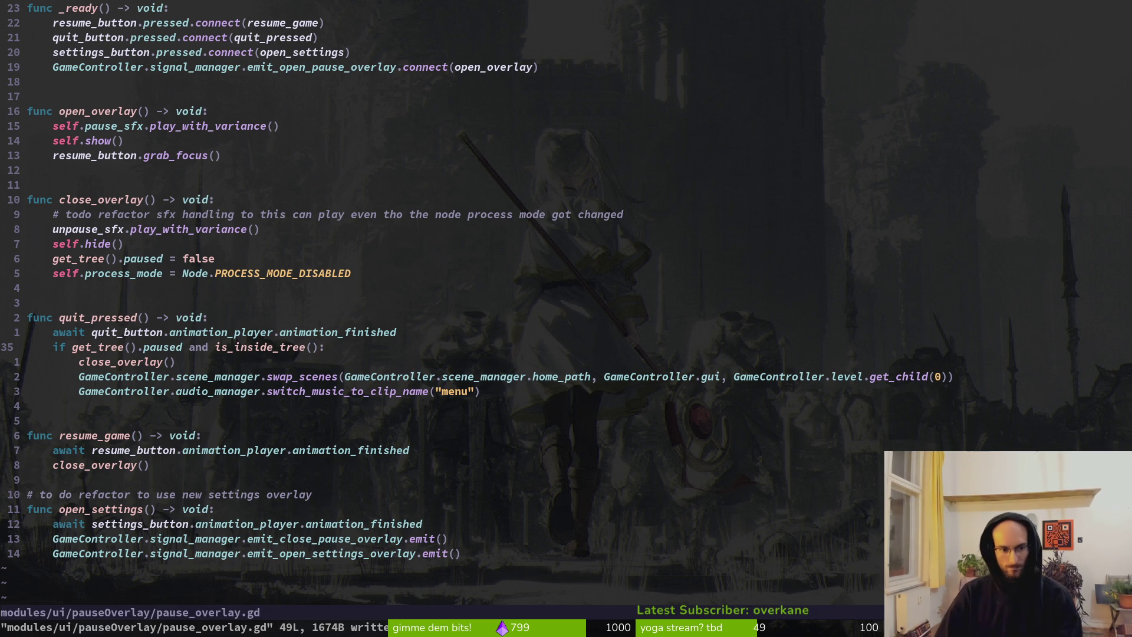
pyautogui.hotkey('alt', 'Tab')
pyautogui.press('F5')
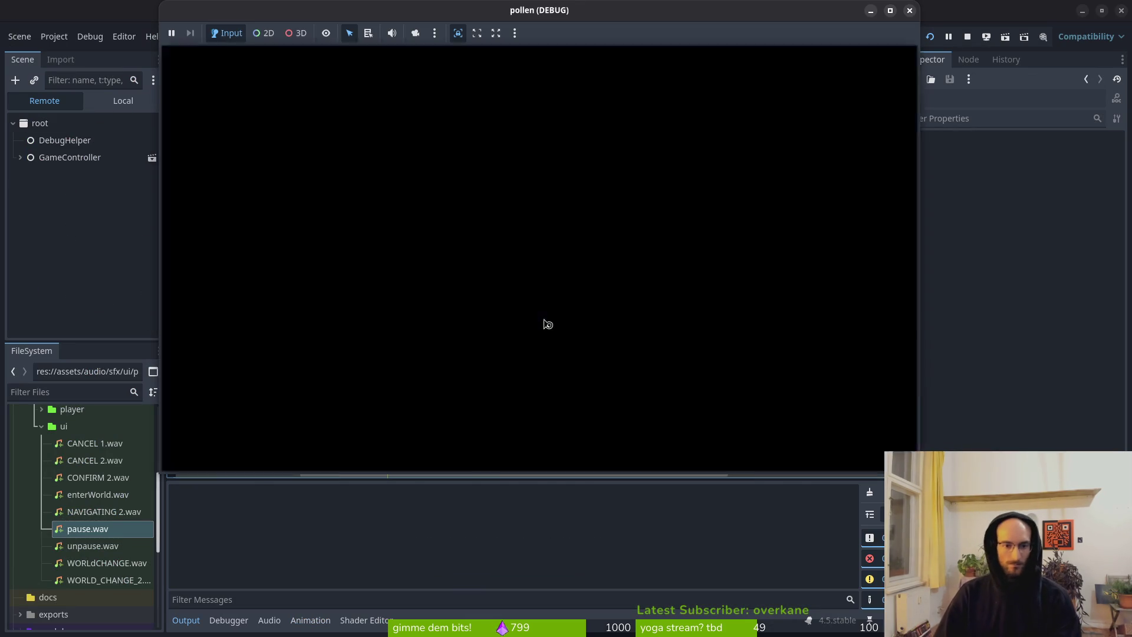
pyautogui.press('Down')
pyautogui.press('Return')
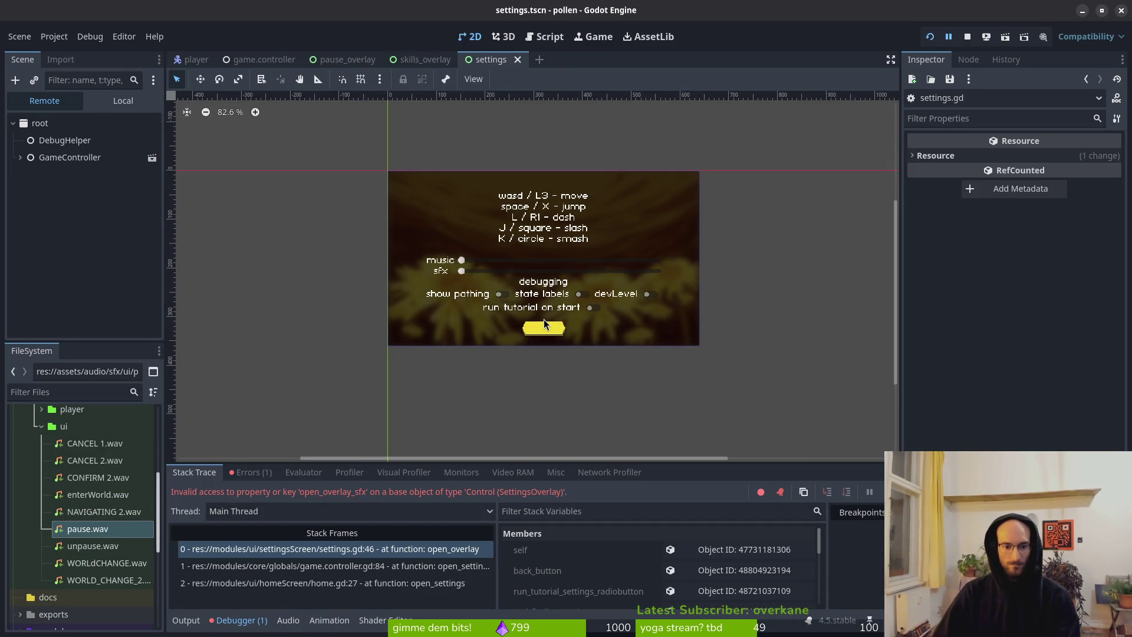
# Step: Return to Neovim, check the sfx declarations, and switch to settings.gd
pyautogui.hotkey('alt', 'Tab')
pyautogui.hotkey('alt', 'Tab')
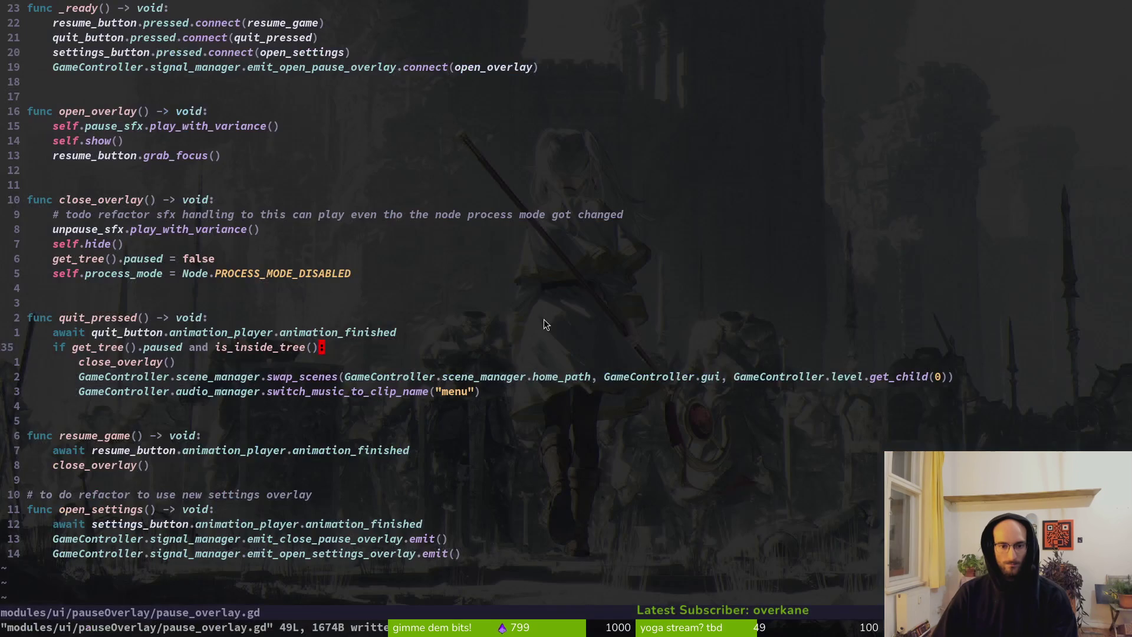
pyautogui.hotkey('ctrl', 'u')
pyautogui.press('k')
pyautogui.press('k')
pyautogui.press('k')
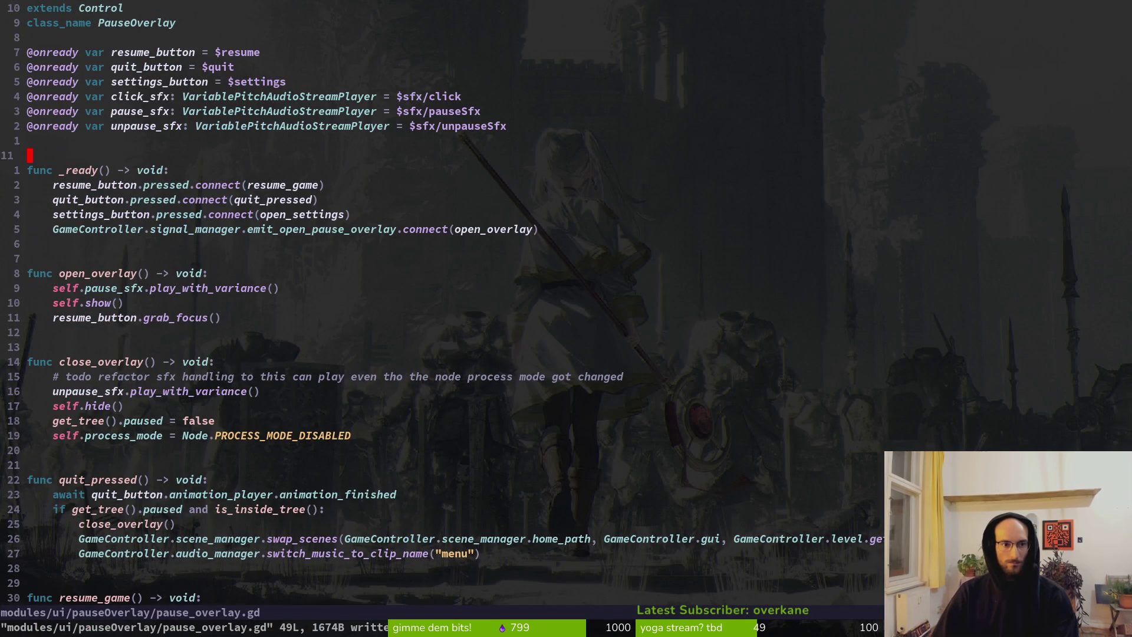
pyautogui.hotkey('ctrl', '6')
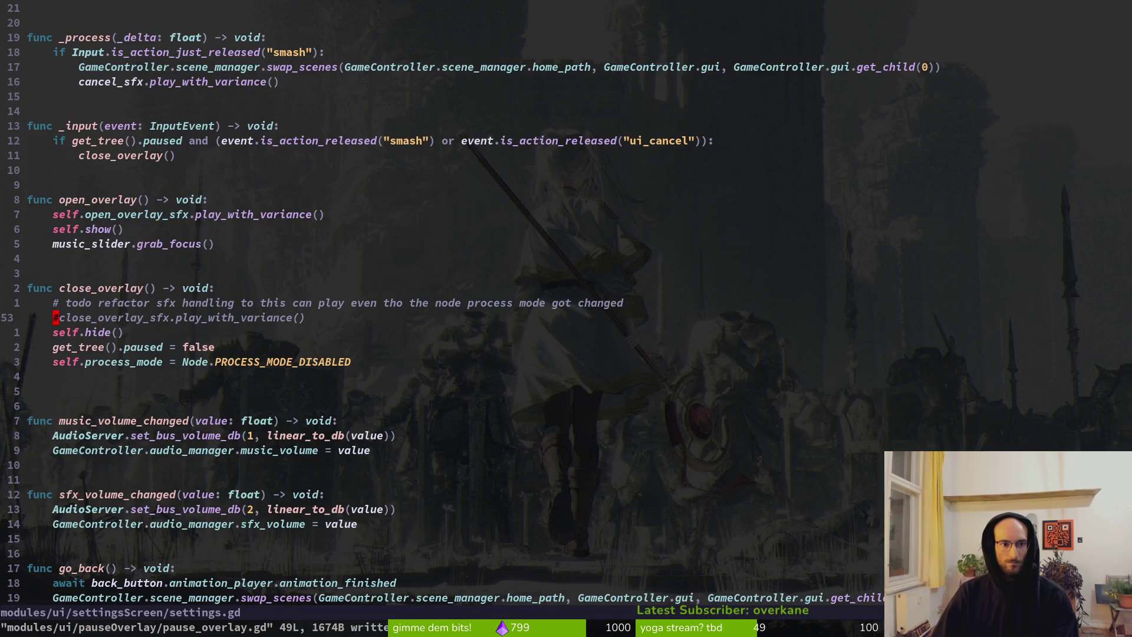
pyautogui.hotkey('ctrl', 'u')
pyautogui.hotkey('ctrl', 'd')
pyautogui.hotkey('ctrl', 'd')
pyautogui.press('k')
pyautogui.press('k')
pyautogui.press('k')
pyautogui.press('k')
pyautogui.press('k')
pyautogui.press('k')
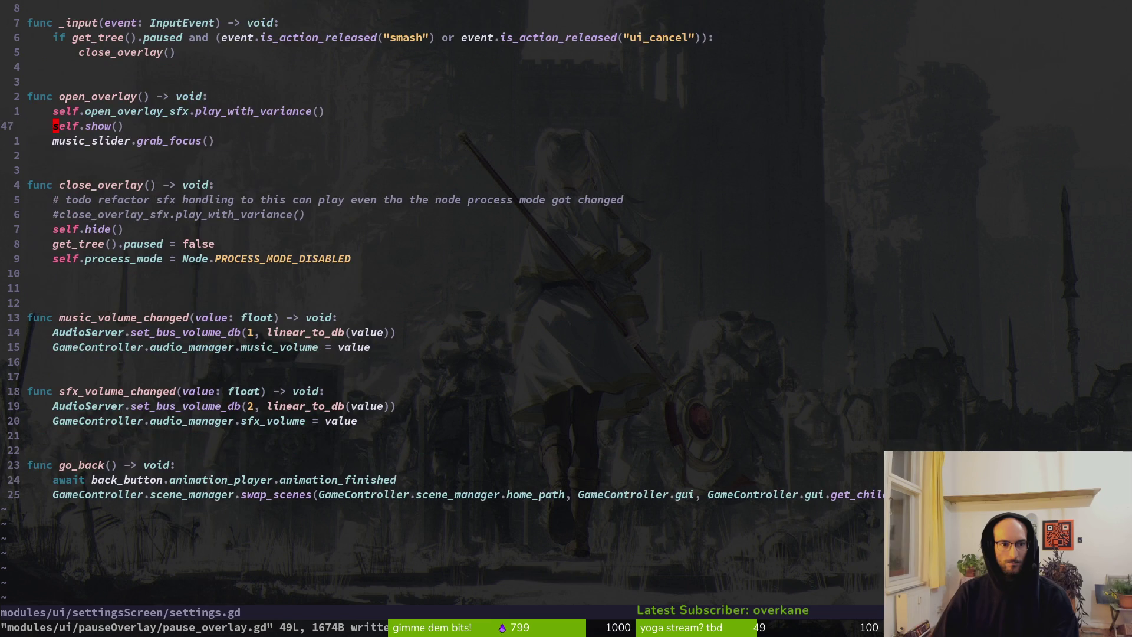
pyautogui.press('k')
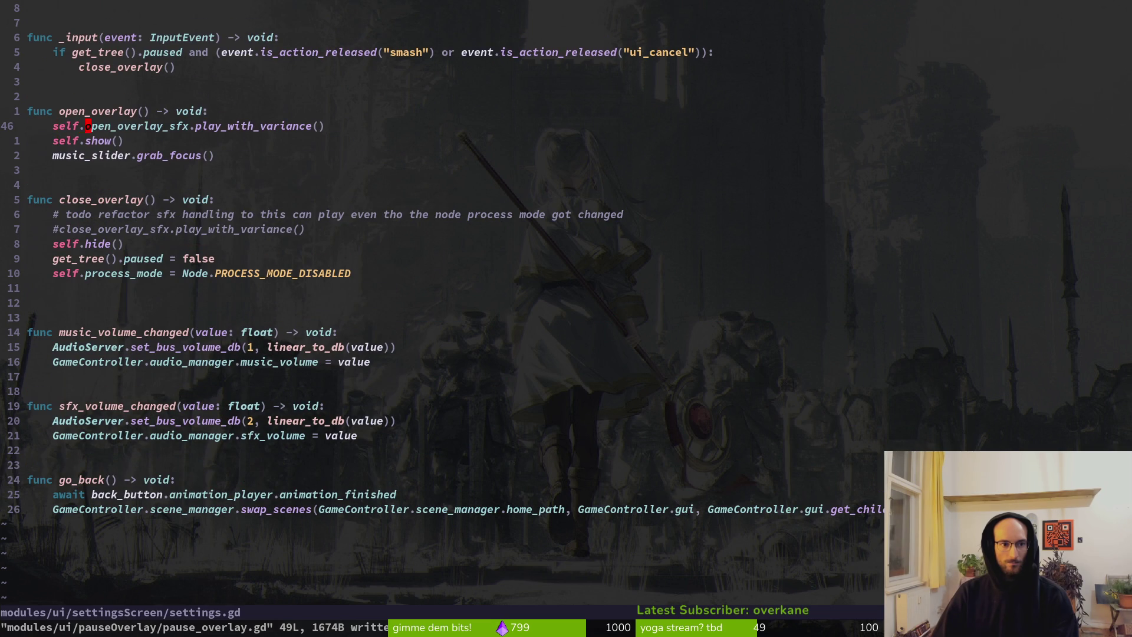
pyautogui.press('v')
pyautogui.press('e')
pyautogui.press('4')
pyautogui.press('0')
pyautogui.press('k')
pyautogui.press('j')
pyautogui.press('j')
pyautogui.press('j')
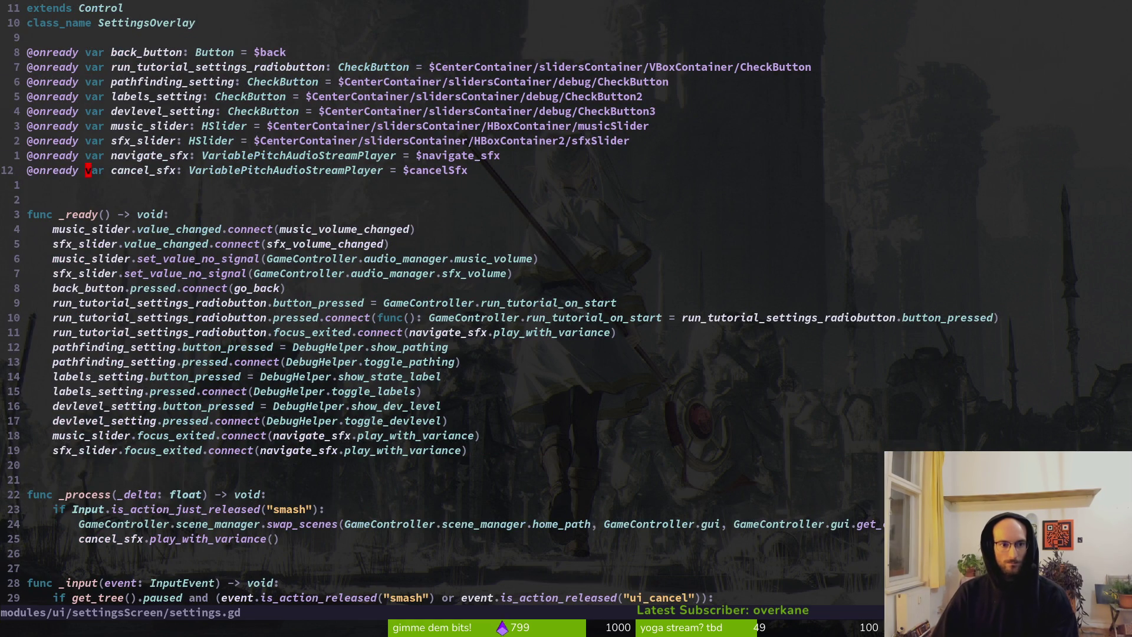
pyautogui.press('p')
pyautogui.press('u')
pyautogui.press('V')
pyautogui.press('y')
pyautogui.press('p')
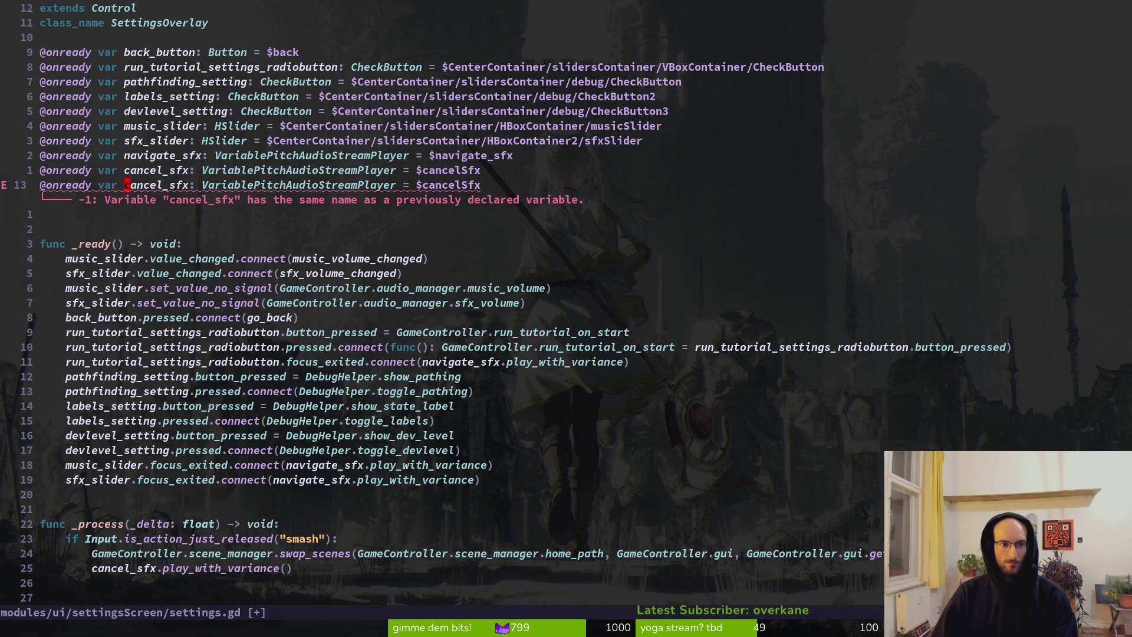
pyautogui.write('ceopen')
pyautogui.write('_overlay_sfx')
pyautogui.press('Escape')
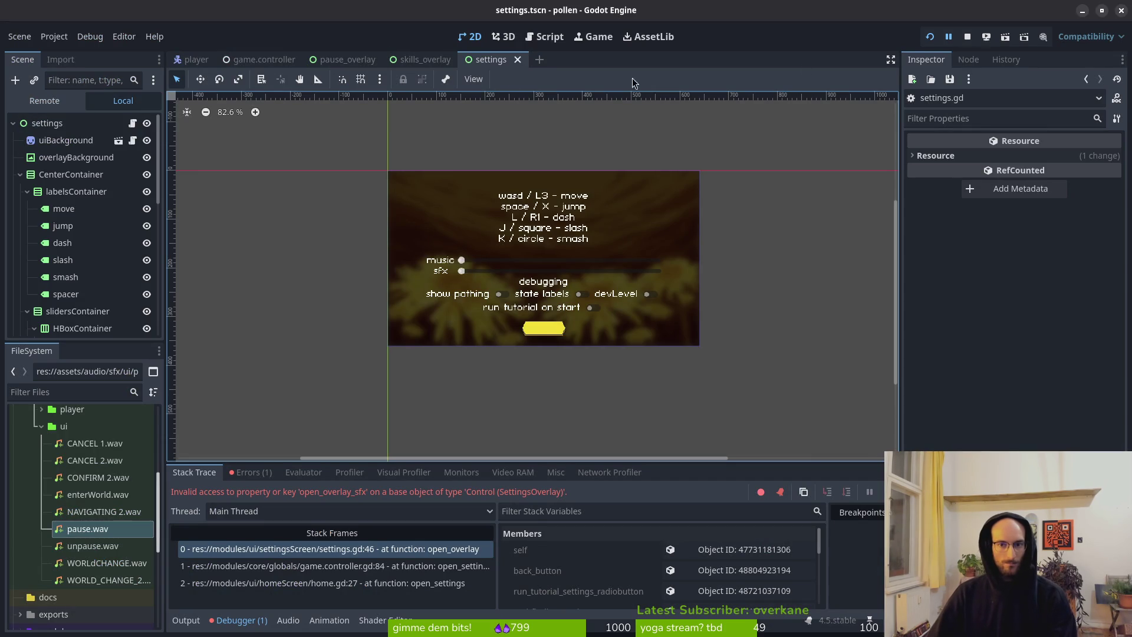
# Step: Stop the crashed debug run, point open_overlay_sfx at $cancelSfx, and save settings.gd
pyautogui.click(968, 38)
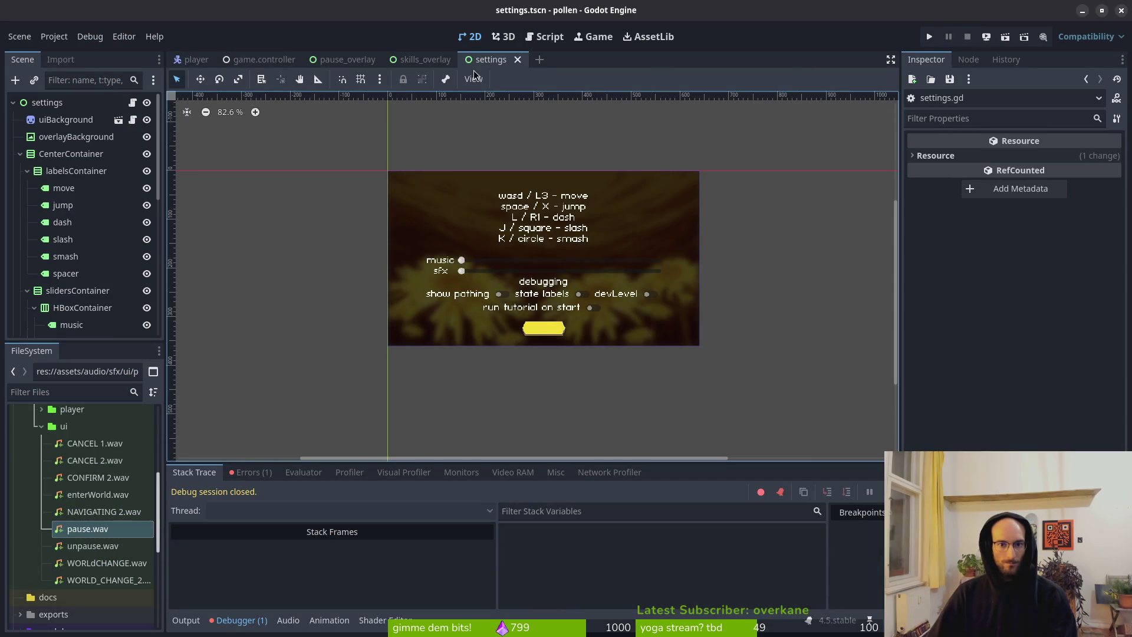
pyautogui.click(20, 155)
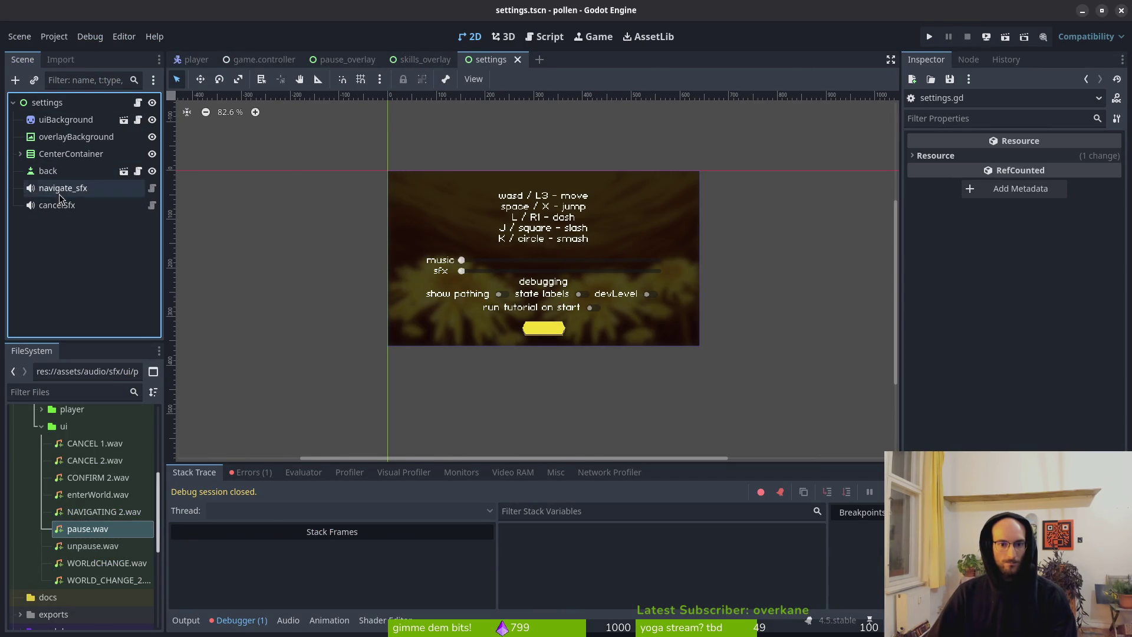
pyautogui.hotkey('alt', 'Tab')
pyautogui.hotkey('alt', 'Tab')
pyautogui.hotkey('alt', 'Tab')
pyautogui.write('cancelSfx')
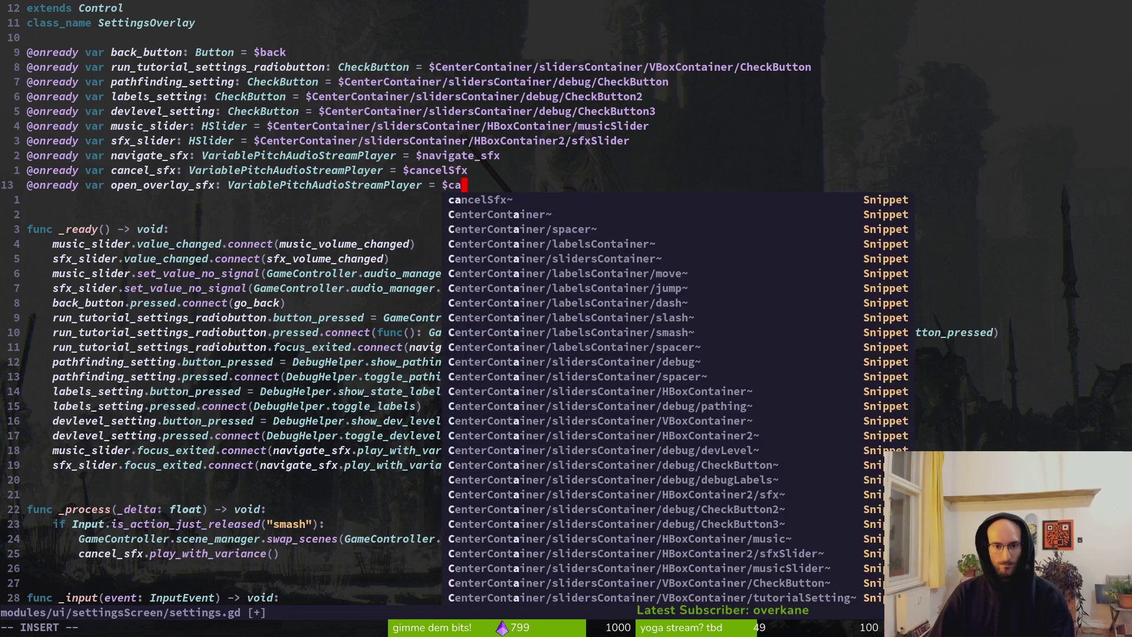
pyautogui.press('Escape')
pyautogui.write(':w')
pyautogui.press('Return')
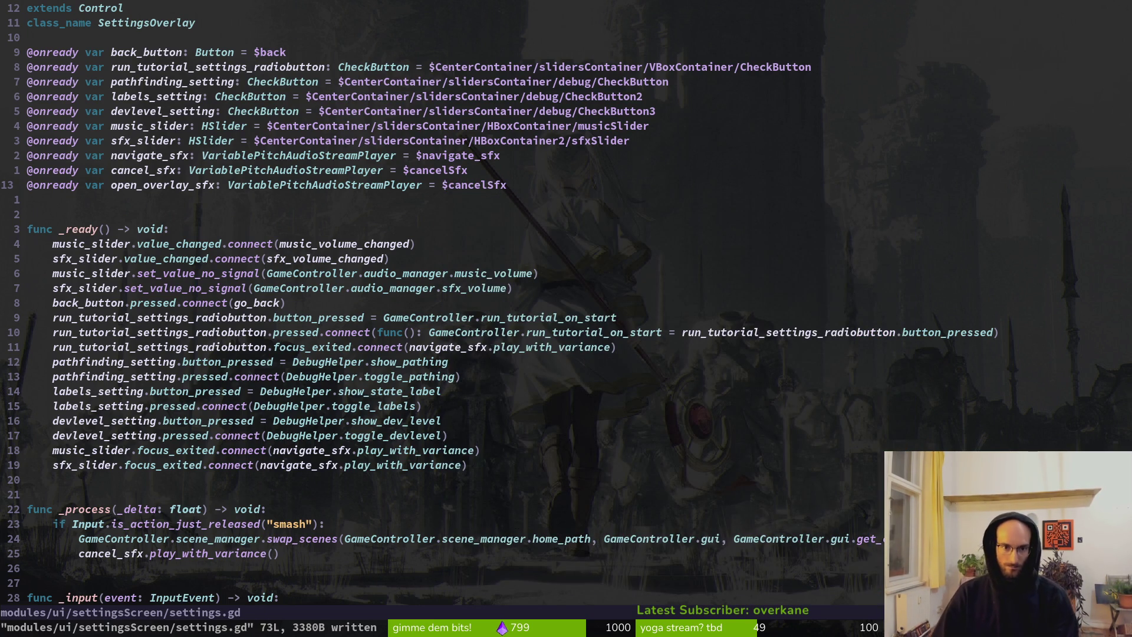
pyautogui.hotkey('alt', 'Tab')
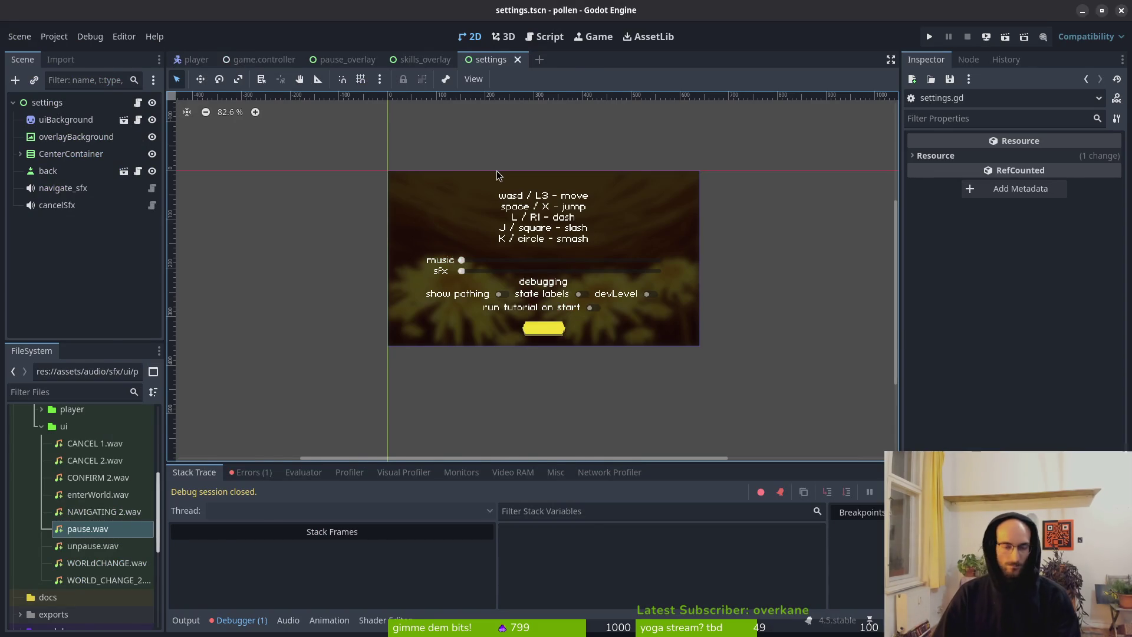
pyautogui.press('F5')
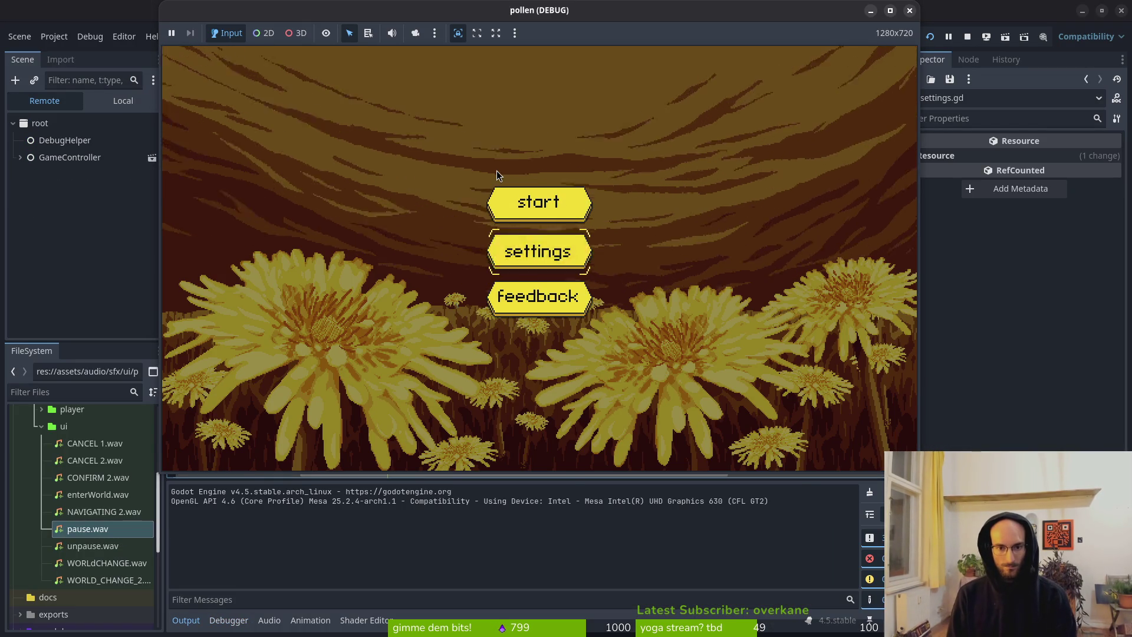
pyautogui.press('Return')
pyautogui.press('Down')
pyautogui.press('Down')
pyautogui.press('Down')
pyautogui.press('Down')
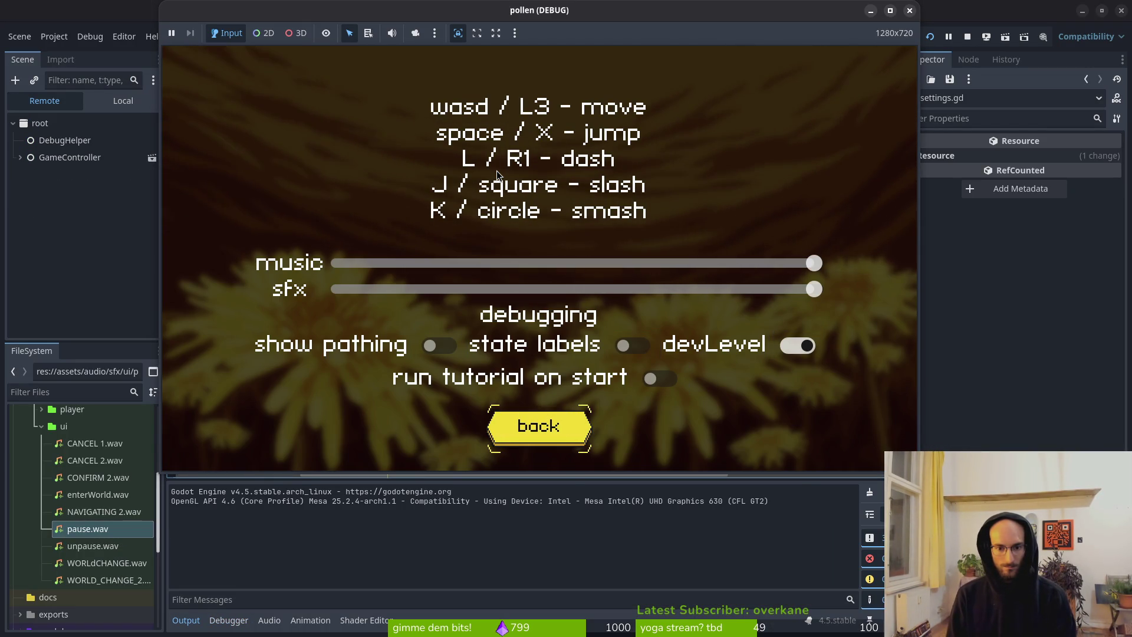
pyautogui.press('F8')
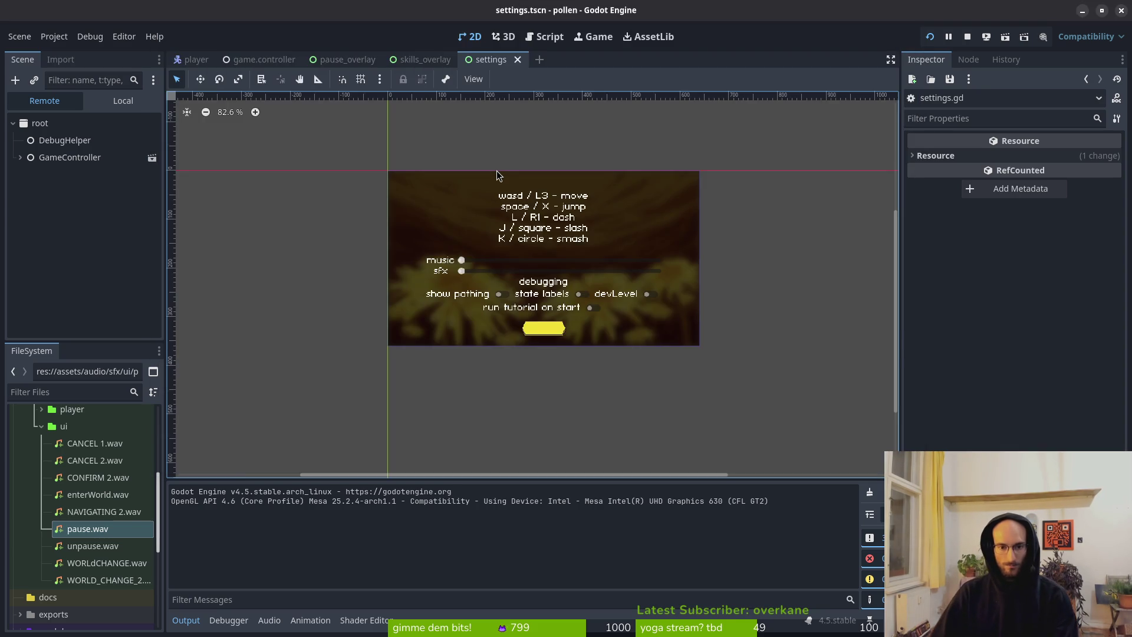
pyautogui.hotkey('alt', 'Tab')
# Step: Add a close_overlay() call after the await in go_back
pyautogui.press('j')
pyautogui.hotkey('ctrl', 'd')
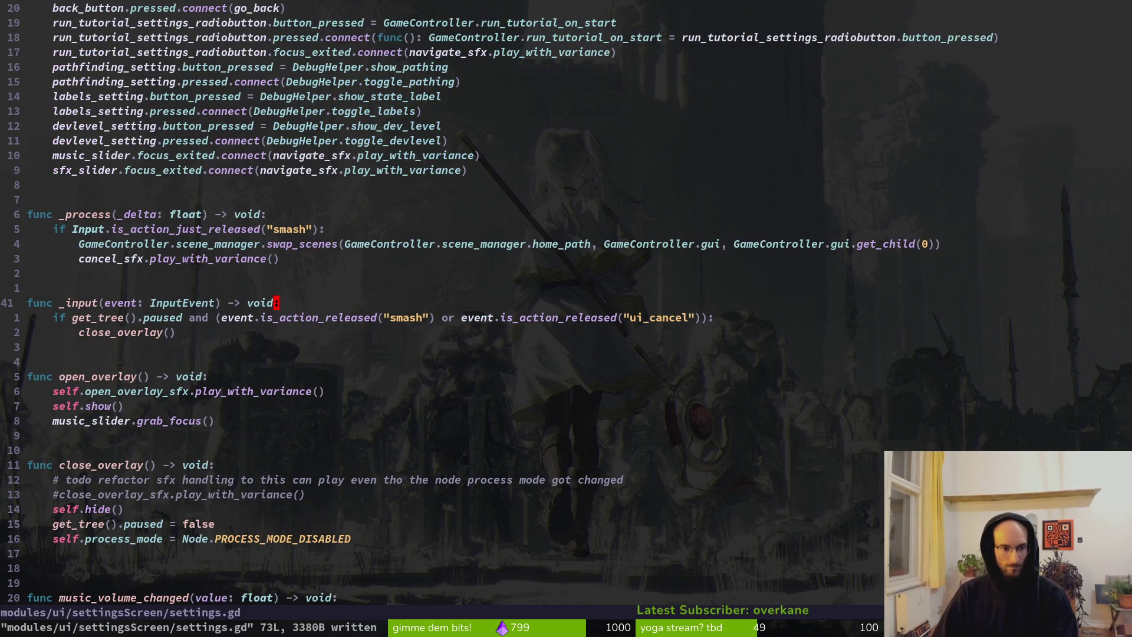
pyautogui.hotkey('ctrl', 'd')
pyautogui.press('j')
pyautogui.press('j')
pyautogui.press('j')
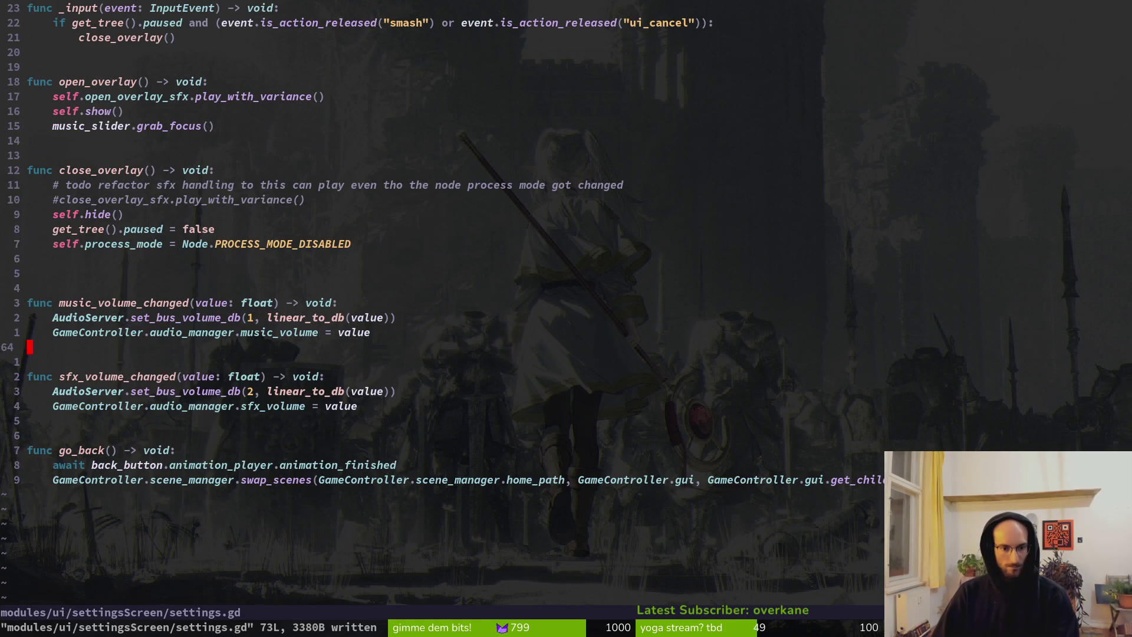
pyautogui.press('j')
pyautogui.press('j')
pyautogui.press('o')
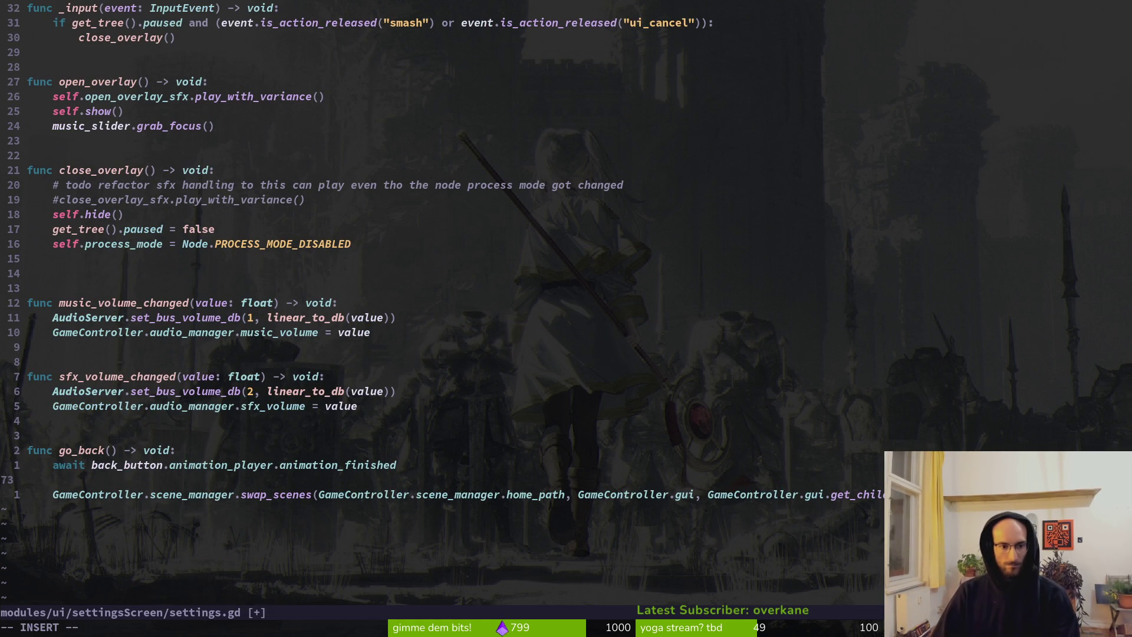
pyautogui.write('cloo')
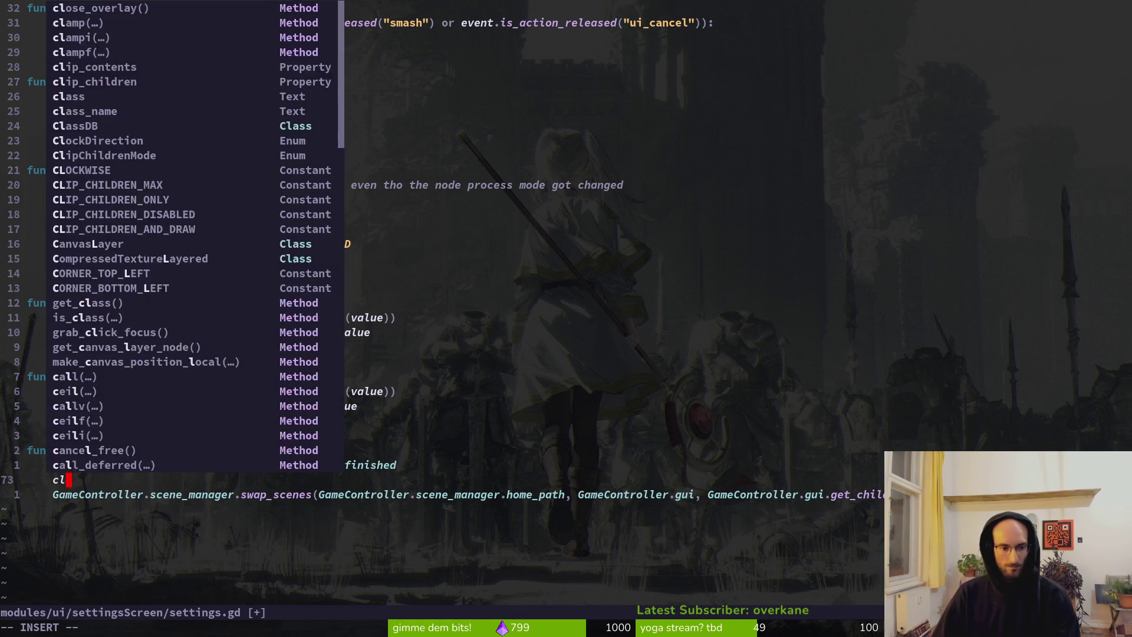
pyautogui.press('Return')
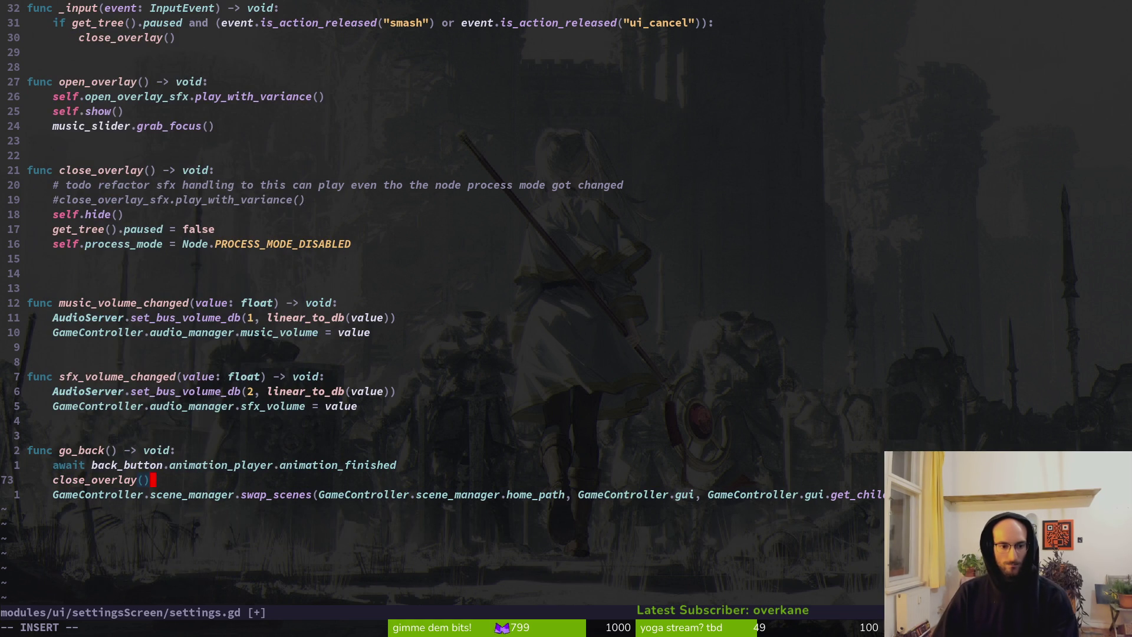
pyautogui.press('Escape')
# Step: Delete the leftover swap_scenes line from go_back and save settings.gd
pyautogui.press('j')
pyautogui.press('d')
pyautogui.press('d')
pyautogui.write(':w')
pyautogui.press('Return')
pyautogui.press('k')
pyautogui.press('k')
pyautogui.press('k')
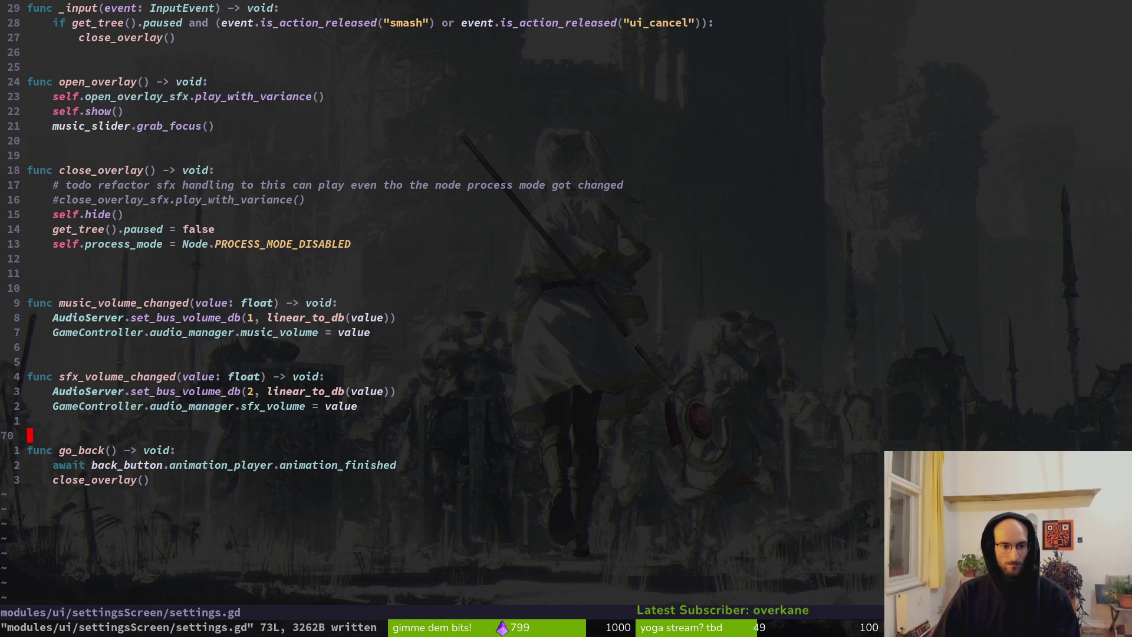
pyautogui.hotkey('alt', 'Tab')
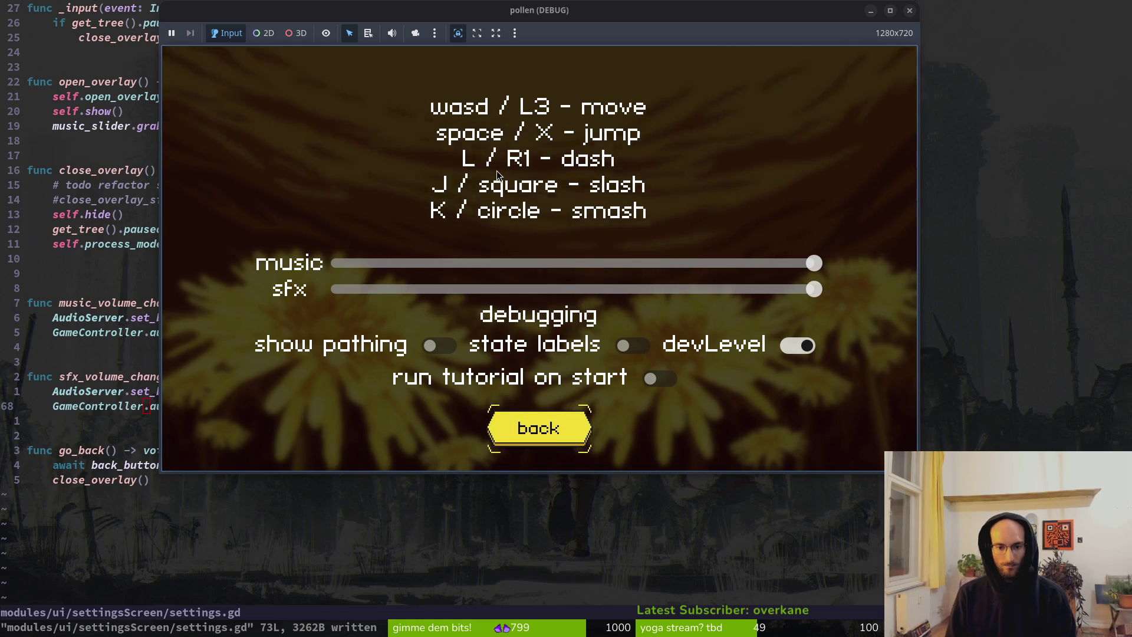
# Step: Close the settings overlay, start the game, close its window, and review go_back's close_overlay call
pyautogui.press('Escape')
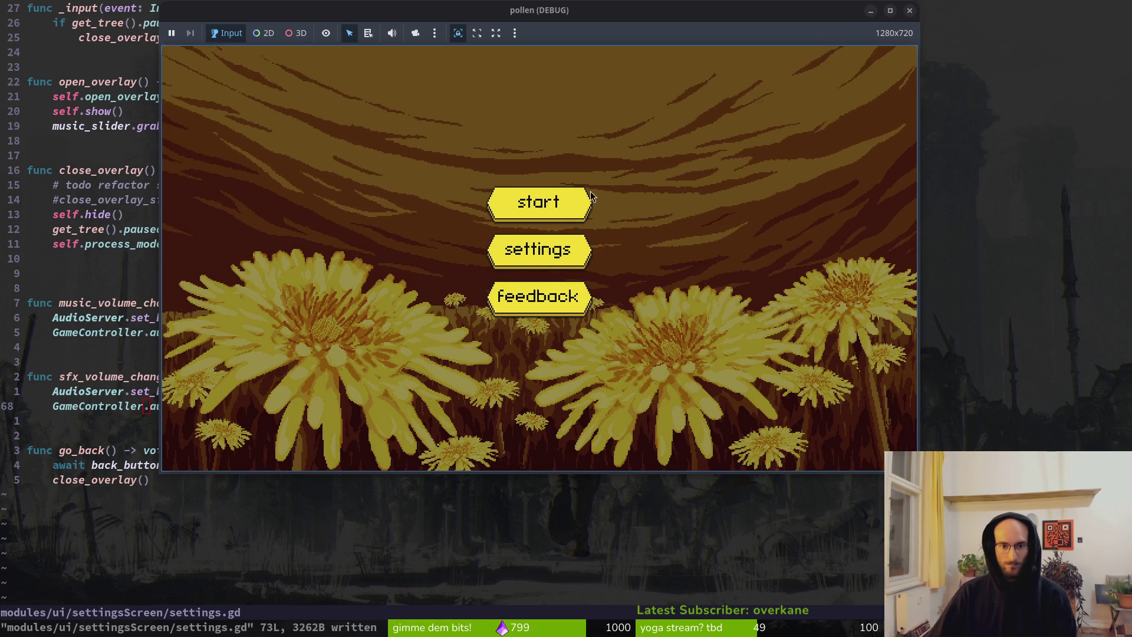
pyautogui.click(569, 202)
pyautogui.click(909, 10)
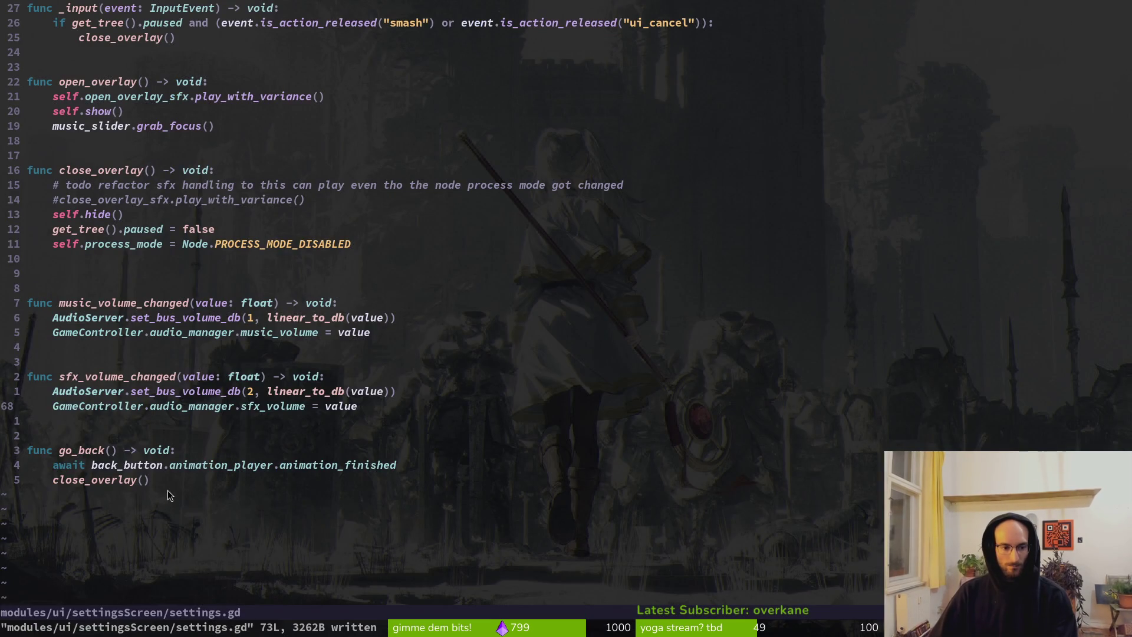
pyautogui.click(168, 481)
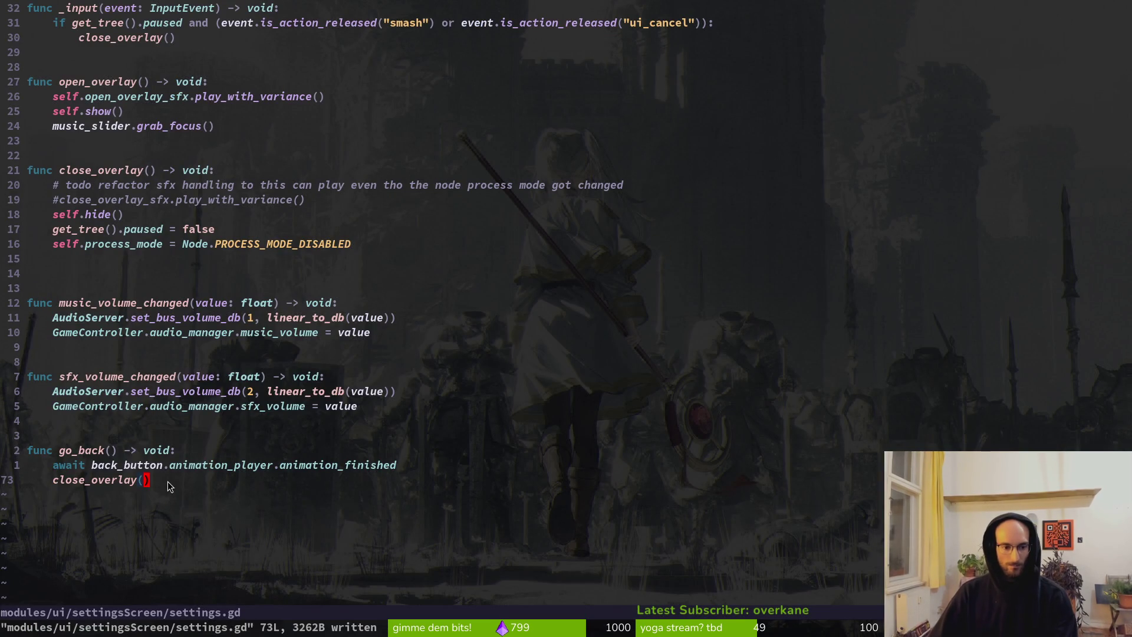
pyautogui.scroll(7, 172, 481)
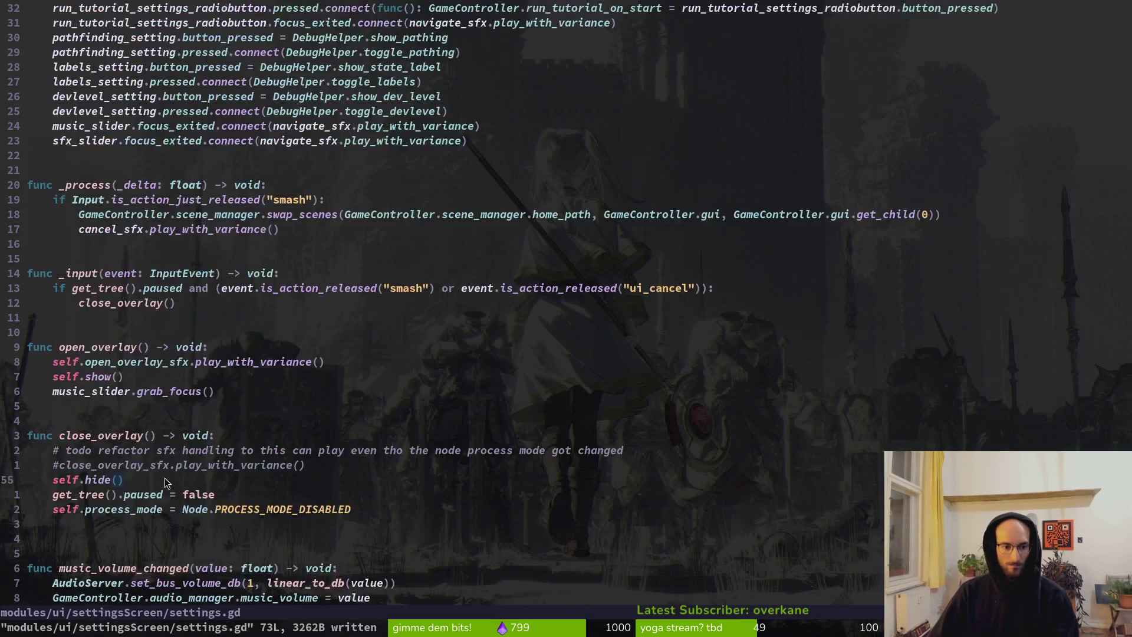
pyautogui.scroll(-8, 180, 450)
pyautogui.click(168, 440)
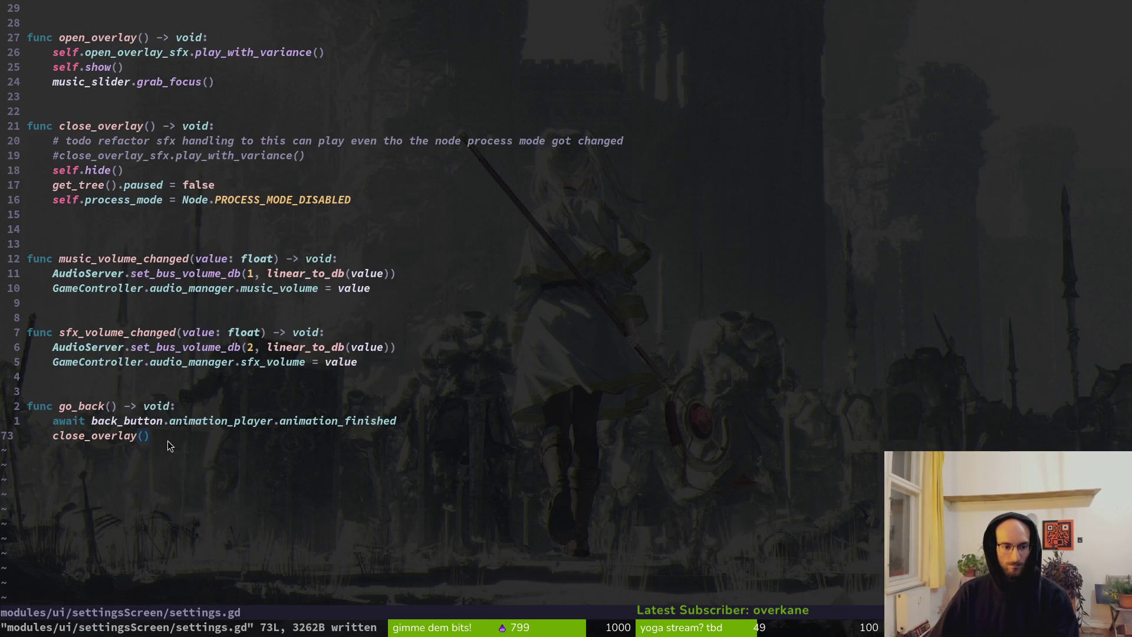
pyautogui.hotkey('alt', 'Tab')
pyautogui.hotkey('alt', 'Tab')
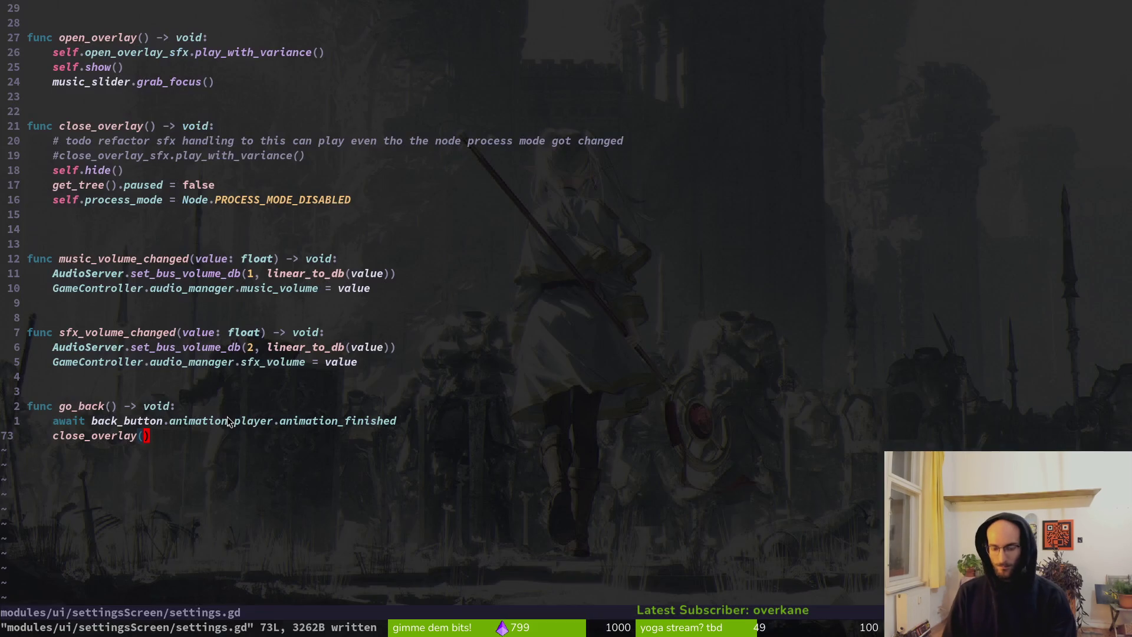
pyautogui.hotkey('alt', 'Tab')
# Step: Rerun the game, open Settings, go Back to the title menu, then stop the game
pyautogui.press('F5')
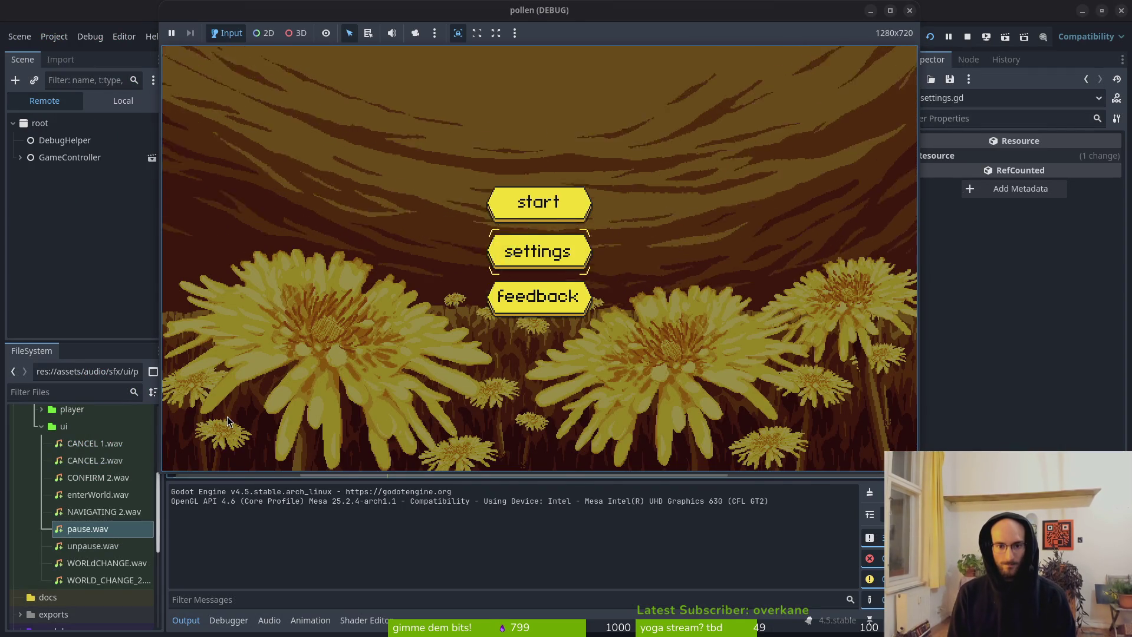
pyautogui.press('Return')
pyautogui.press('Down')
pyautogui.press('Down')
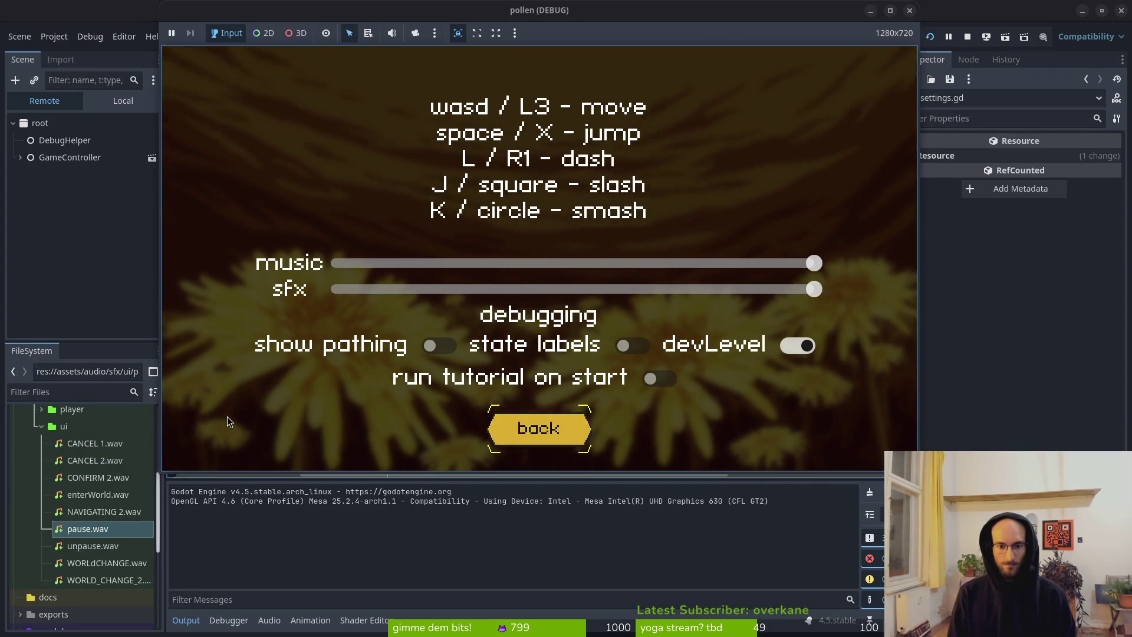
pyautogui.press('Return')
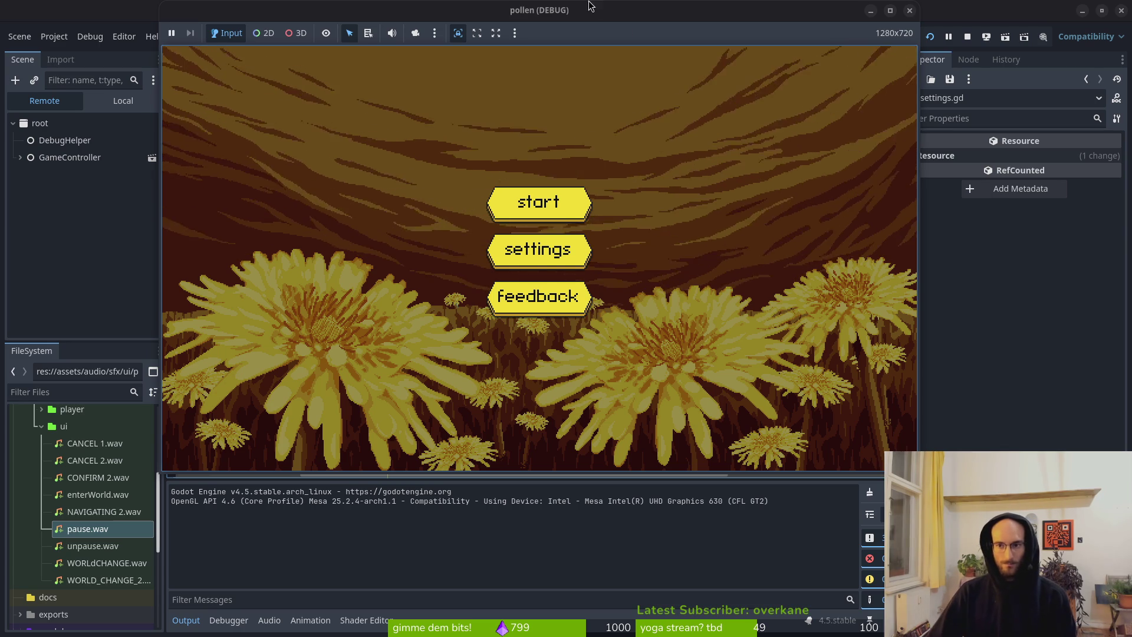
pyautogui.press('F8')
pyautogui.hotkey('alt', 'Tab')
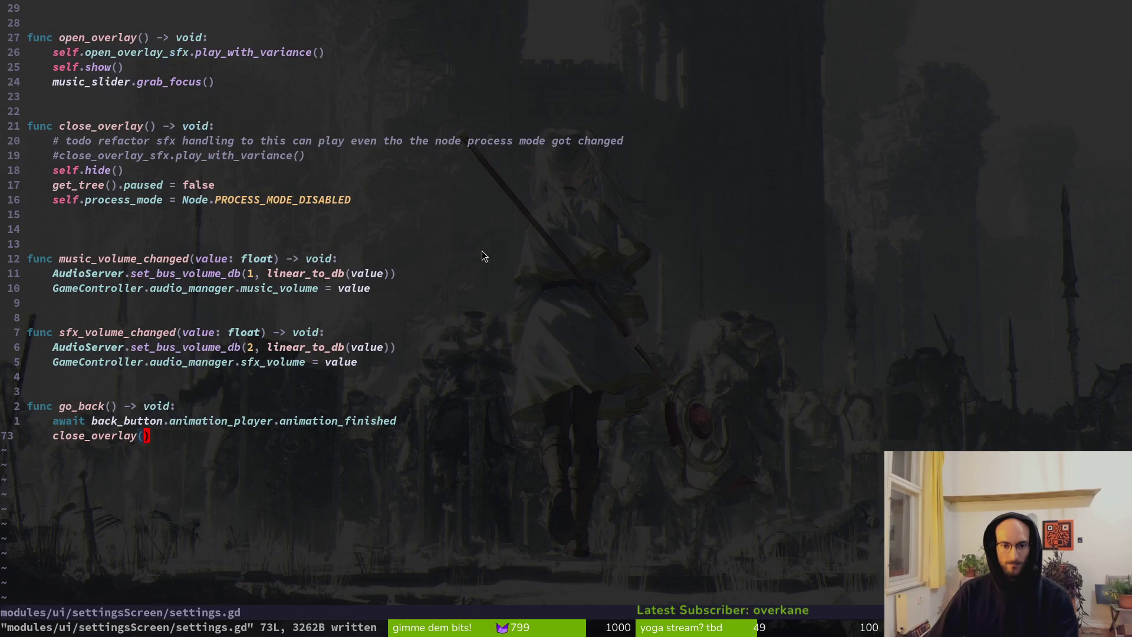
# Step: Open home.gd from a 'home' file search and save it
pyautogui.scroll(12, 324, 332)
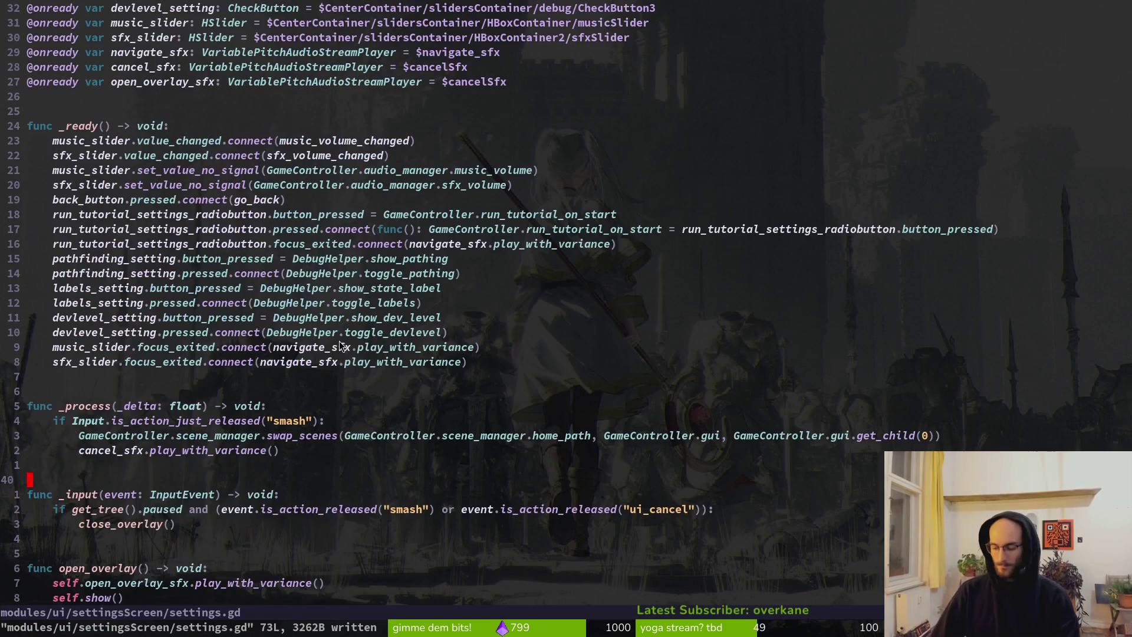
pyautogui.press('space')
pyautogui.press('f')
pyautogui.press('f')
pyautogui.write('home')
pyautogui.press('Return')
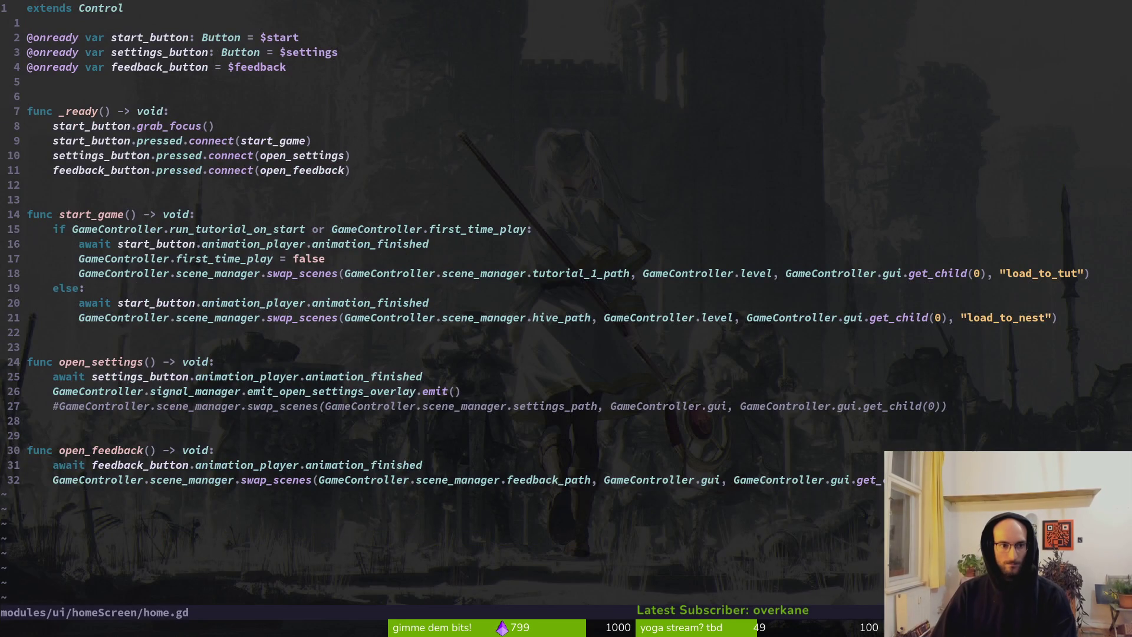
pyautogui.press('j')
pyautogui.press('j')
pyautogui.press('j')
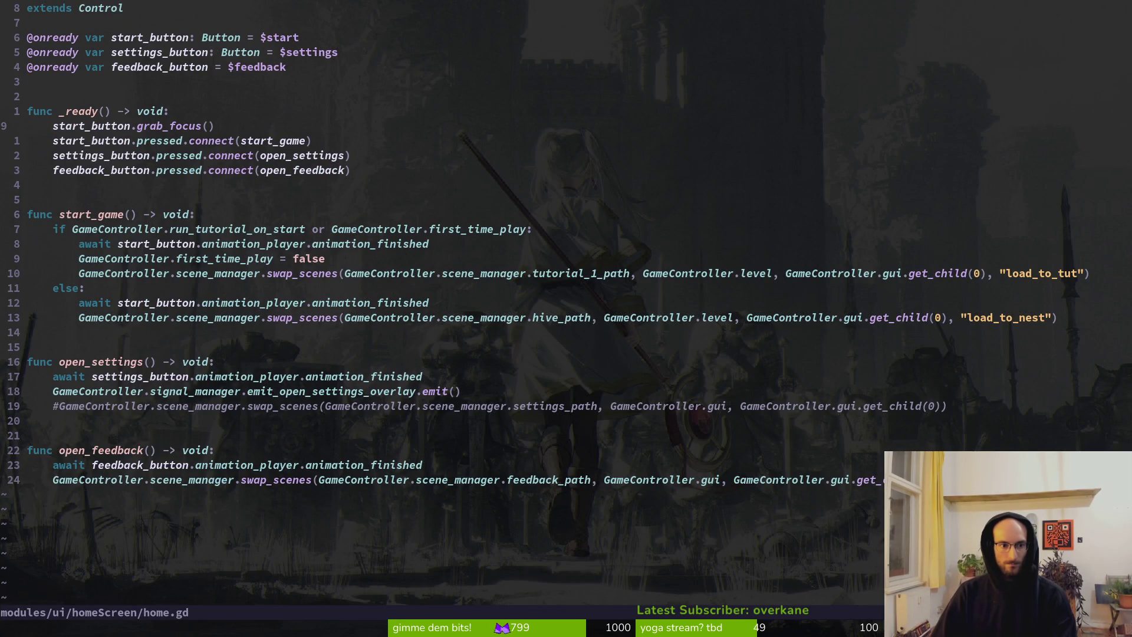
pyautogui.write(':w')
pyautogui.press('Return')
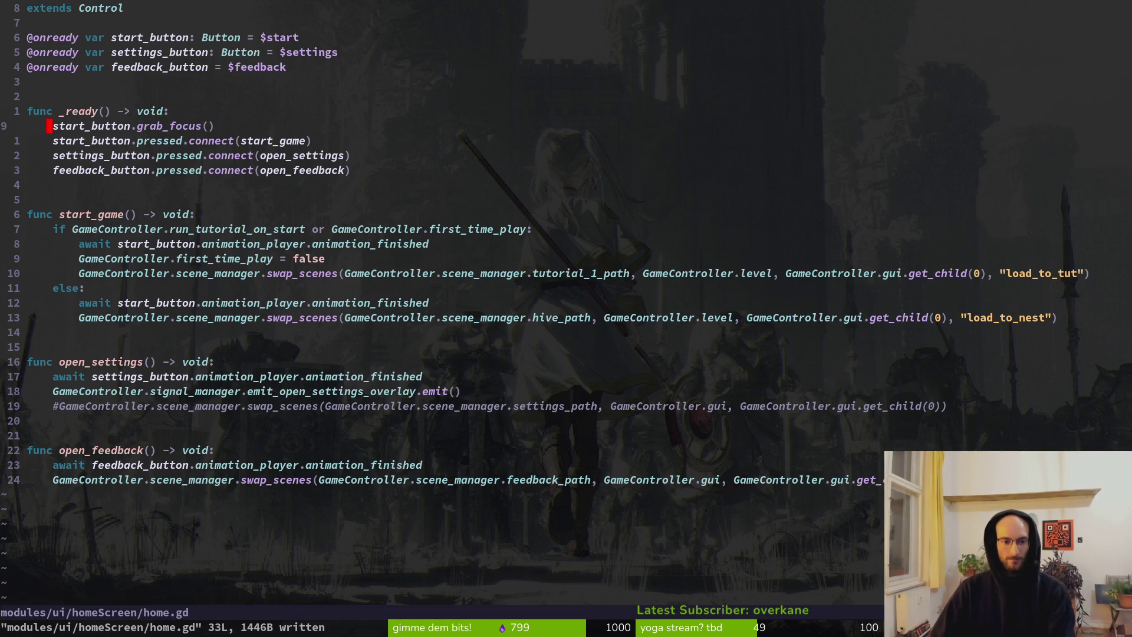
pyautogui.hotkey('alt', 'Tab')
pyautogui.hotkey('alt', 'Tab')
pyautogui.hotkey('alt', 'Tab')
# Step: Run the game, open and close the settings overlay twice, start the tutorial, then stop it
pyautogui.press('F5')
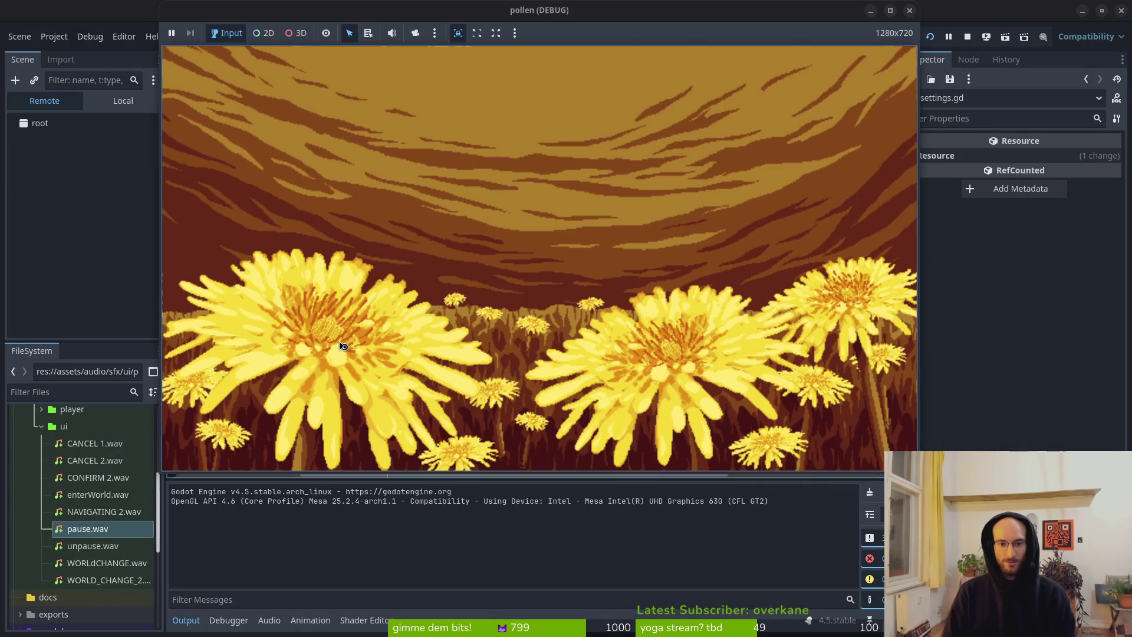
pyautogui.press('Return')
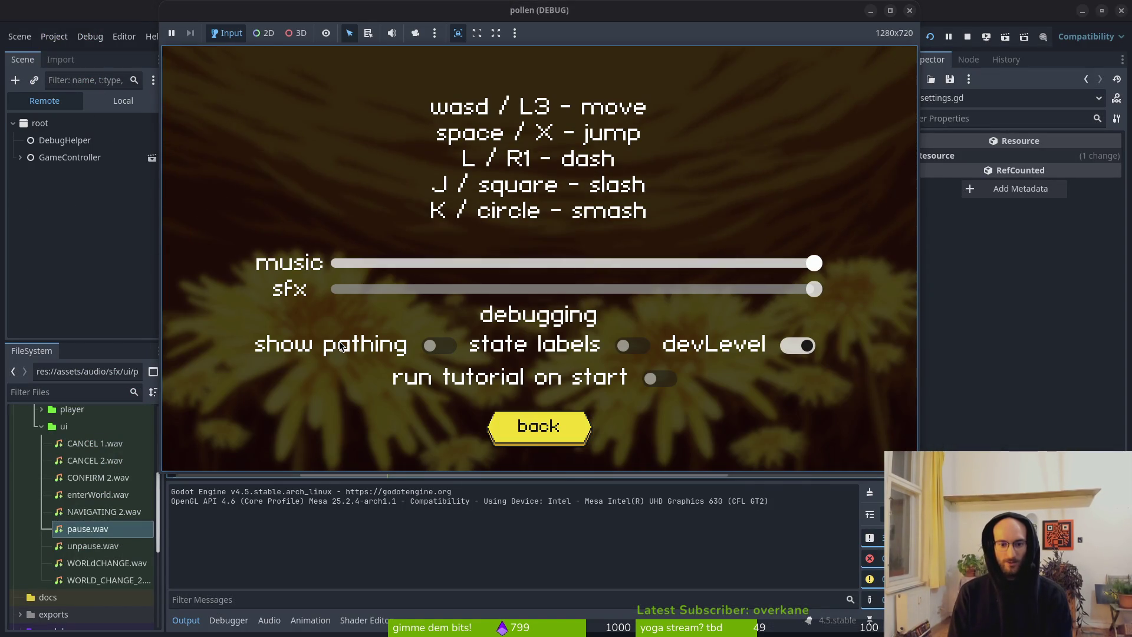
pyautogui.press('Return')
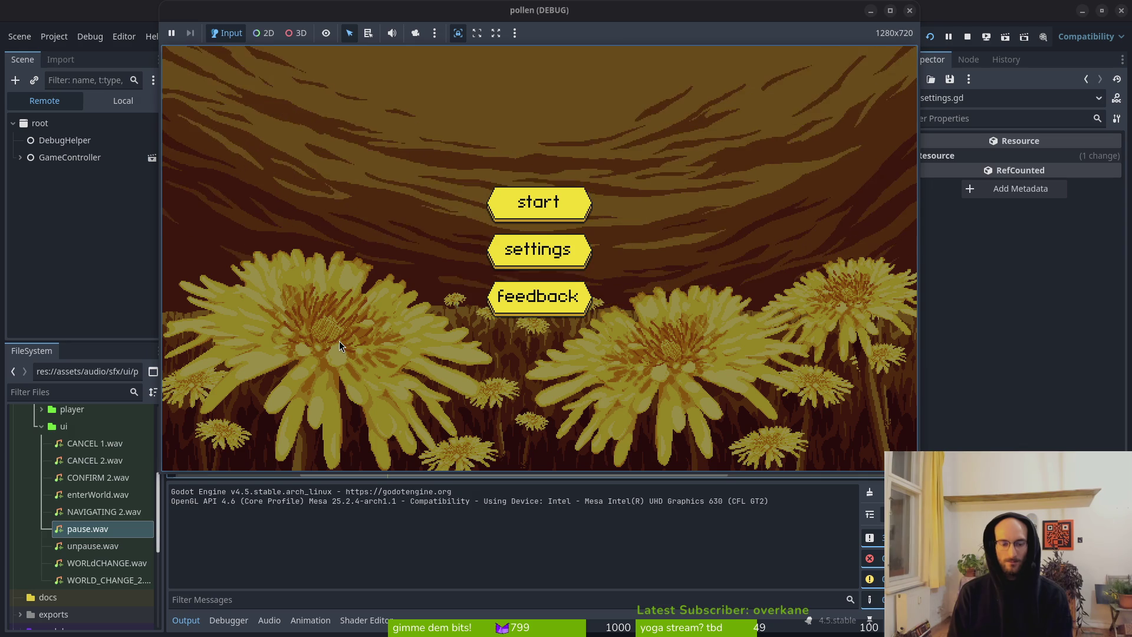
pyautogui.click(586, 250)
pyautogui.press('Escape')
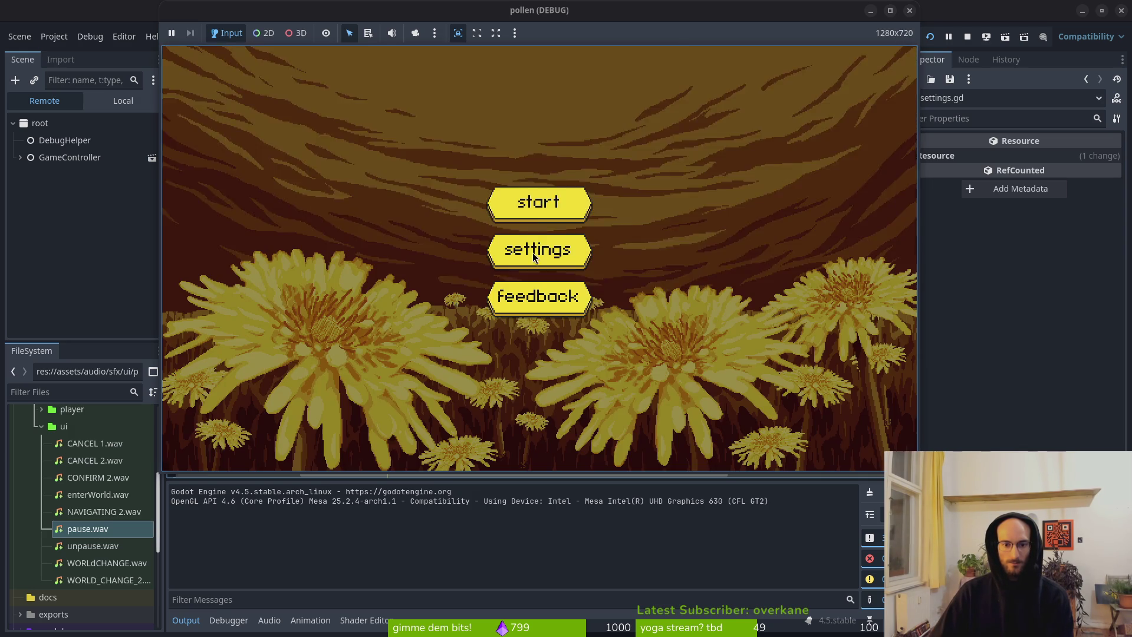
pyautogui.click(555, 211)
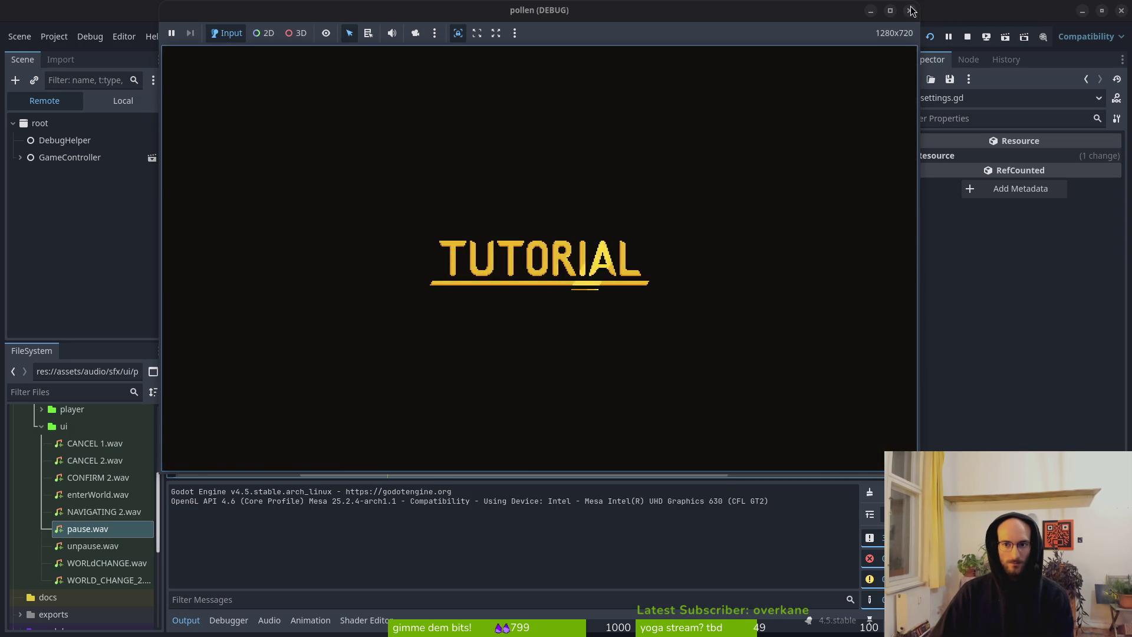
pyautogui.click(968, 36)
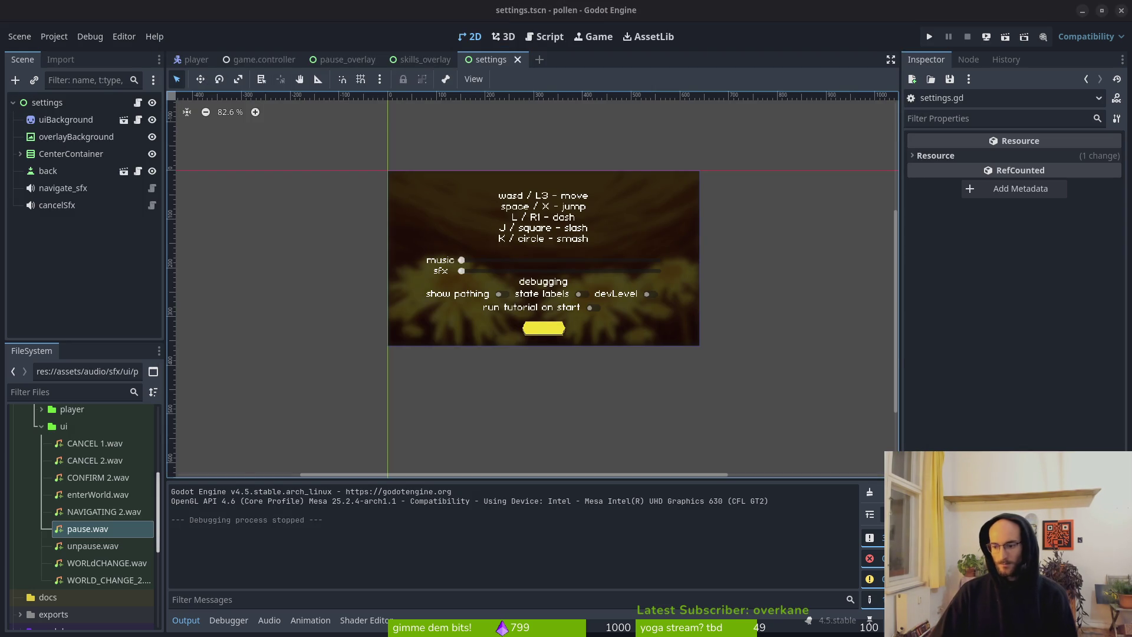